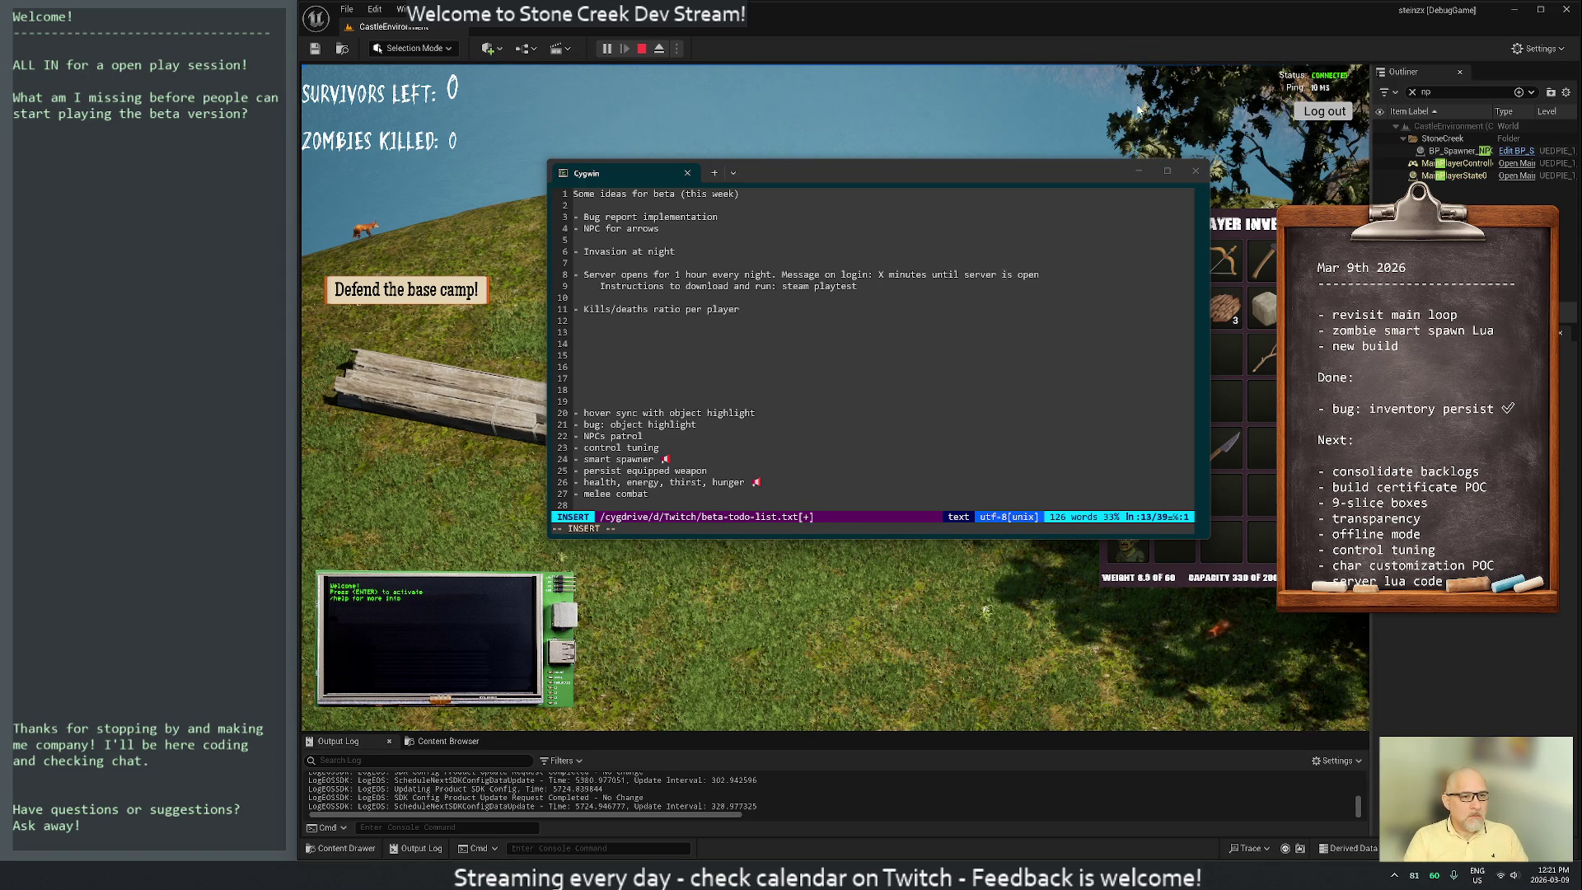
Prefix line 11's 'kills/deaths ratio per player' idea with 'Simple mod: ' and return to command mode
left_click(575, 320)
type("k")
key("BackSpace")
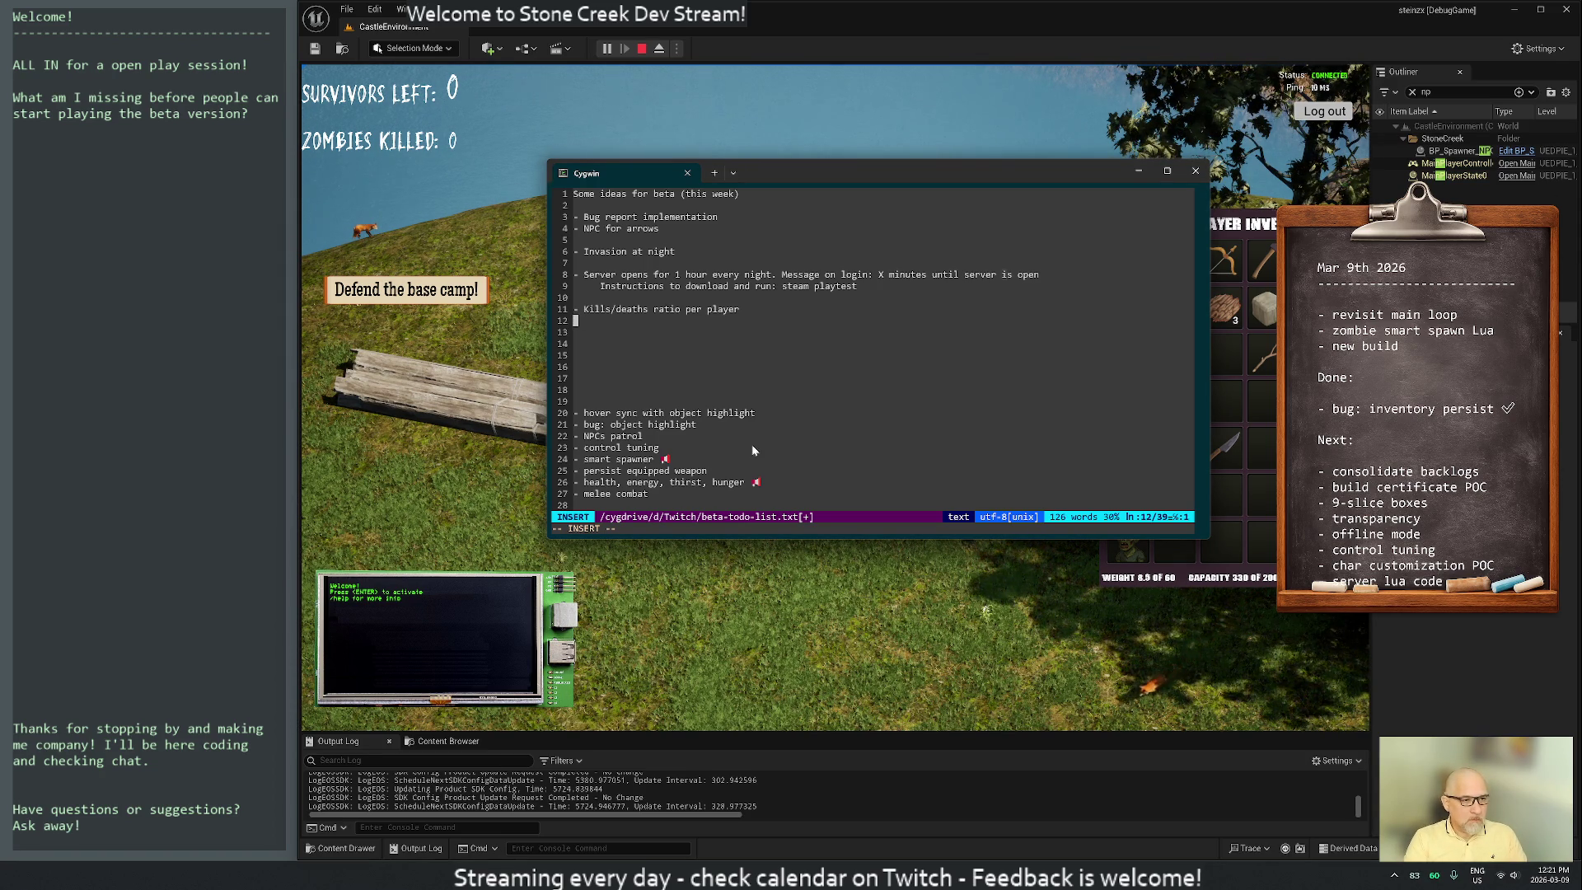
left_click(585, 309)
type("Simple mod:")
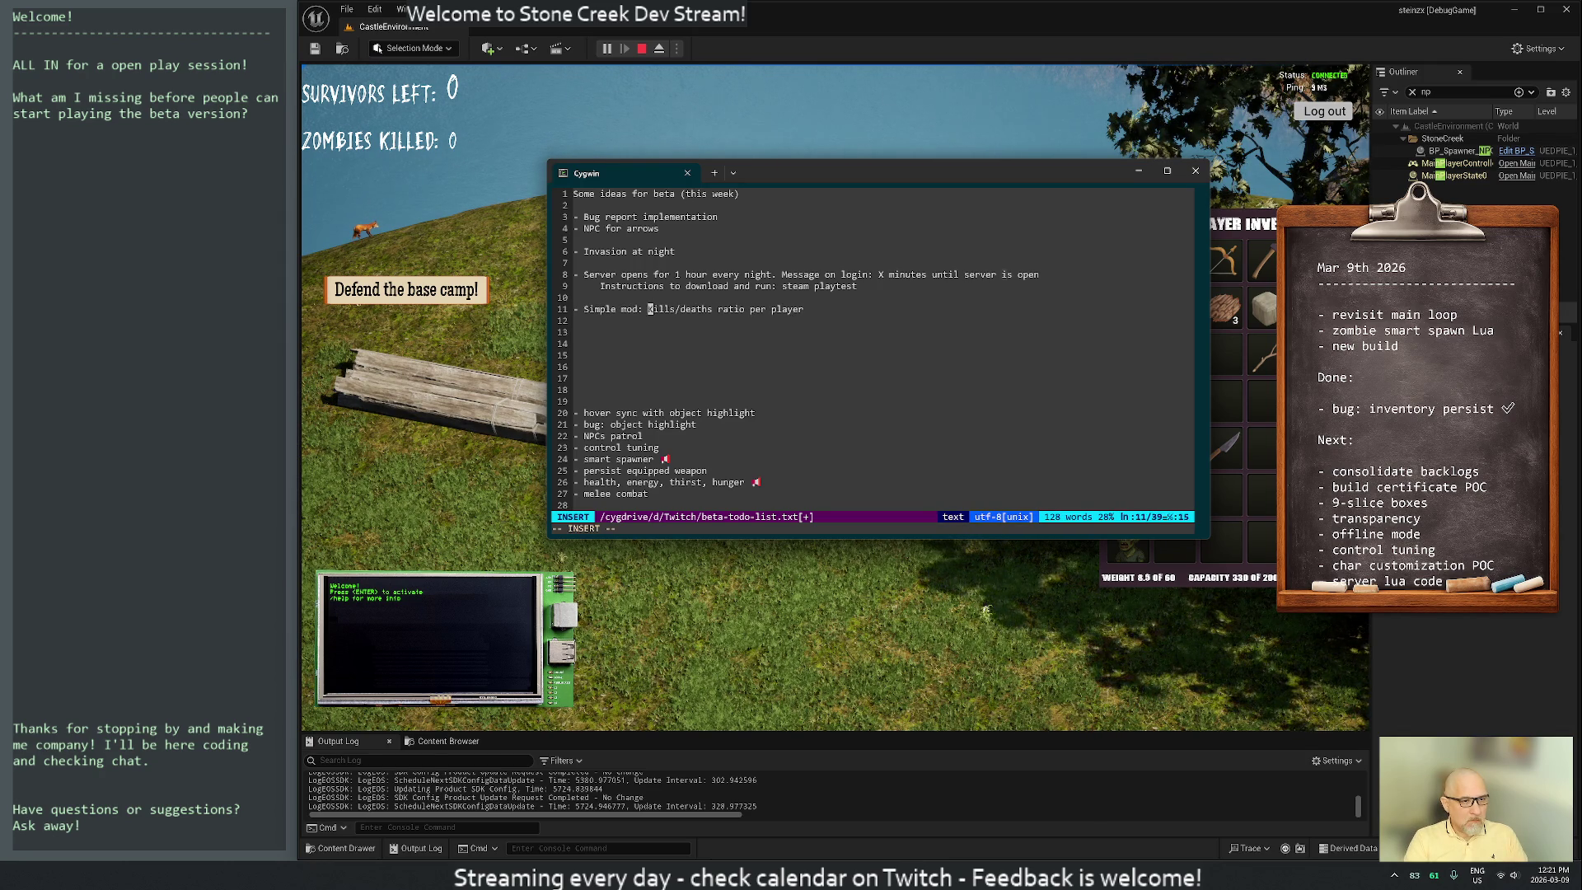
key("Escape")
key("j")
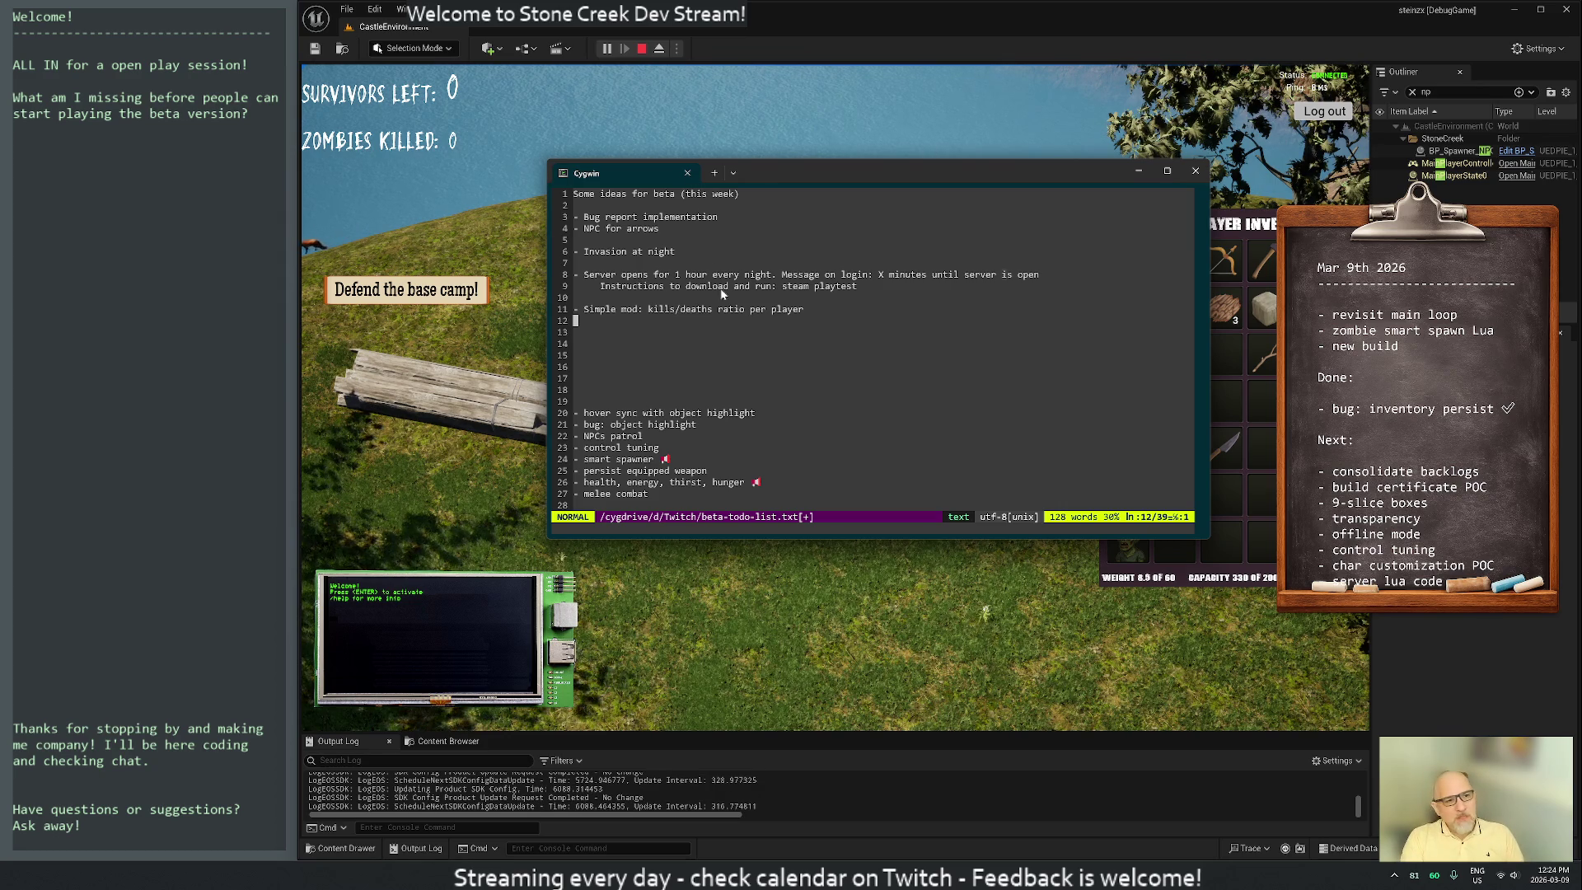
Add a new line '- Unhardcode the "survivors left" code into a mod.' below line 12
key("i")
key("Return")
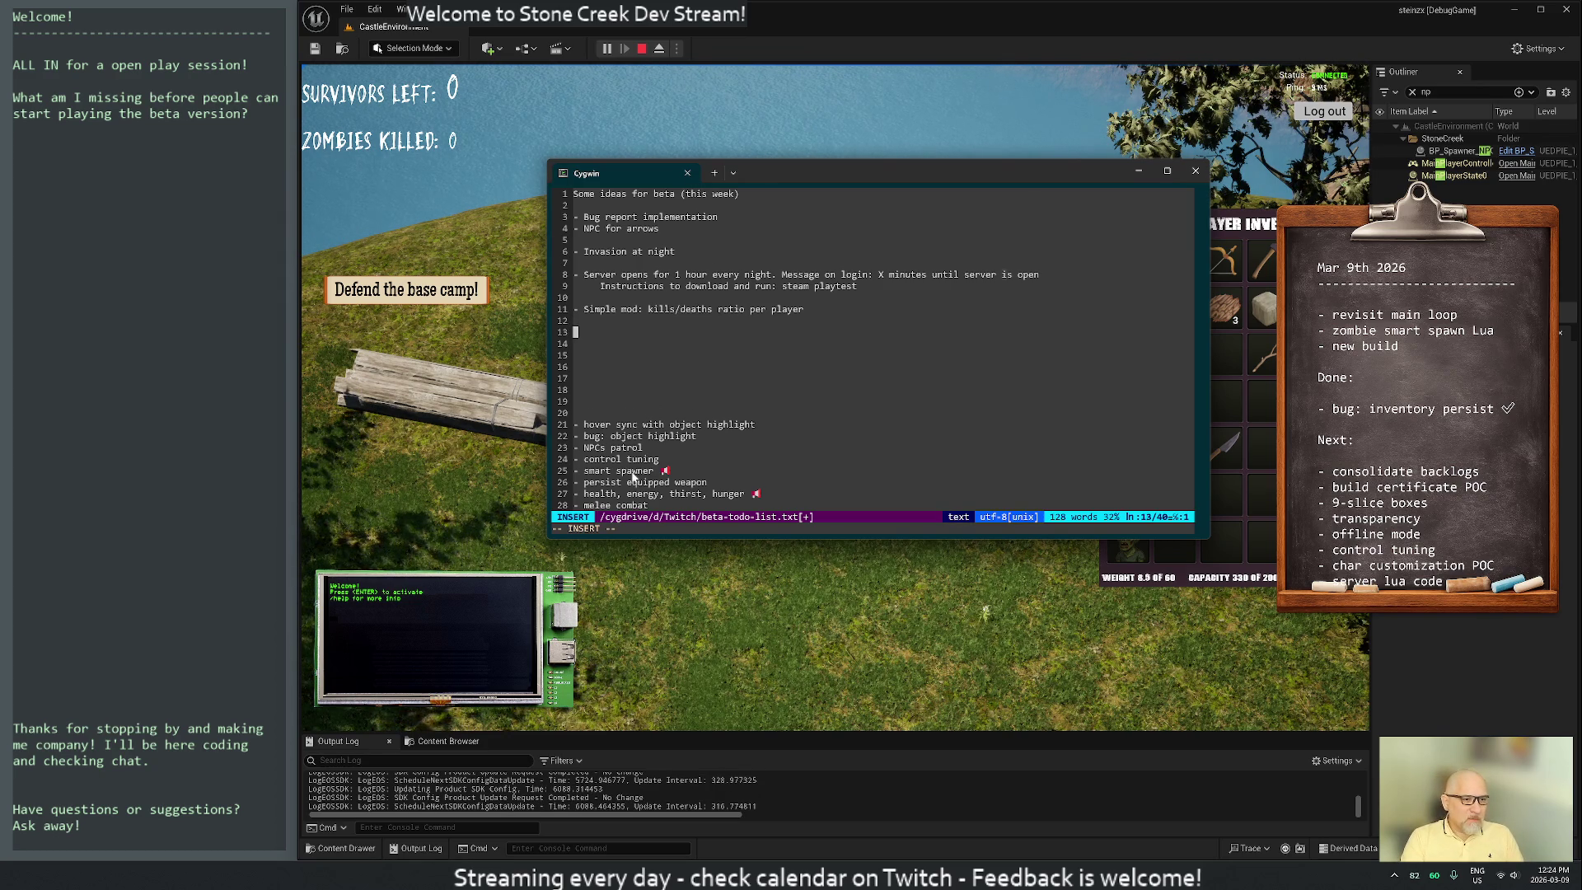
type("- Unhardcode the ")
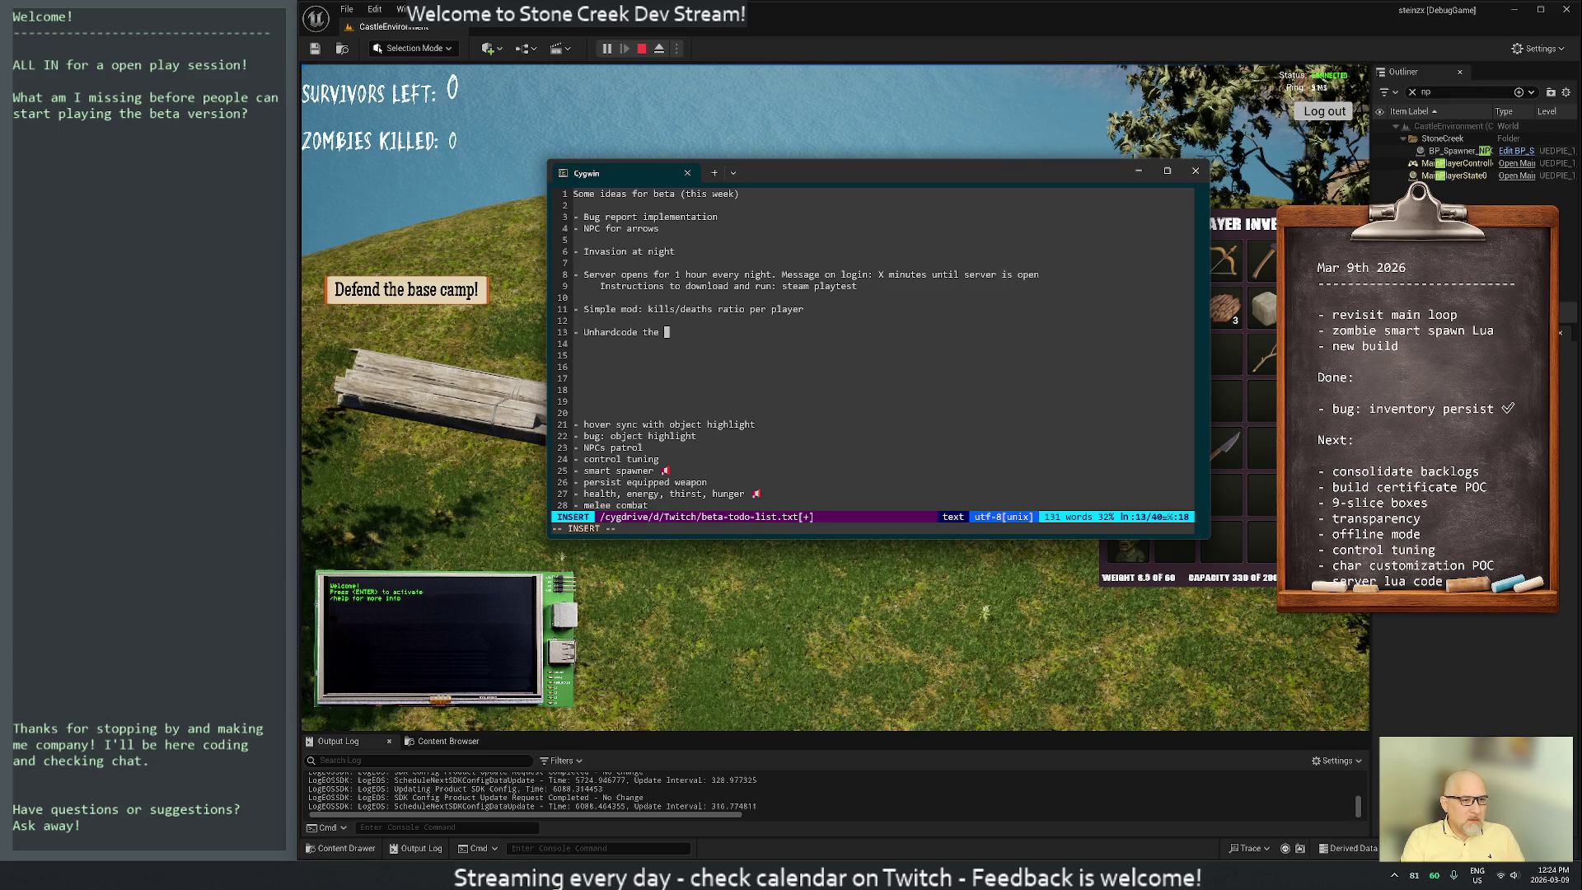
type("survivers")
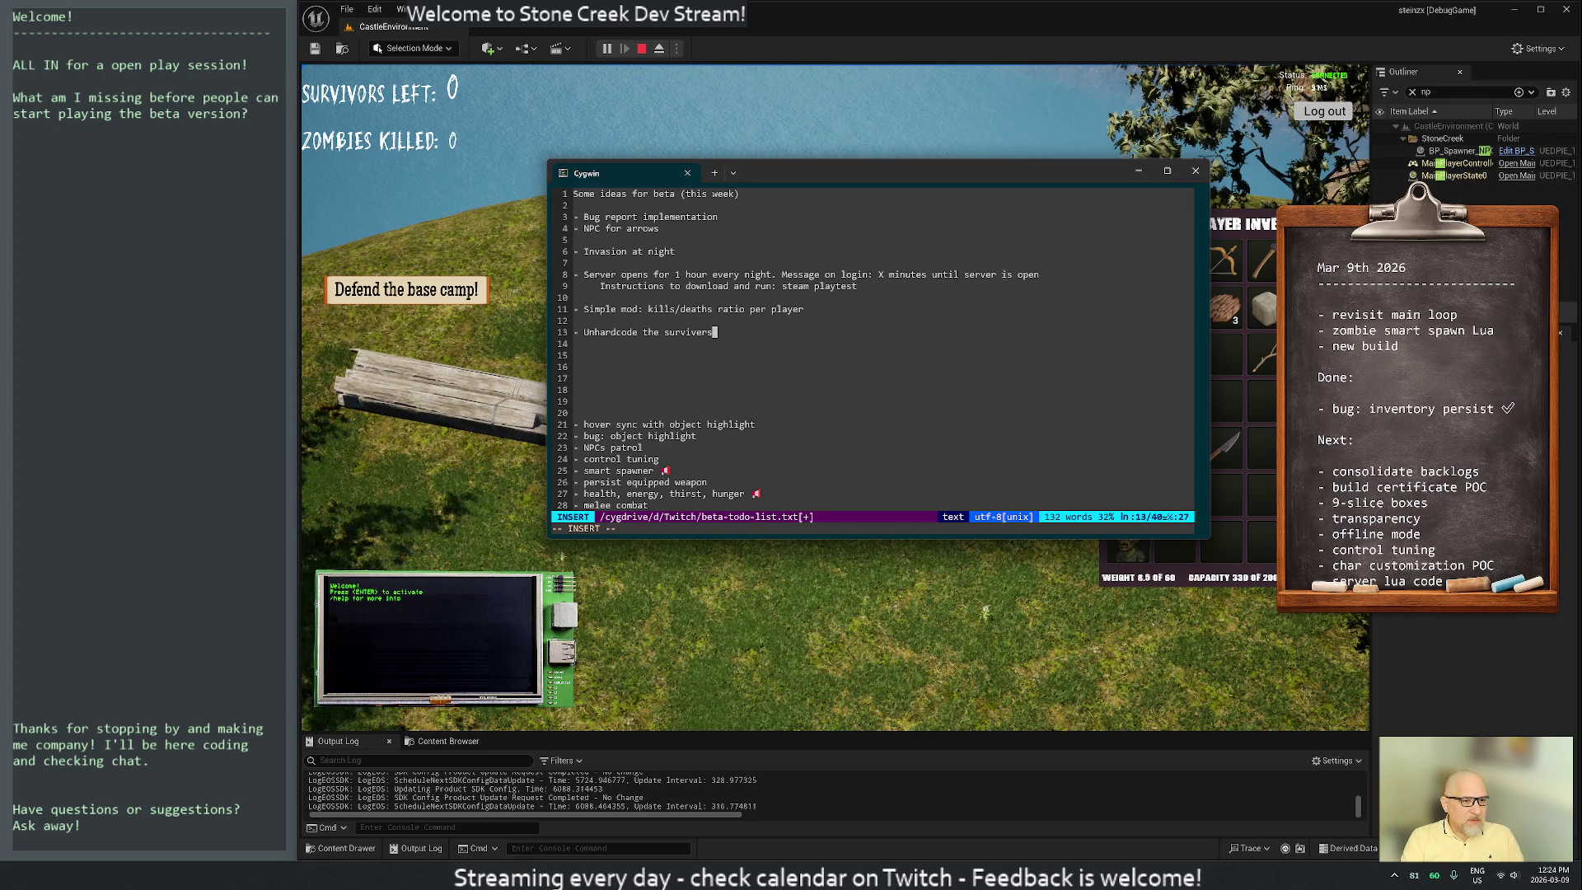
key("BackSpace")
key("BackSpace")
type("ors left\"")
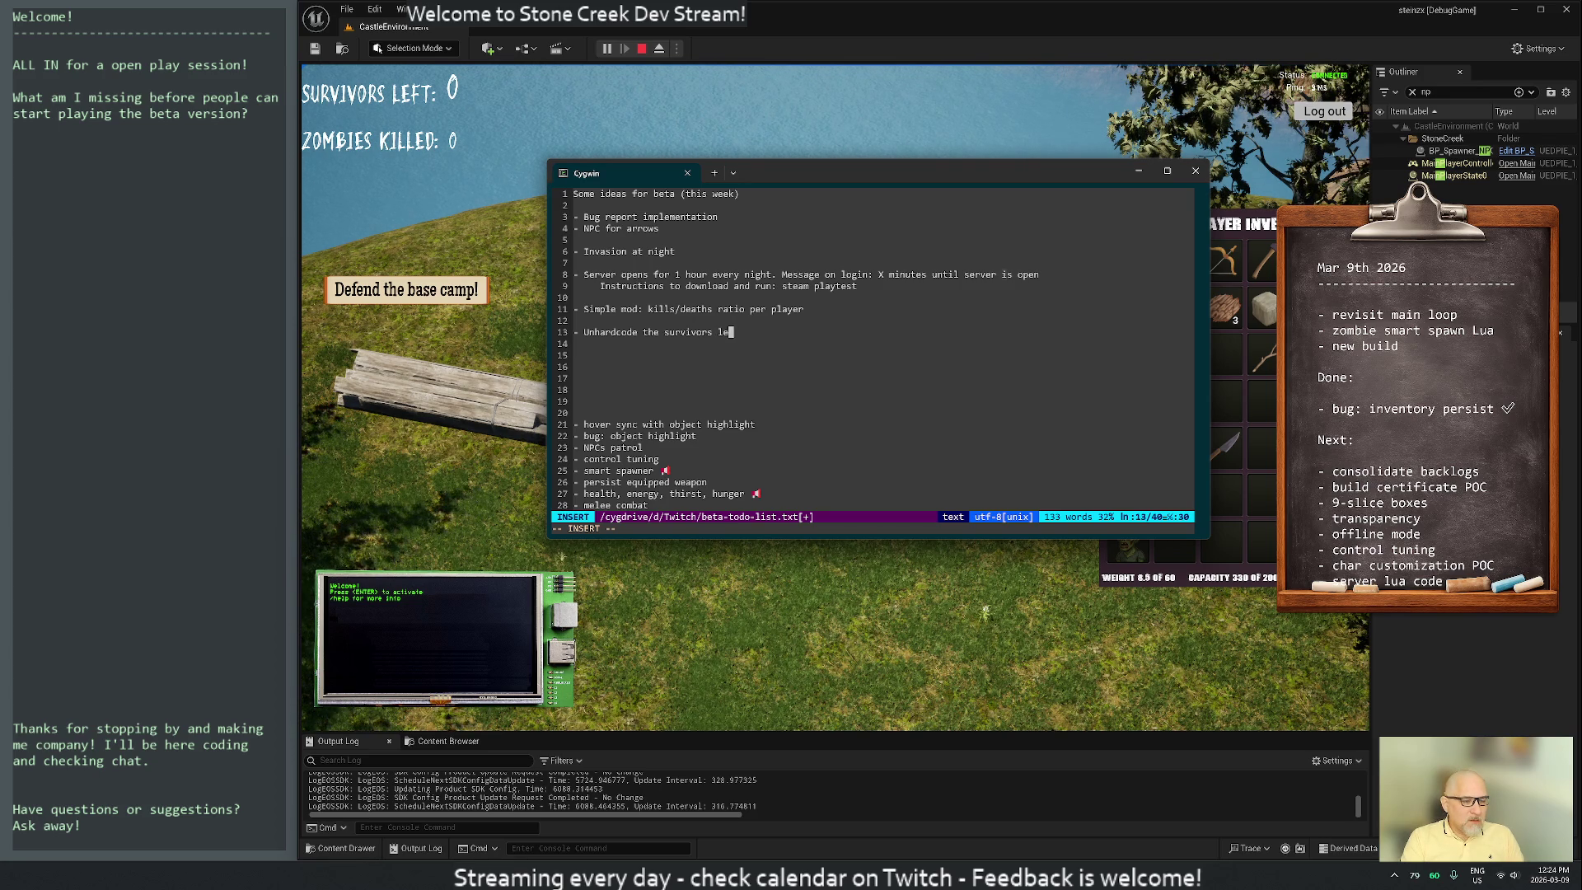
key("Escape")
key("b")
key("b")
type("i\"")
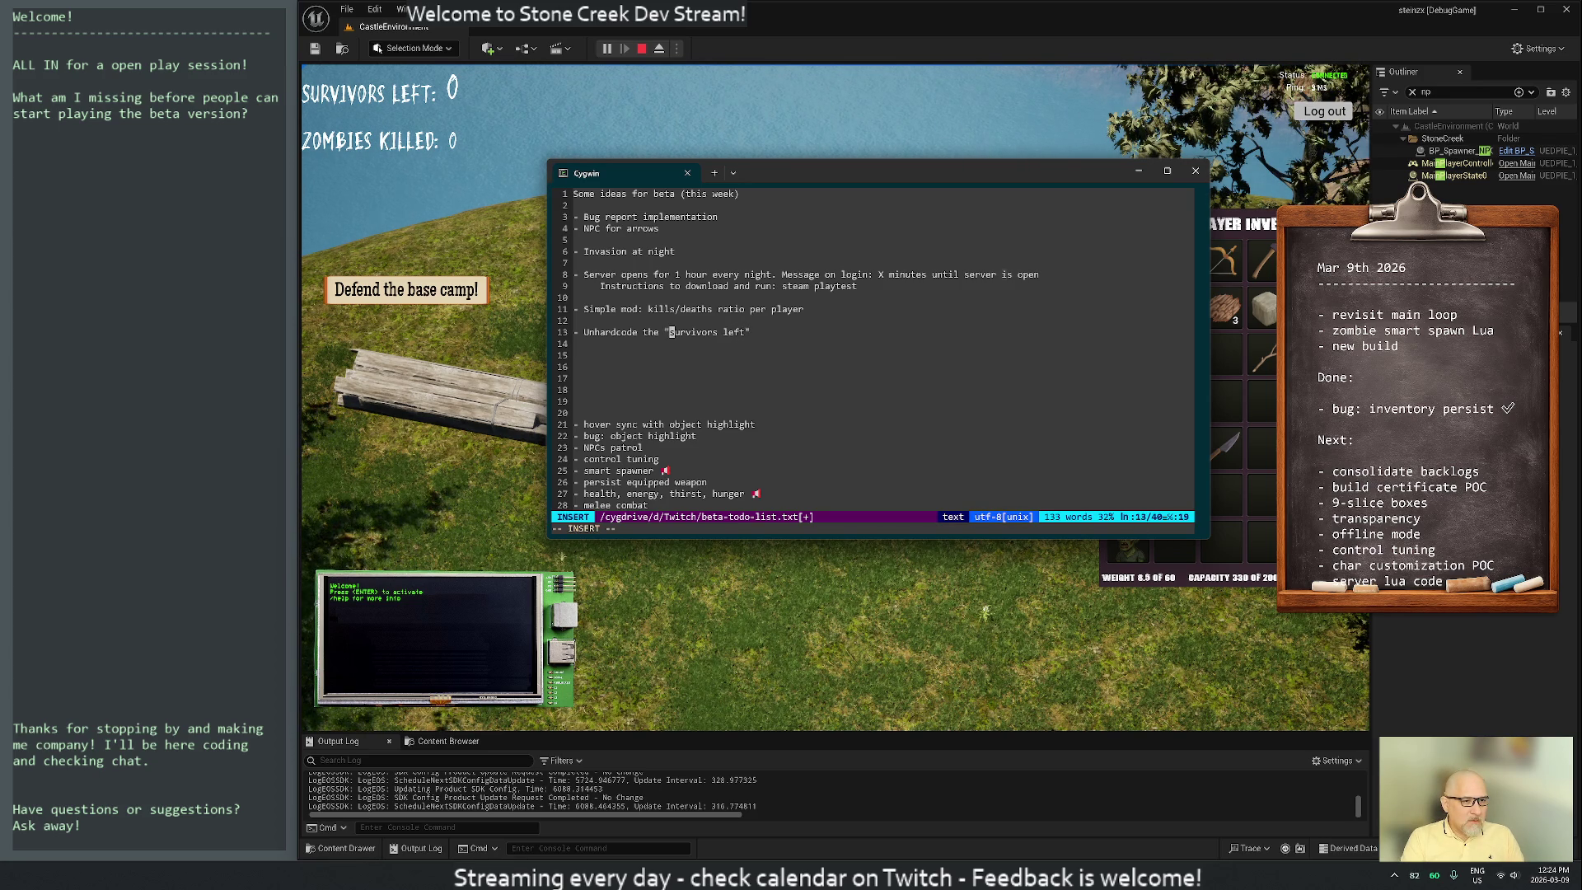
key("Escape")
type("A mo")
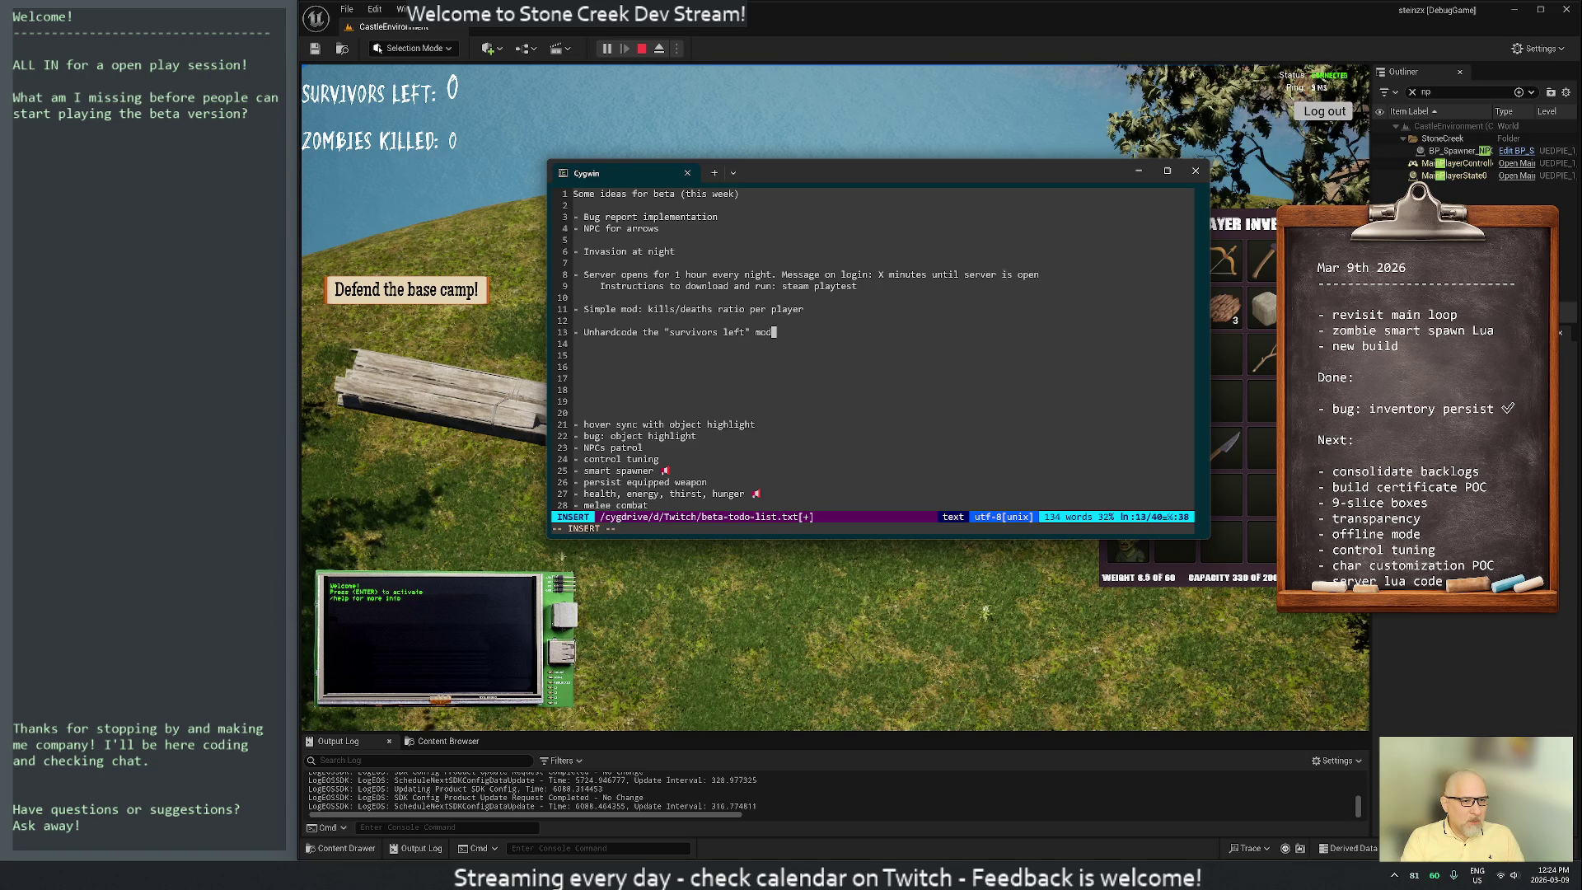
key("BackSpace")
key("BackSpace")
type("code inot")
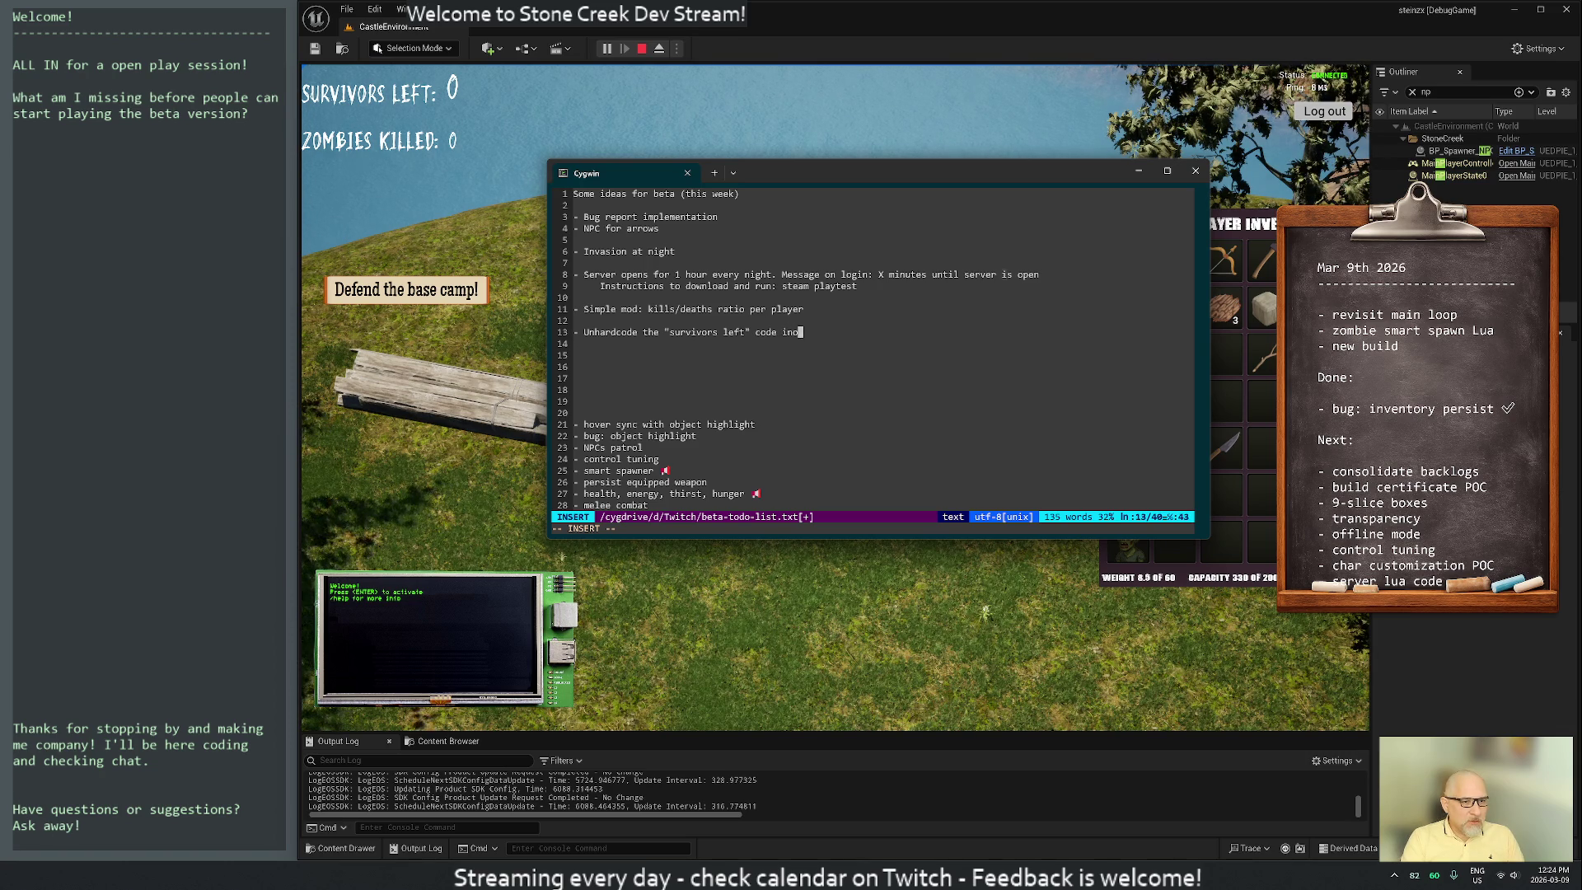
key("BackSpace")
key("BackSpace")
type("to a mod.")
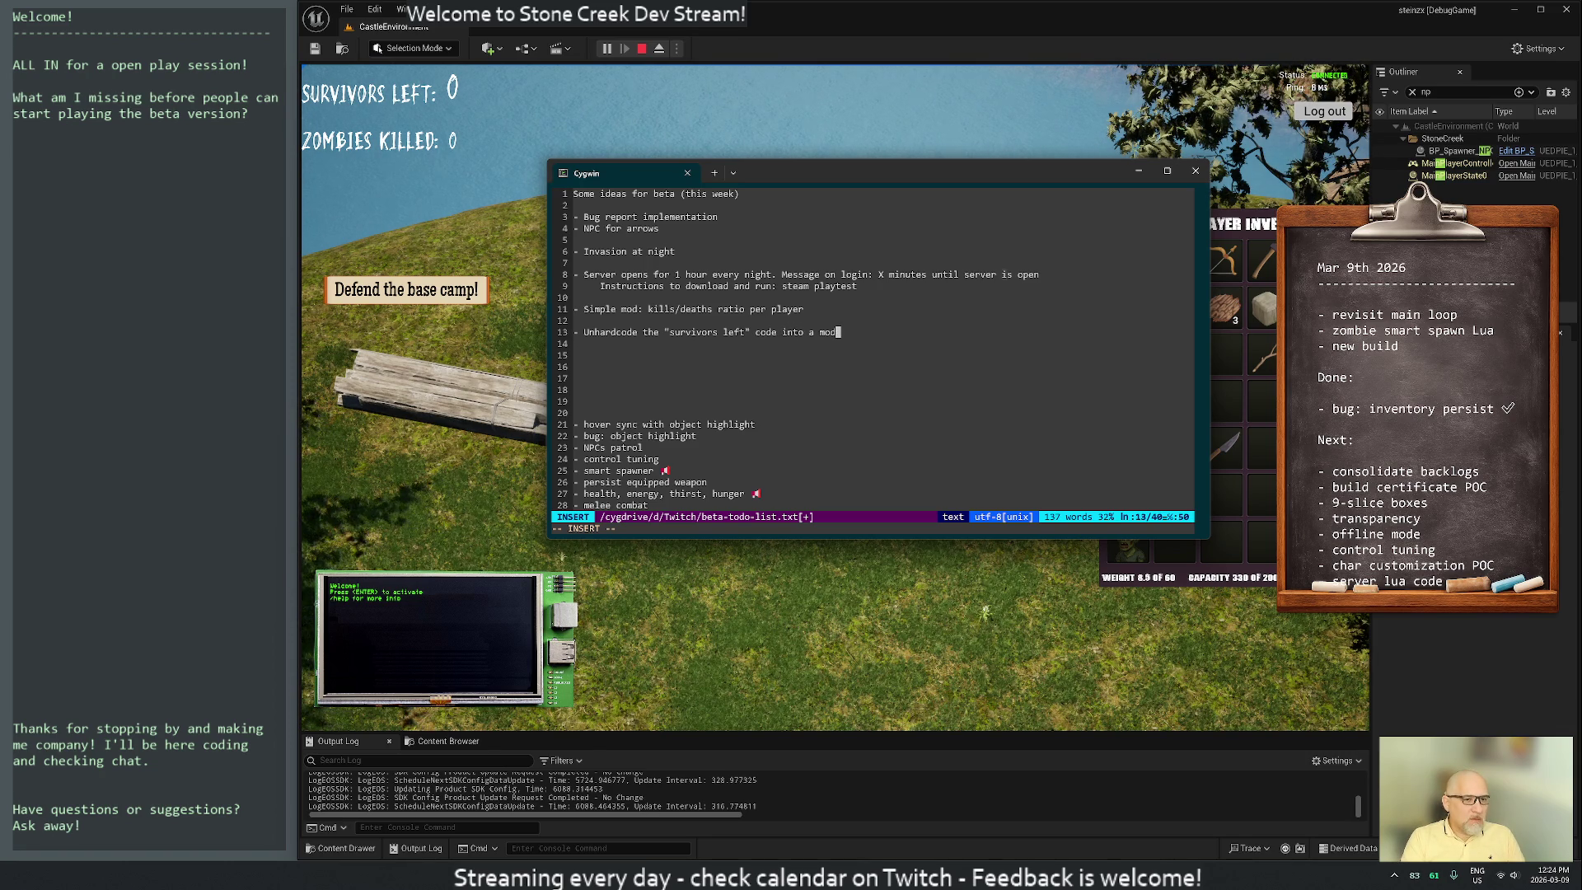
Add the item '- Unhardcode the "spawn zombies" into a mod.' followed by an empty line
key("Return")
key("Return")
type("- ")
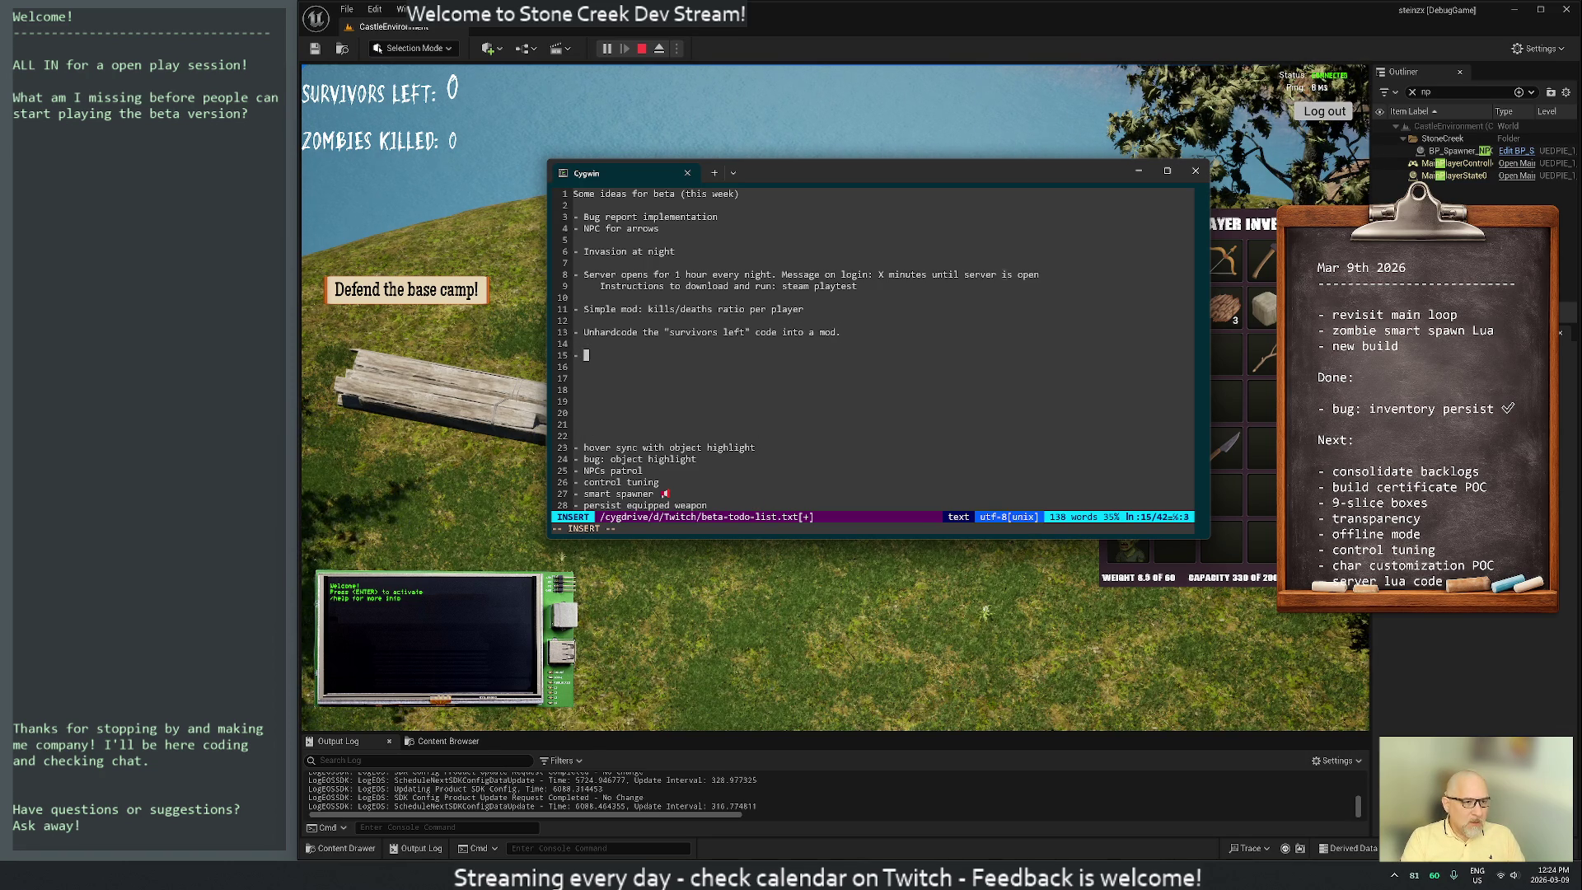
type("Unhardcode the ")
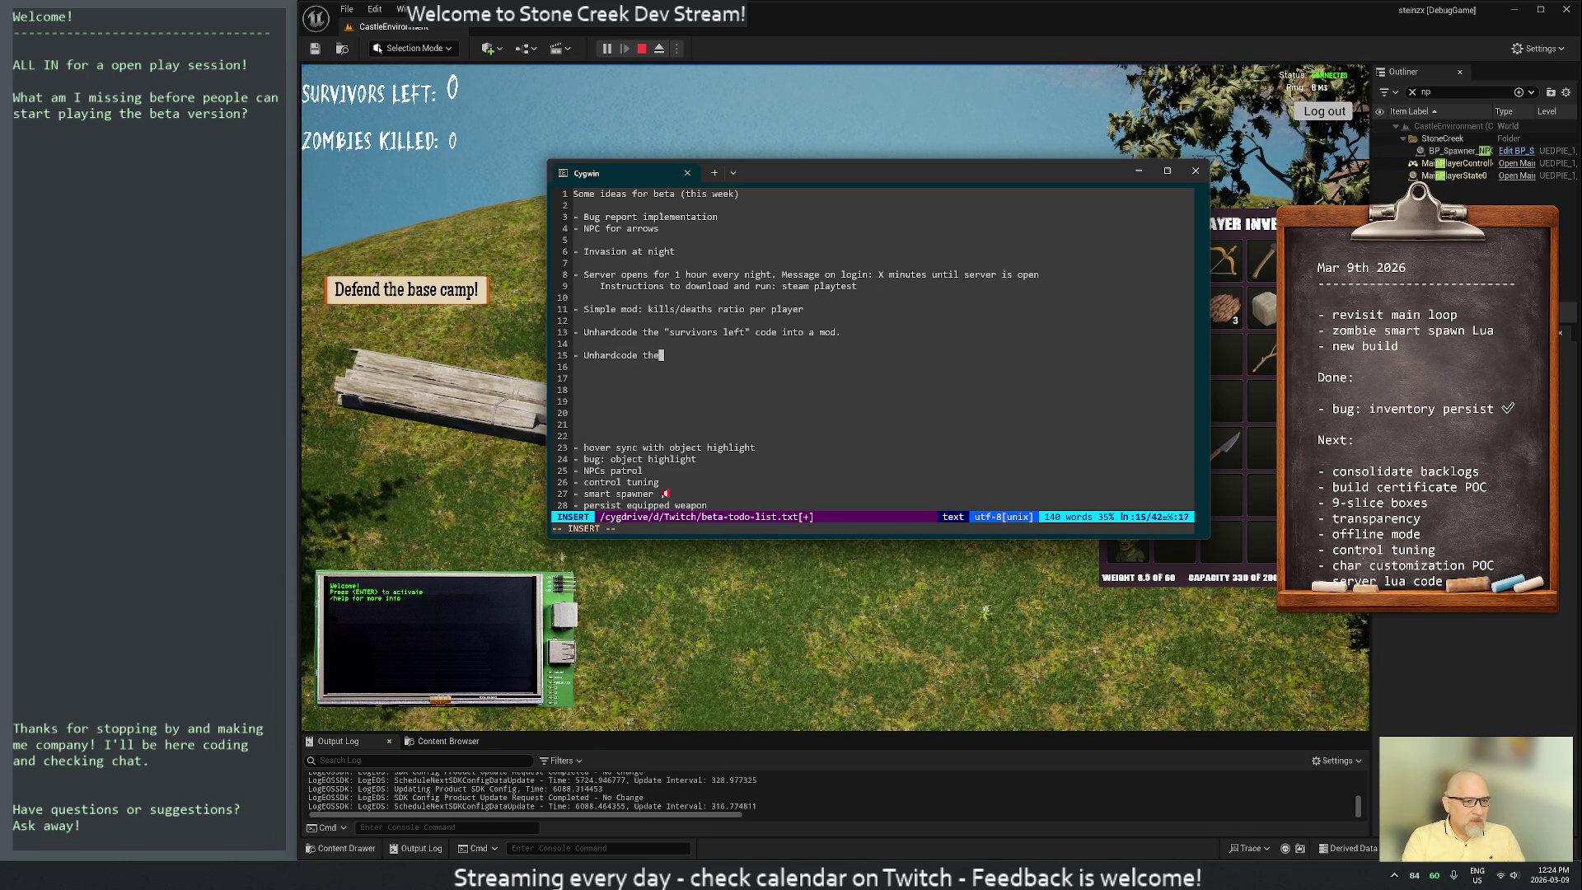
type("\"spawn zombies")
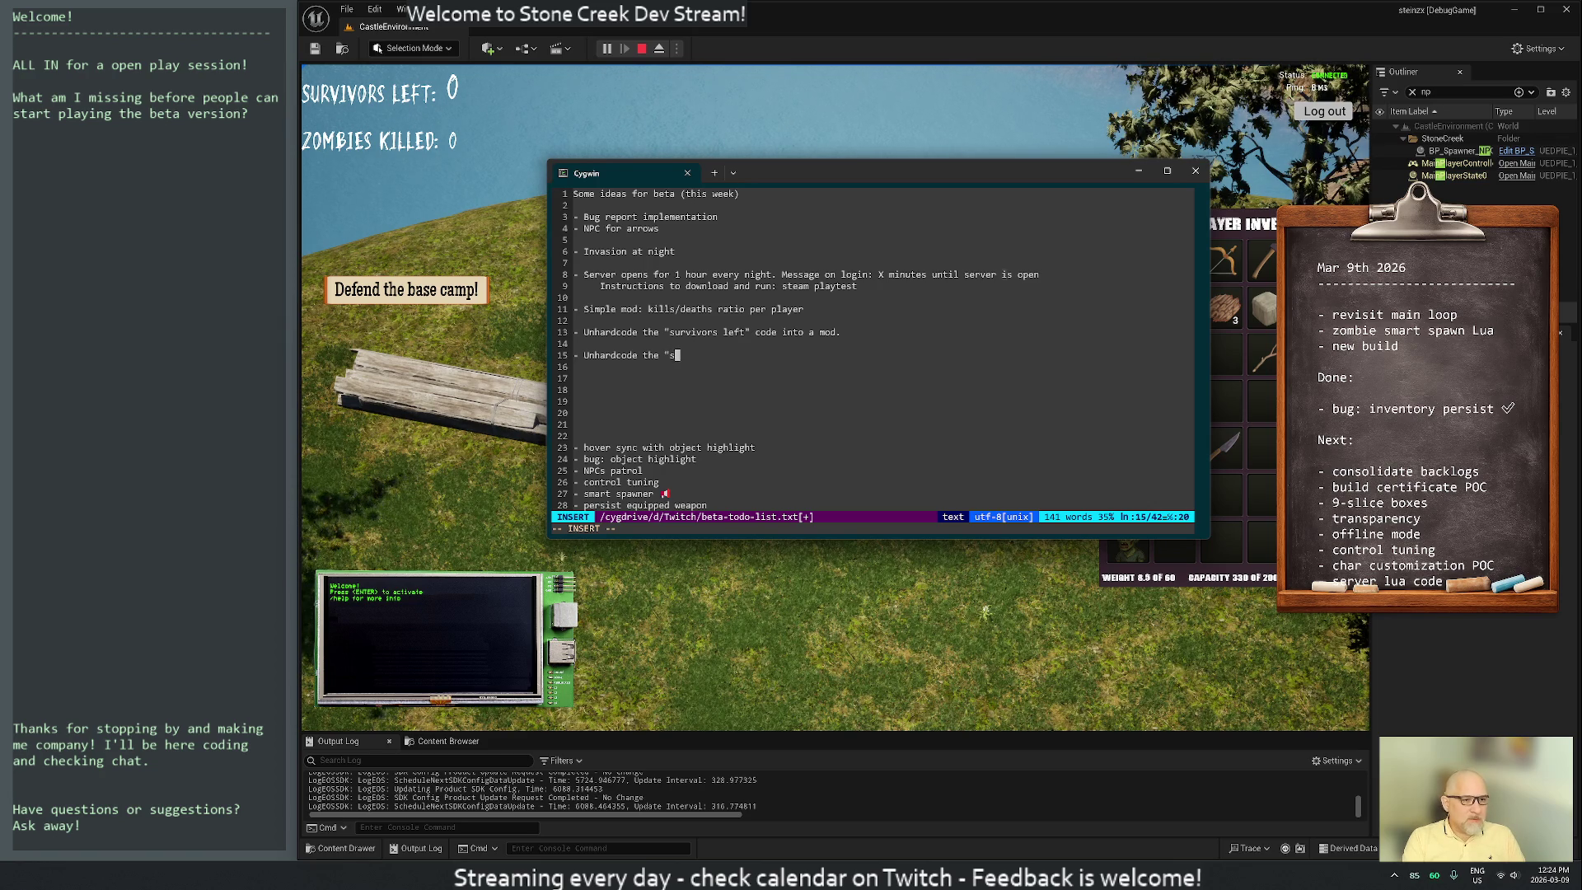
type("\" ")
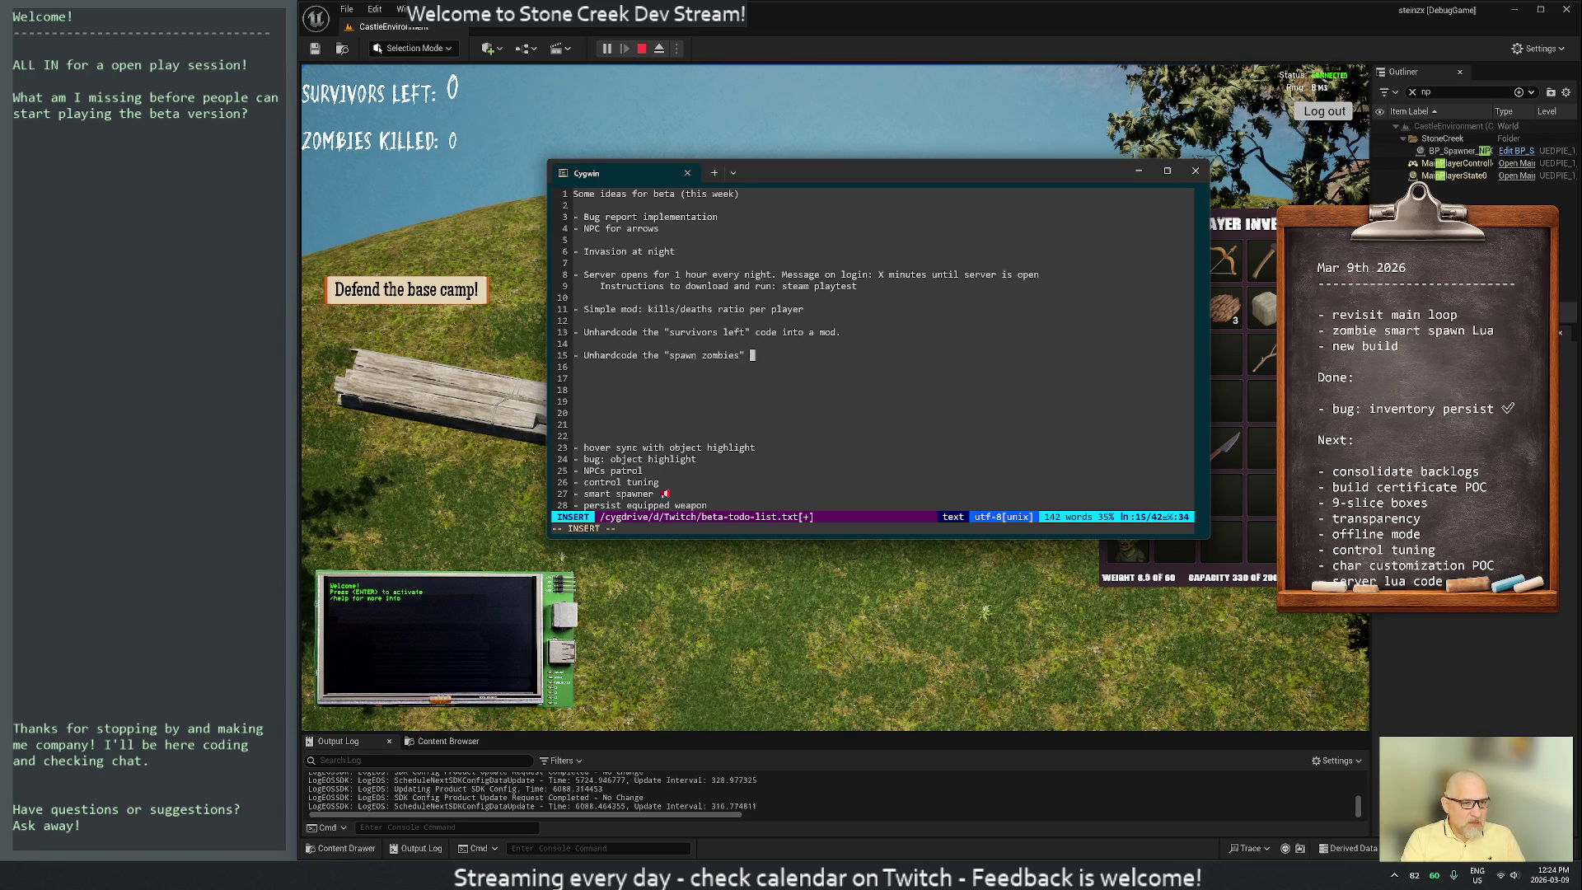
type("into a mod.")
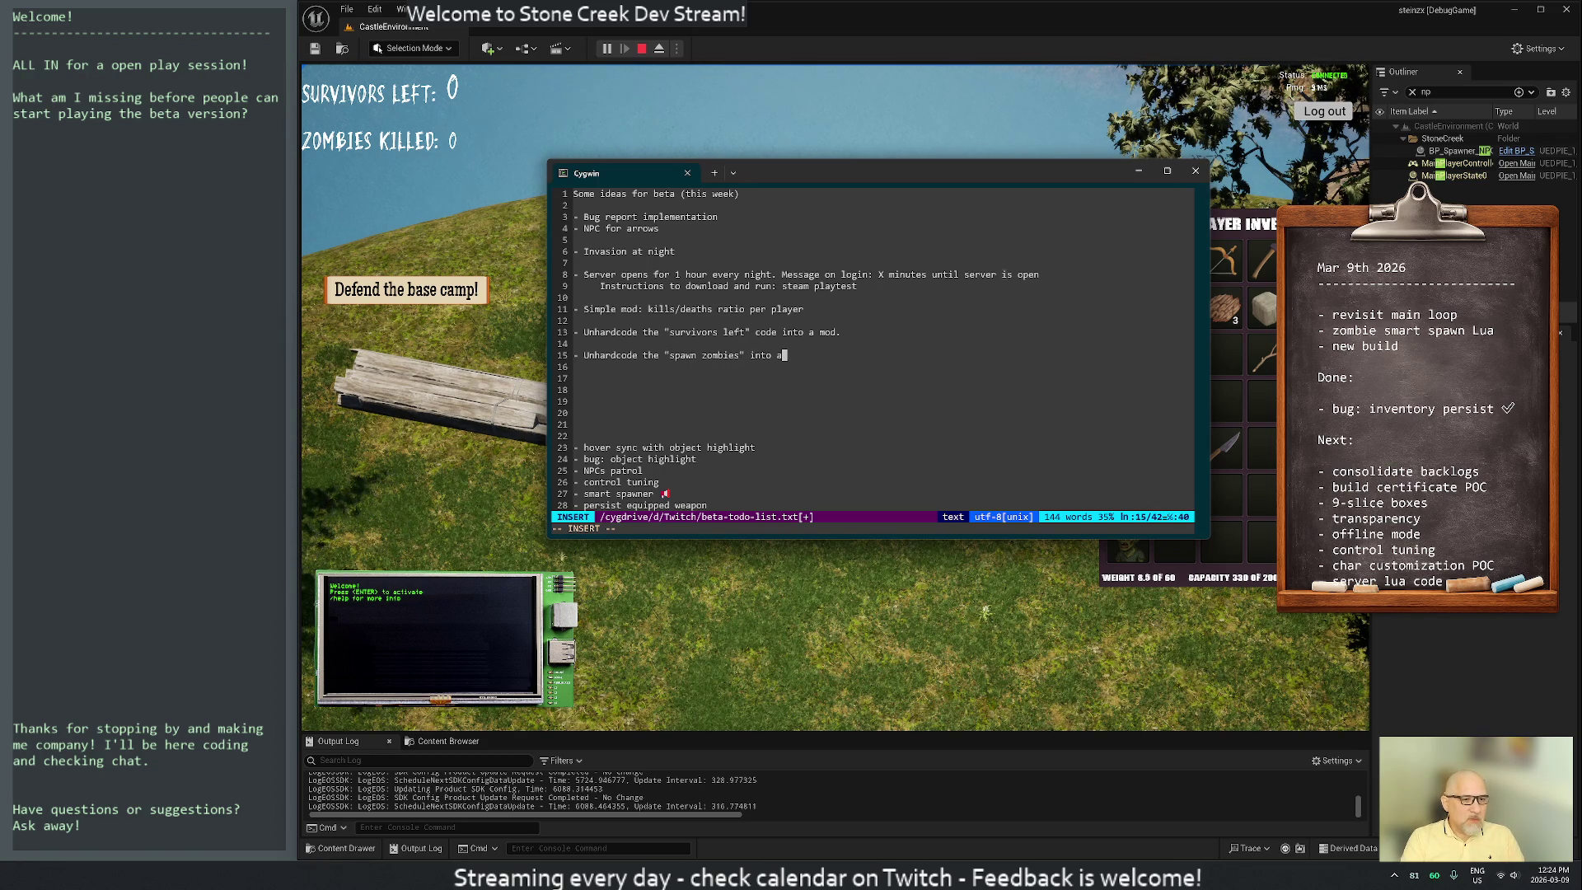
key("Return")
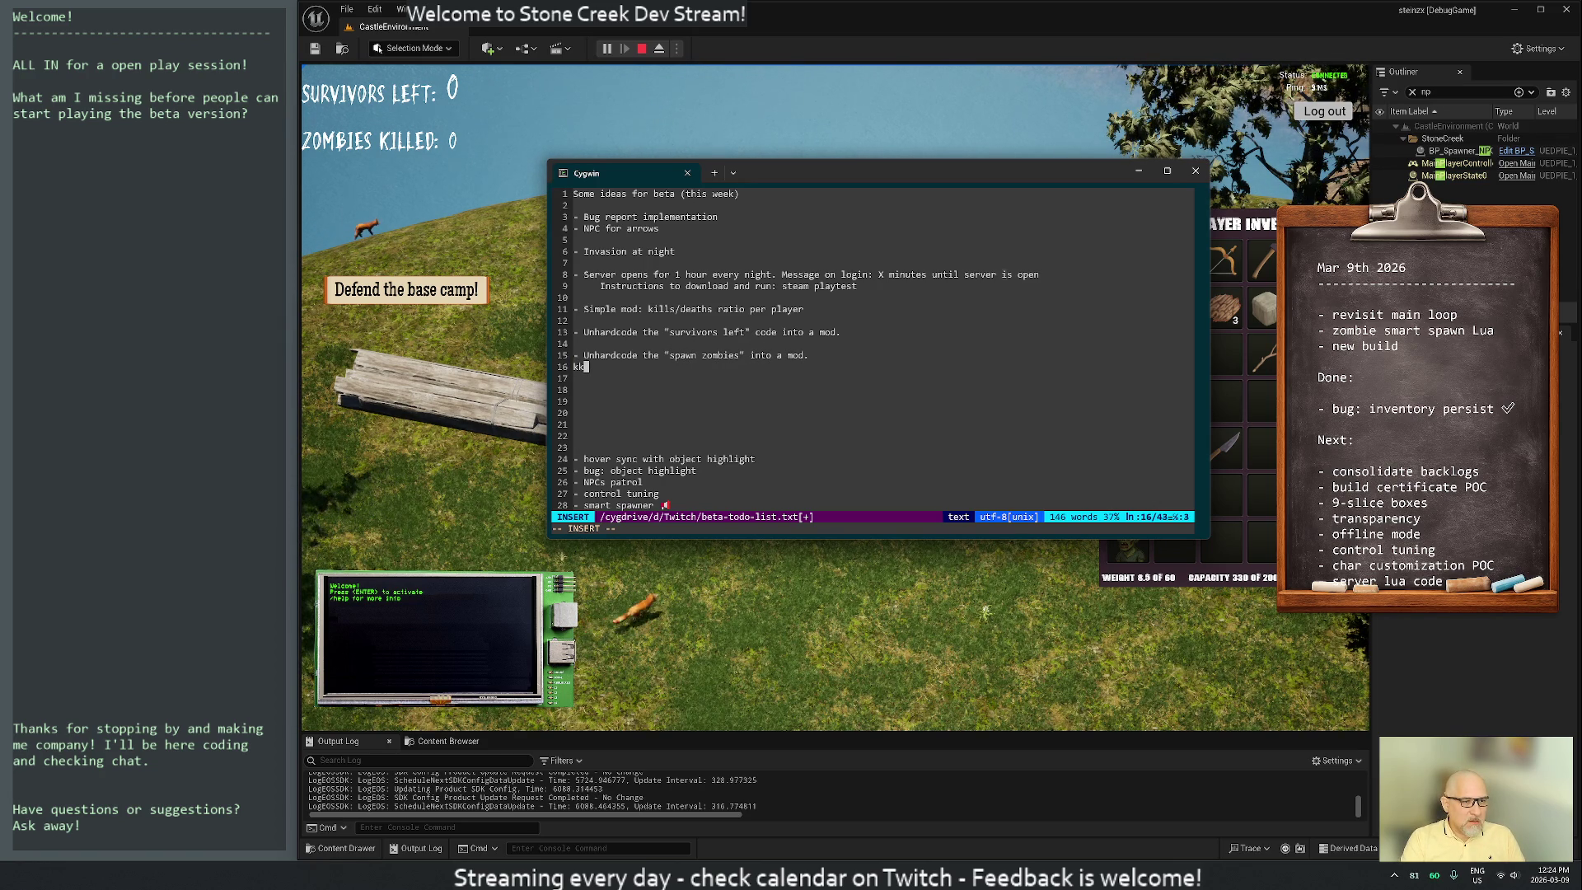
Delete the blank lines between the Unhardcode items, around Simple mod, and above Server opens and Invasion
key("Escape")
key("k")
key("k")
key("d")
key("d")
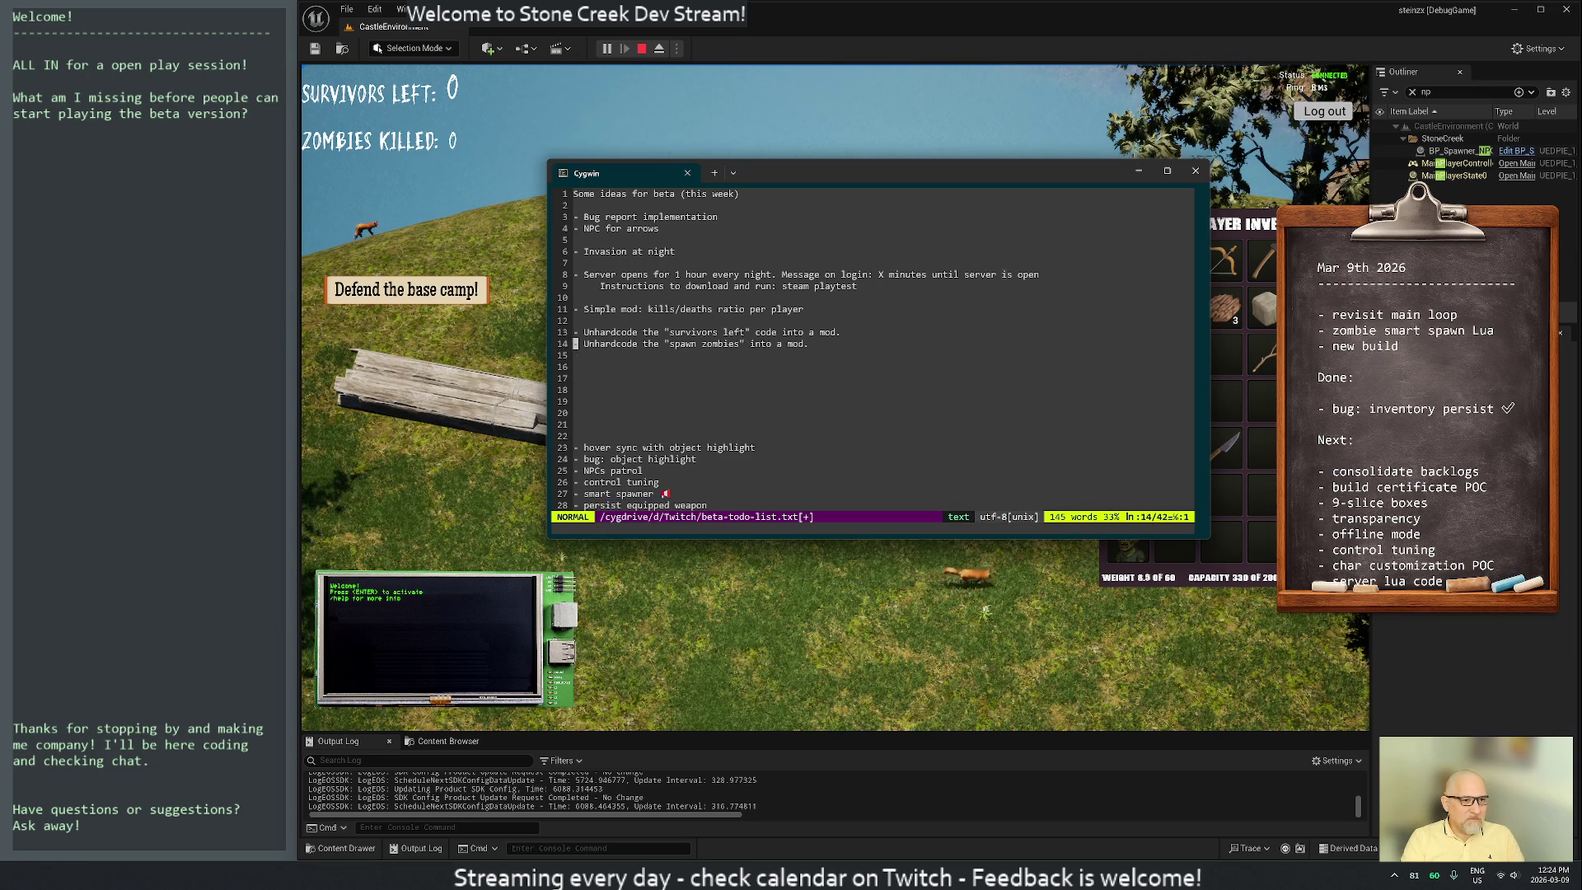
key("k")
key("k")
key("k")
key("j")
key("d")
key("d")
key("k")
key("k")
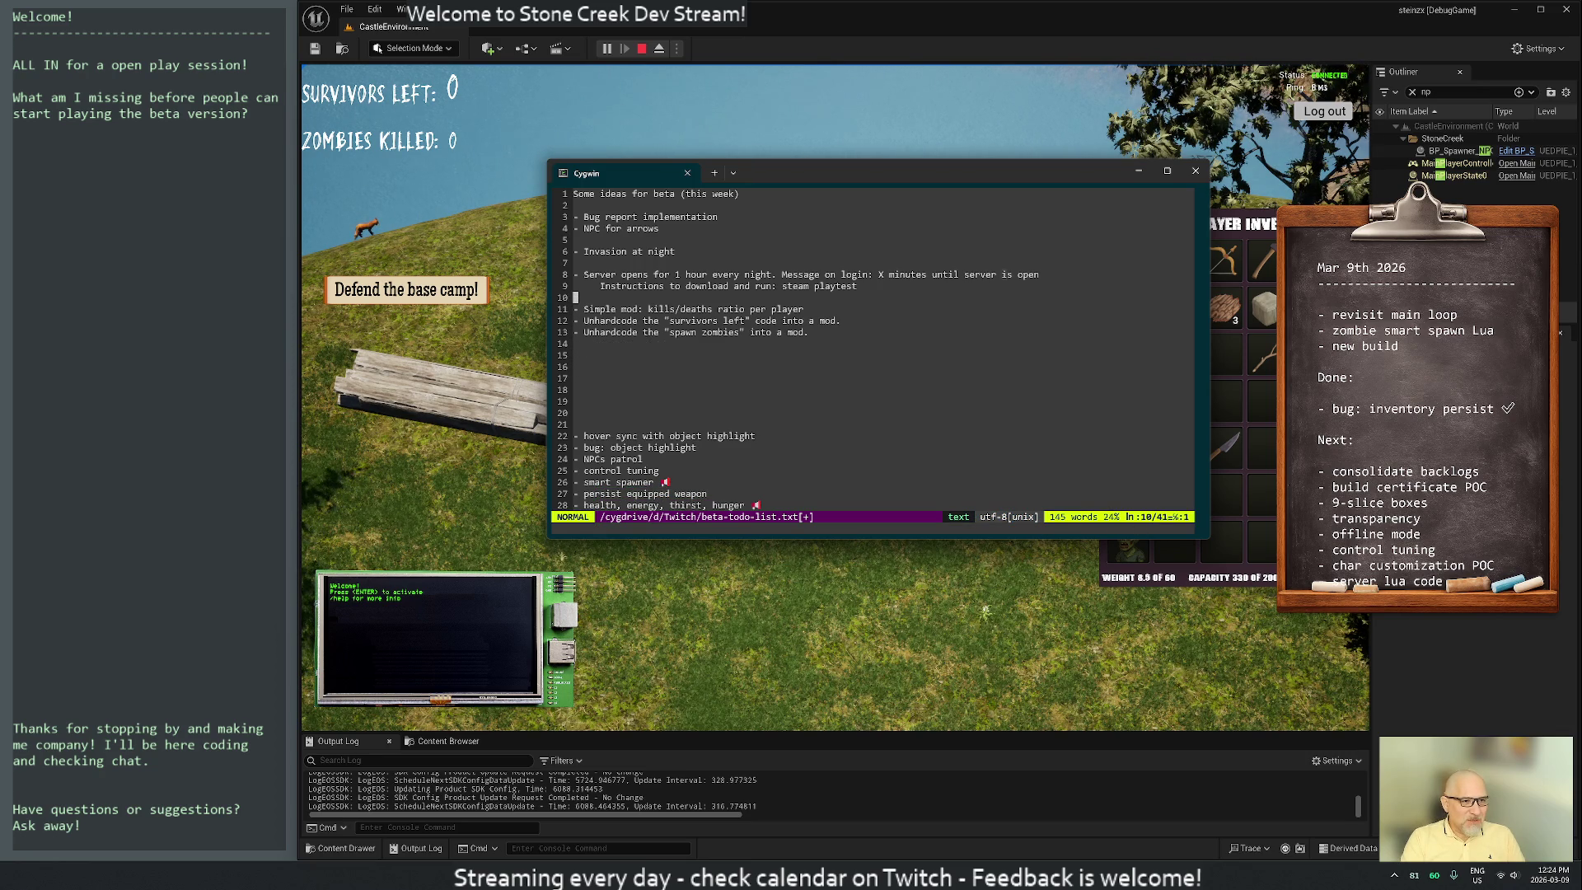
key("d")
key("d")
key("k")
key("k")
key("k")
key("d")
key("d")
key("k")
key("k")
key("d")
key("d")
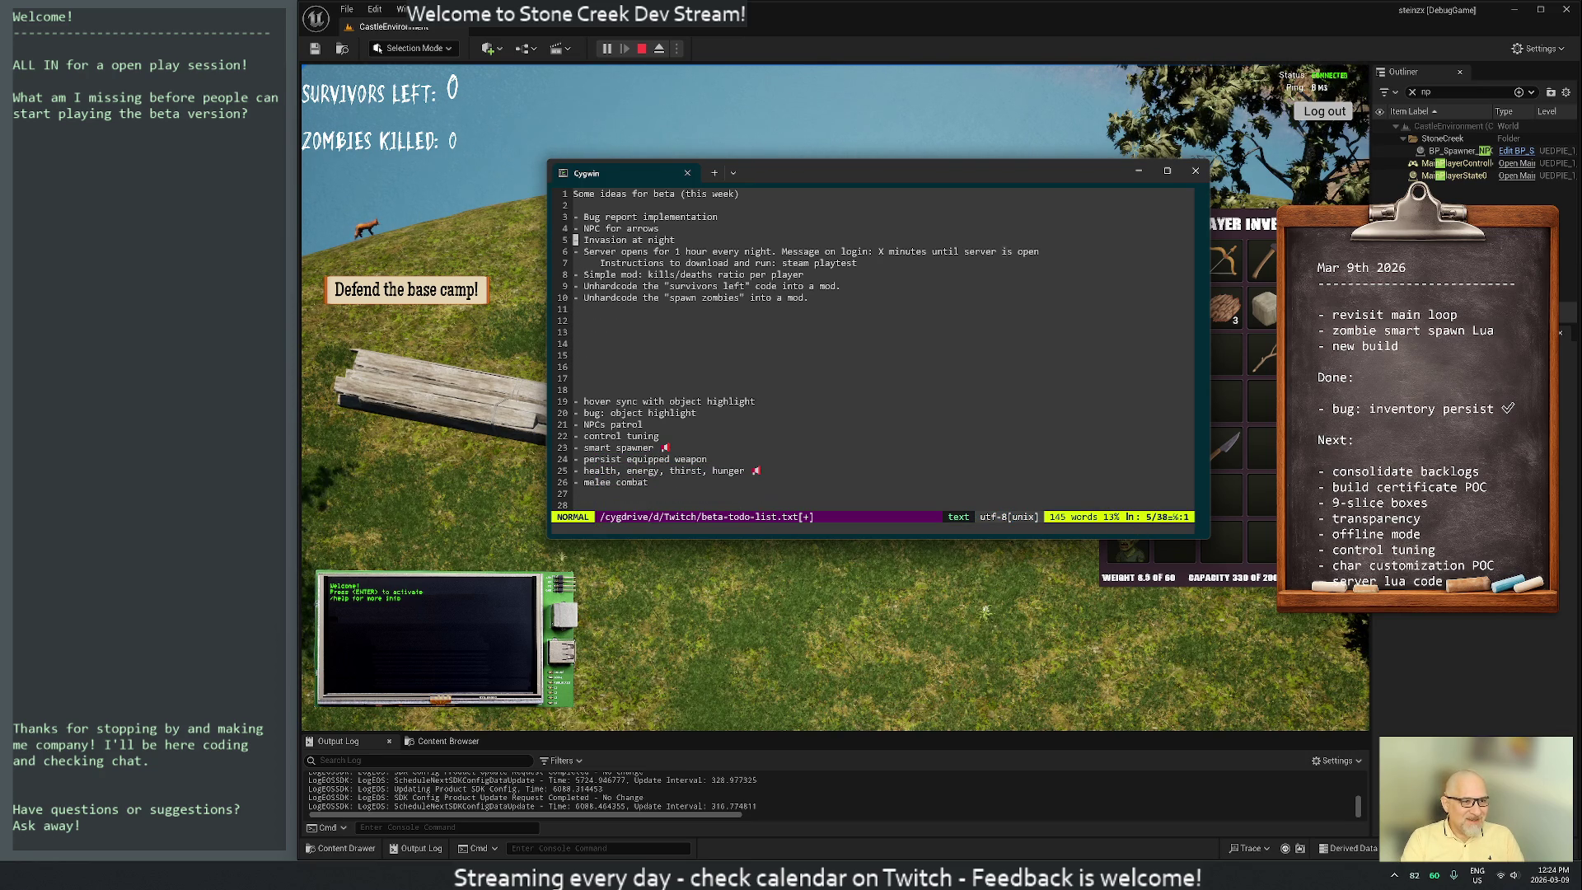
key("j")
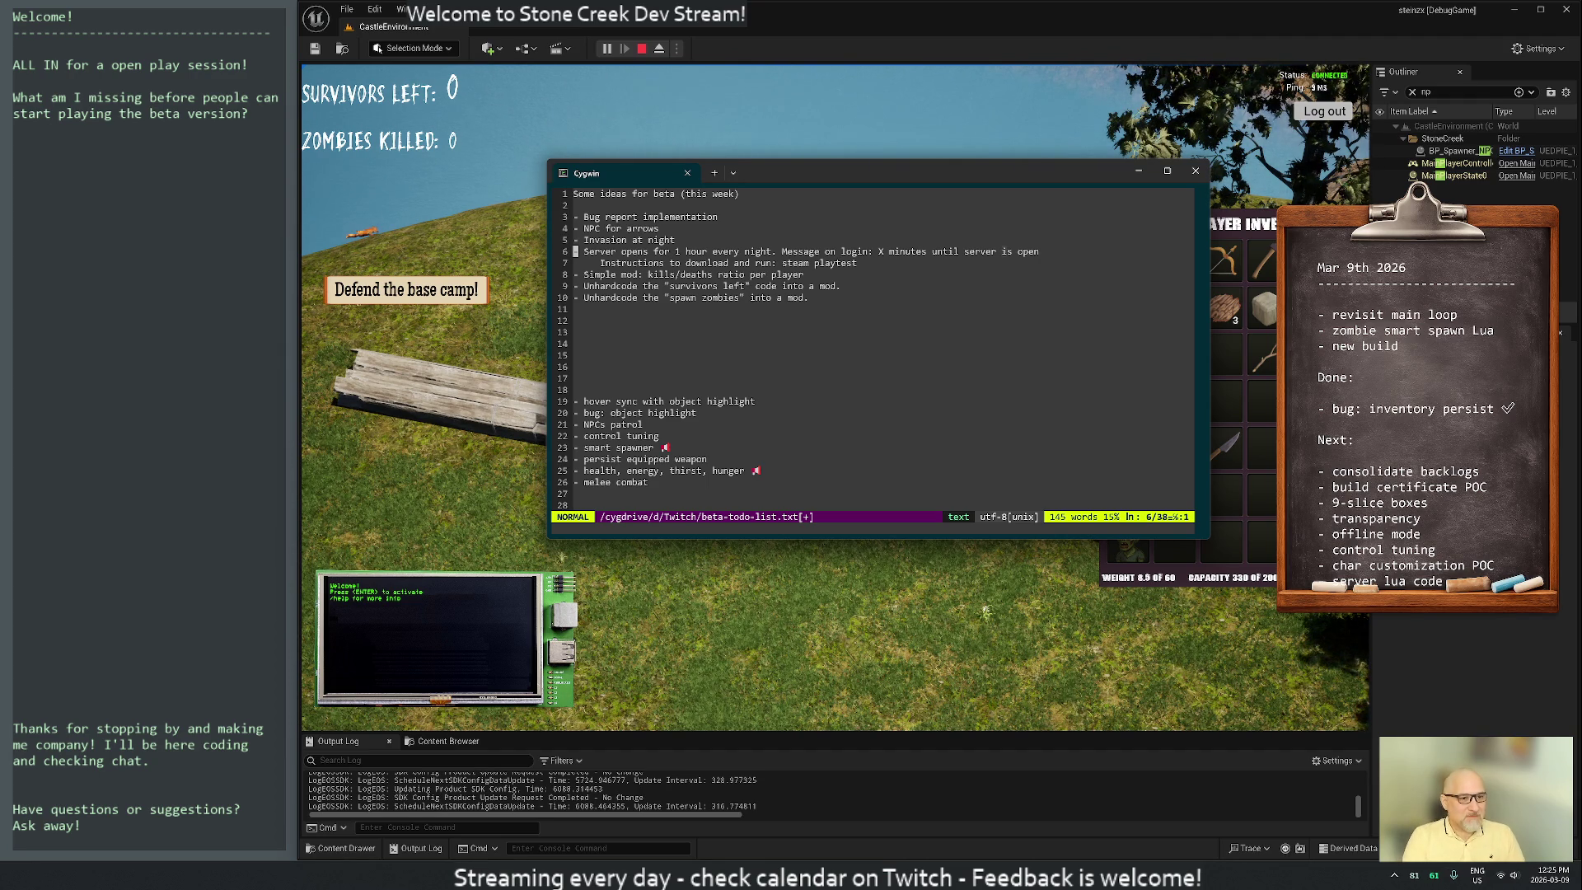
Prefix the hover sync item with 'bug: '
key("j")
key("j")
key("j")
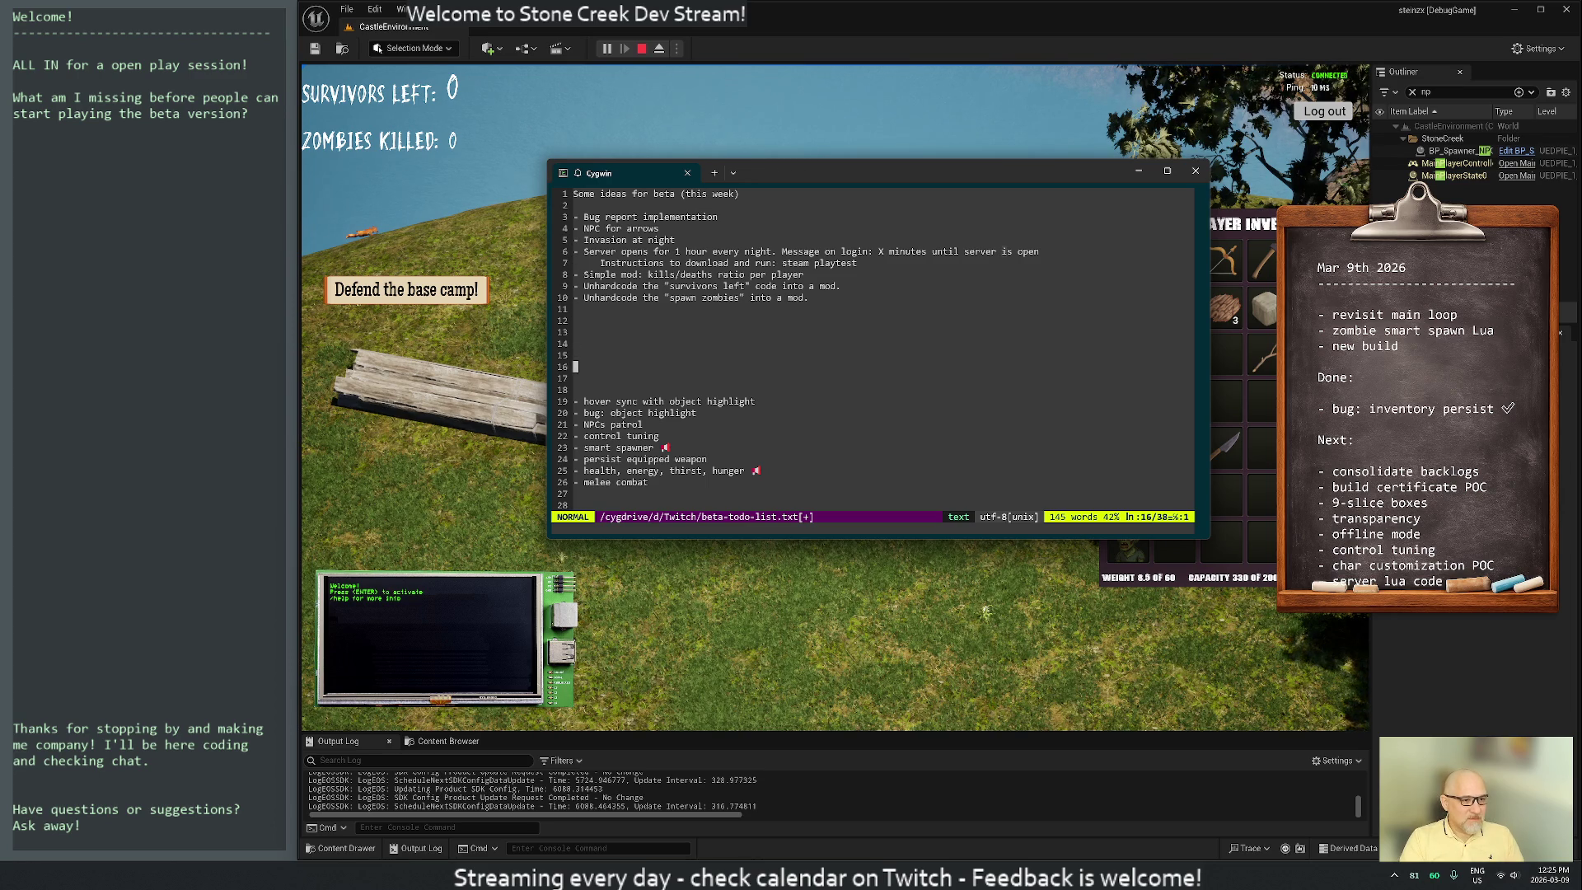
type("Ibug:")
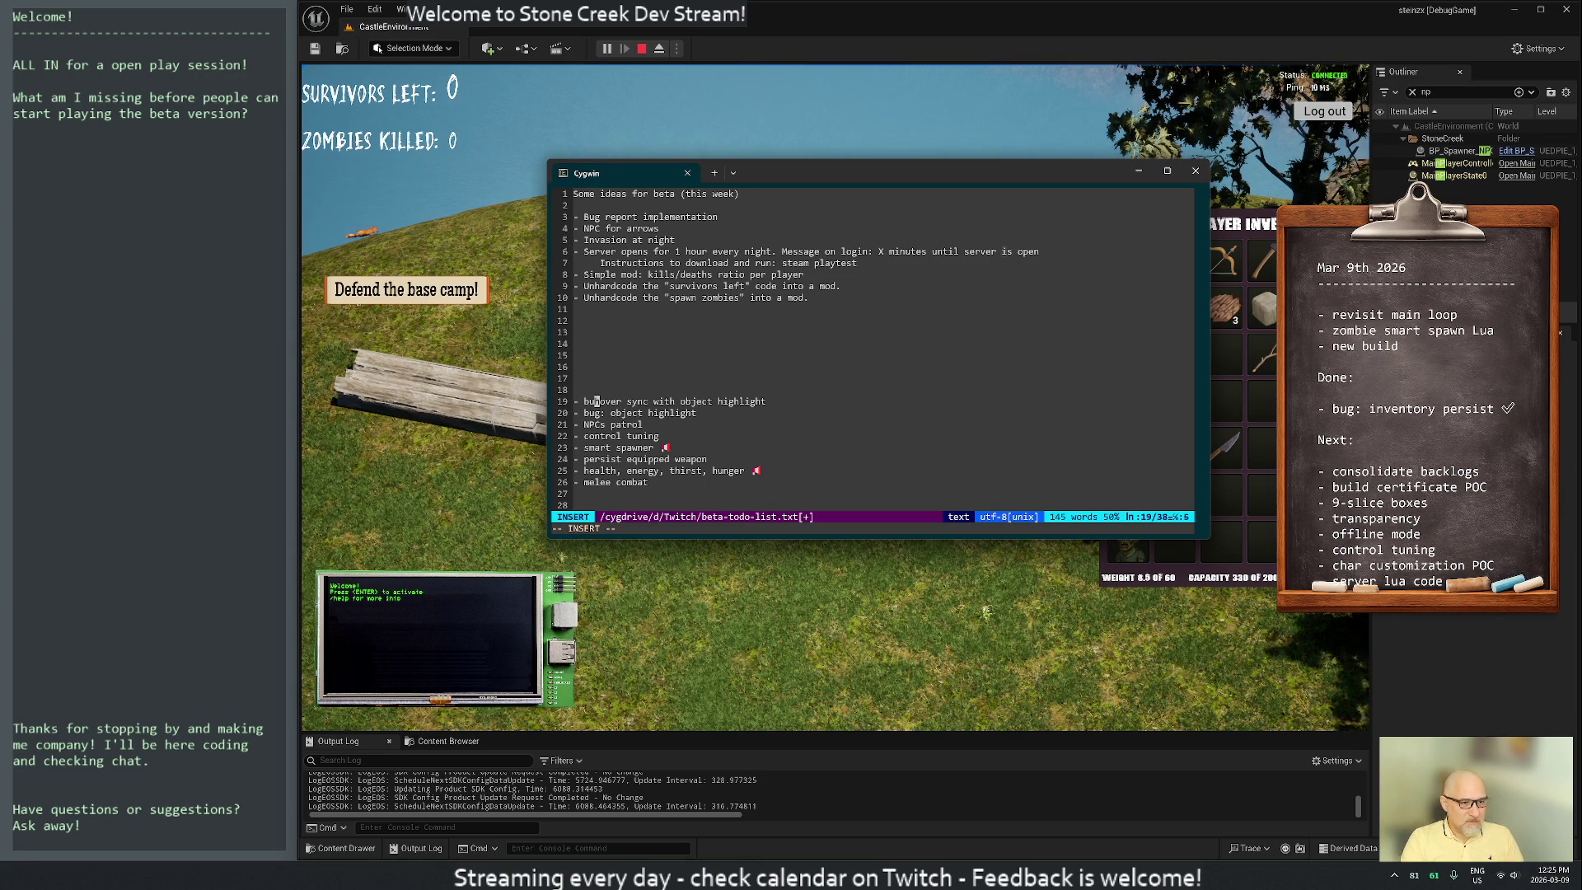
key("Escape")
Rename the 'control tuning' item to 'game controller tuning'
key("j")
key("j")
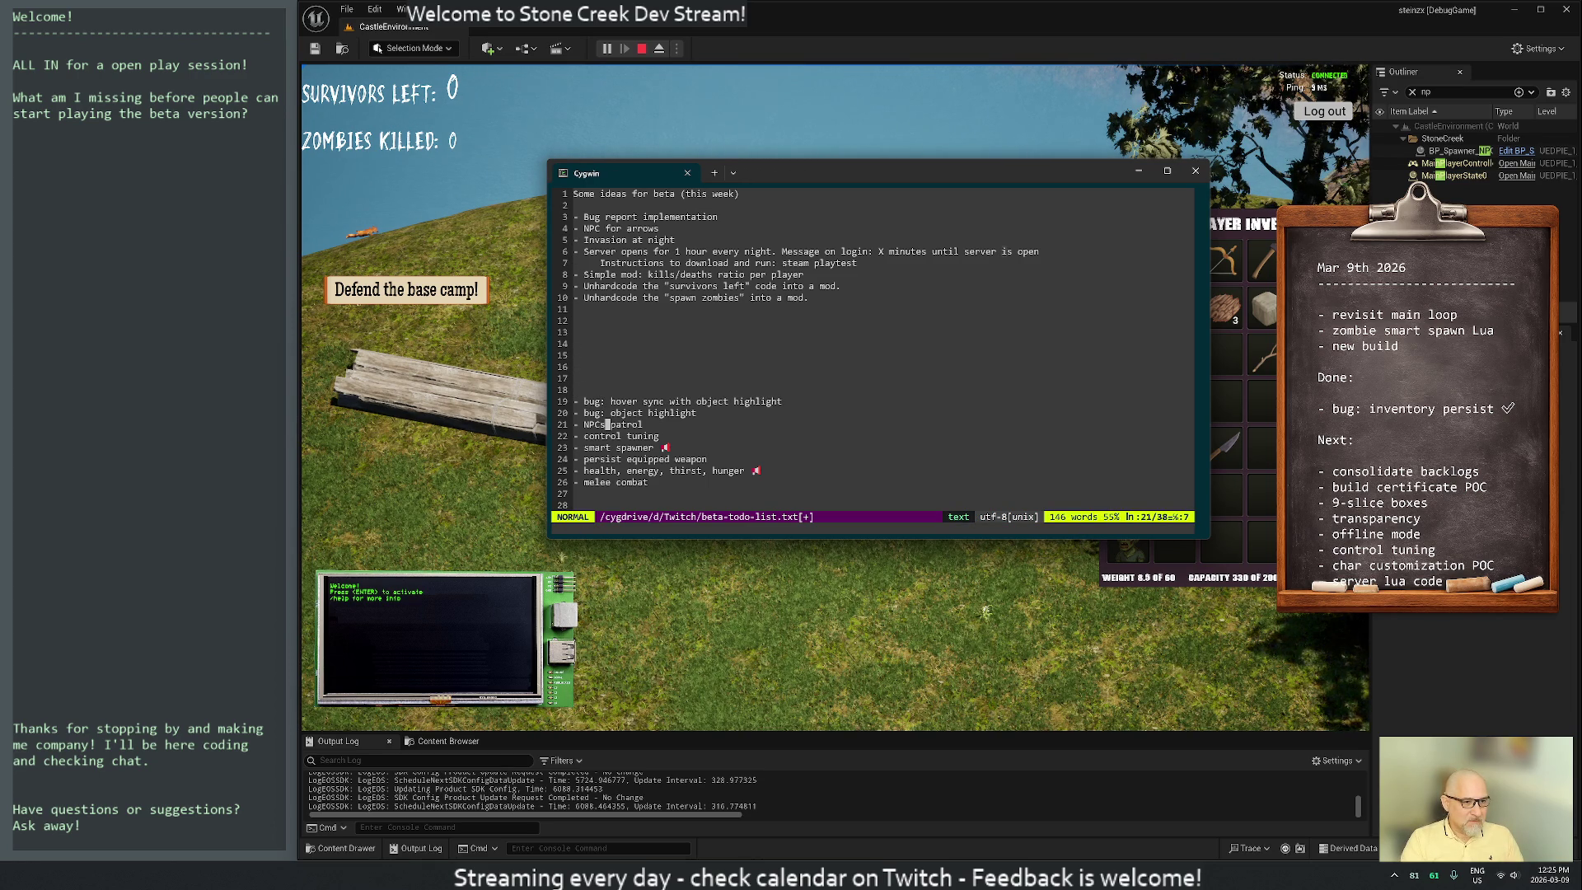
key("j")
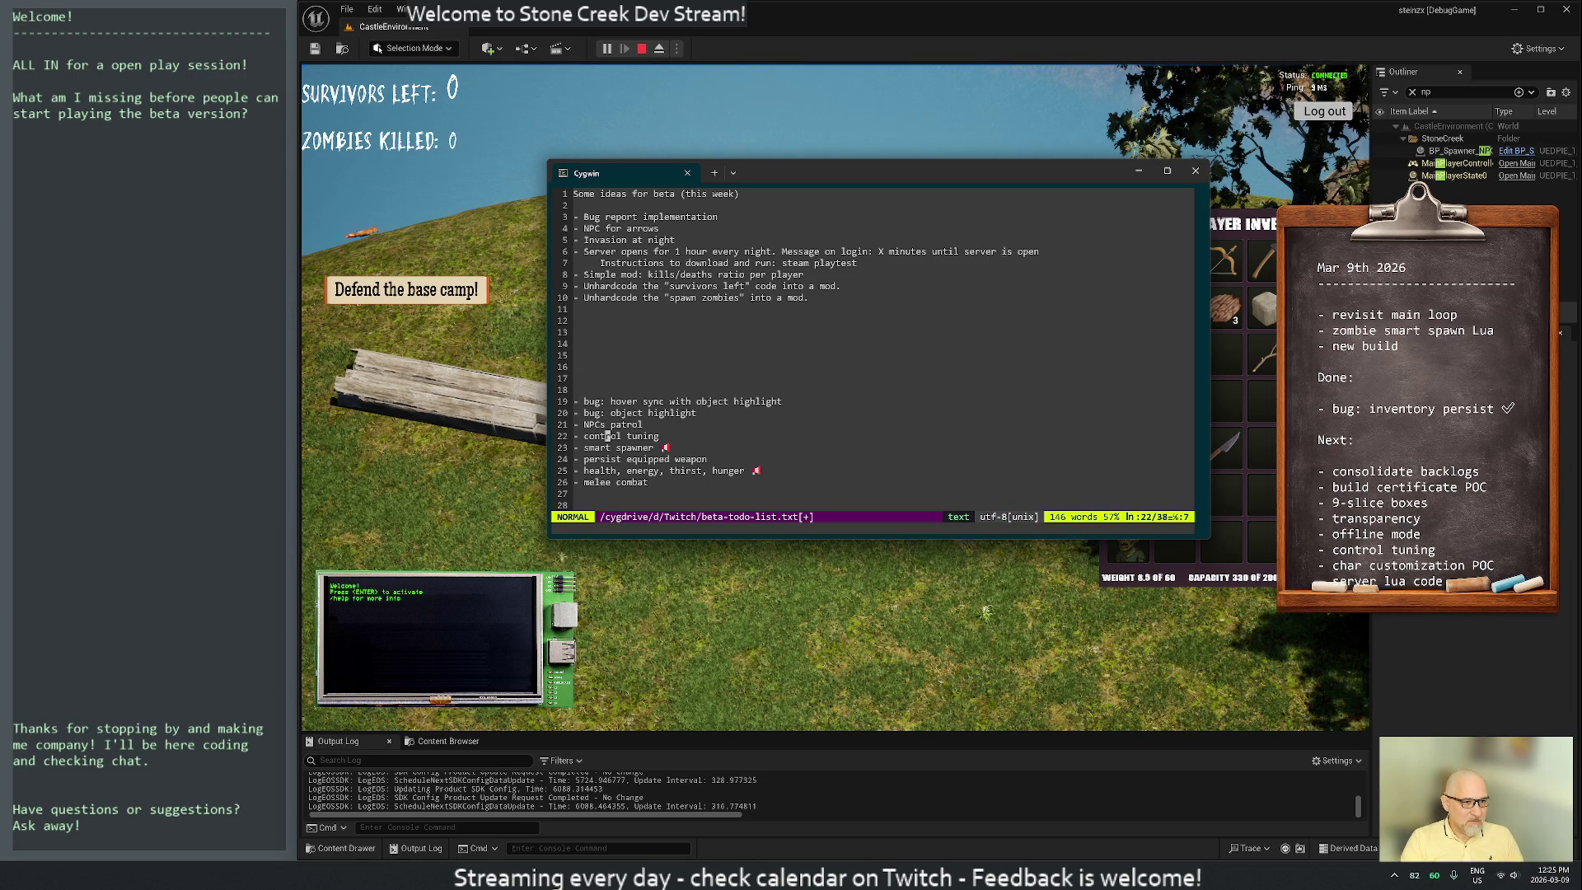
type("I")
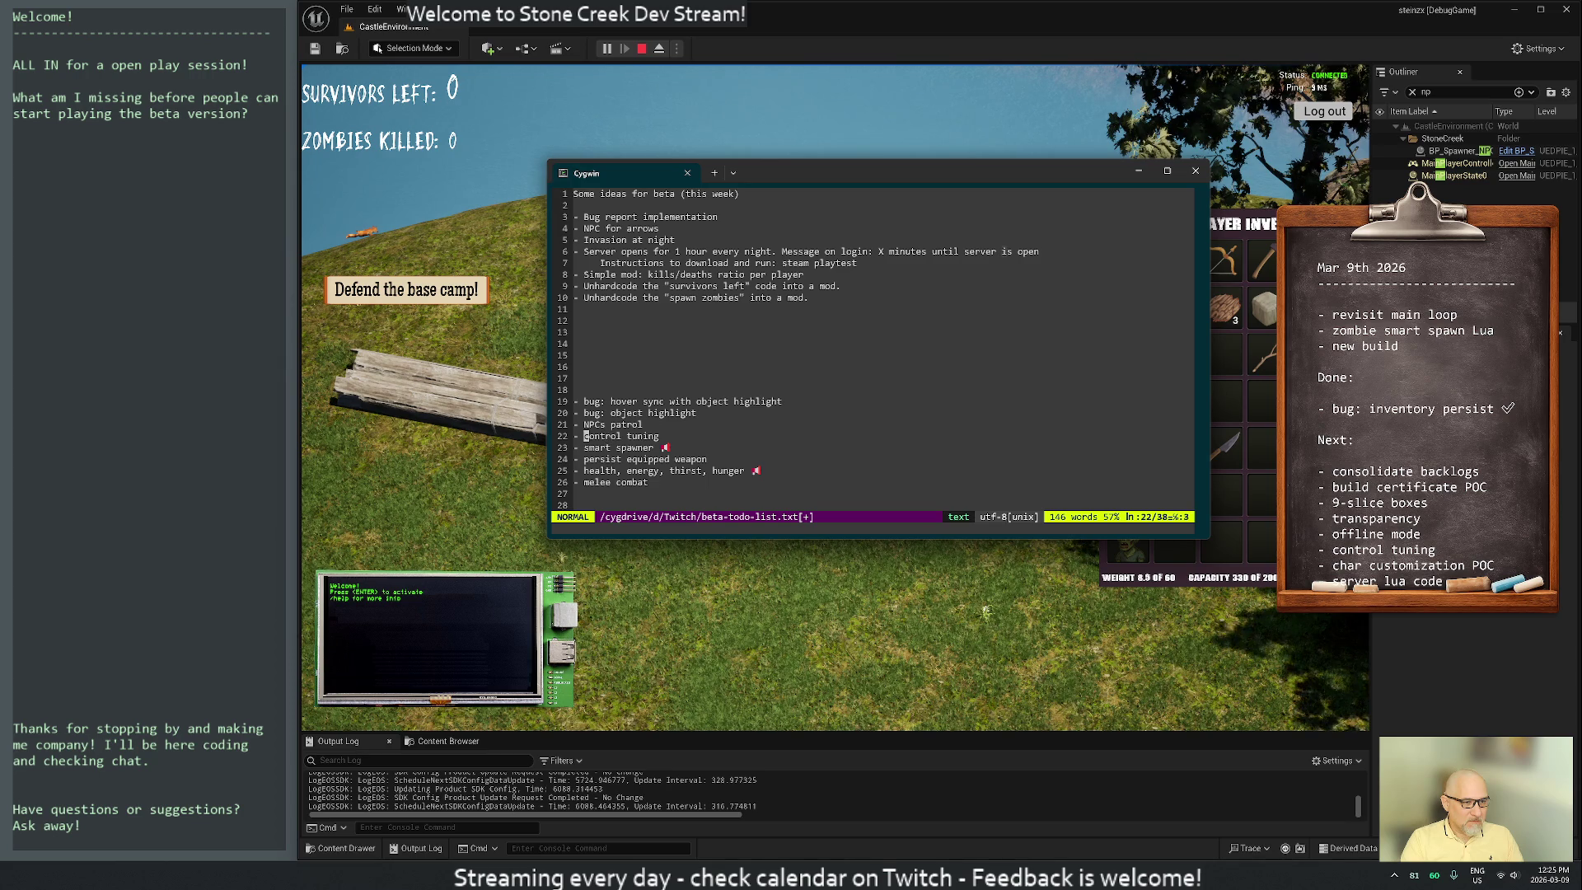
type("game")
key("Escape")
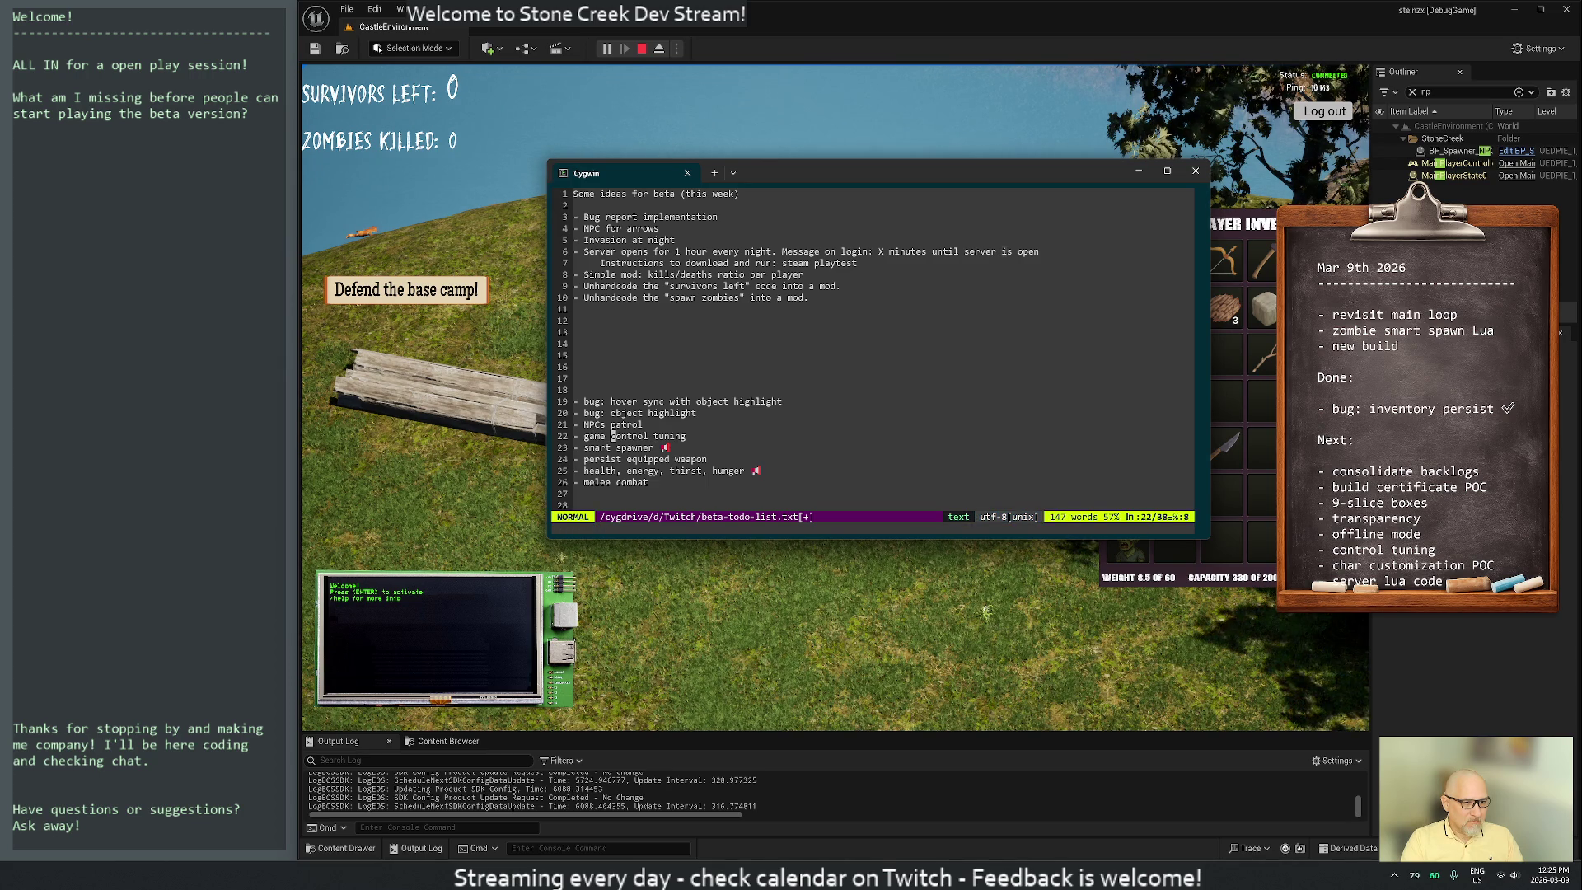
type("ealer")
key("Escape")
Delete the red mark at the end of the smart spawner line
key("j")
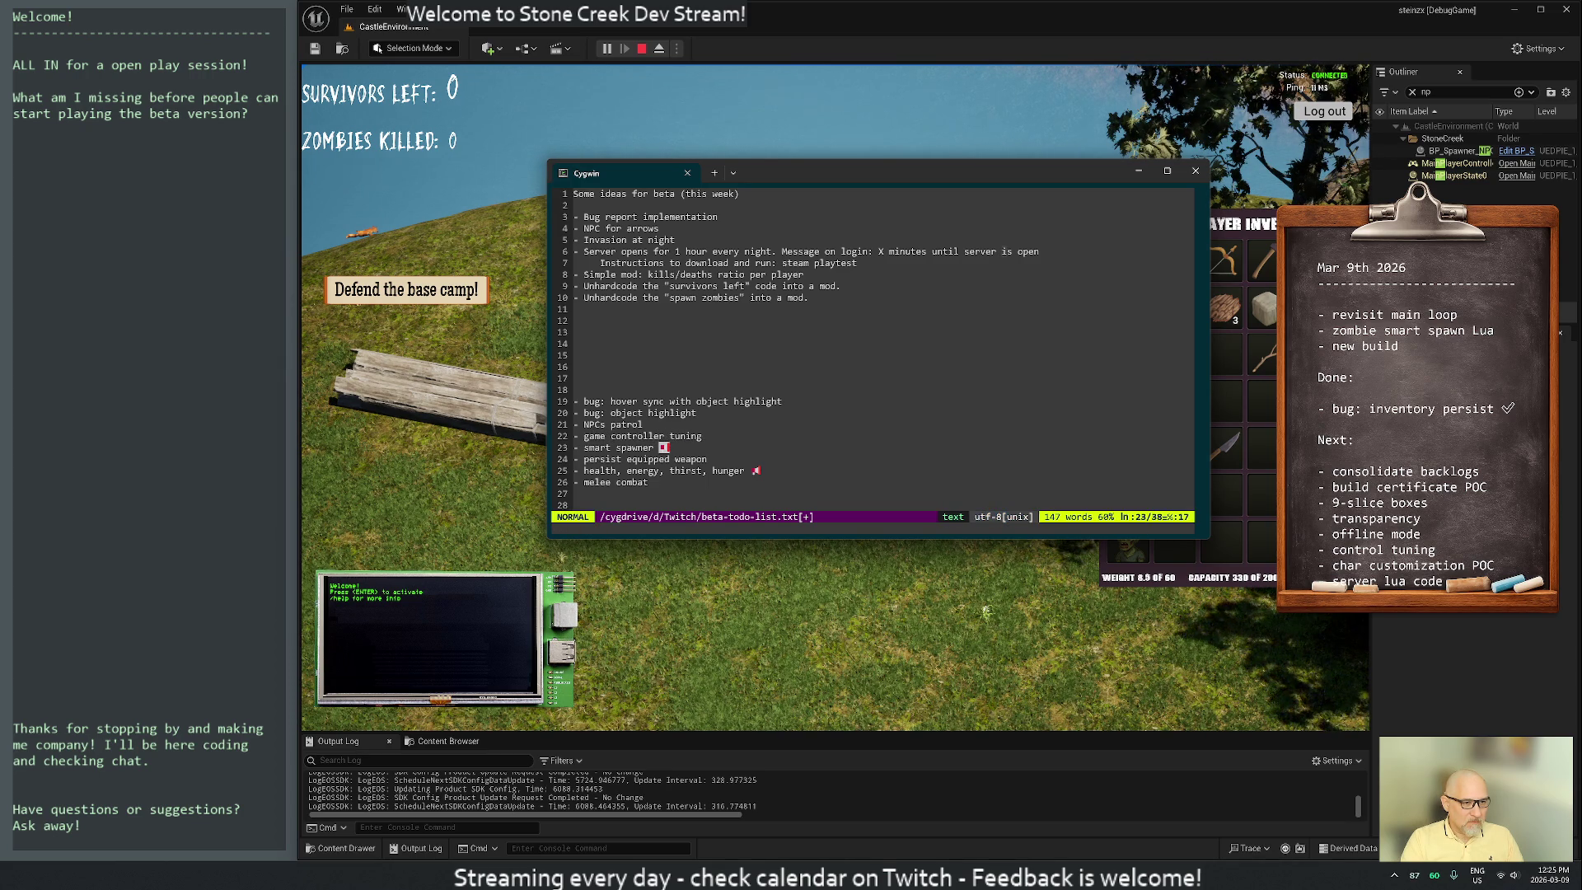
key("x")
key("j")
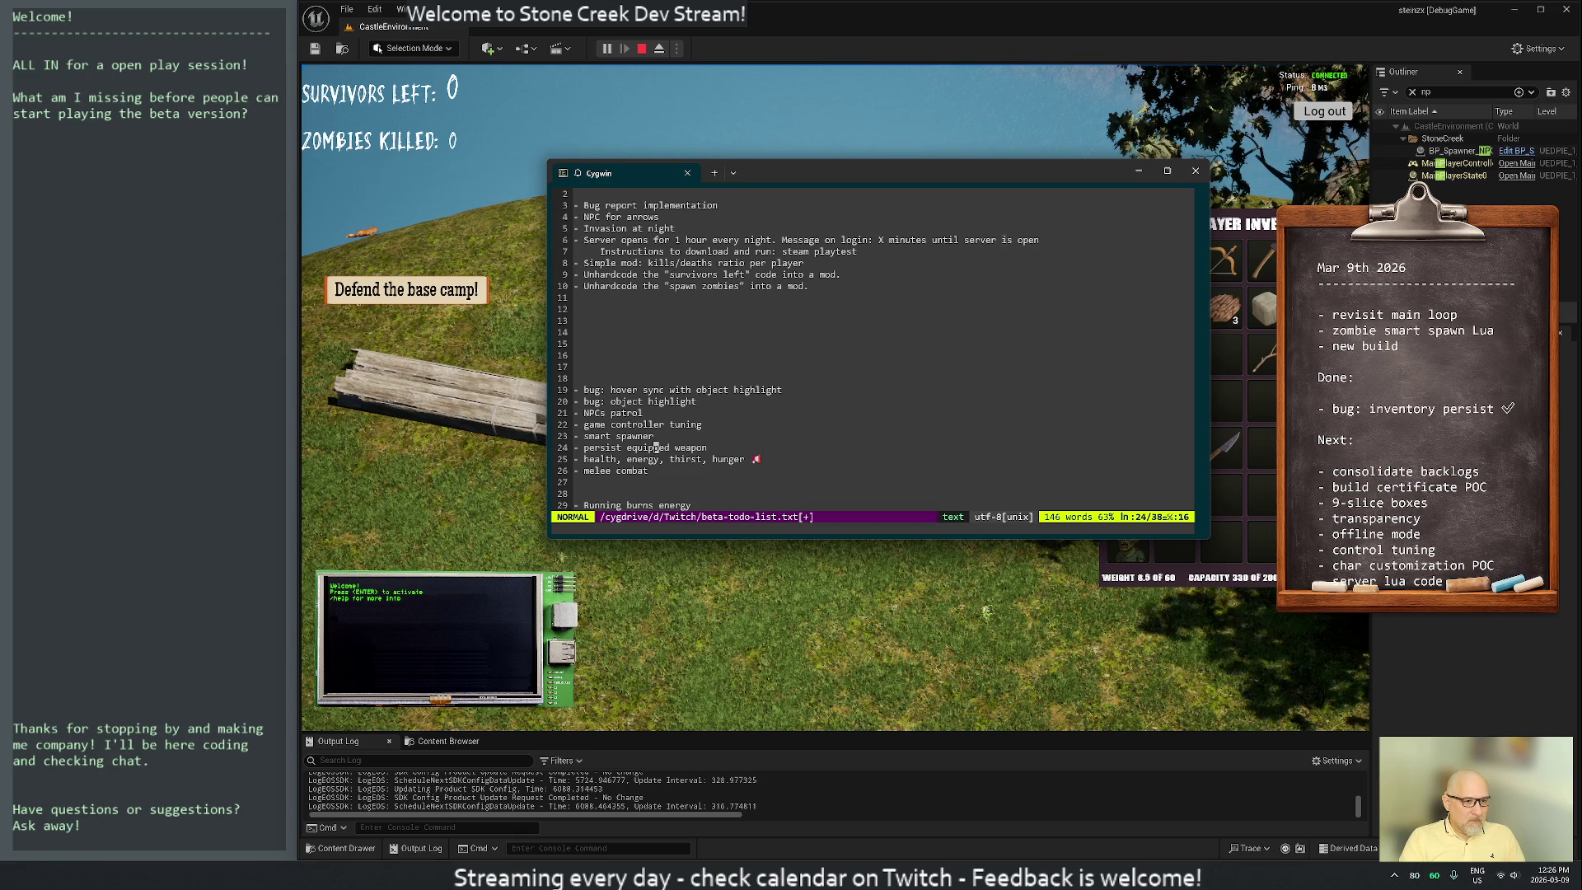
Delete an extra blank line below melee combat, then undo the deletion
key("j")
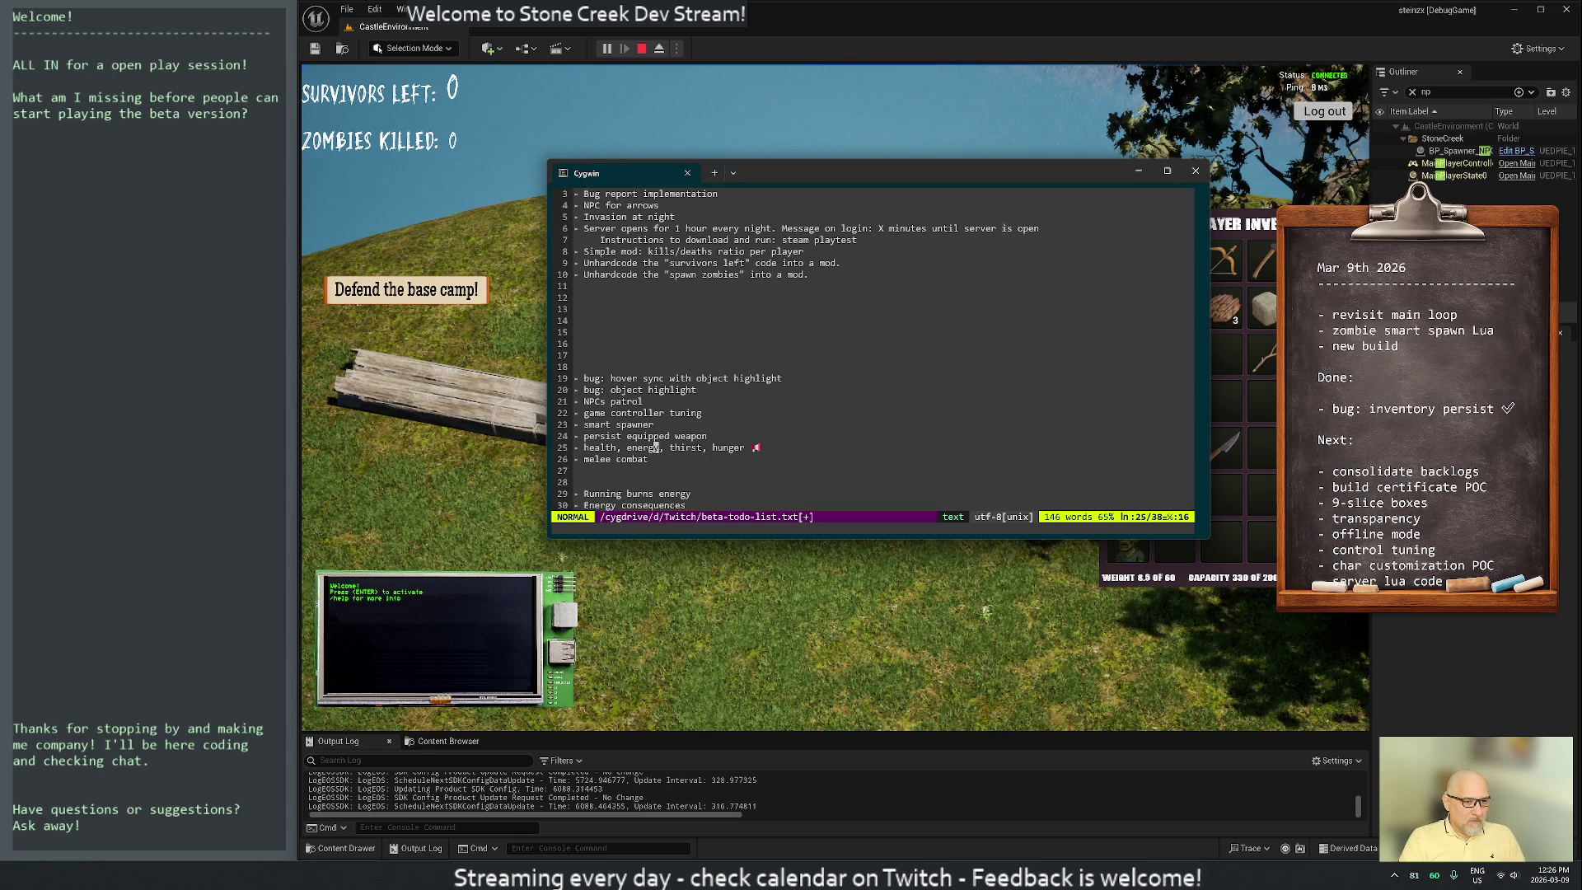
key("j")
key("j")
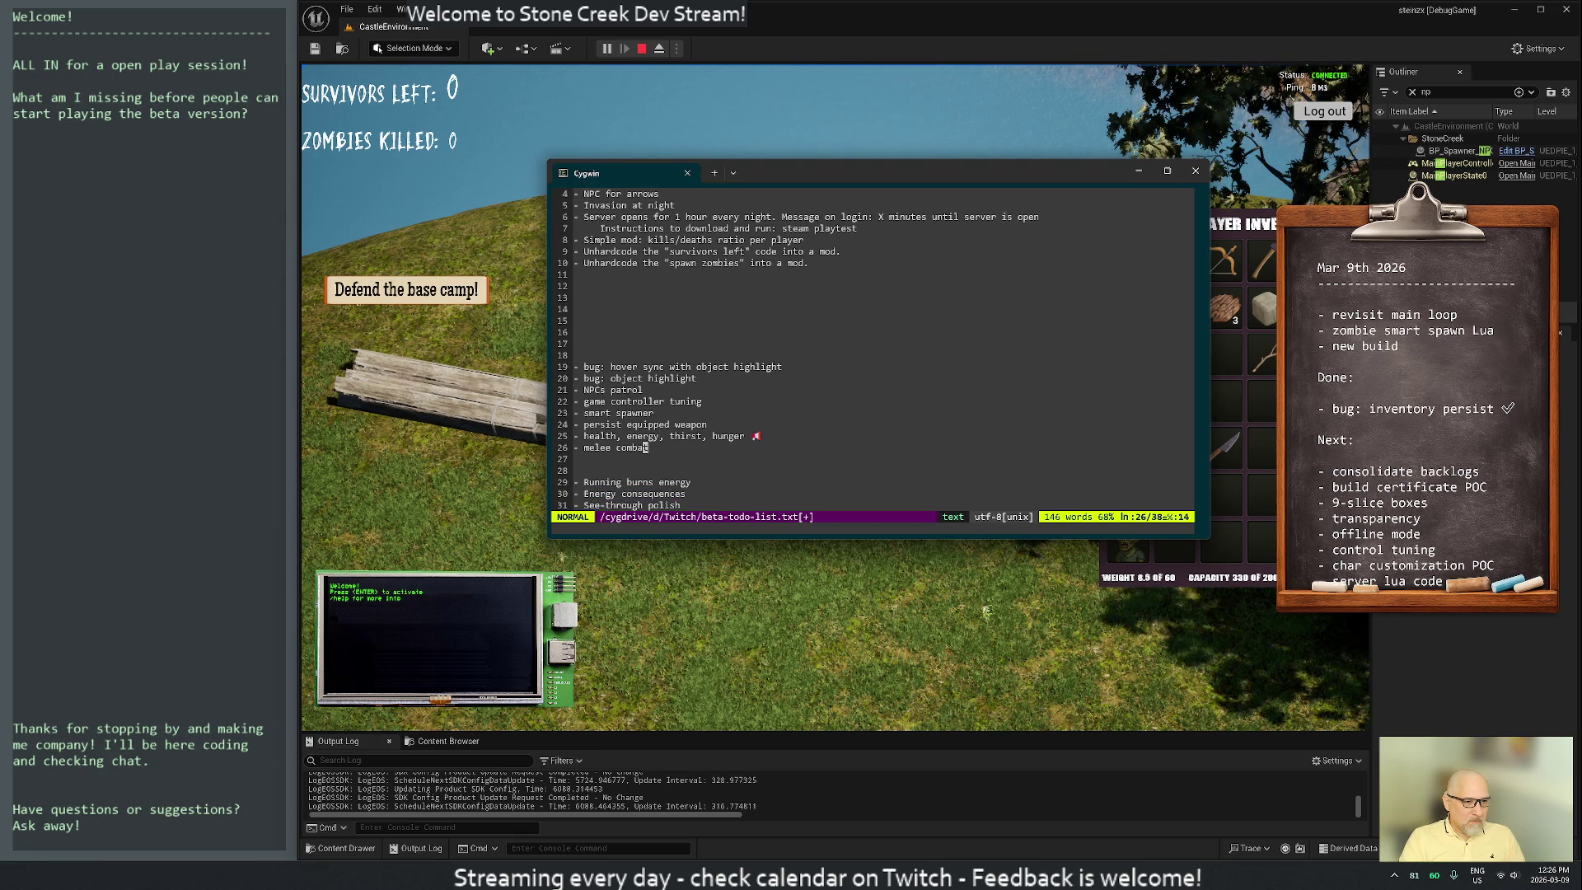
key("d")
key("d")
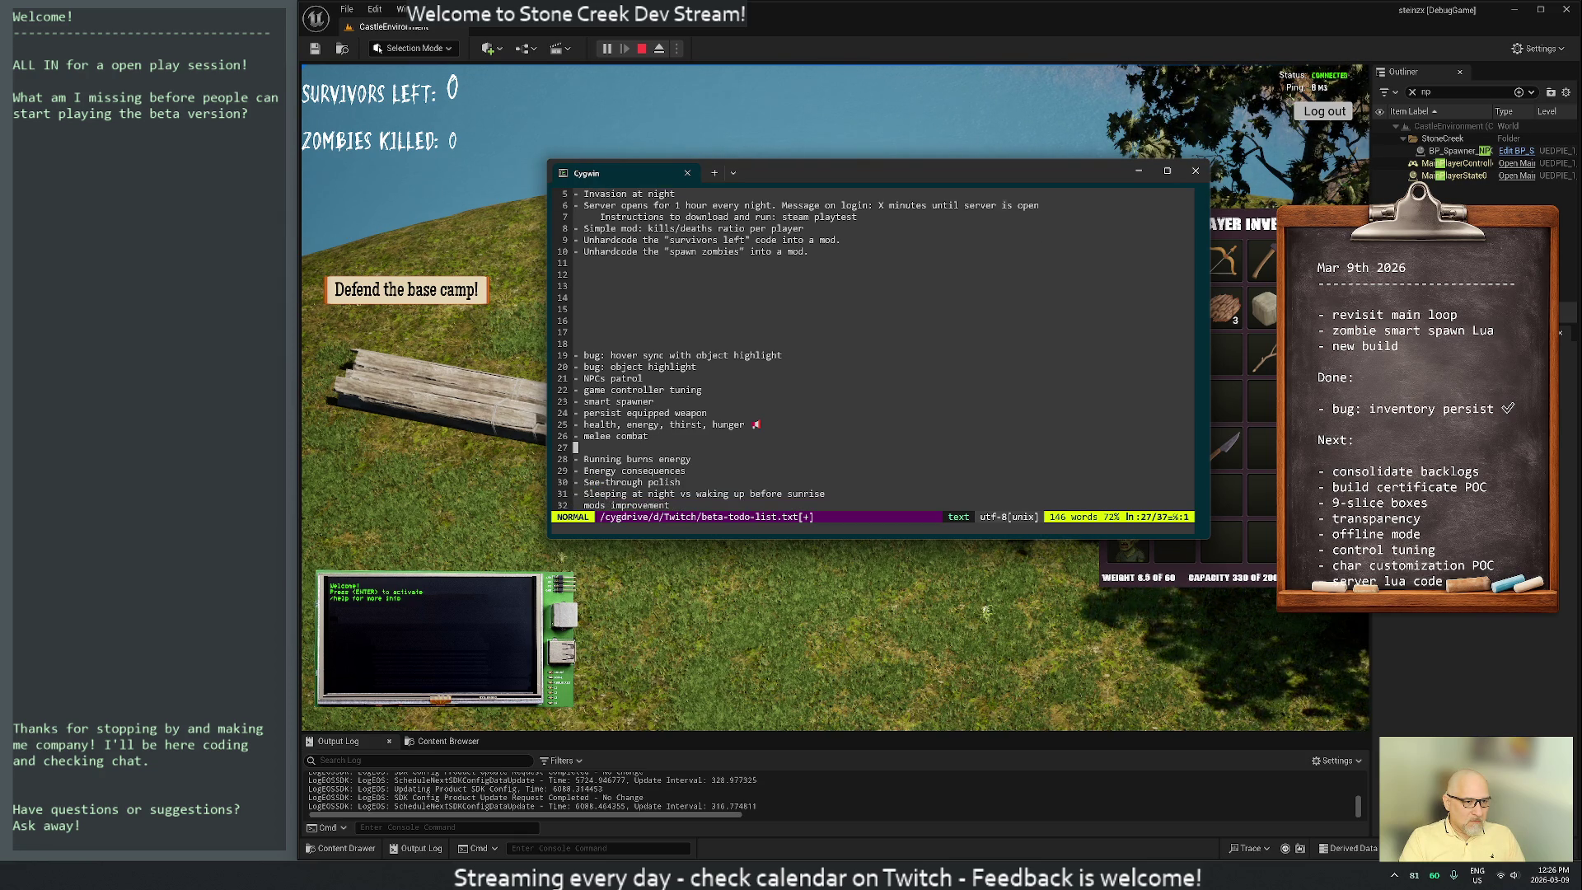
key("j")
key("j")
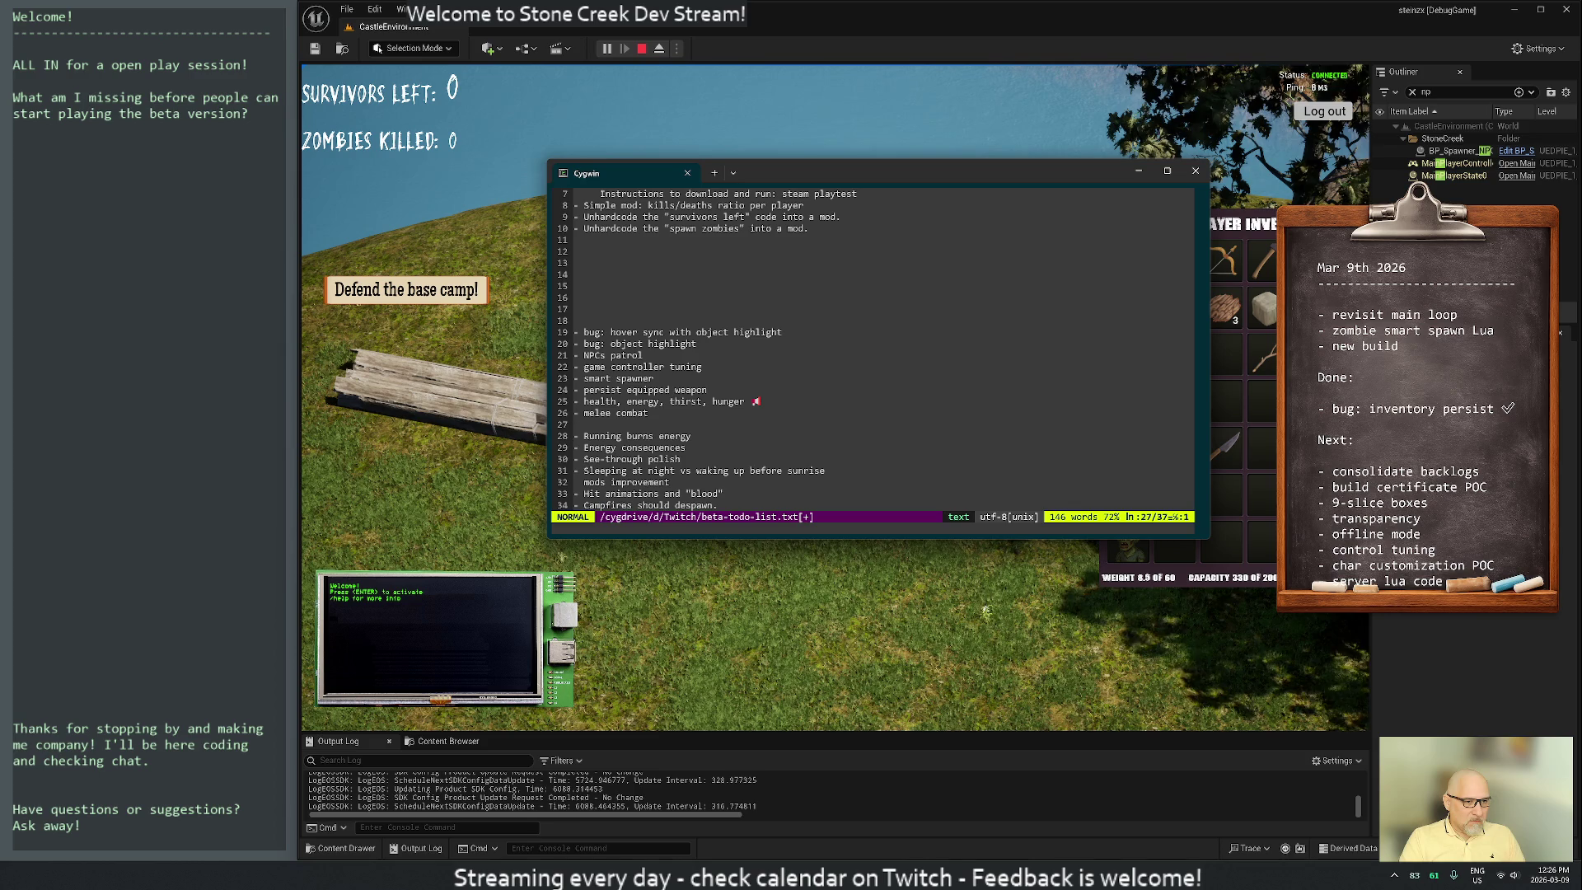
key("u")
key("j")
key("d")
key("d")
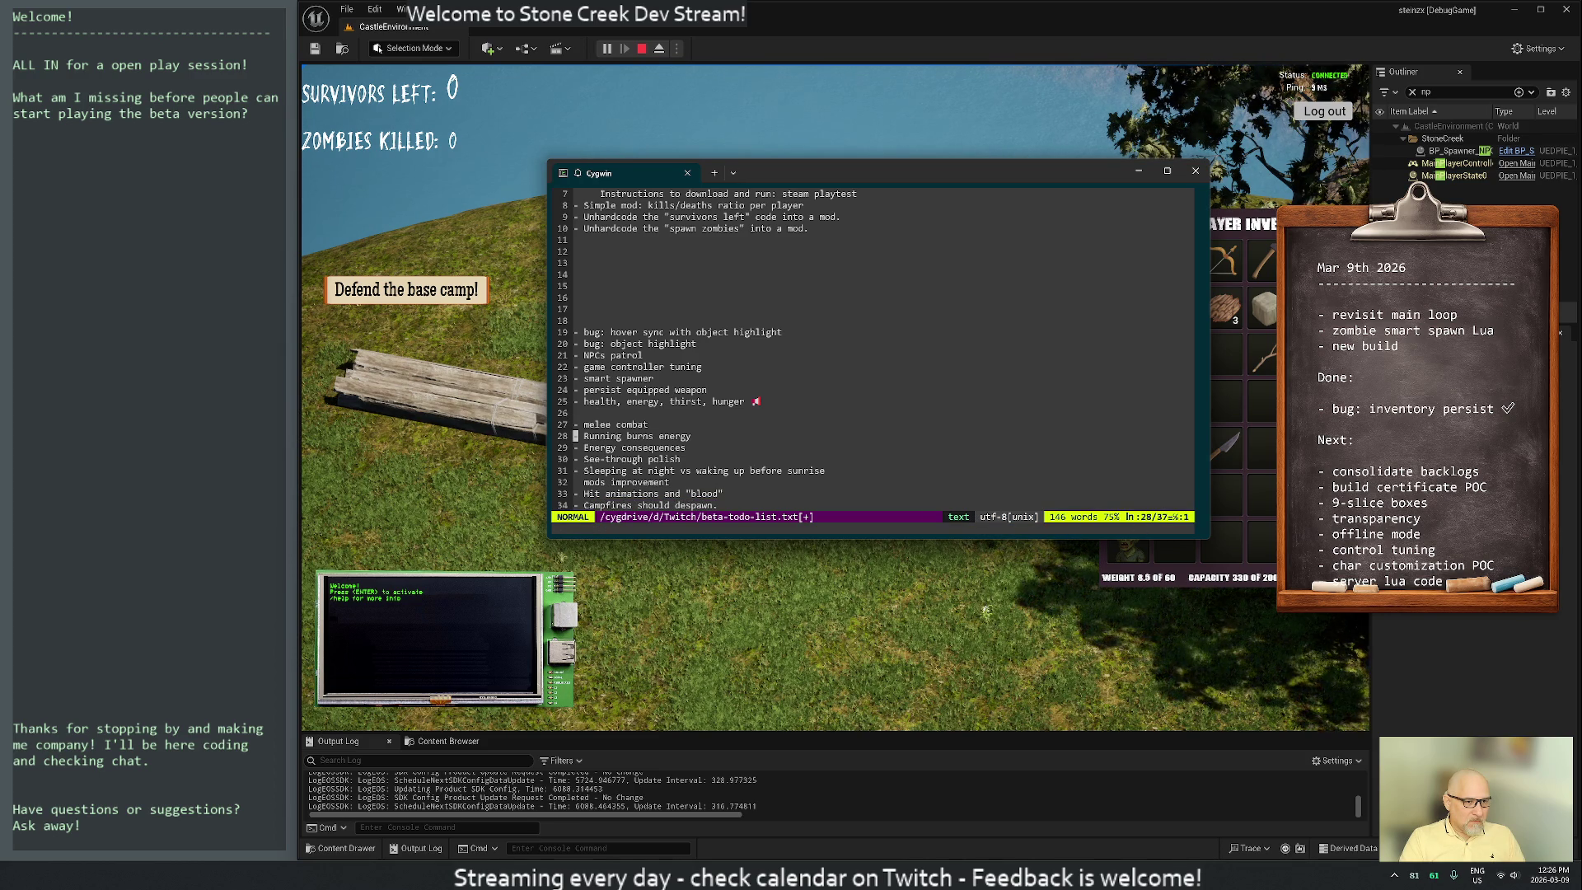
Delete the eight empty lines after the top list of ideas
key("k")
key("k")
key("k")
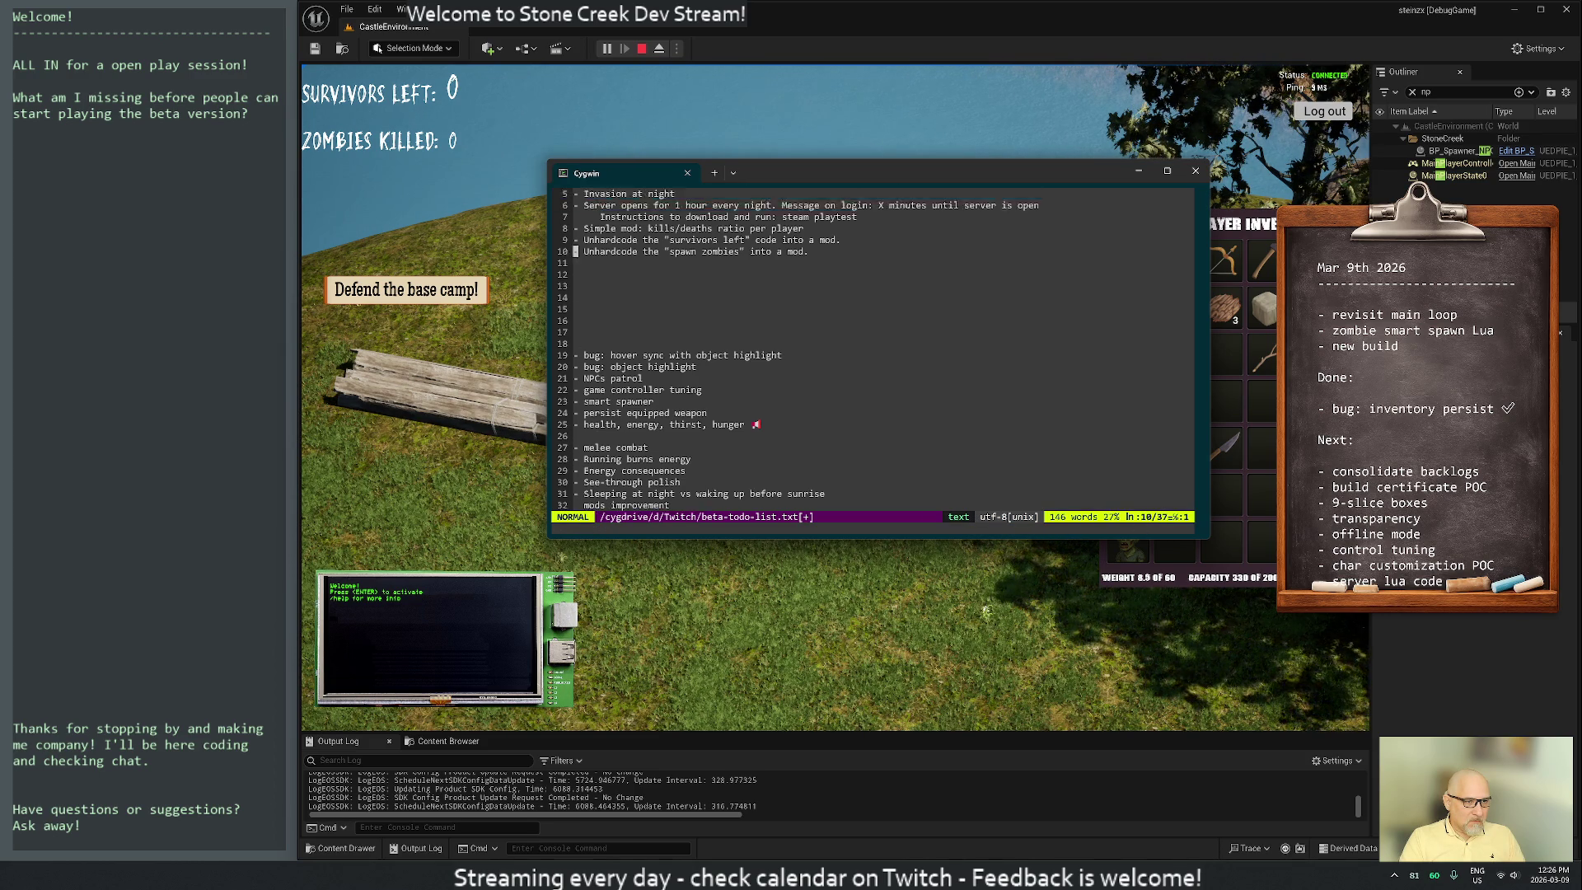
key("k")
key("k")
key("k")
key("j")
key("j")
key("j")
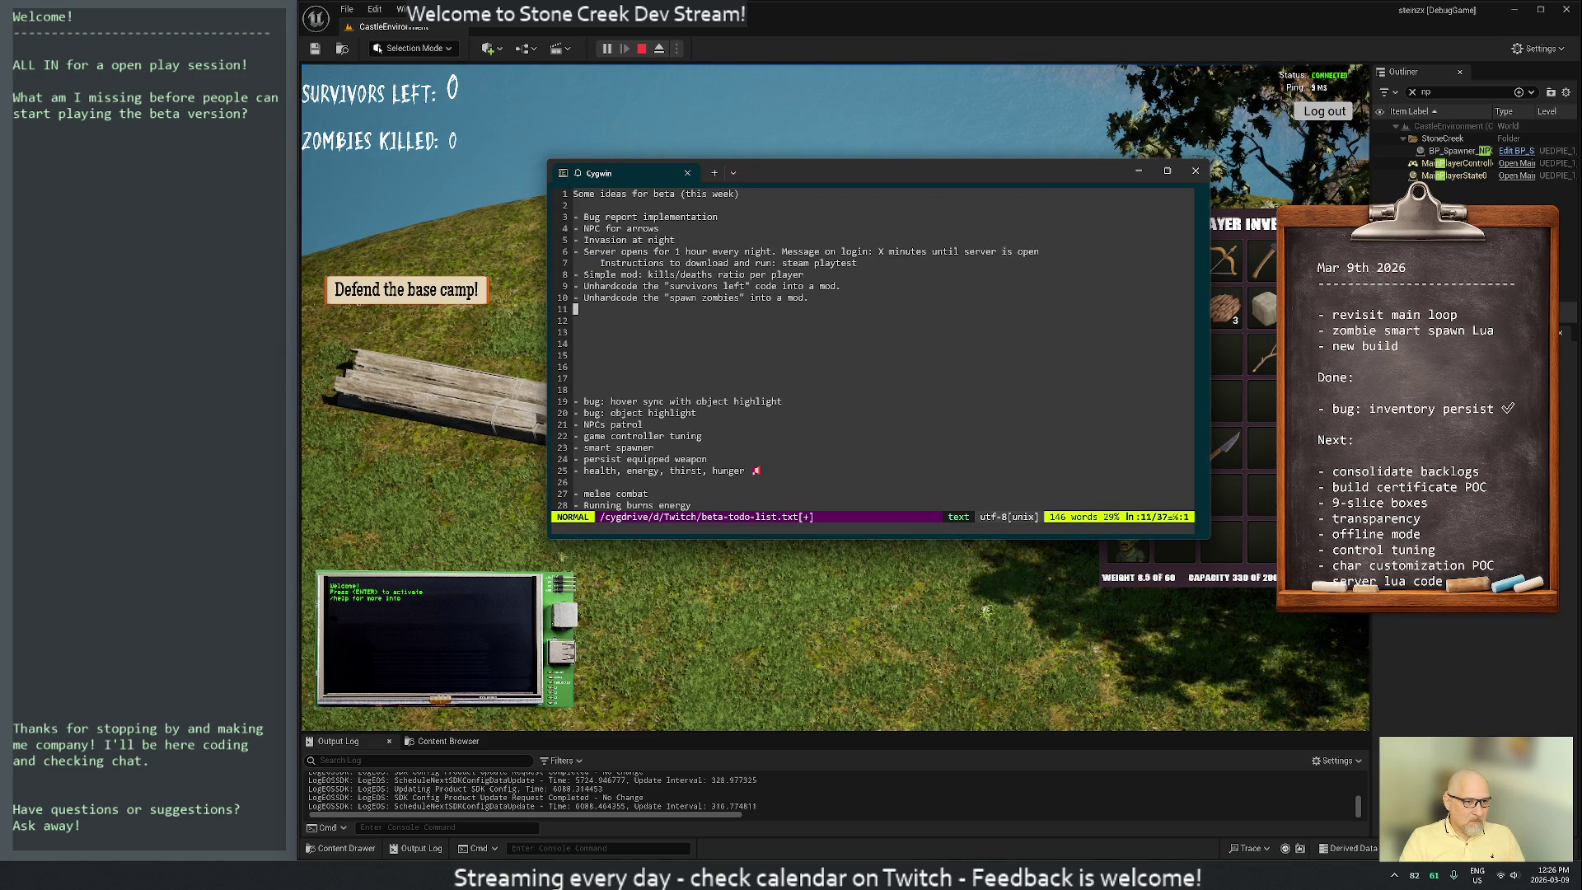
key("shift+v")
key("j")
key("j")
key("j")
key("d")
key("j")
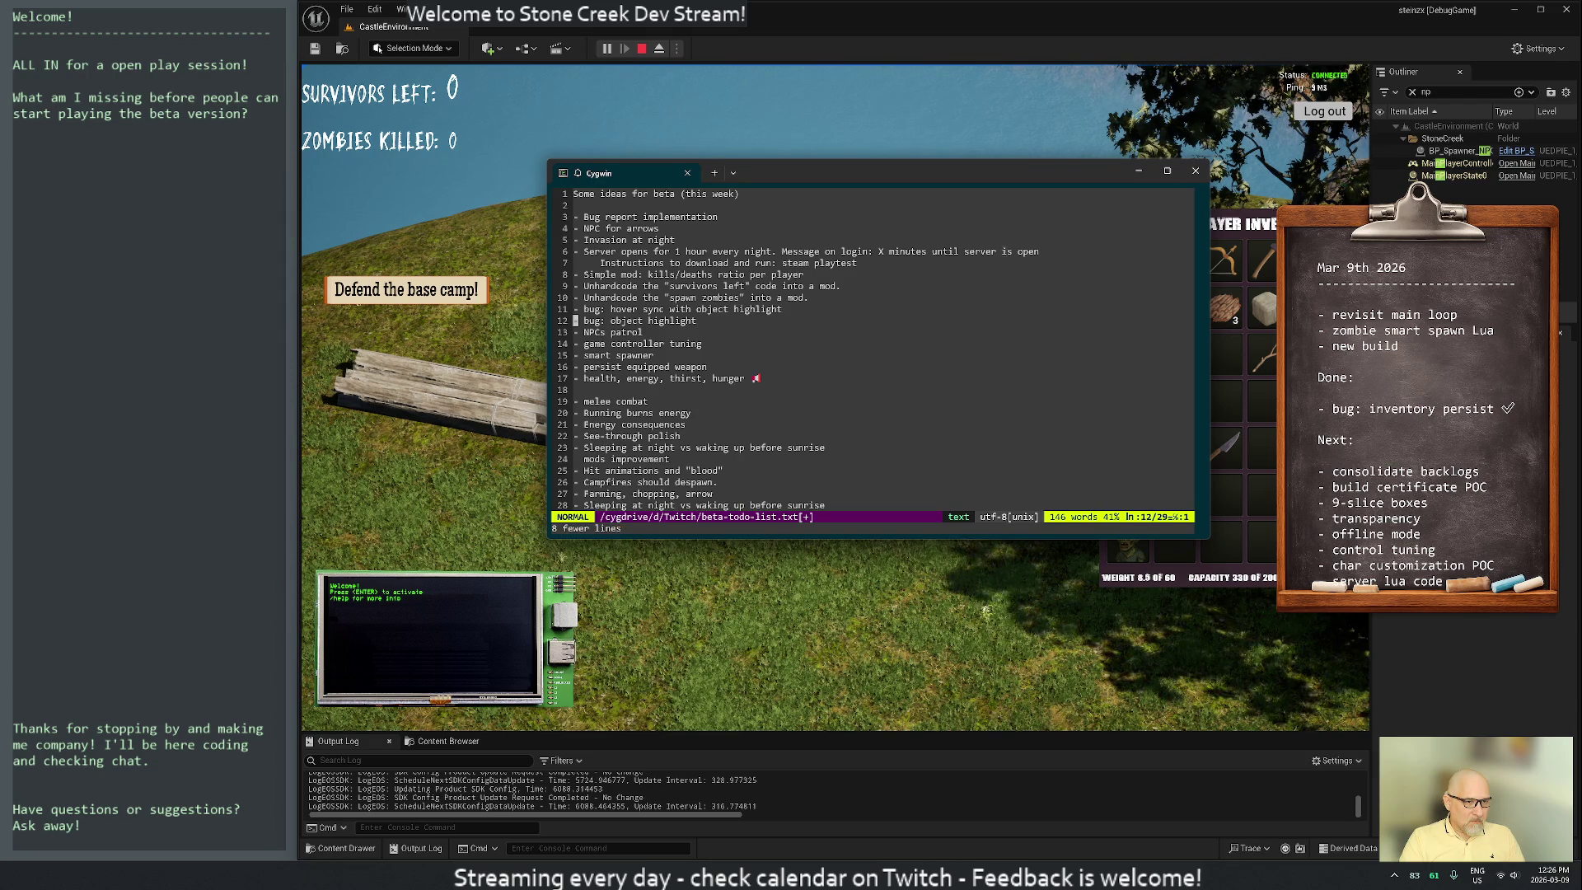
key("j")
key("j")
key("j")
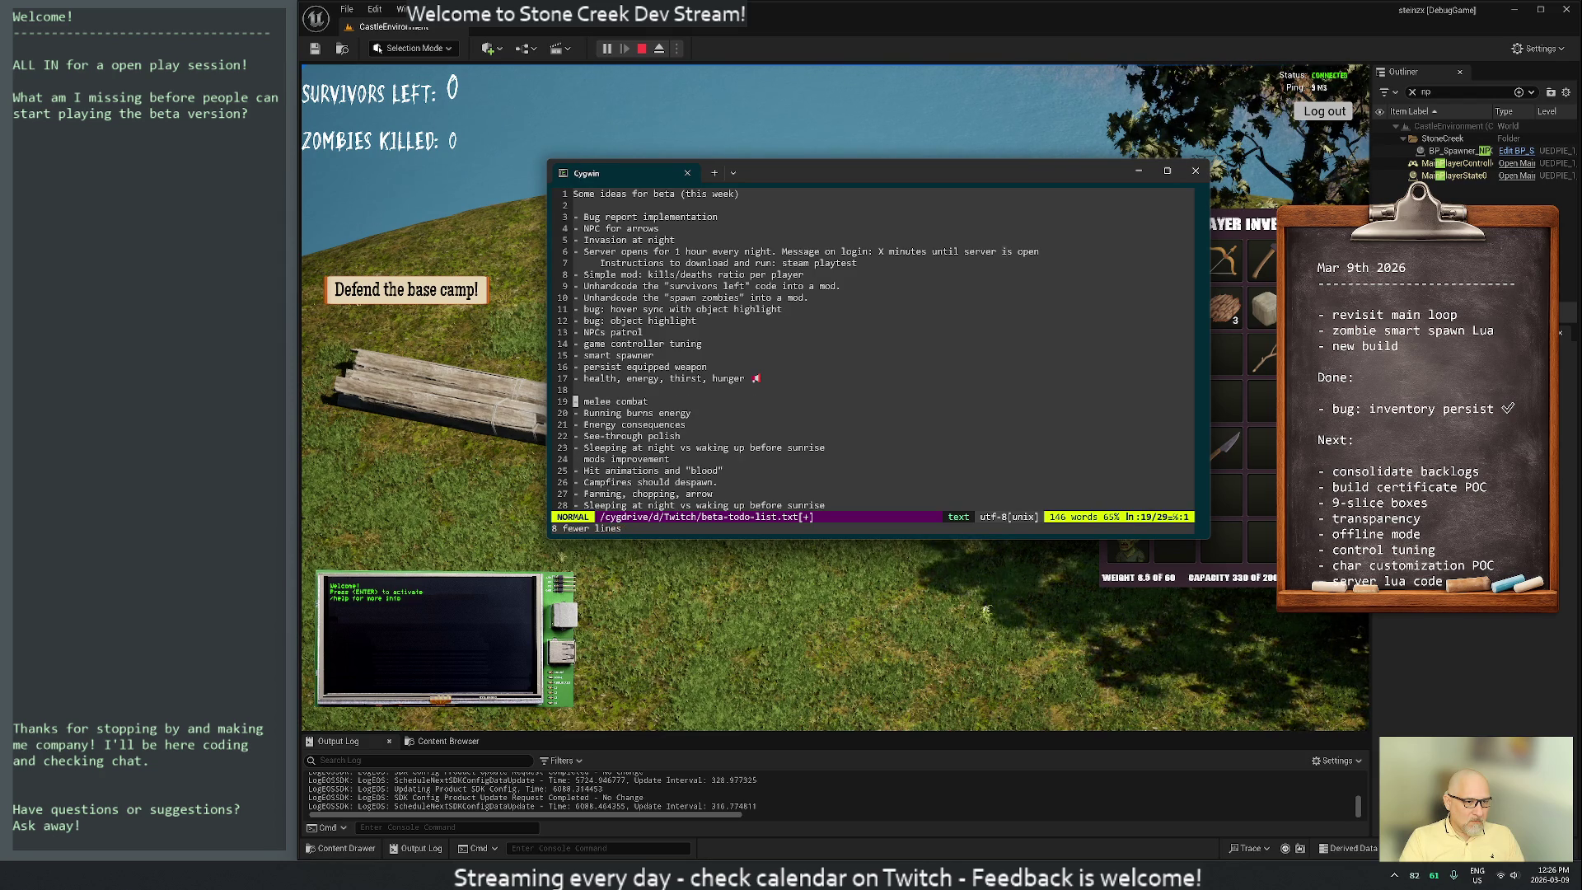
Move 'Running burns energy' and 'See-through polish' up into the top list
key("j")
key("d")
key("d")
key("k")
key("k")
key("P")
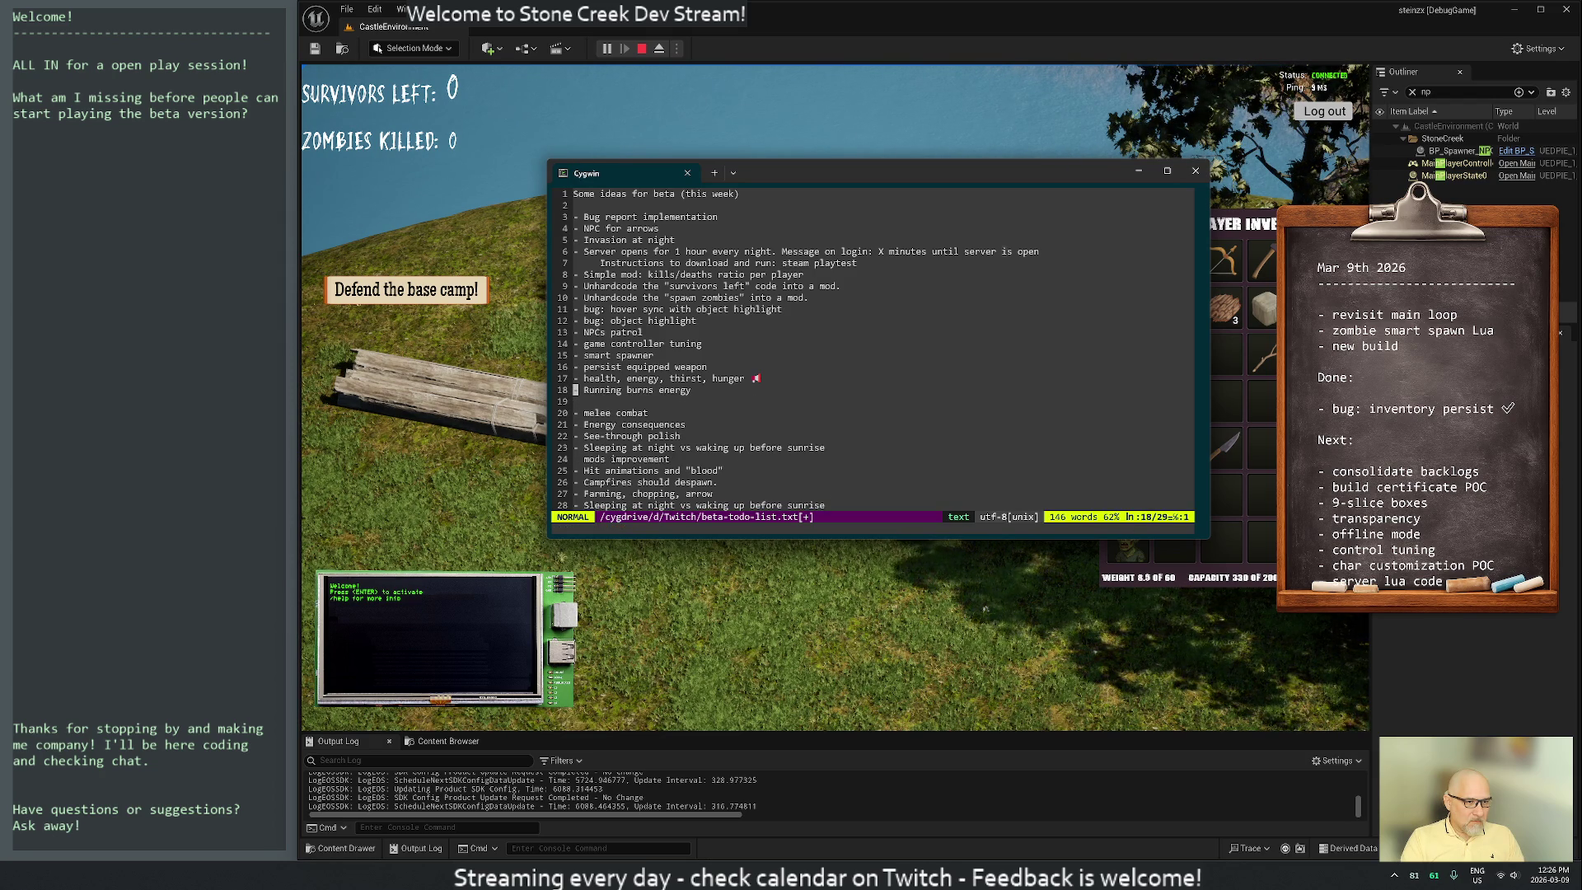
key("j")
key("j")
key("j")
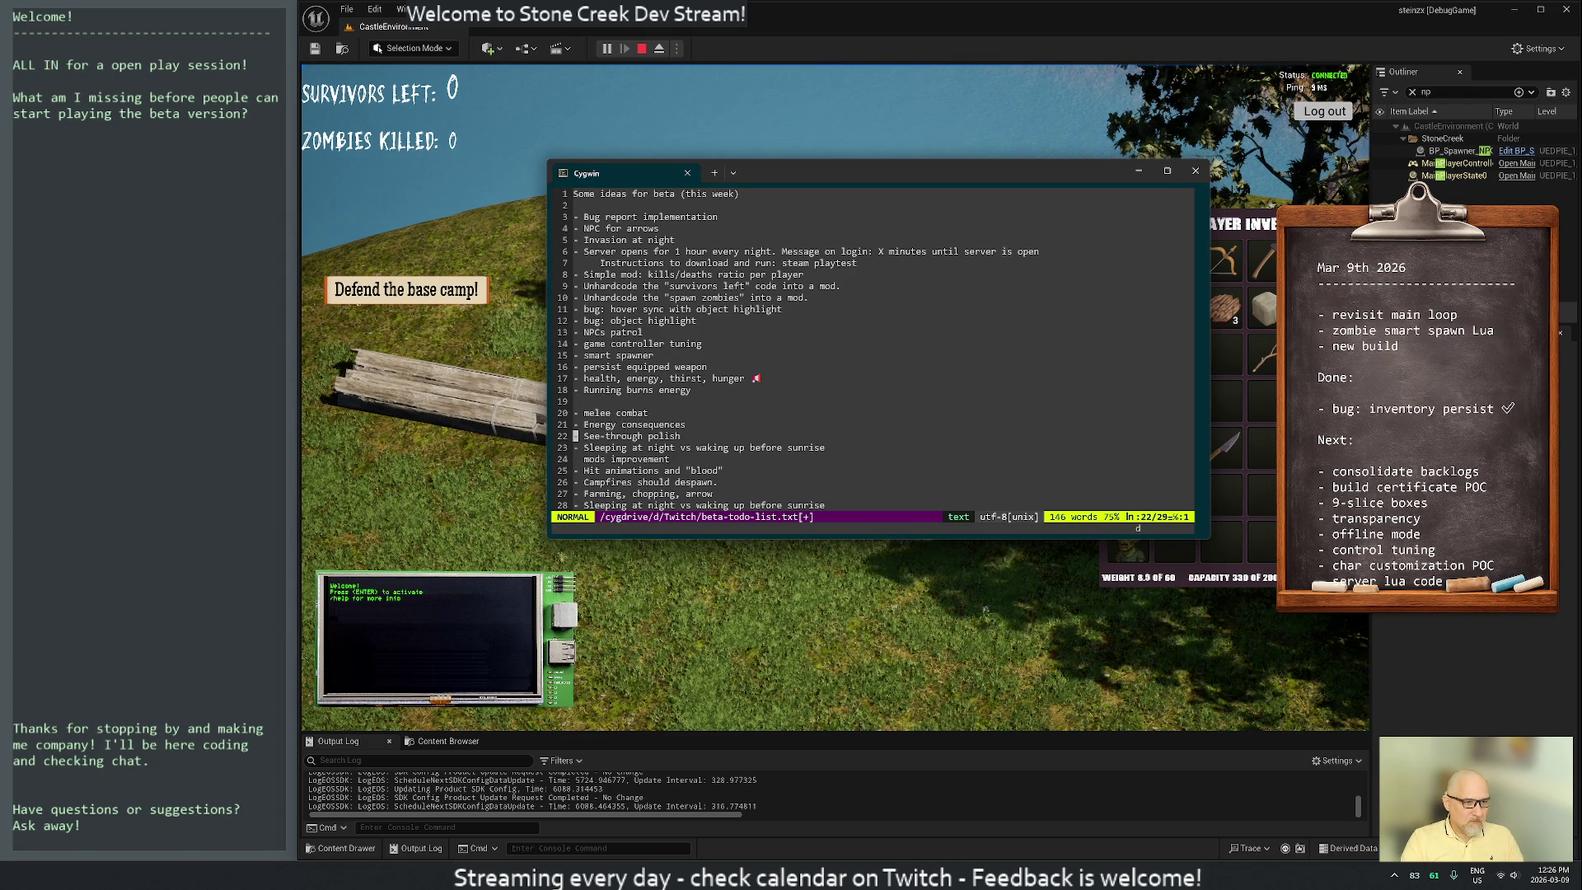
key("d")
key("k")
key("k")
key("k")
key("p")
Insert a blank line before melee combat
key("j")
key("j")
key("i")
key("Return")
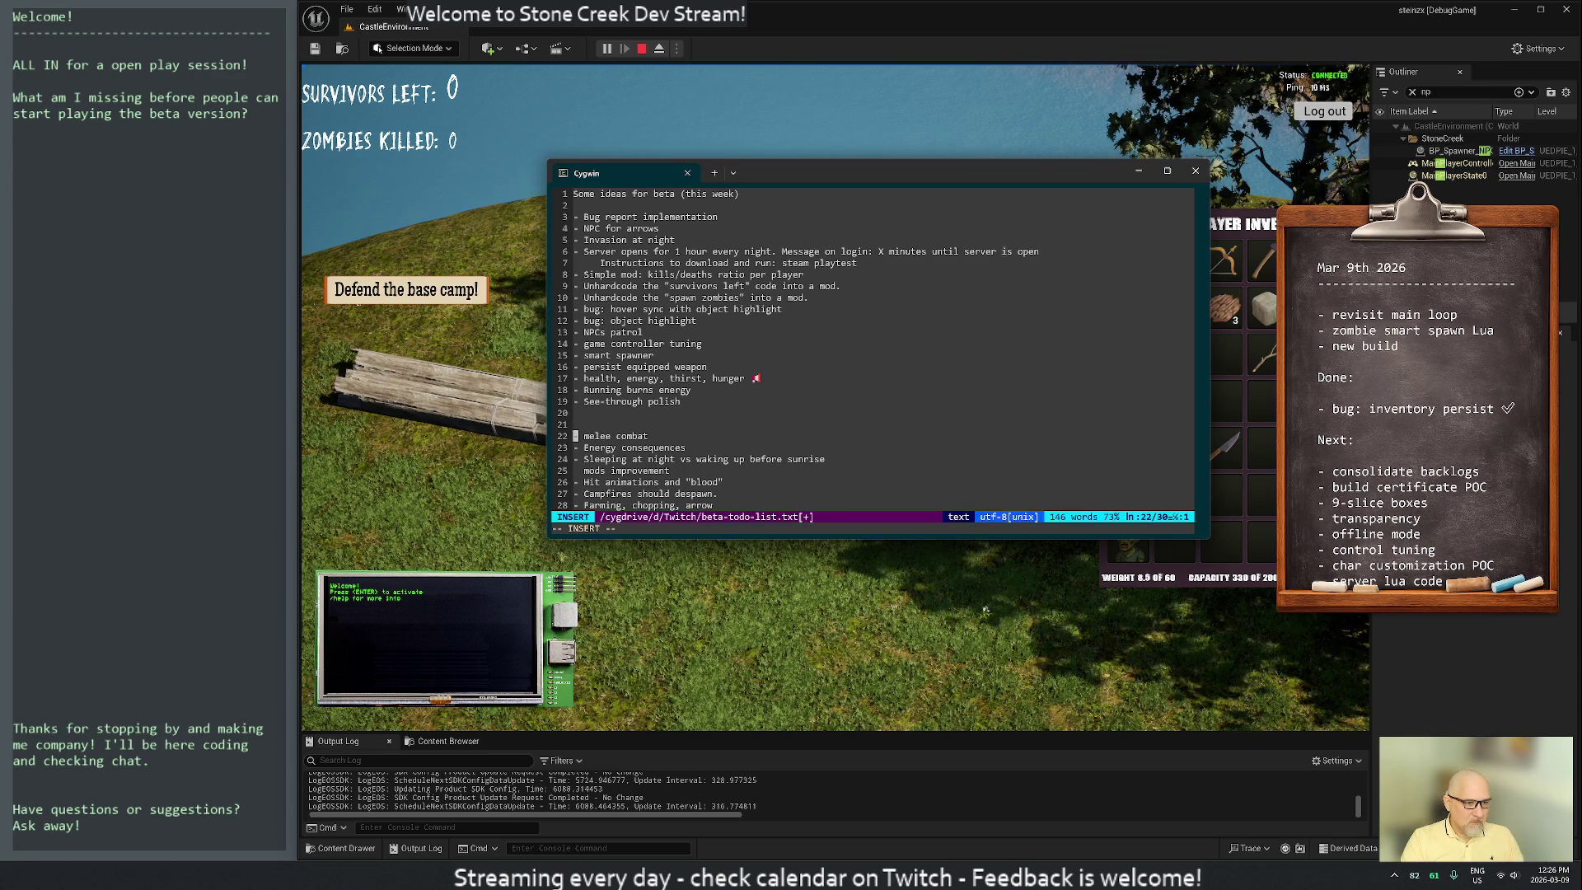
key("Escape")
Move the 'Sleeping at night' line up above melee combat
key("j")
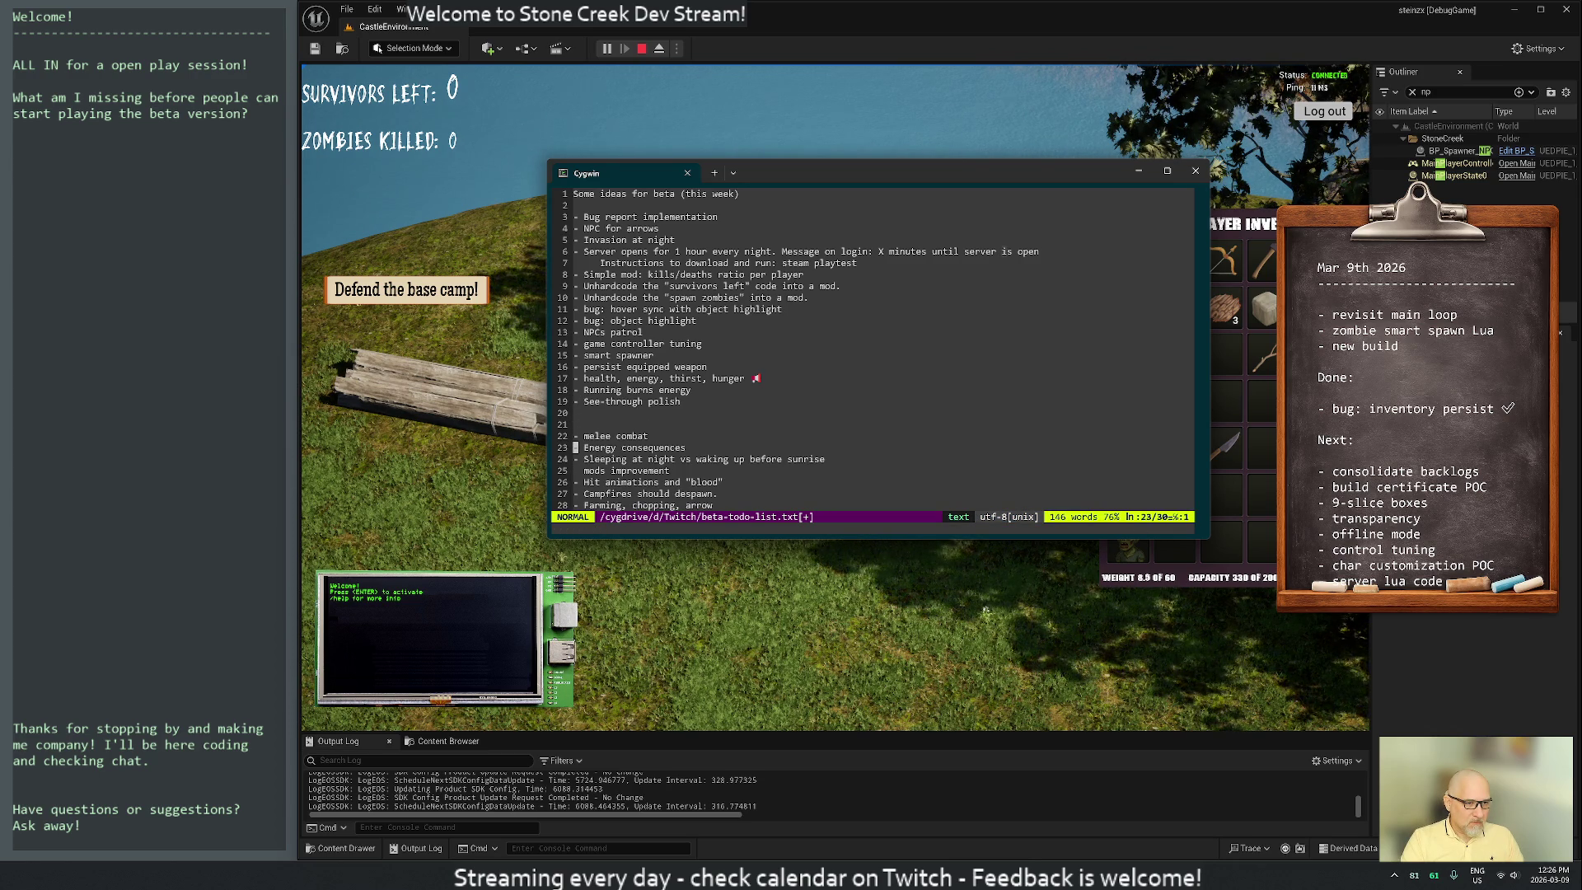
key("j")
key("ctrl+e")
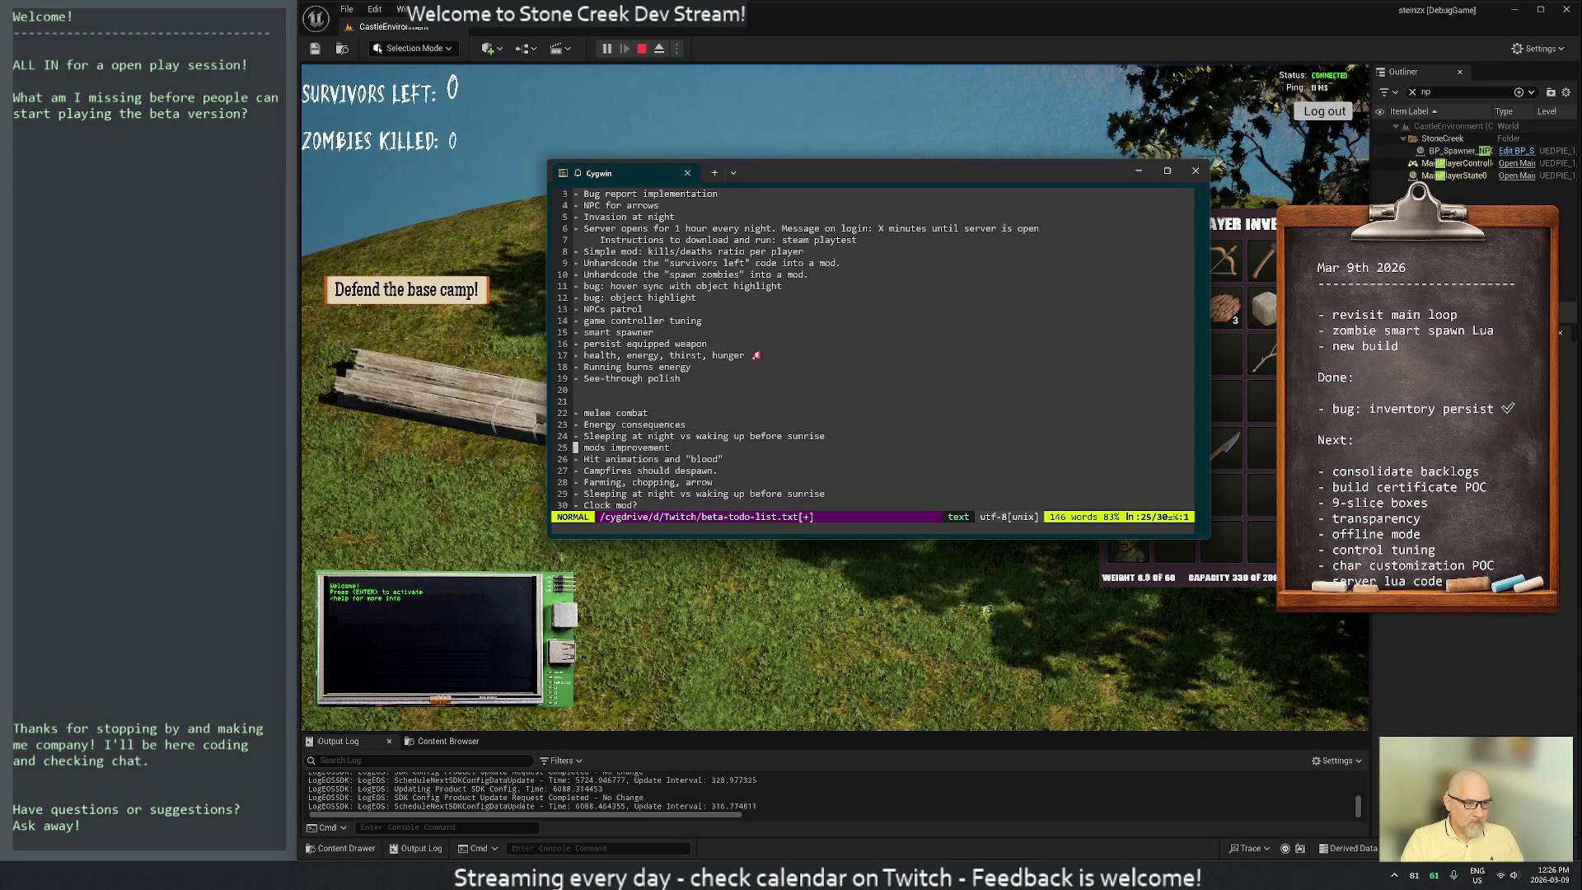
key("d")
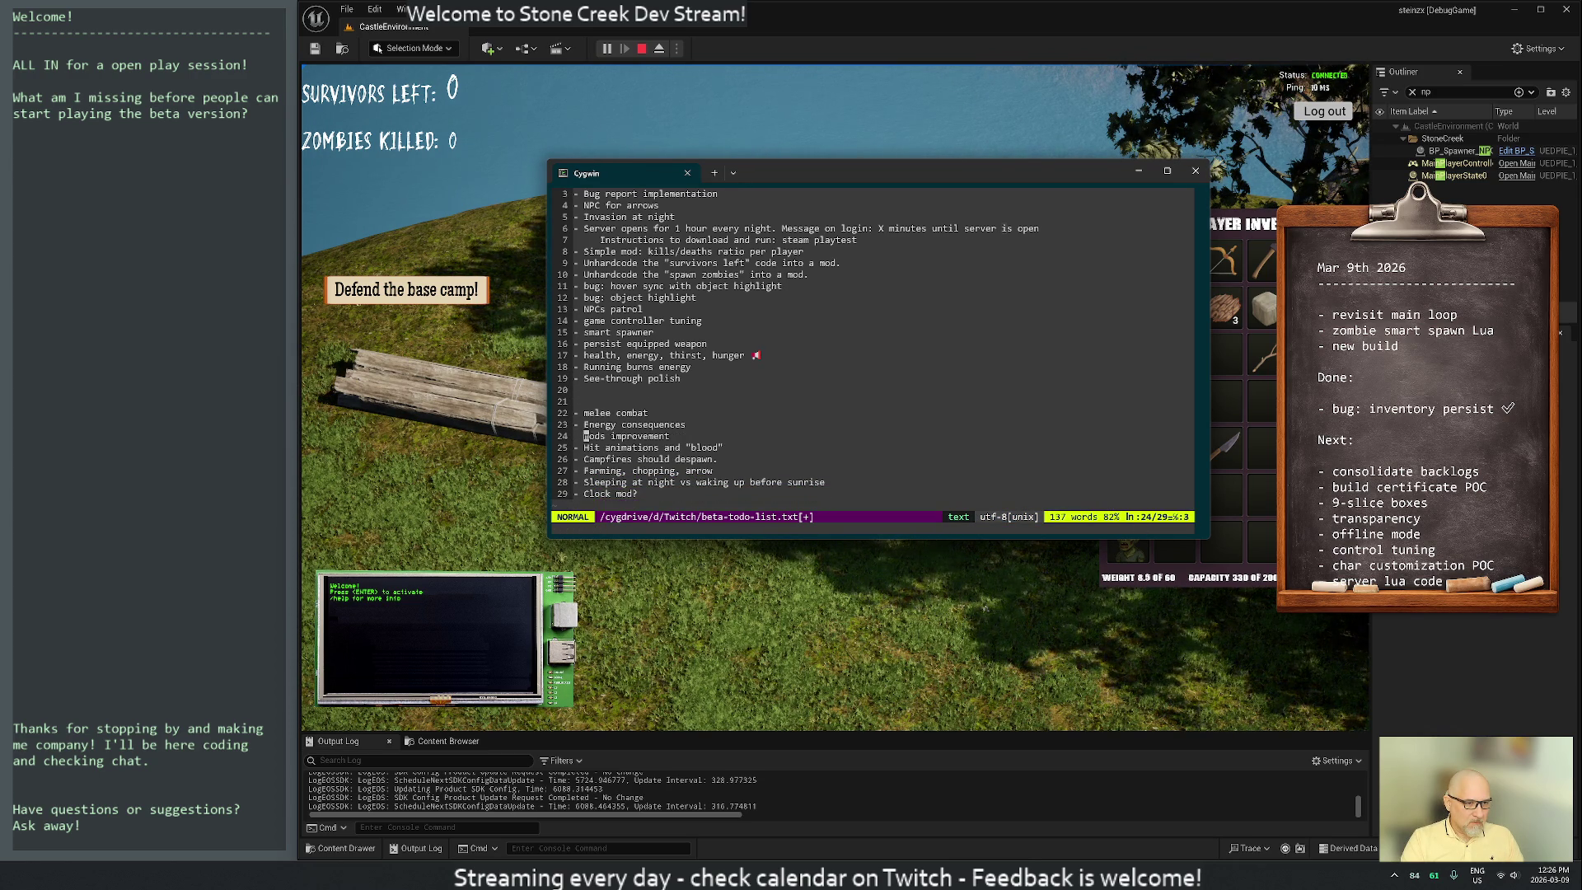
key("k")
key("shift+p")
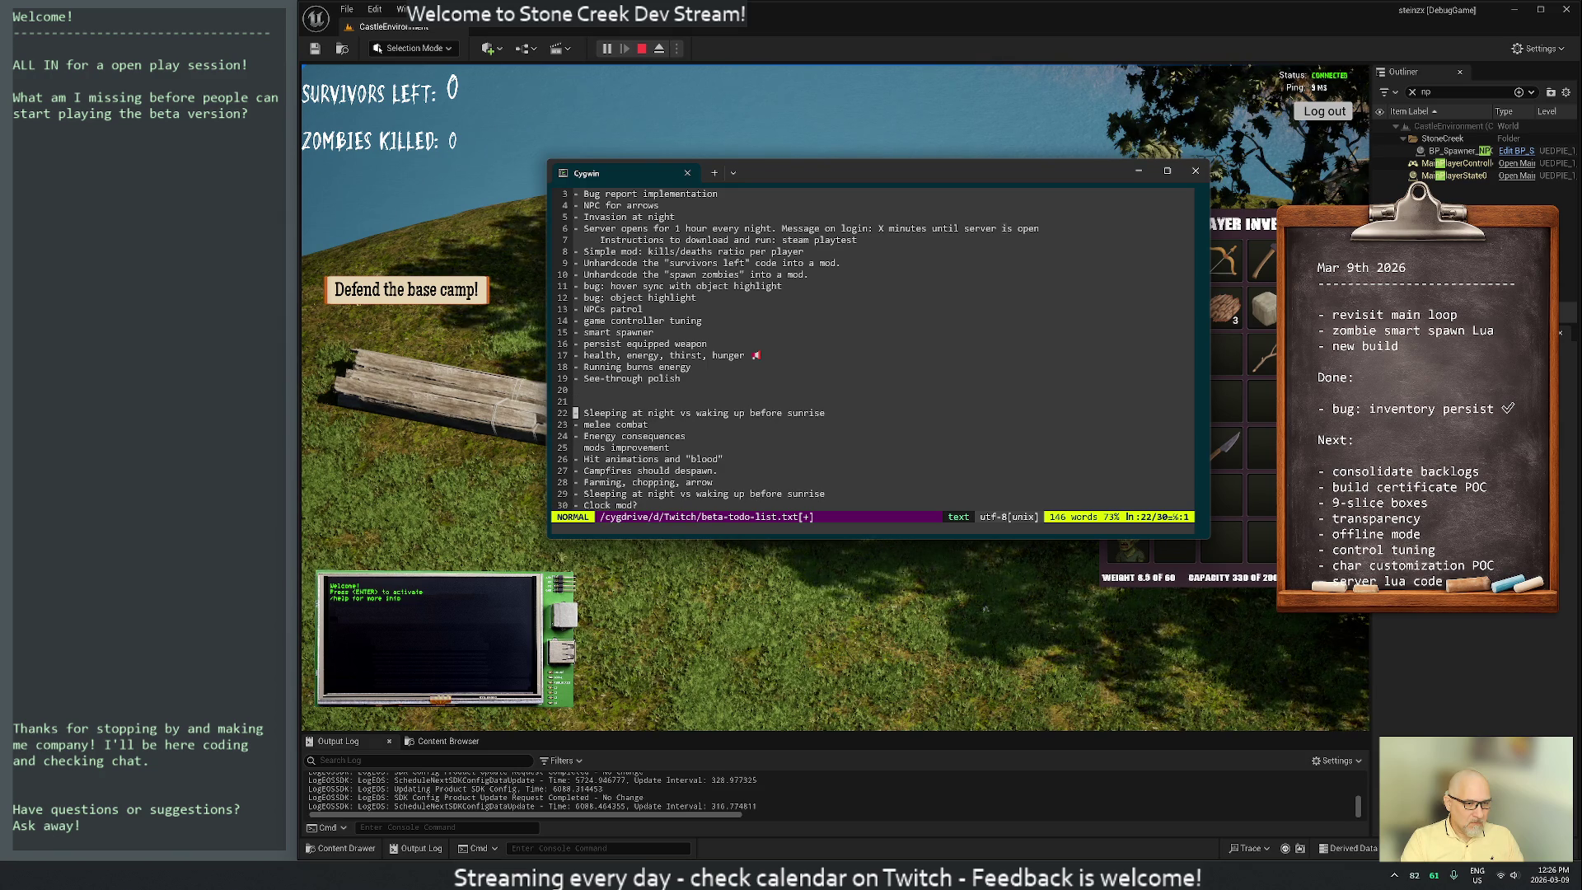
Add two blank lines above 'Sleeping at night'
key("j")
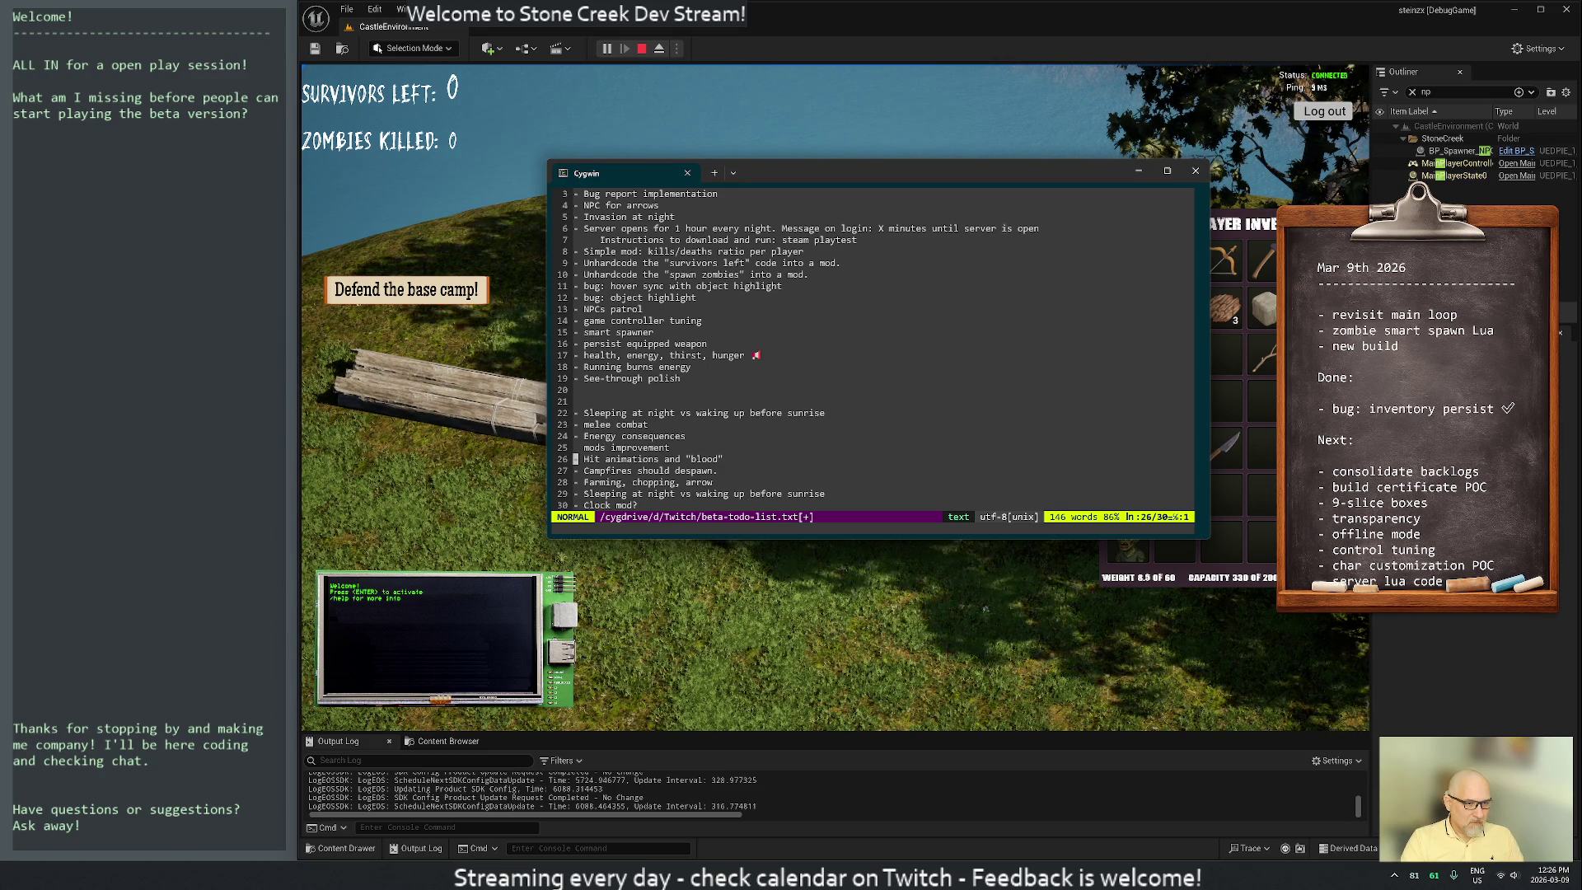
key("shift+o")
key("Return")
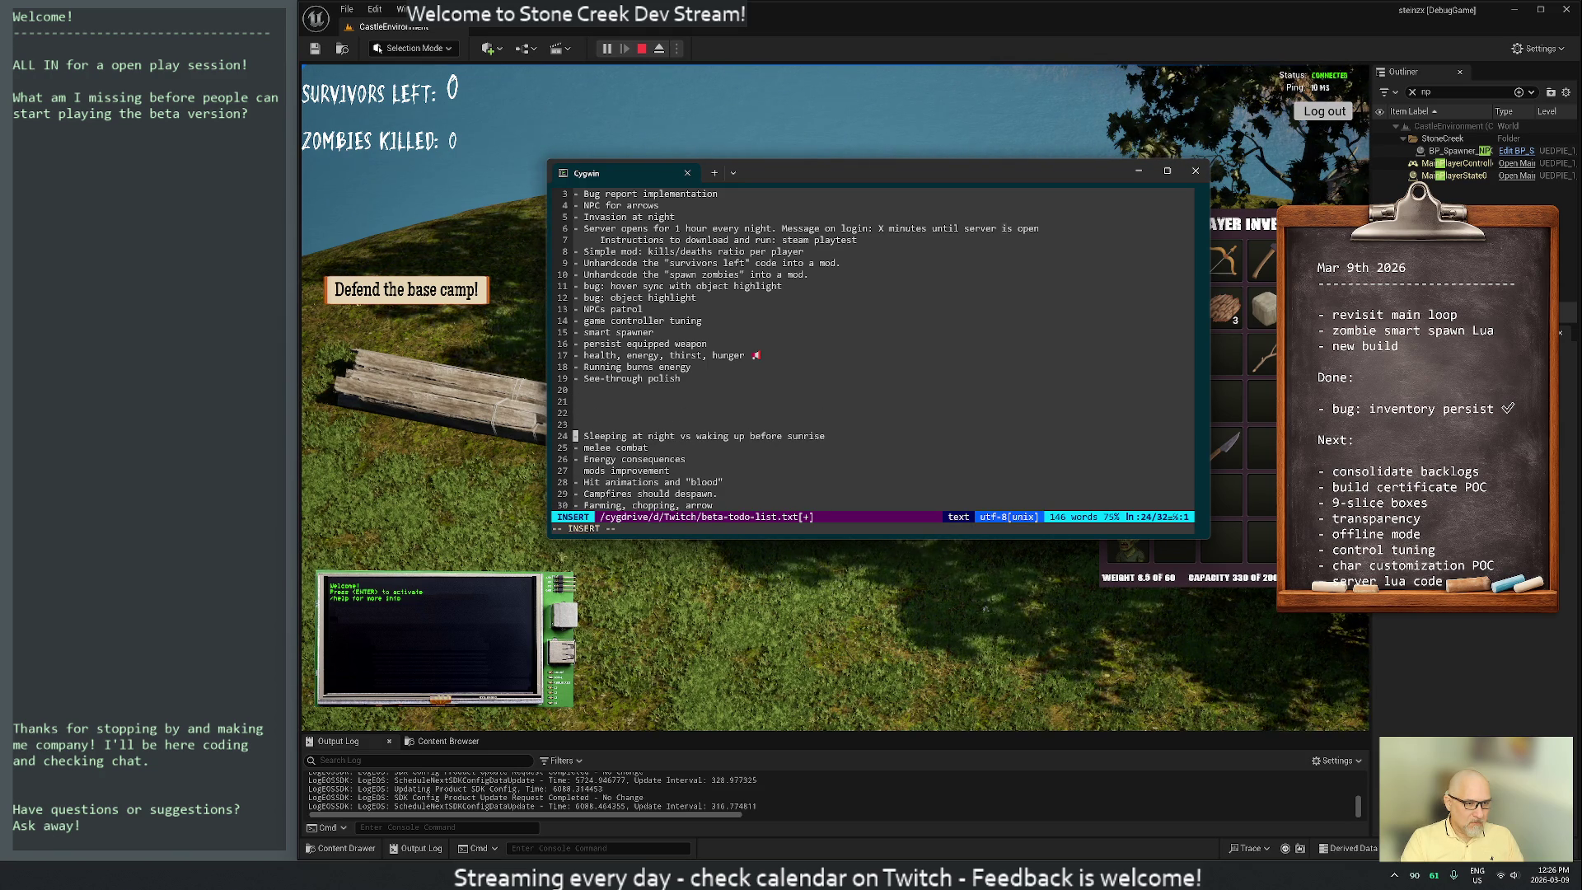
key("Escape")
key("j")
key("j")
key("j")
Move 'Hit animations' up under 'See-through polish'
key("d")
key("d")
key("k")
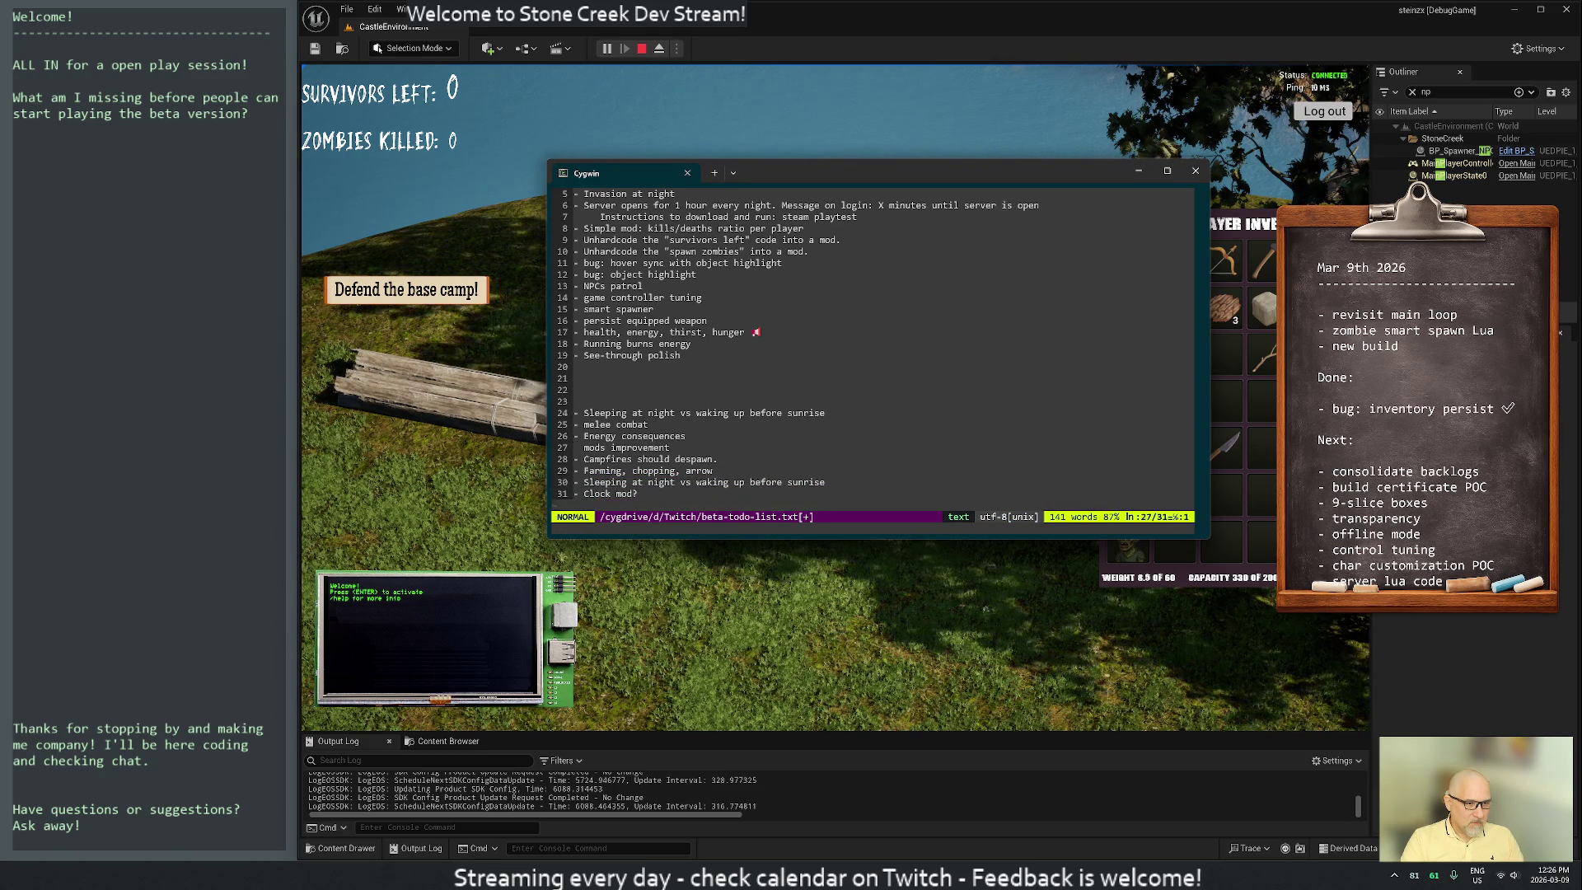
key("k")
key("k")
key("k")
key("shift+p")
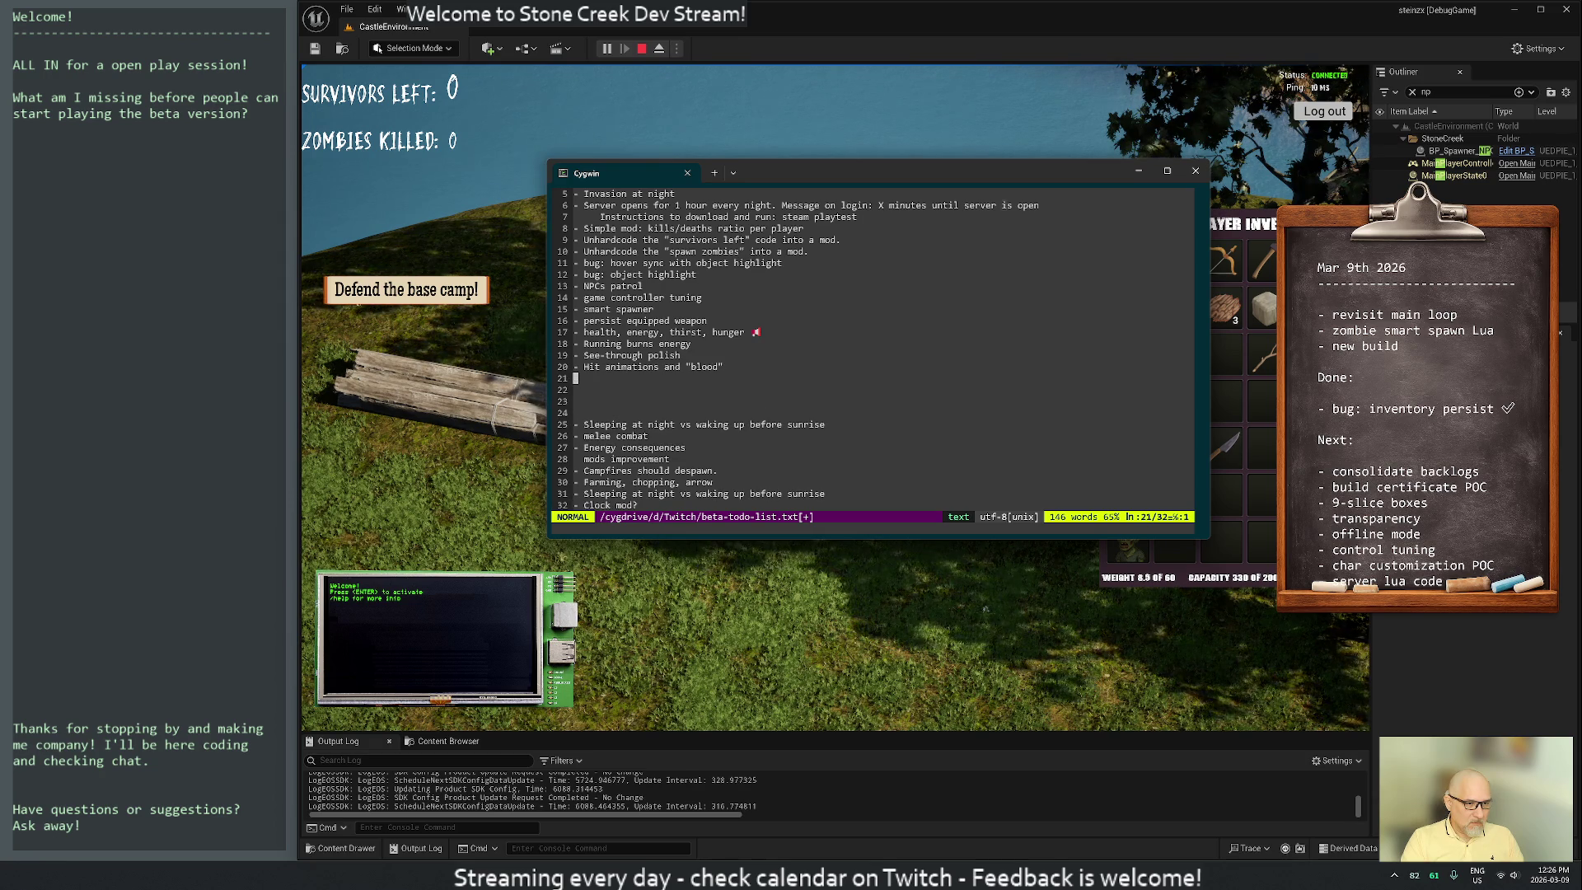
Remove the duplicate 'Sleeping at night' line and return to the top of the file
key("j")
key("j")
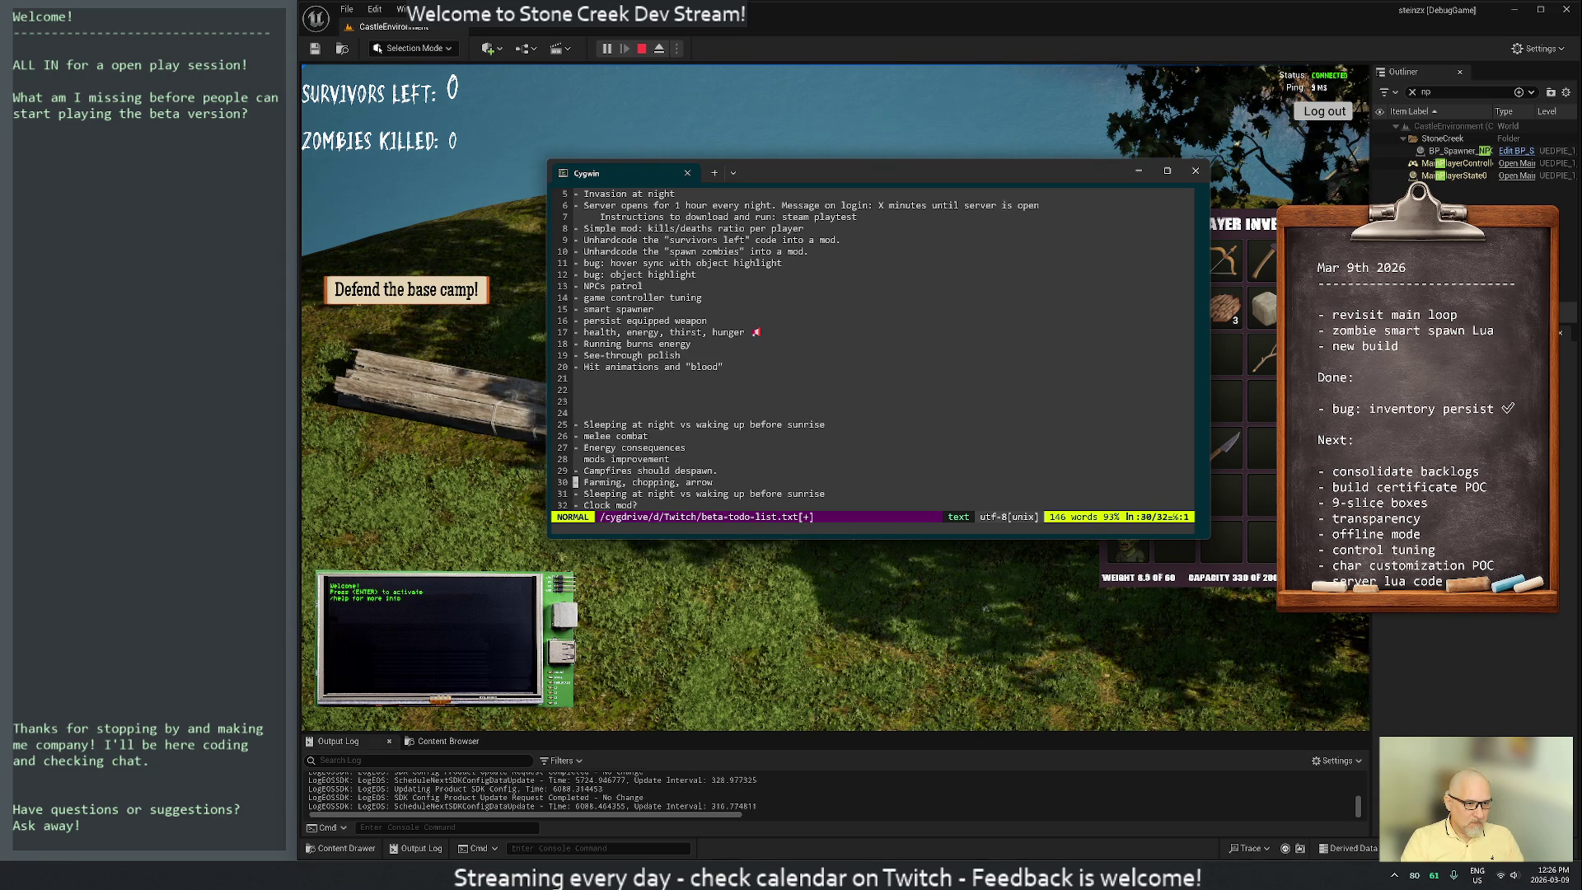
key("j")
key("j")
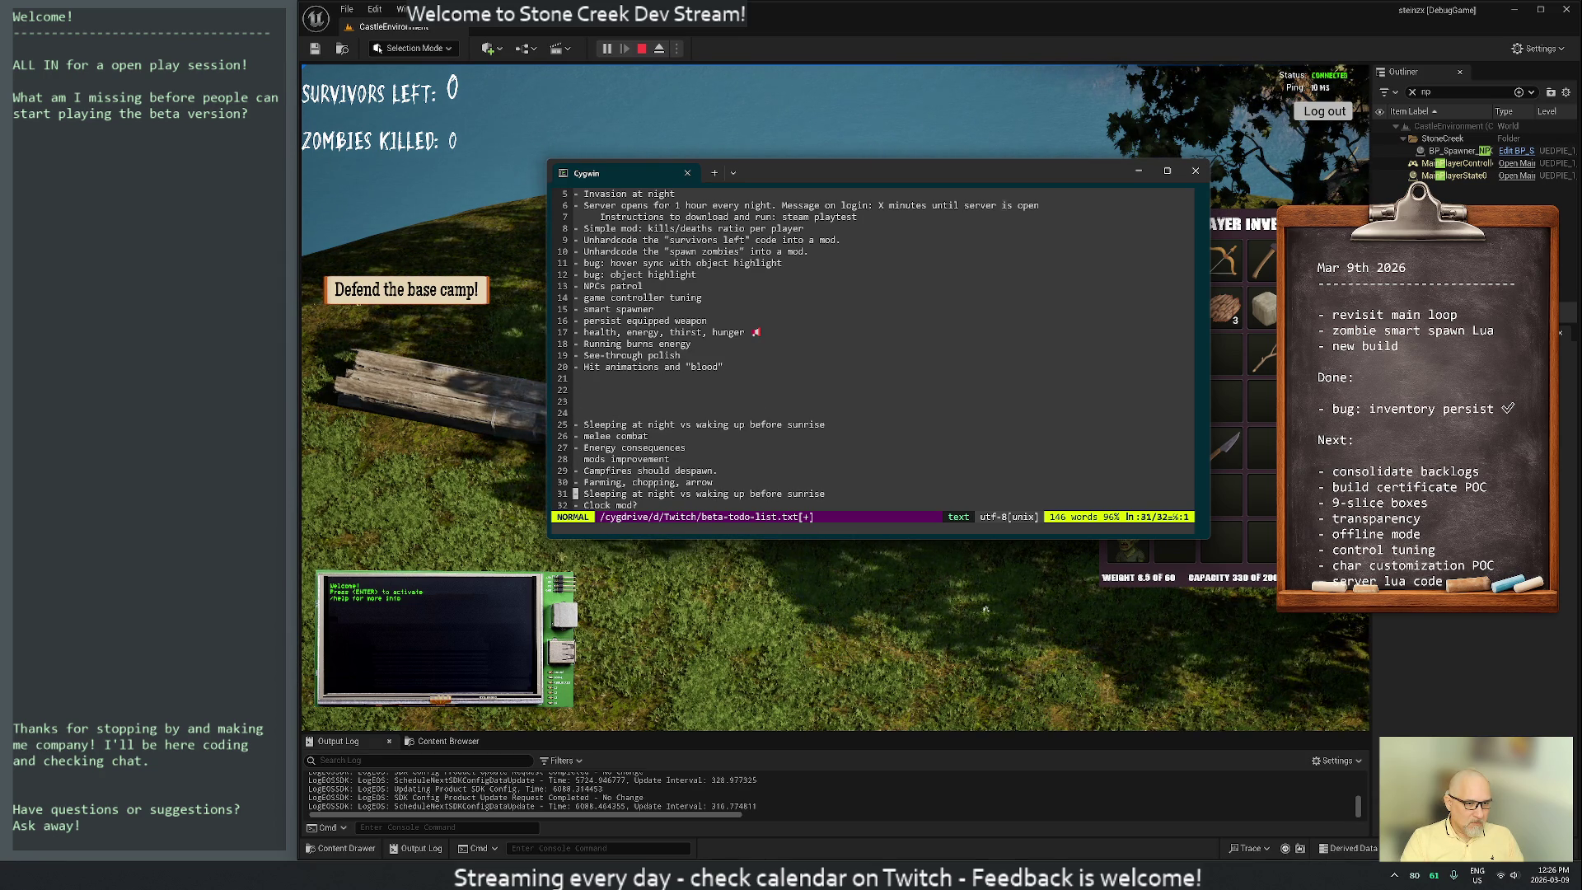
key("d")
key("k")
key("k")
key("k")
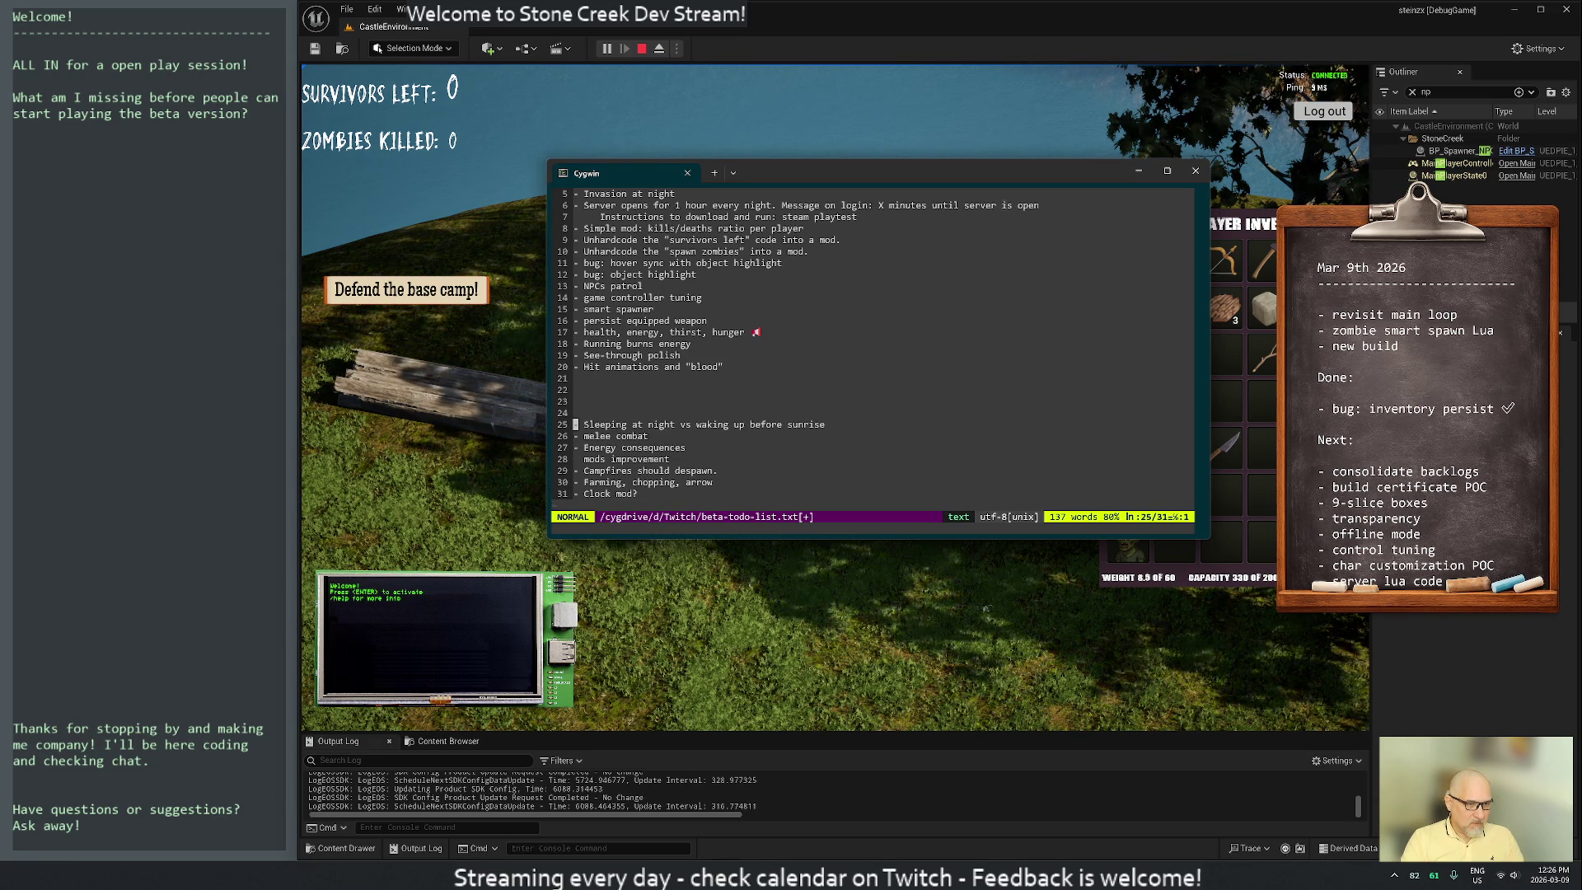
key("shift+p")
key("d")
key("d")
key("j")
key("j")
key("j")
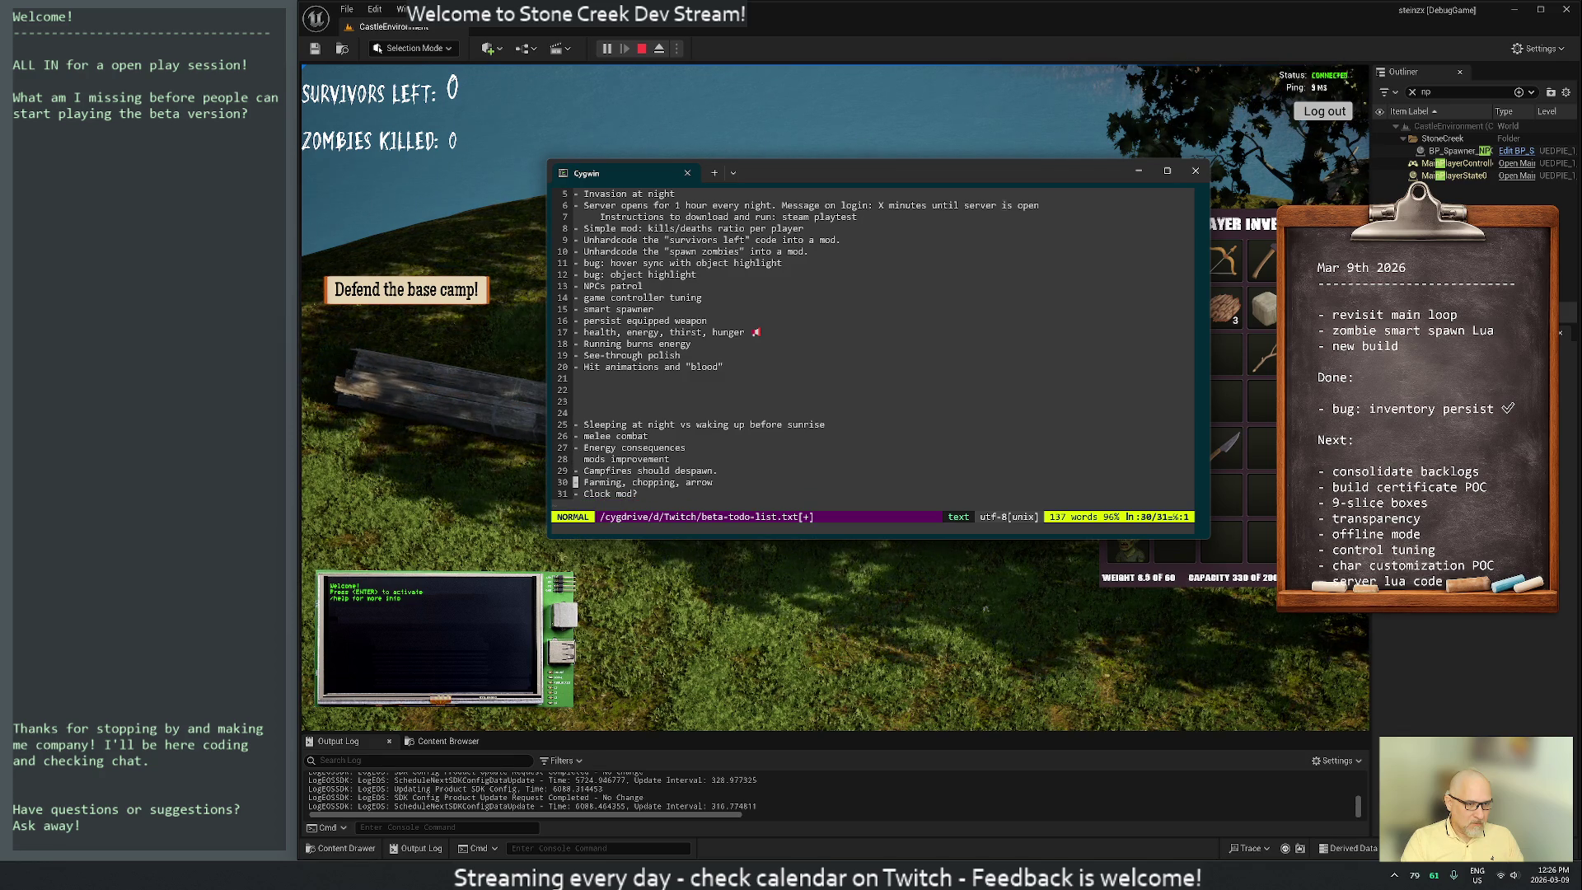
key("k")
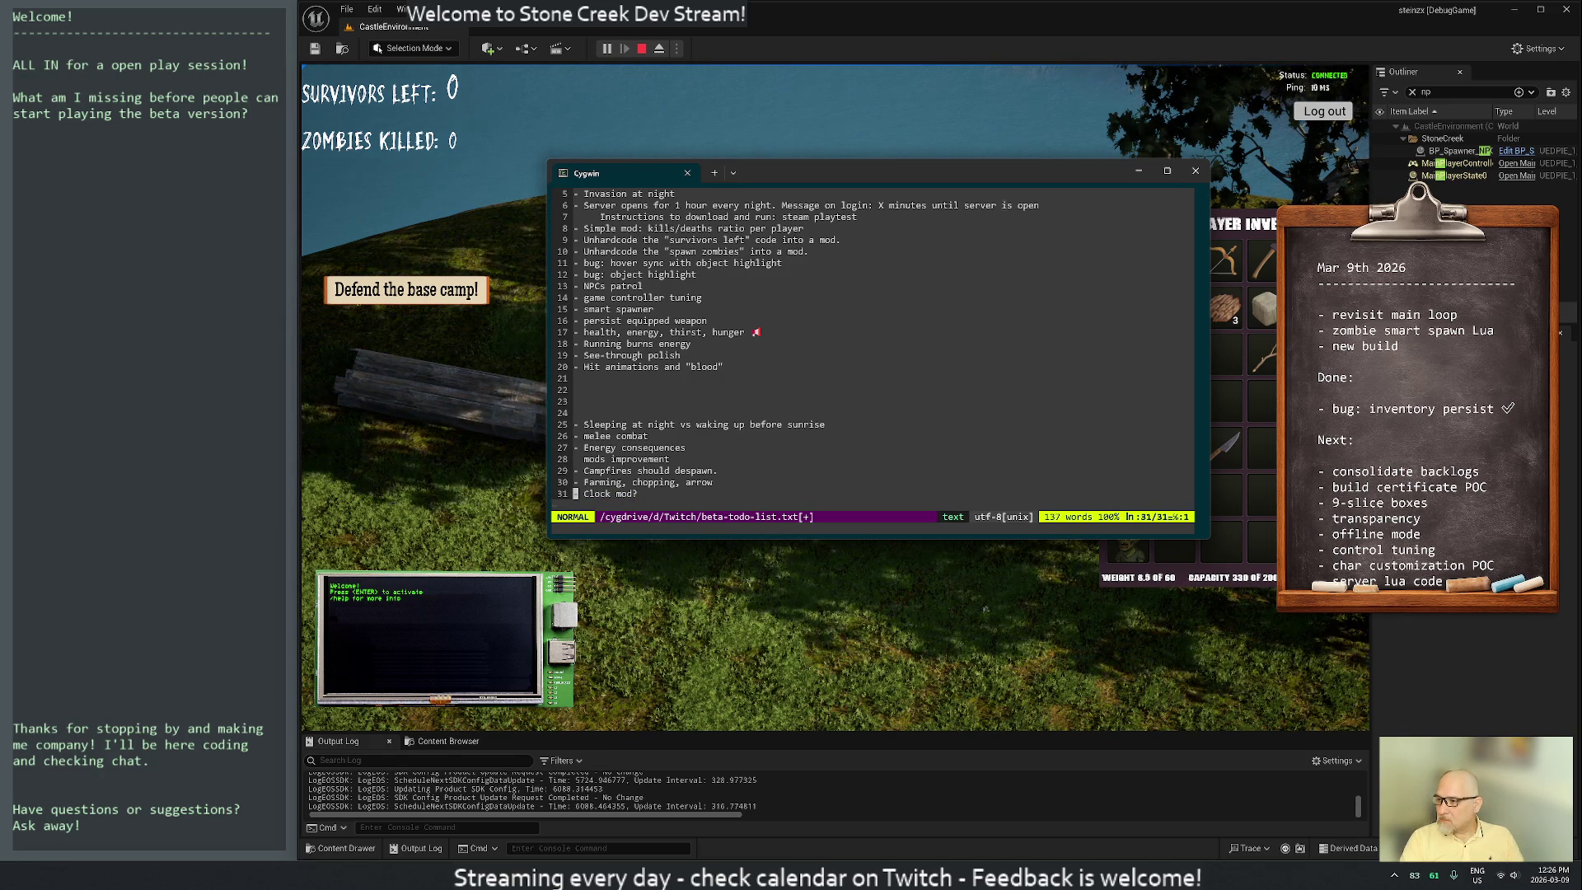
key("k")
key("k")
key("k")
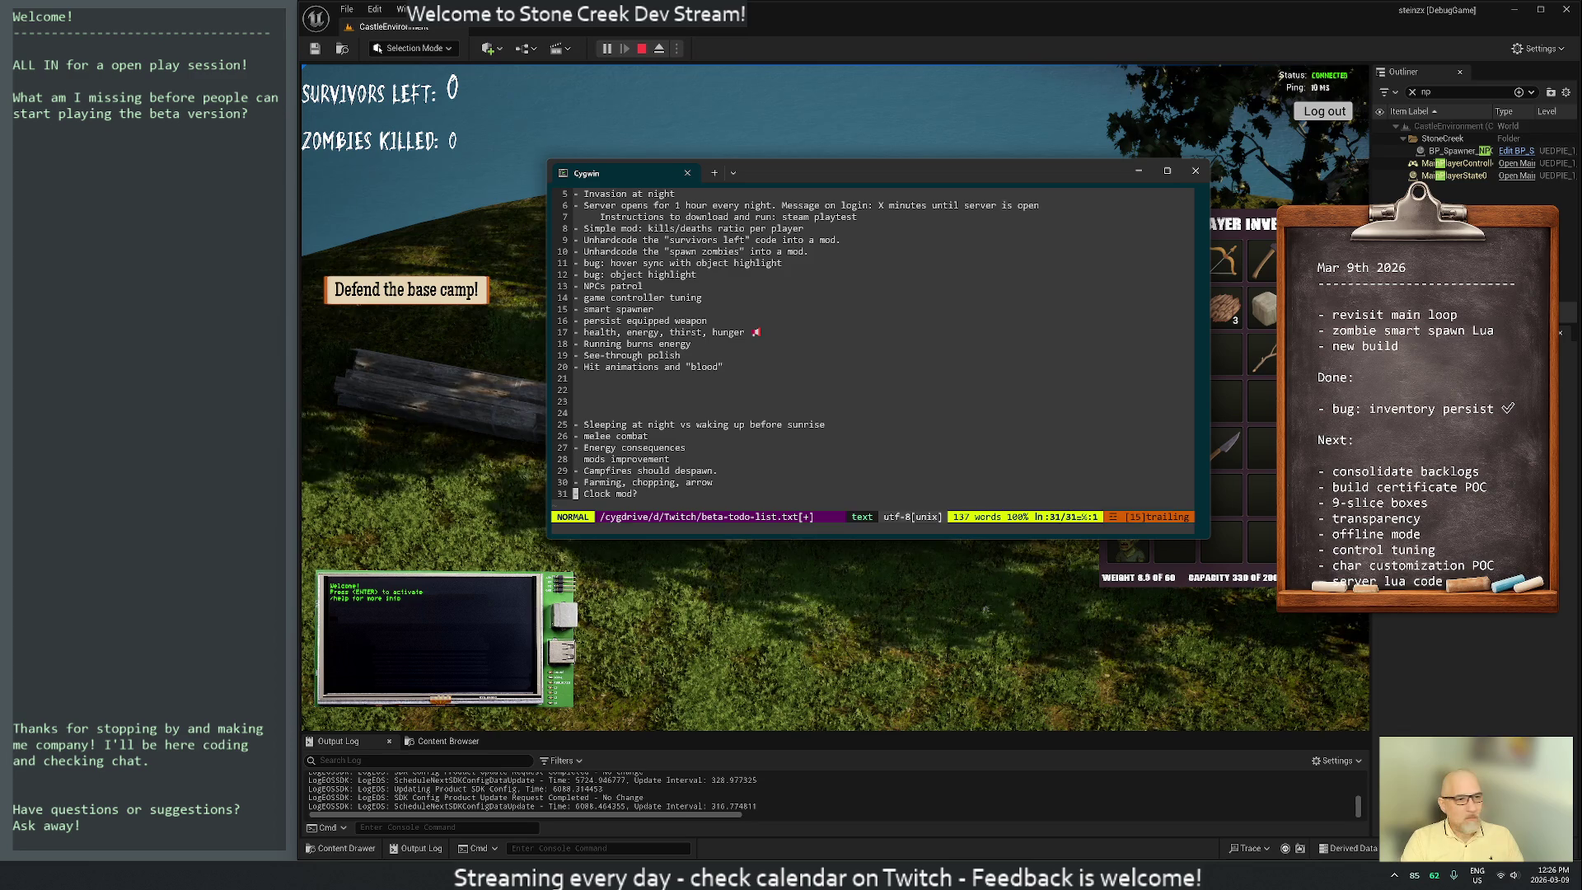
key("k")
key("k")
key("k")
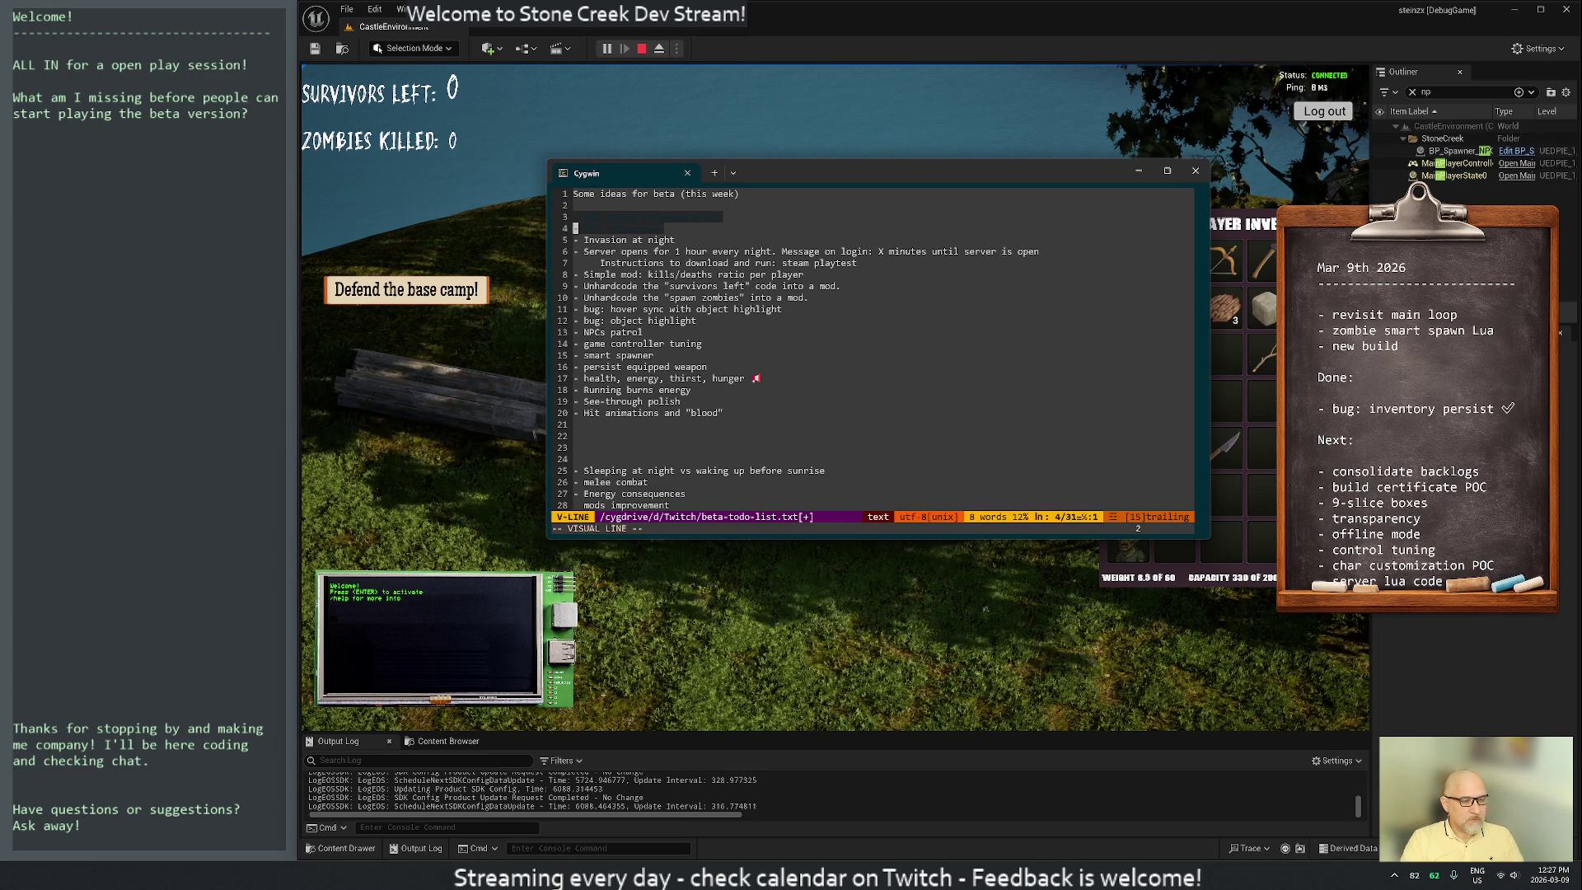
Cut lines 25–31, 'Sleeping at night' through 'Clock mod?', then save and quit with :wq
key("k")
key("shift+g")
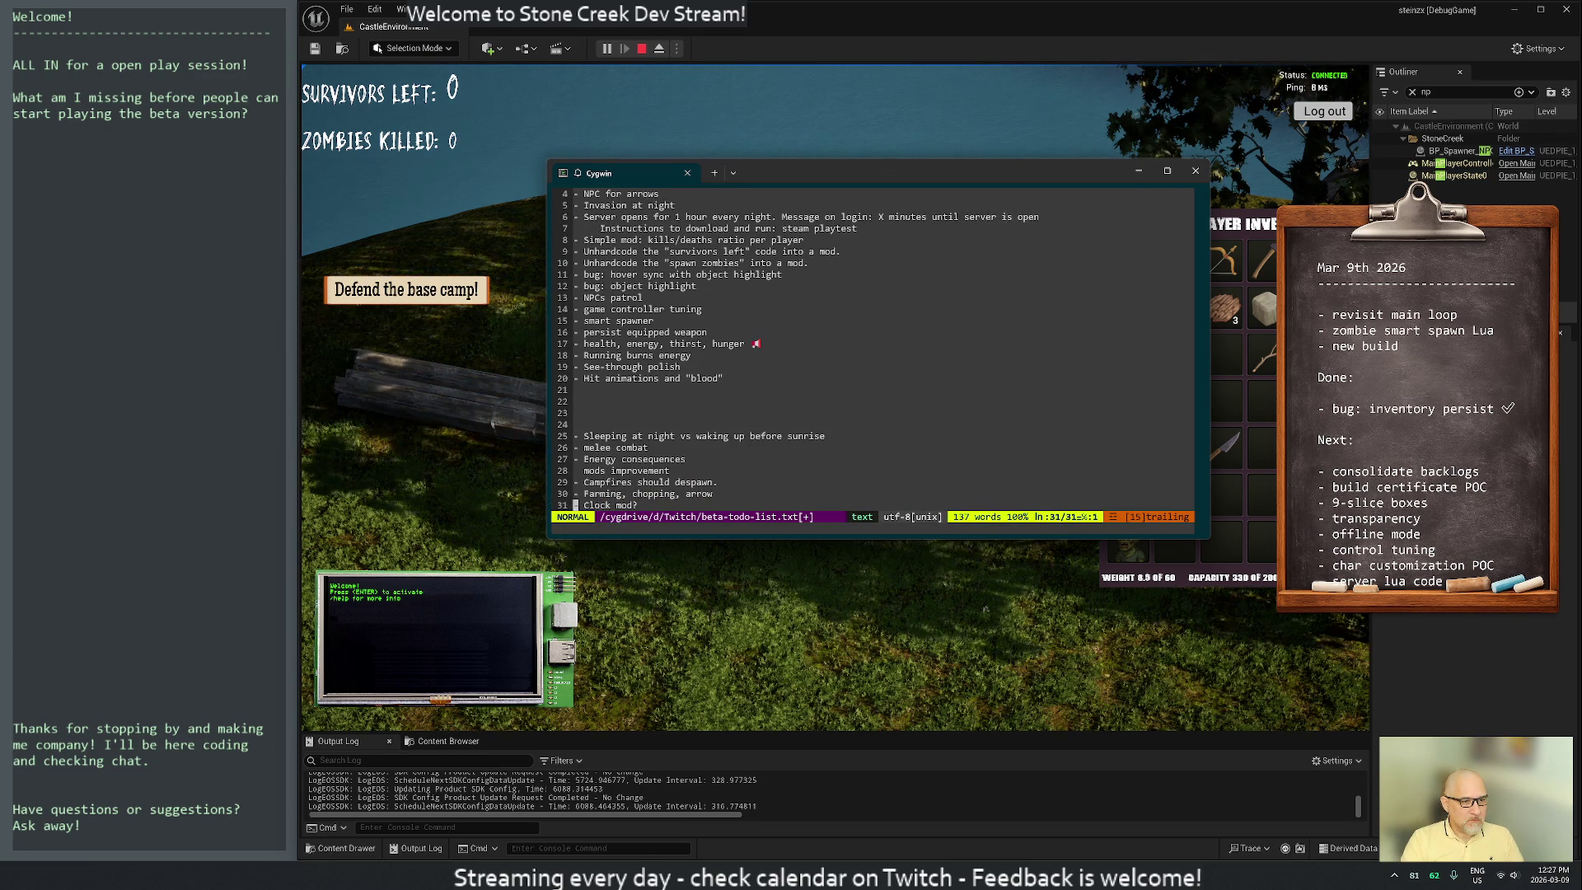
key("shift+v")
key("j")
key("j")
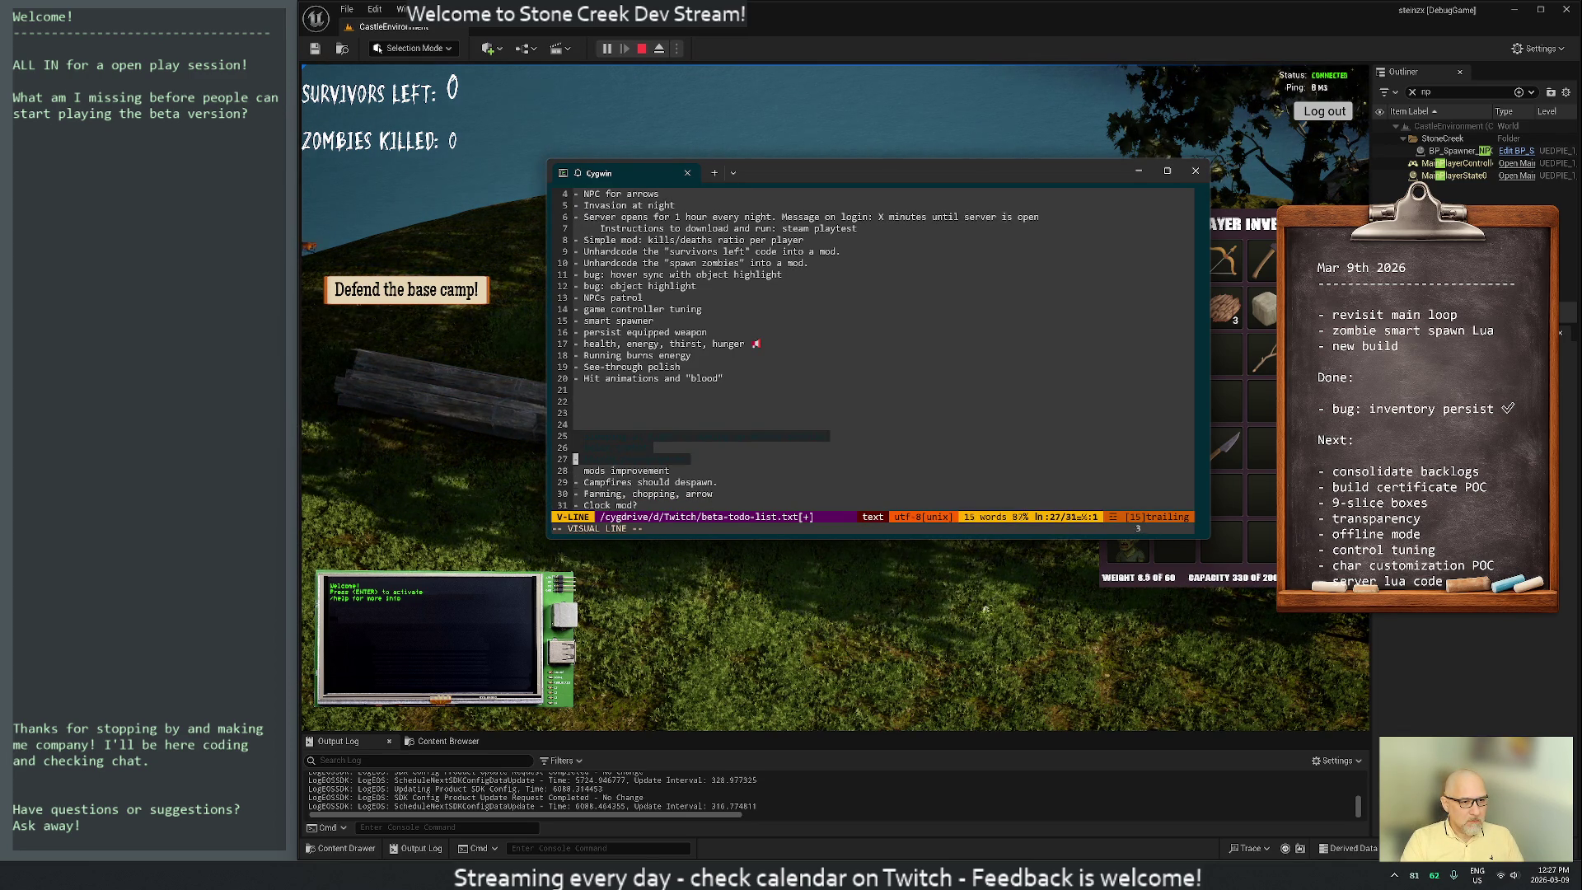
key("shift+g")
type("d")
type(":wq")
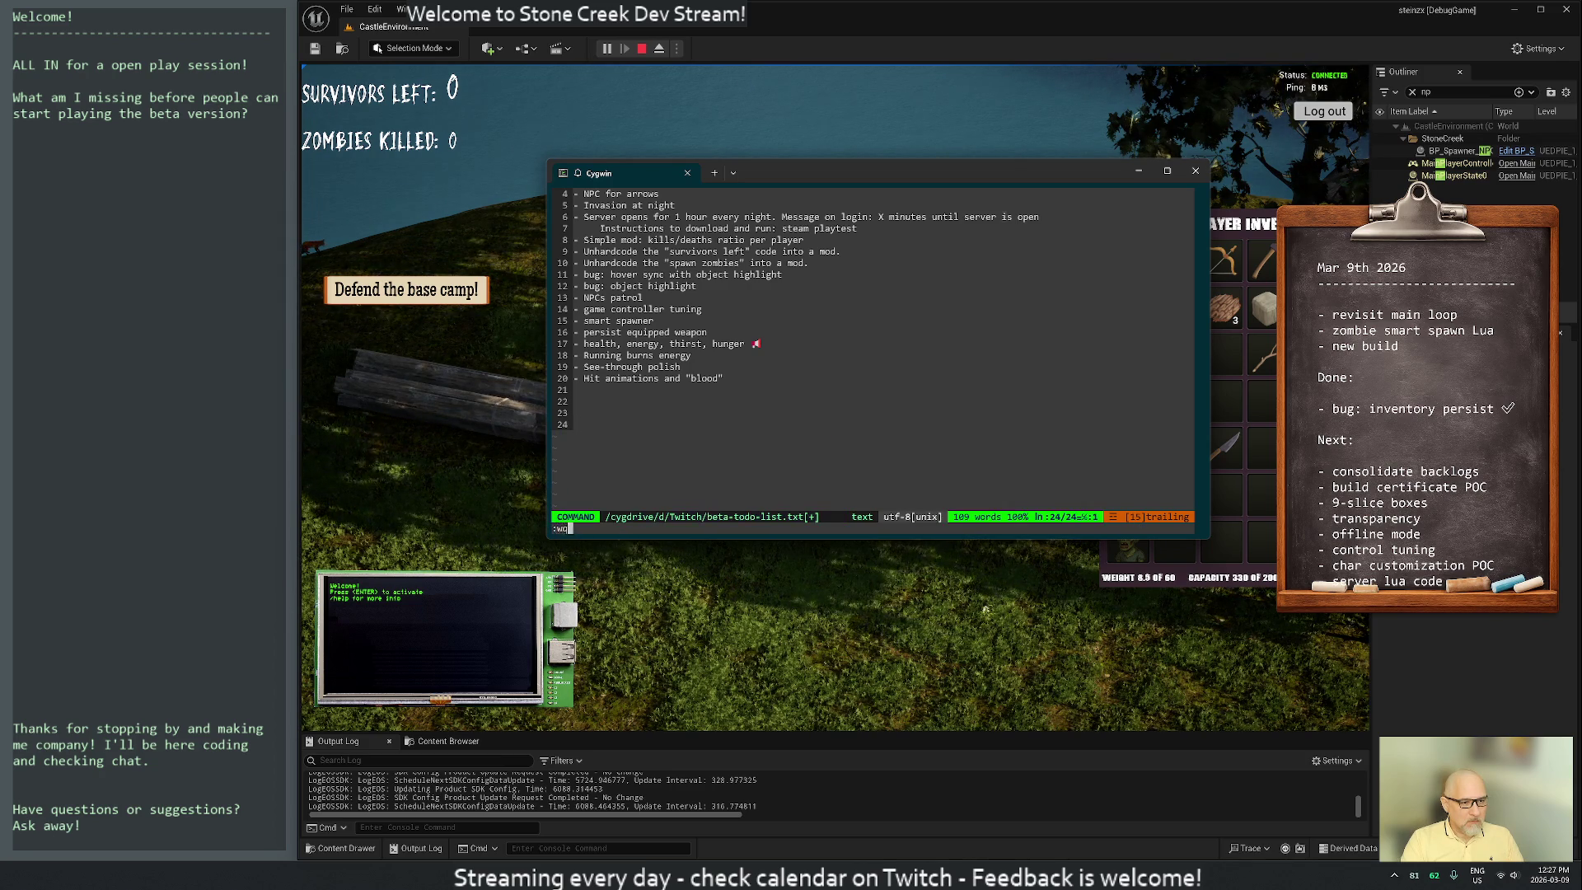
key("Return")
key("ctrl+r")
Reopen the scratchpad and paste the seven cut ideas below line 11, under Backlog
type("scr")
key("Return")
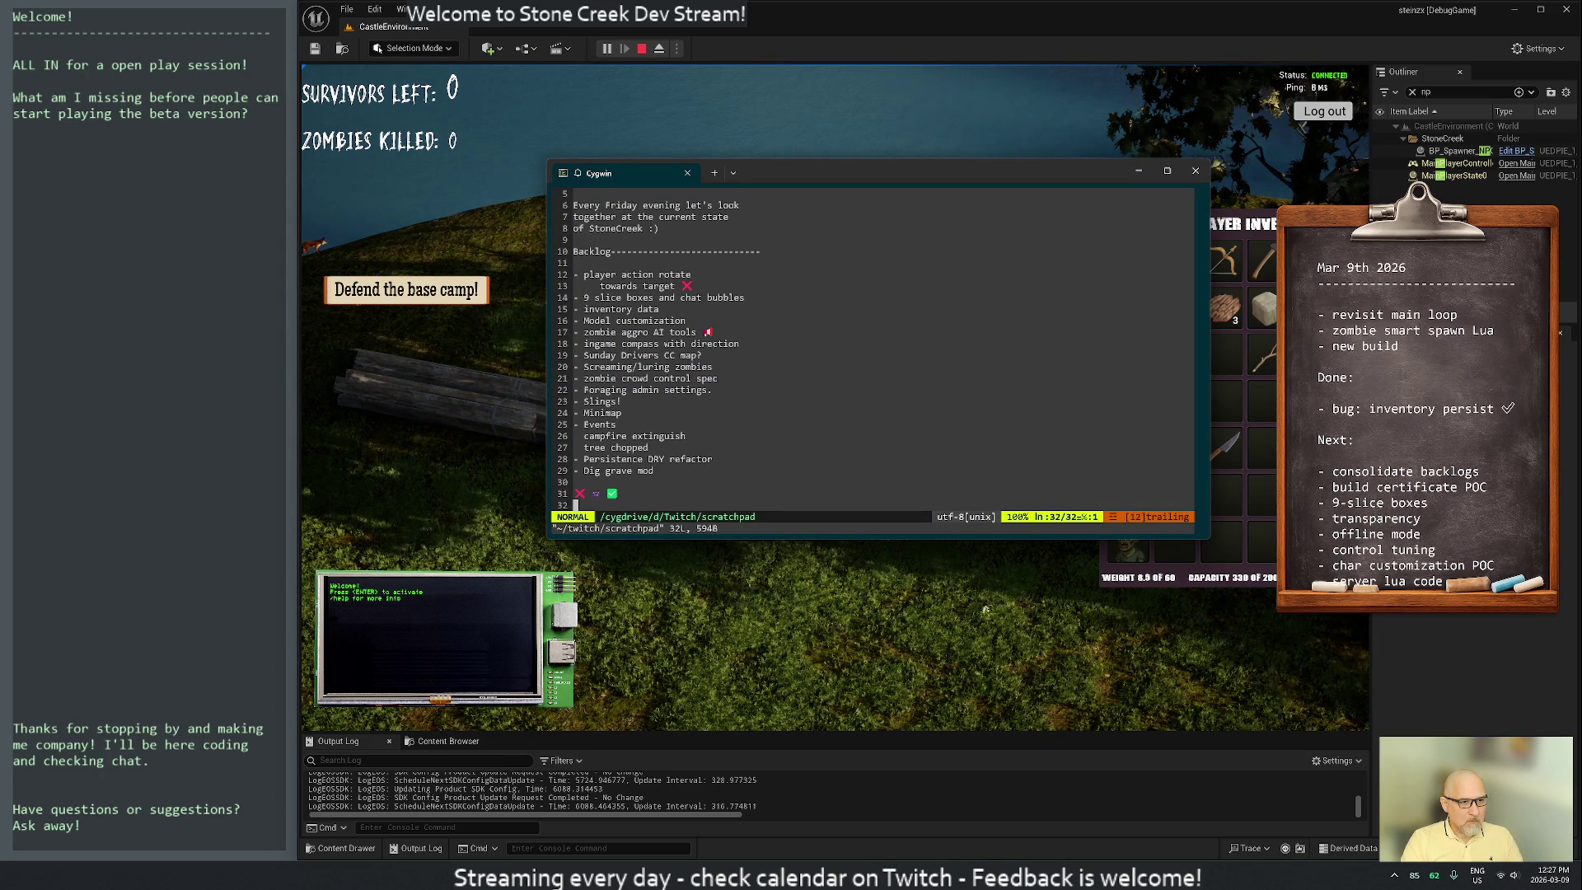
key("8")
key("shift+g")
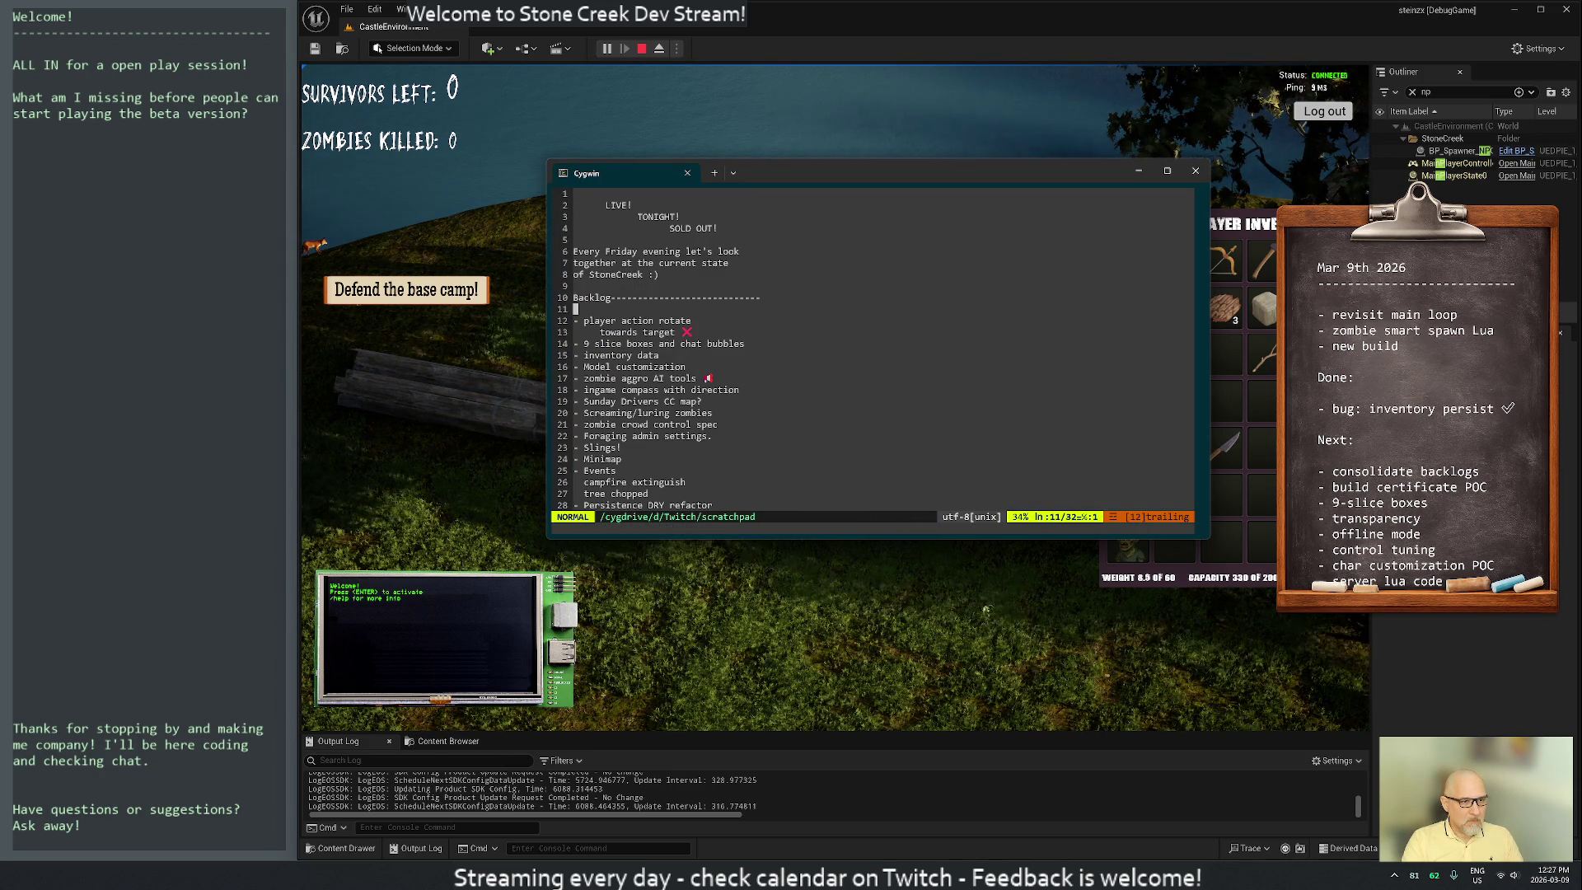
key("j")
key("j")
key("j")
key("p")
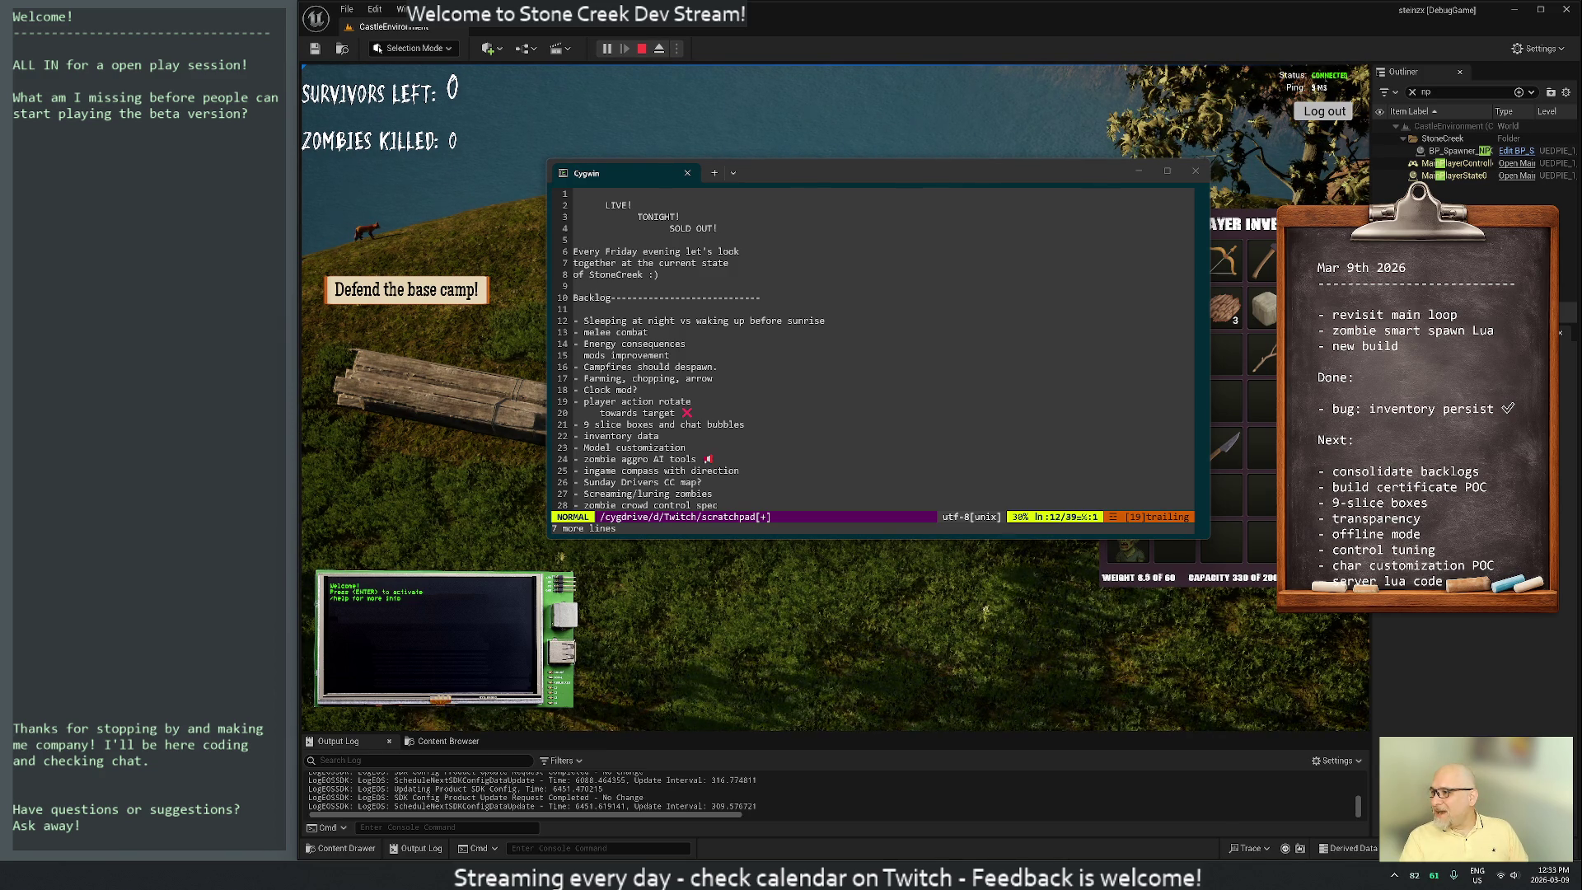
left_click(993, 174)
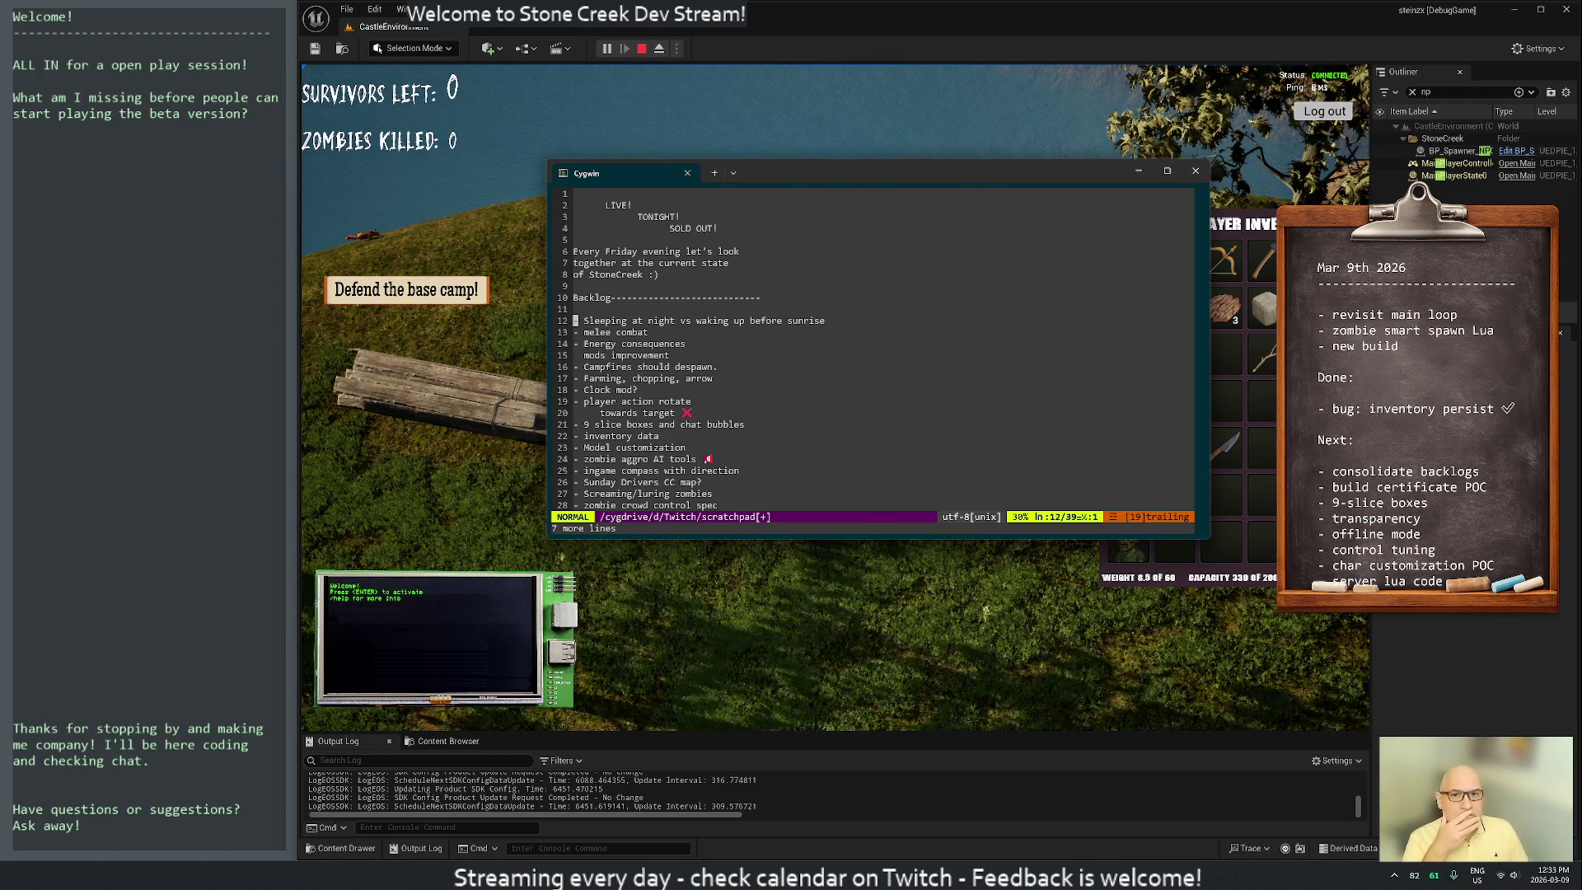
Quit the scratchpad with :q!, discarding its unsaved changes
left_click(997, 272)
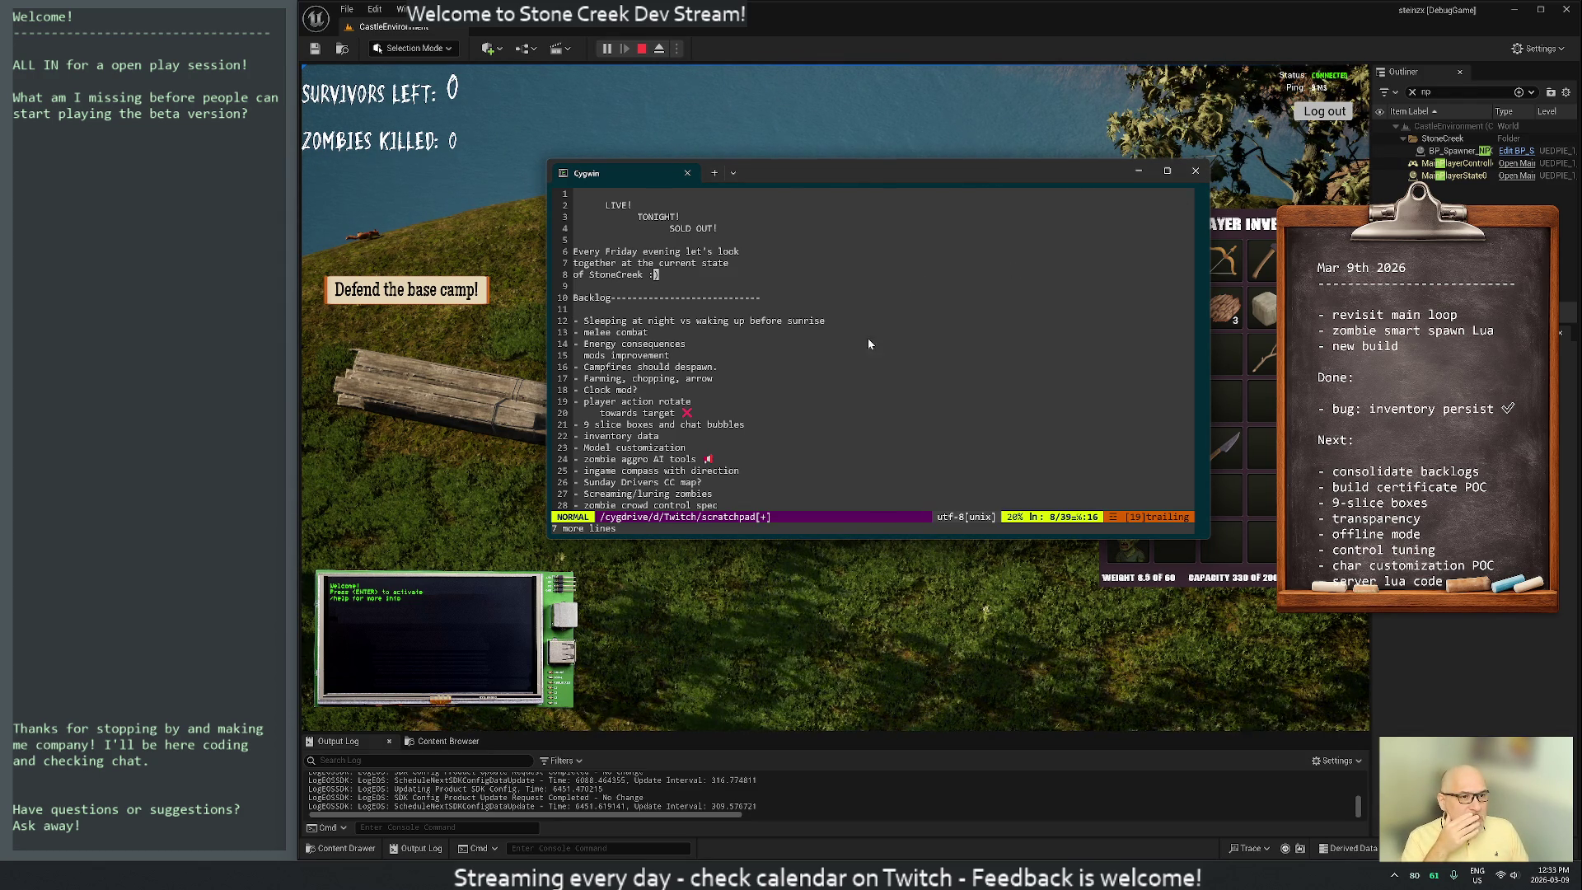
type(":q")
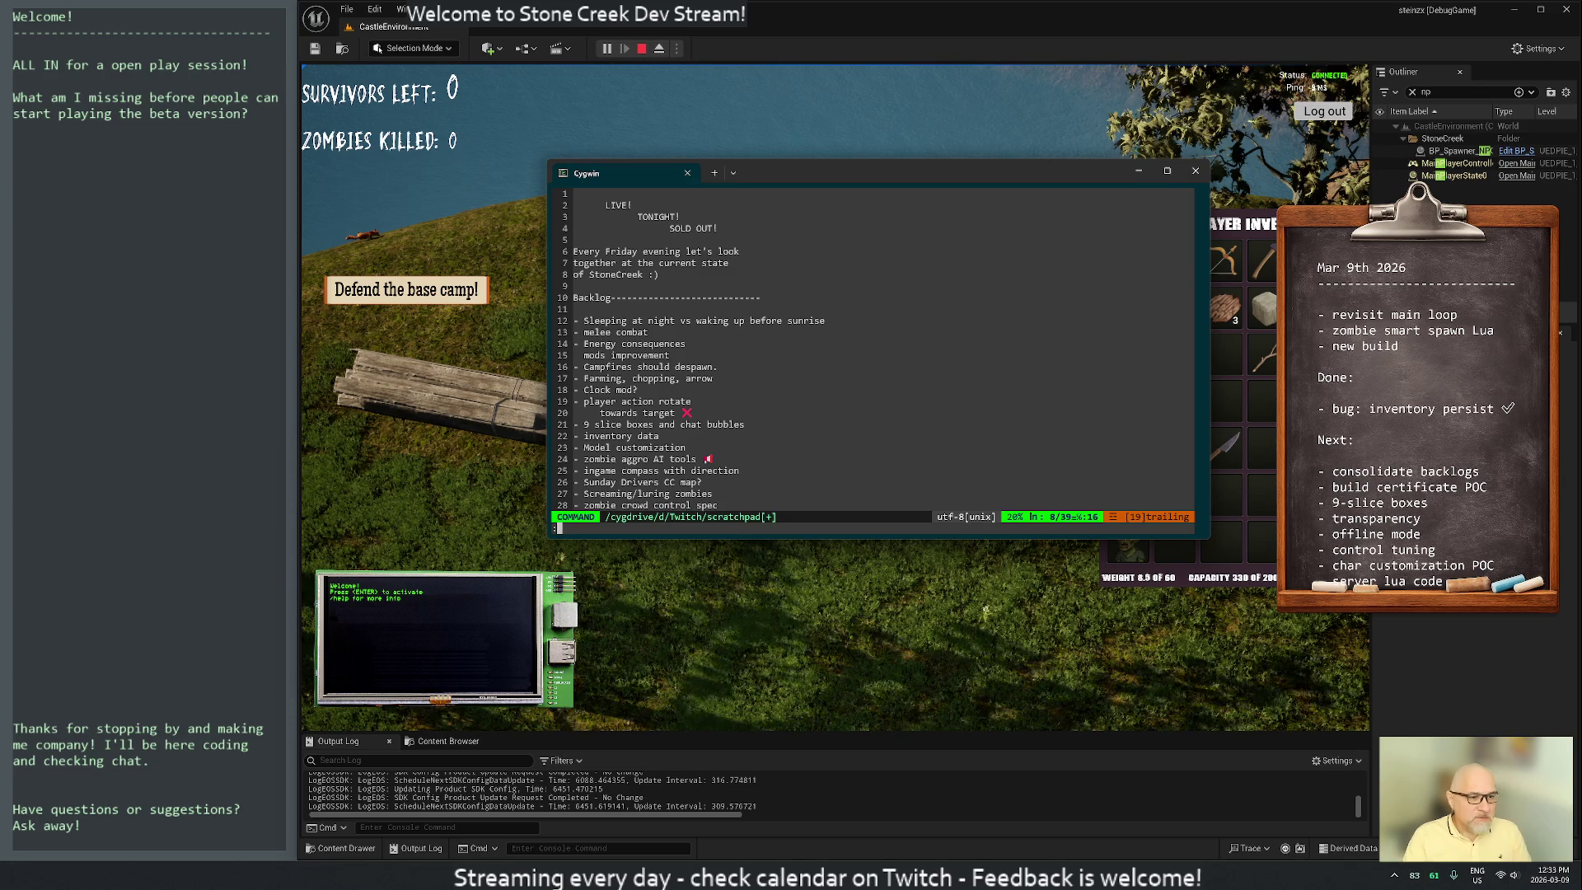
key("Return")
type(":q!")
key("Return")
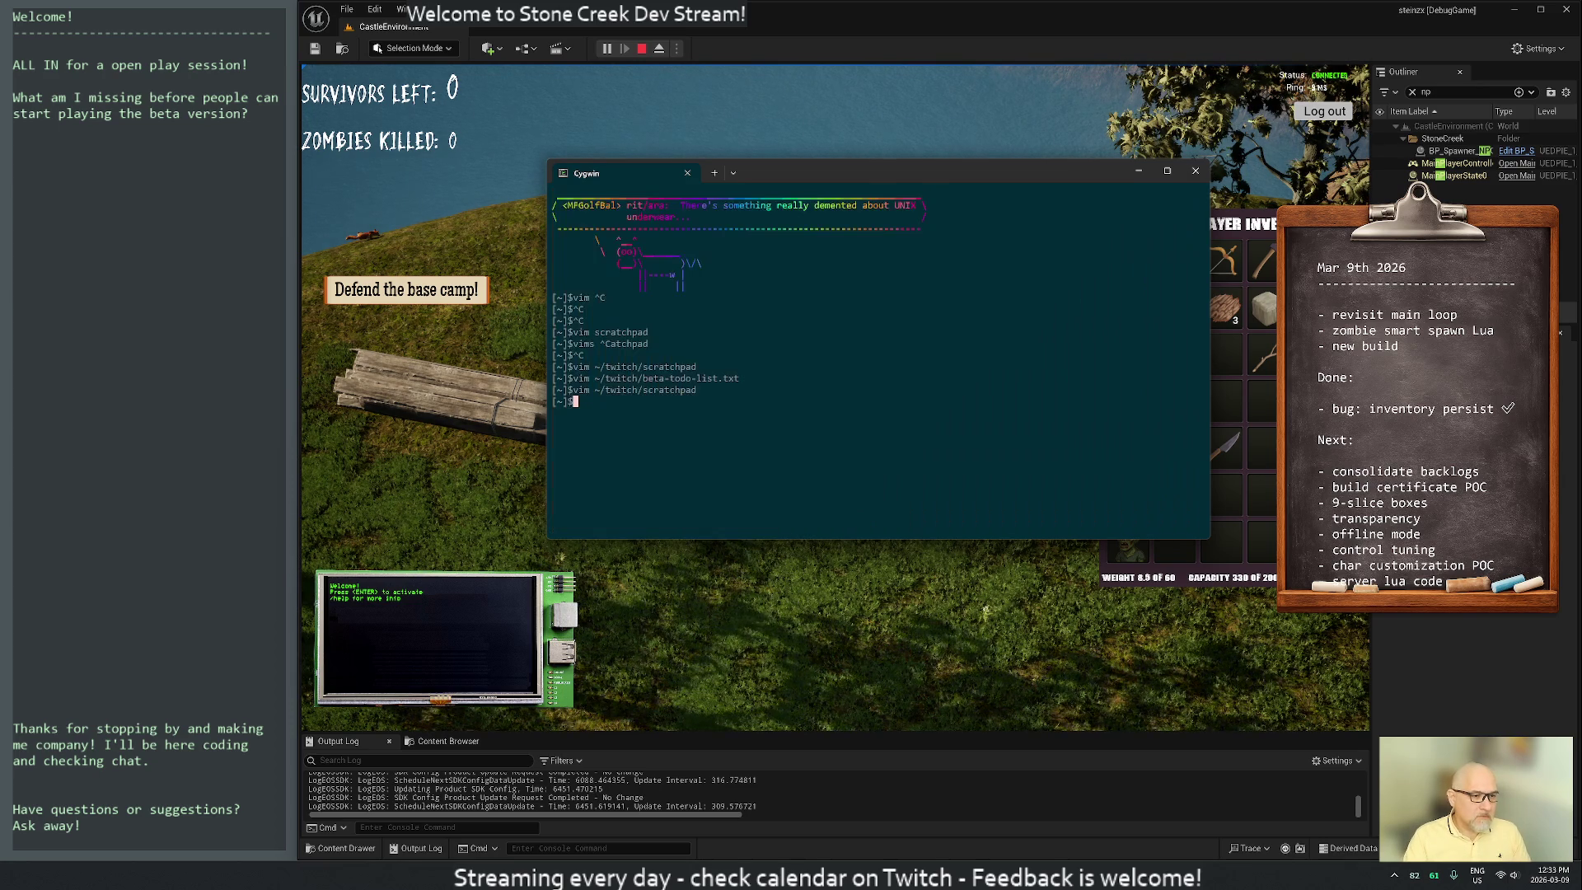
Reopen left-panel.twitch.txt by searching the shell history for 'left'
key("ctrl+r")
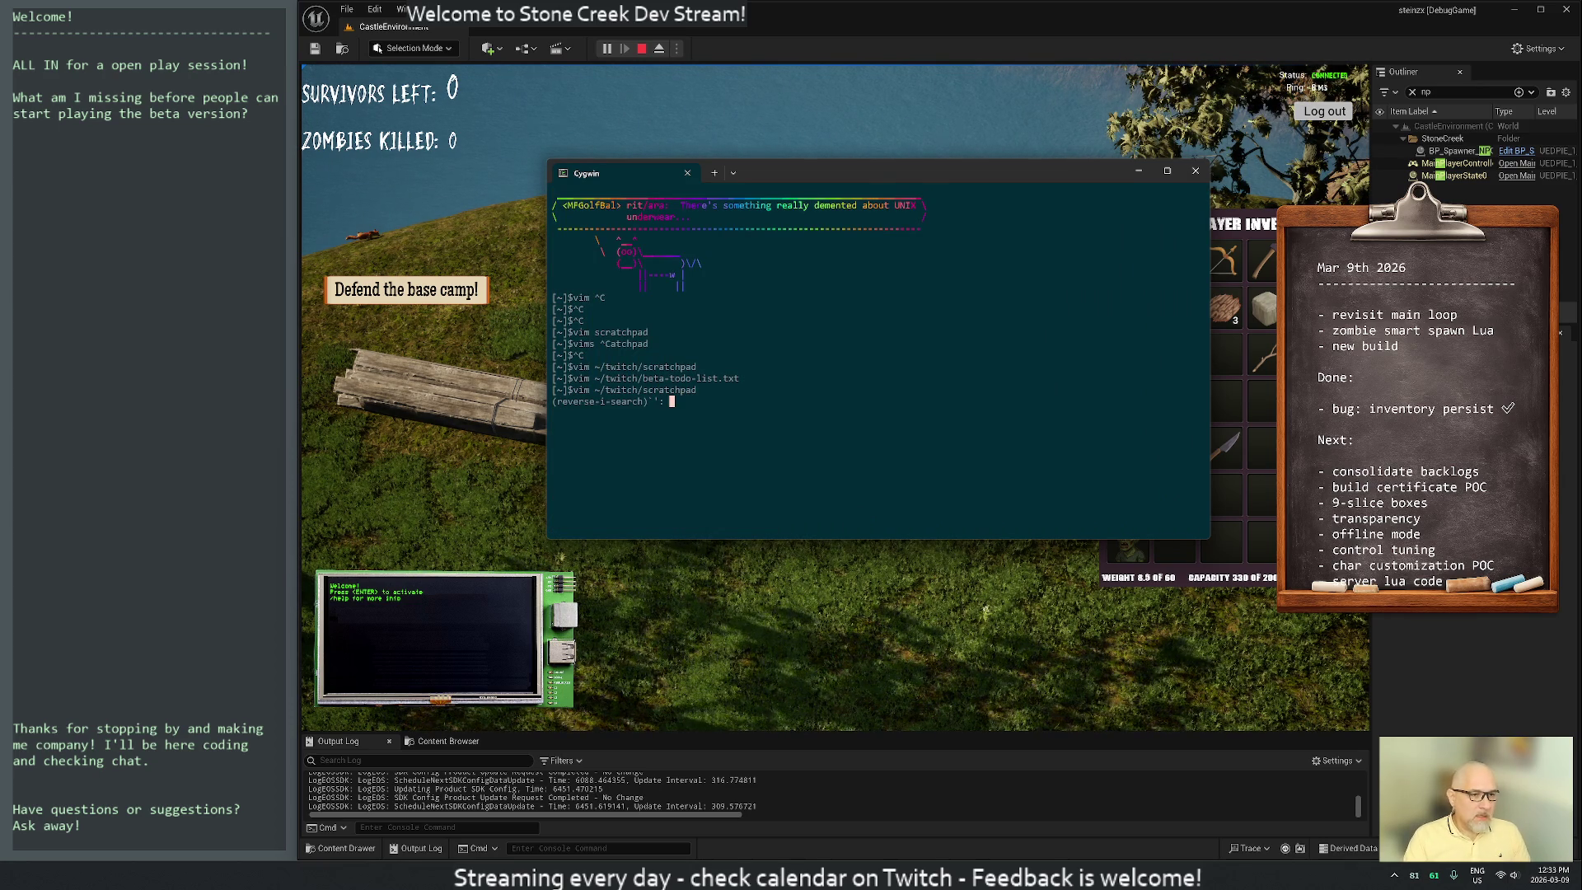
type("left-panel.twitch.txt")
key("Return")
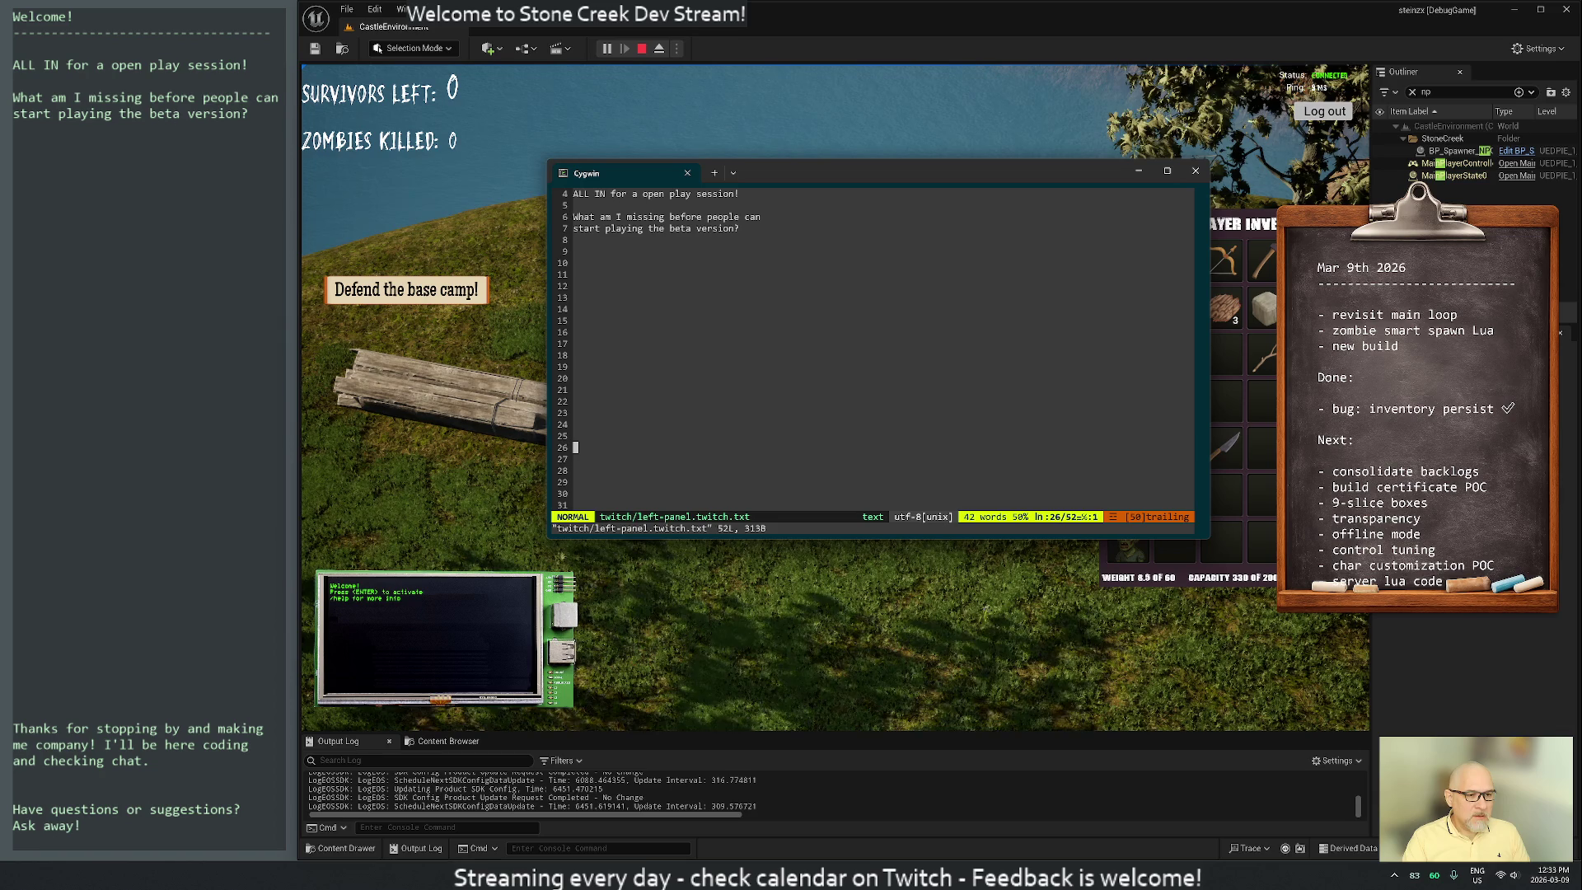
Open beta-todo-list.txt in a second Cygwin window and place it on the right
key("super")
type("t")
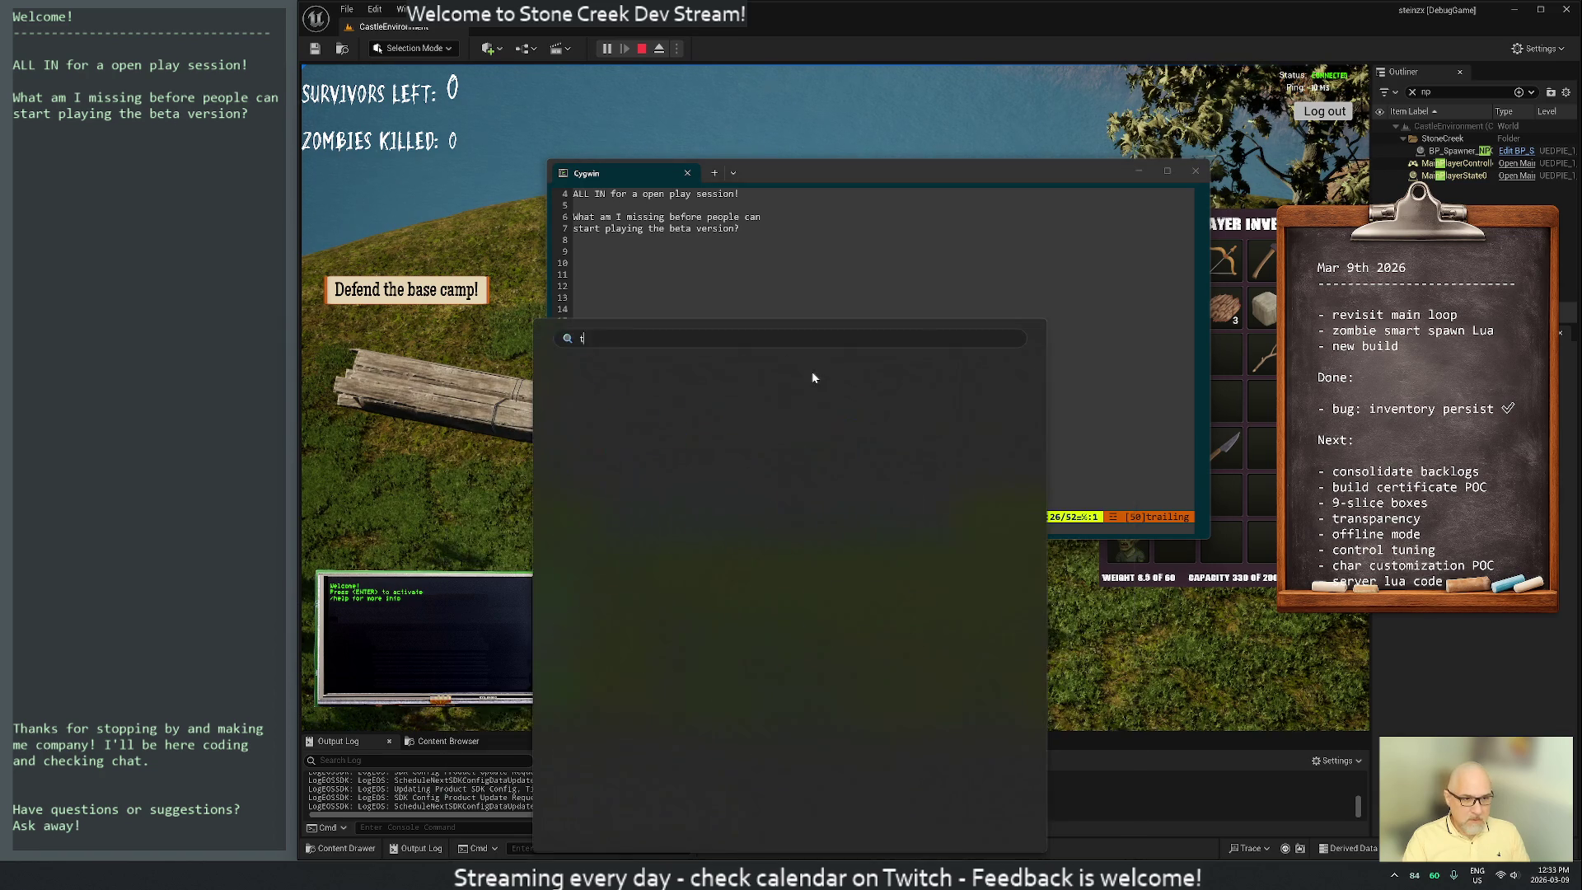
type("cygwin")
key("Return")
key("ctrl+r")
type("beta")
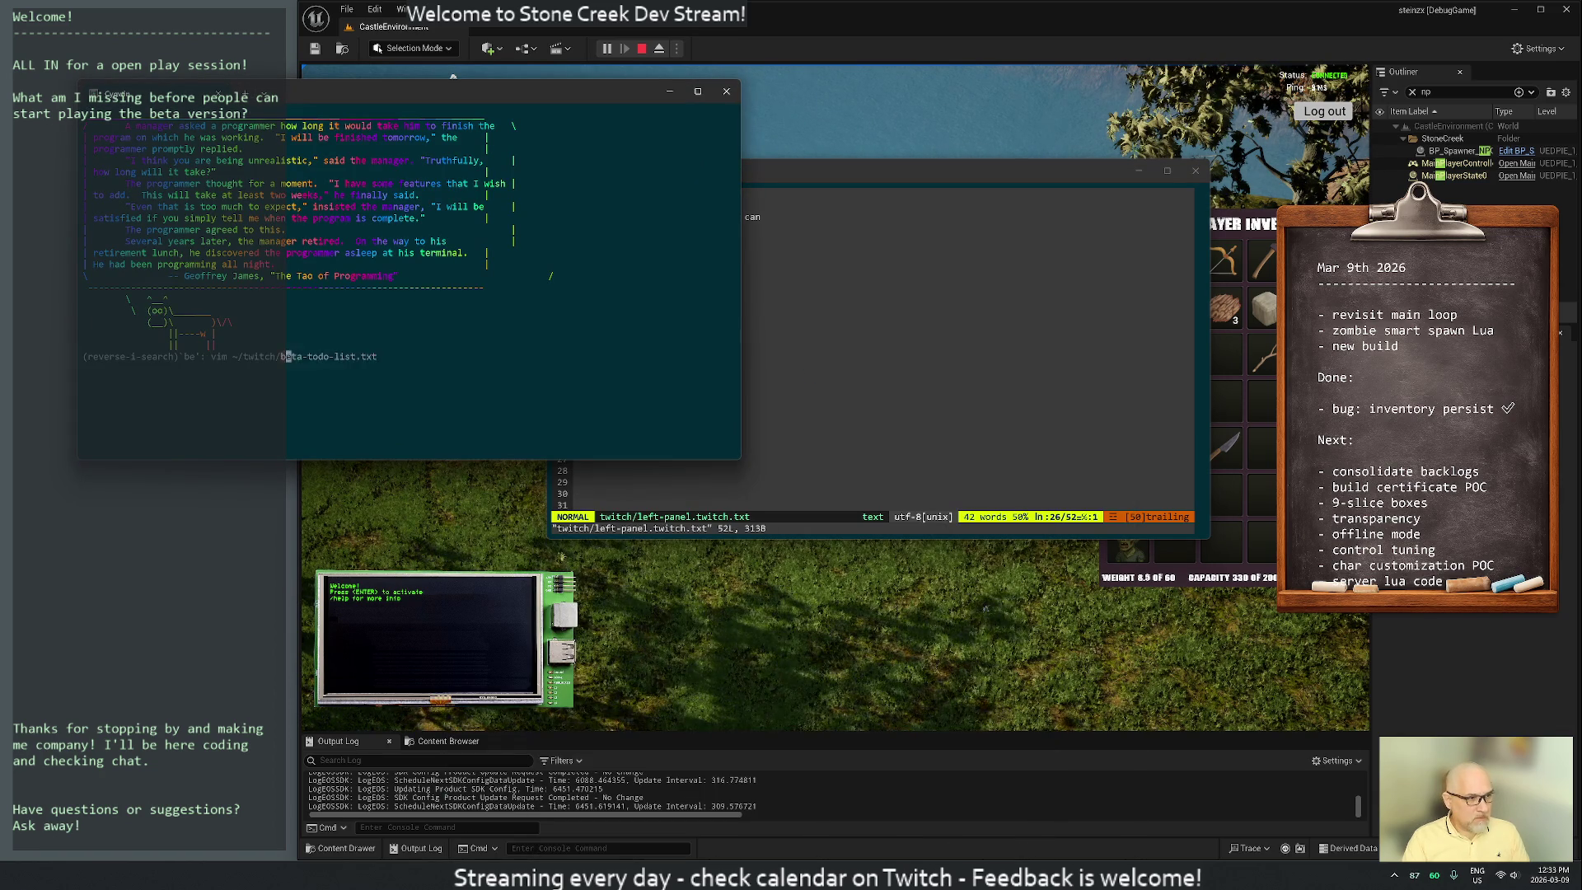
key("Return")
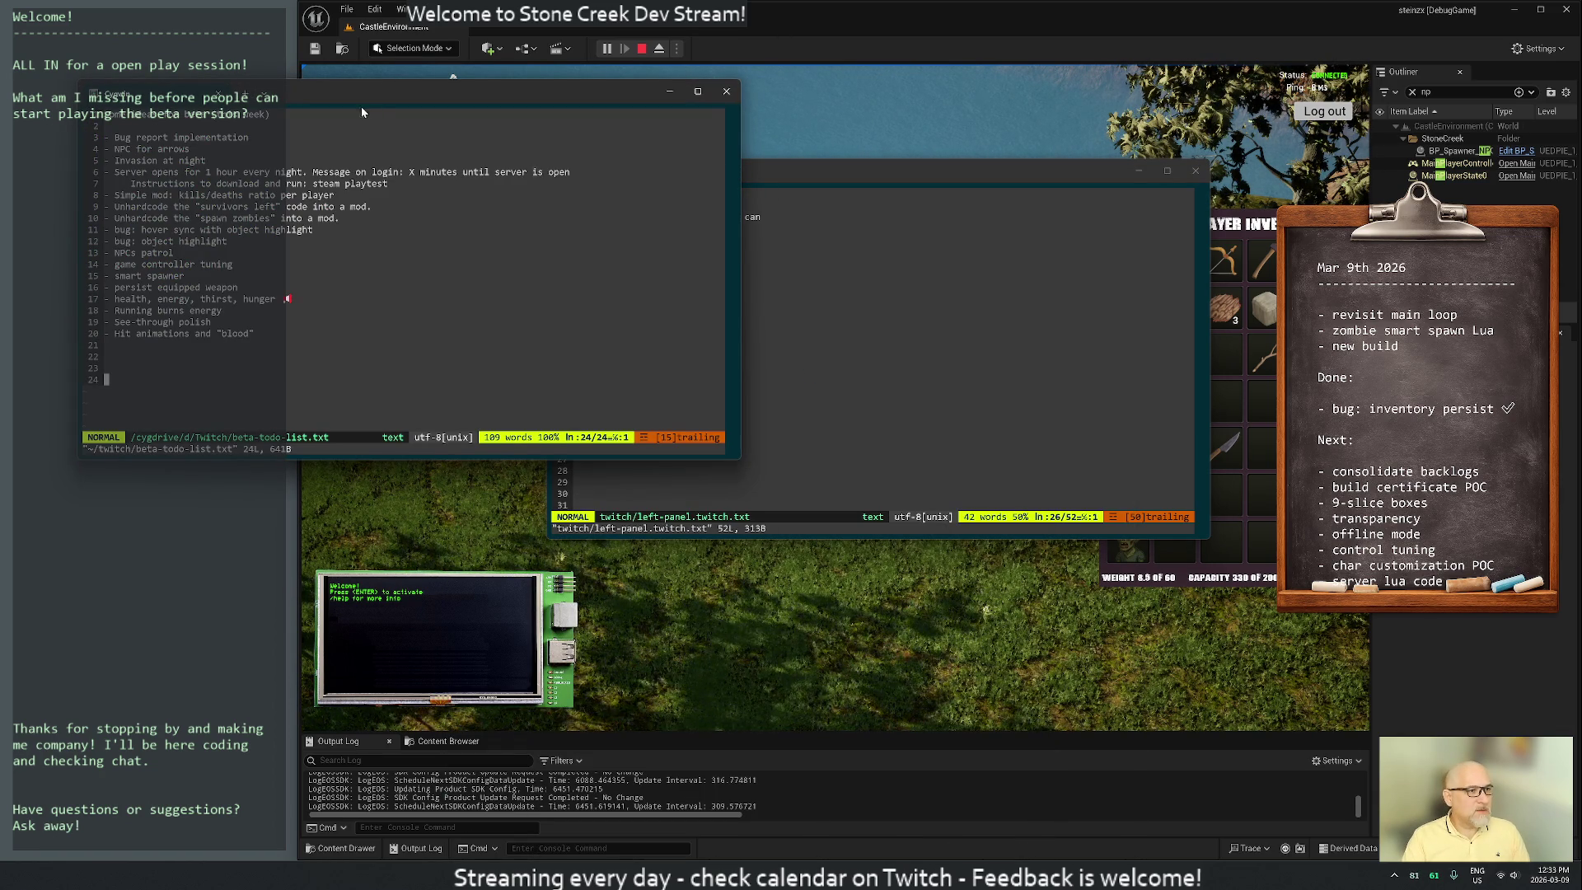
mouse_move(371, 92)
left_mouse_down()
mouse_move(950, 136)
mouse_move(1145, 165)
mouse_move(1148, 179)
left_mouse_up()
Select lines 3–20 of beta-todo-list.txt, then cancel and save the file
left_click(922, 198)
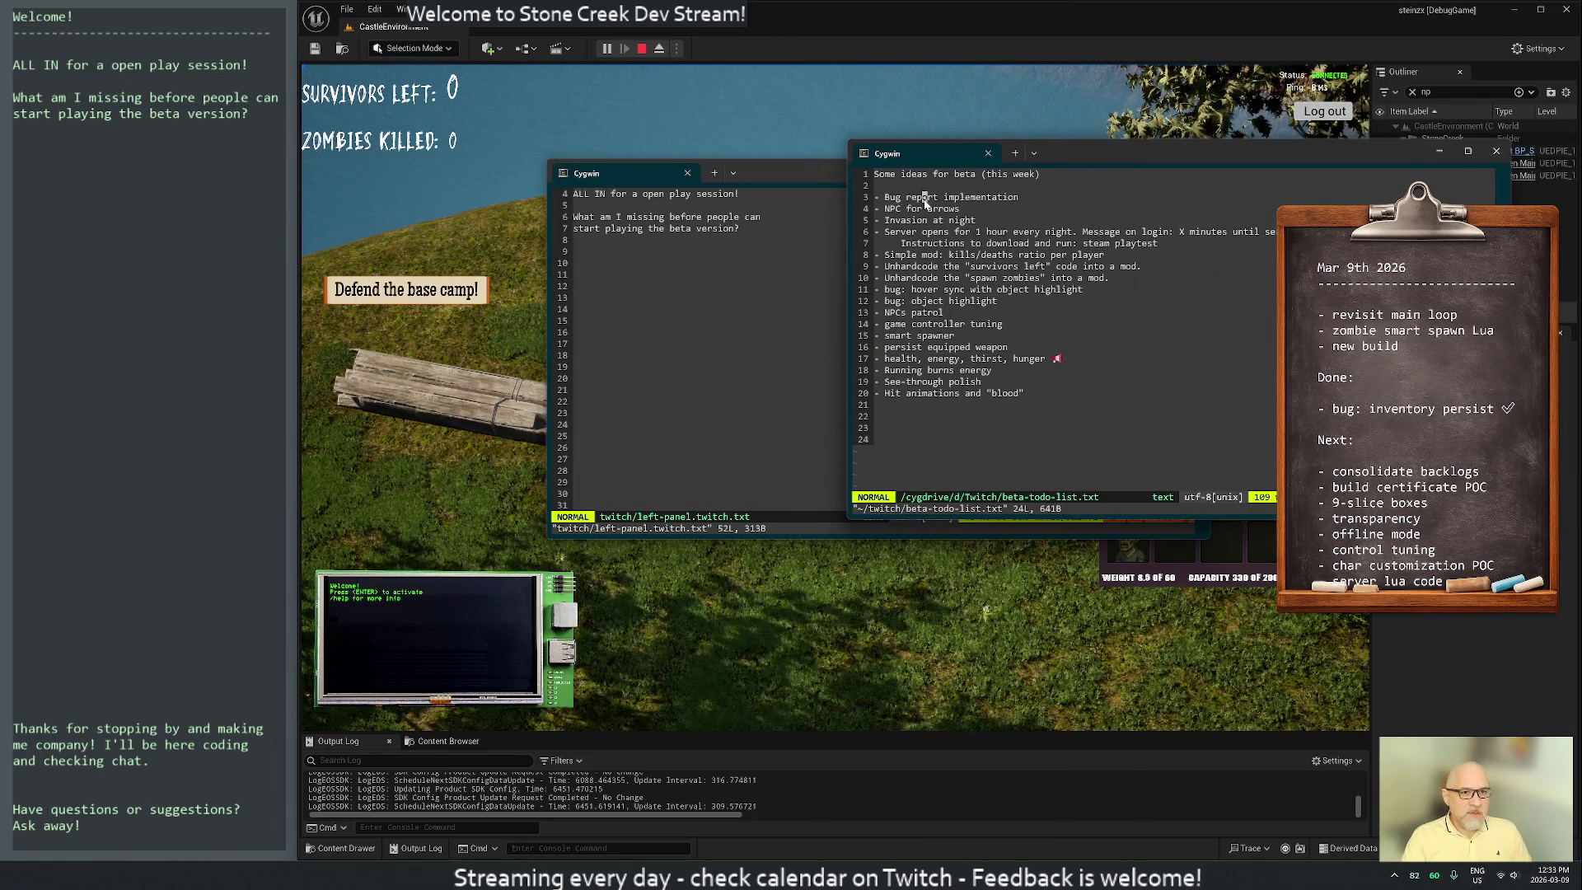
key("shift+v")
key("j")
key("j")
key("j")
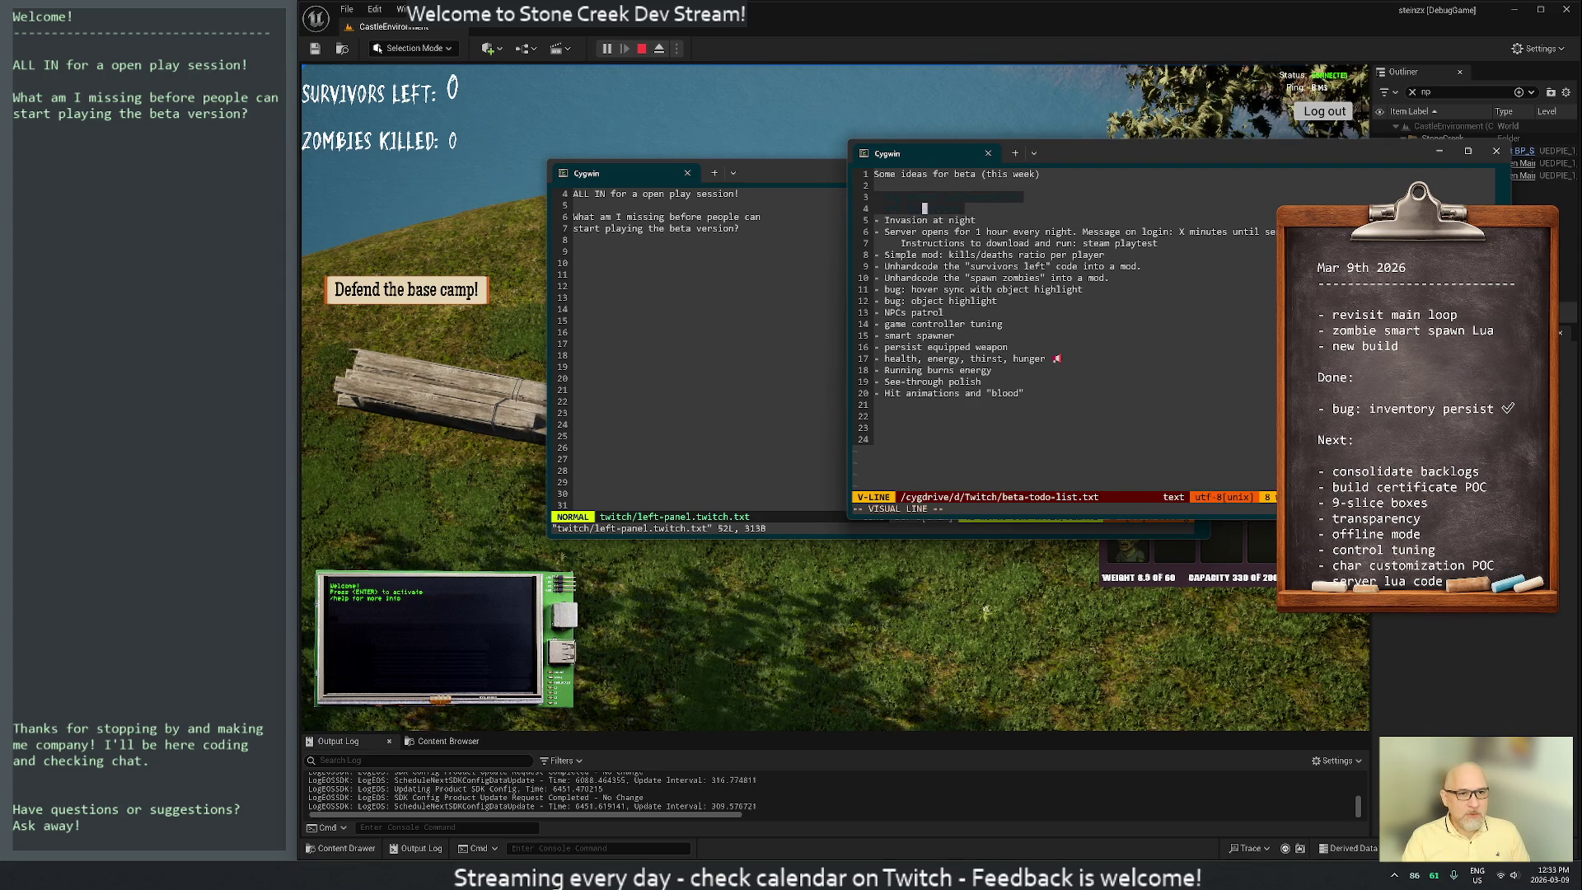
key("j")
key("j")
key("j")
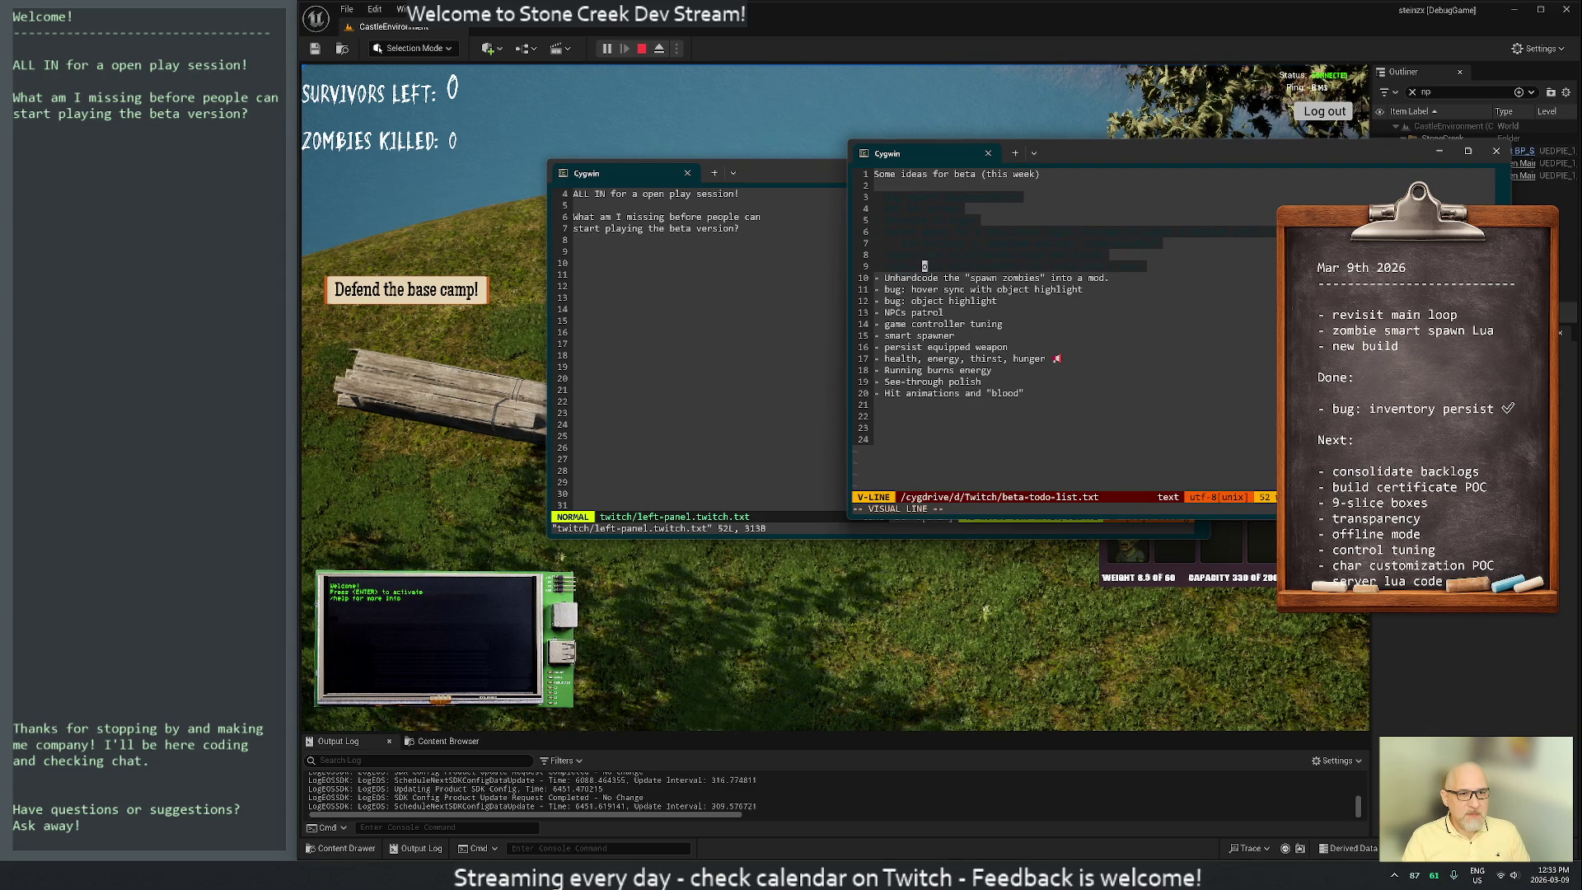
key("j")
key("j")
key("j")
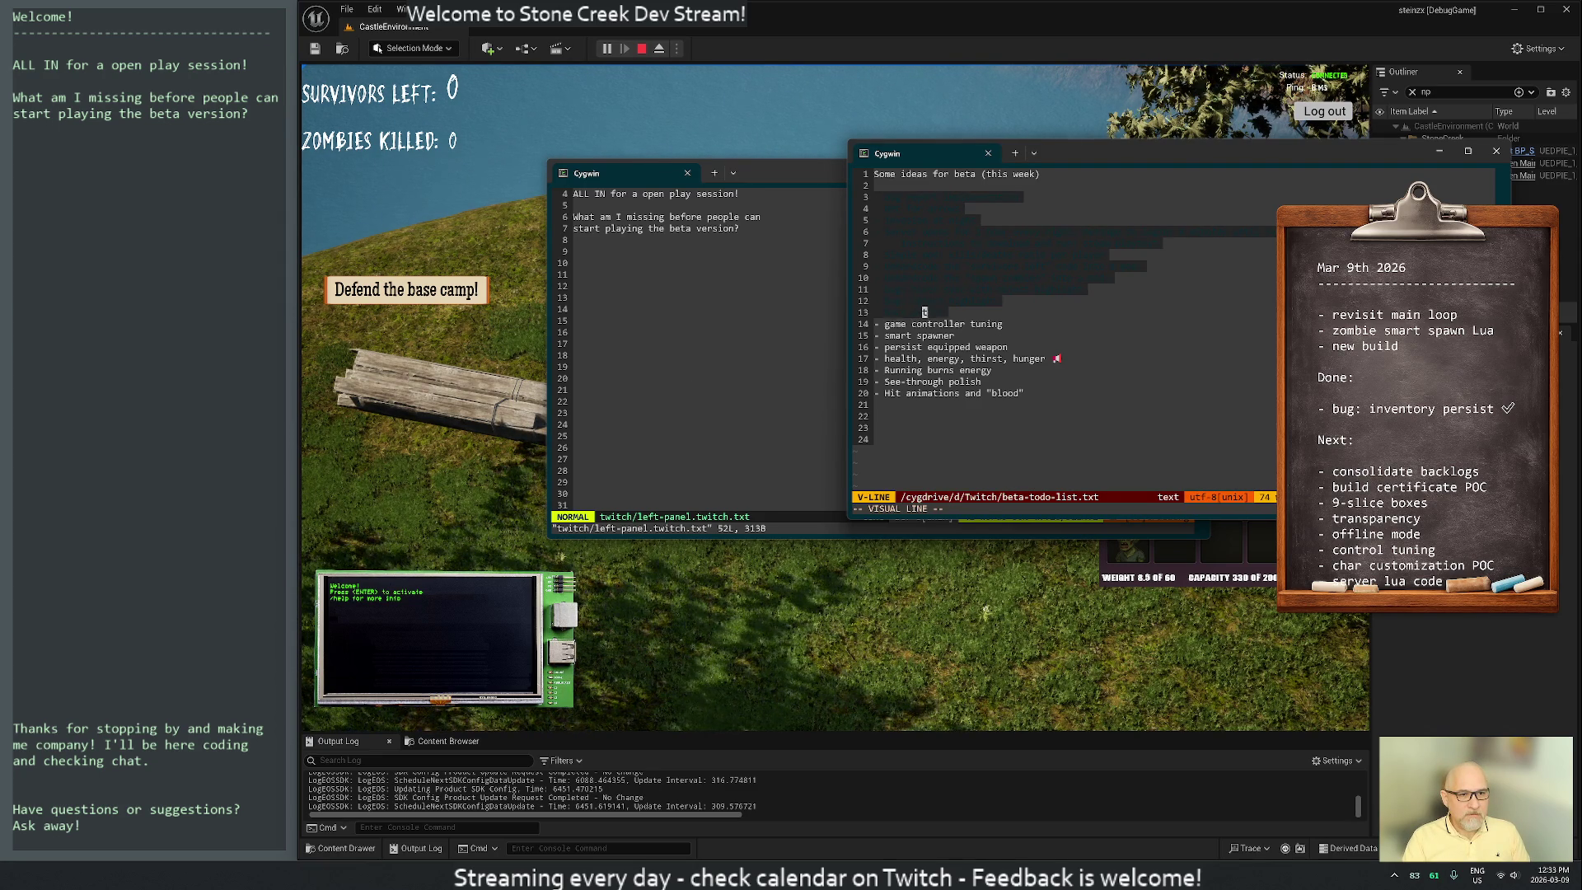
key("j")
key("j")
key("j")
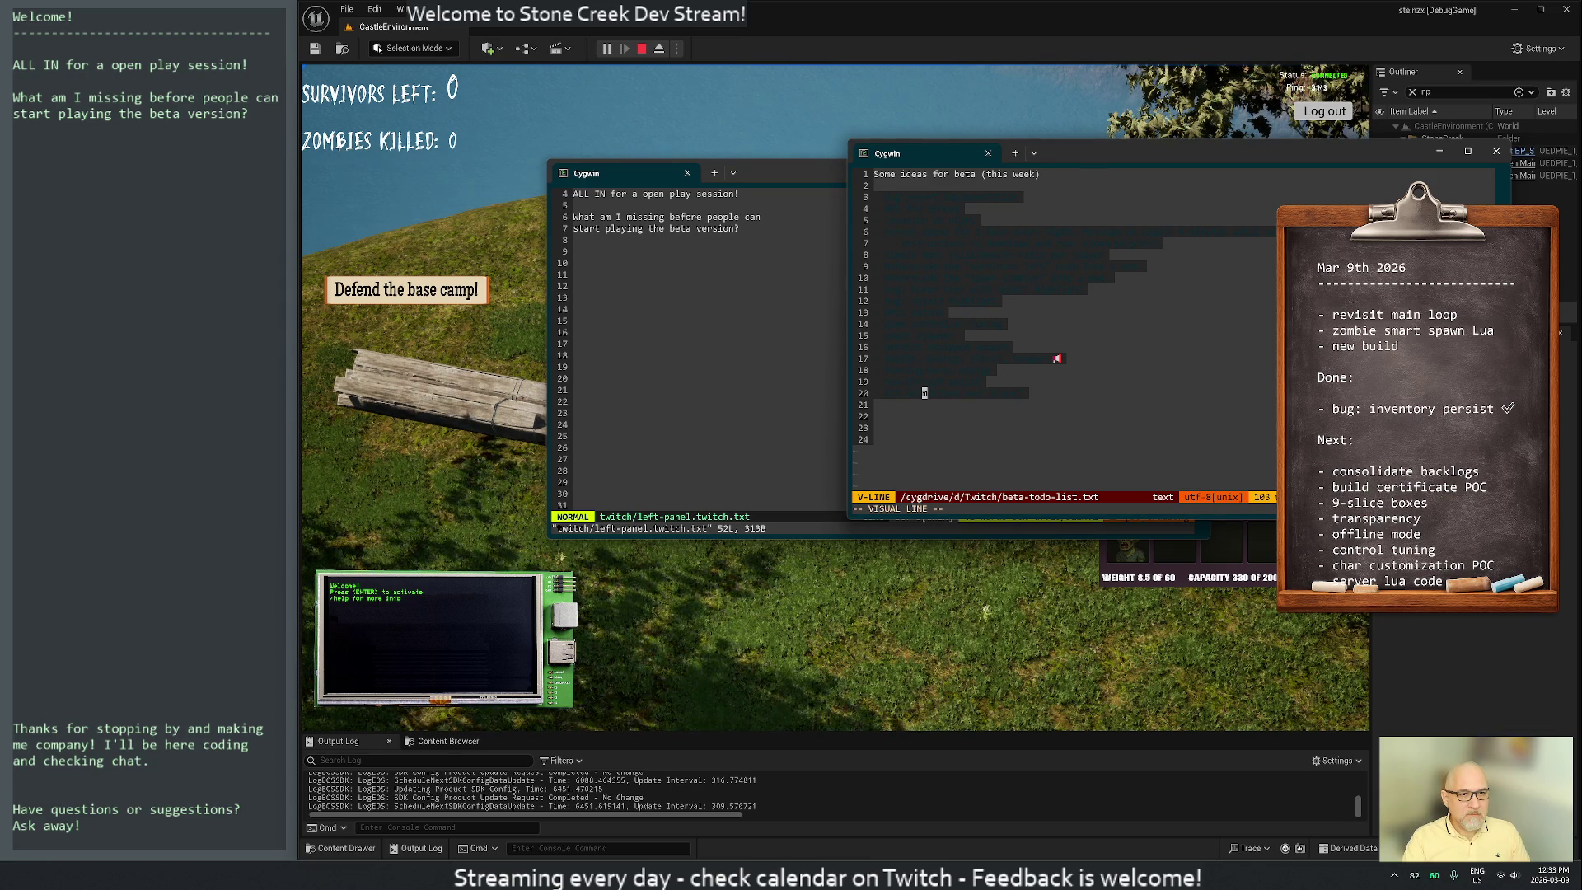
key("Escape")
type(":")
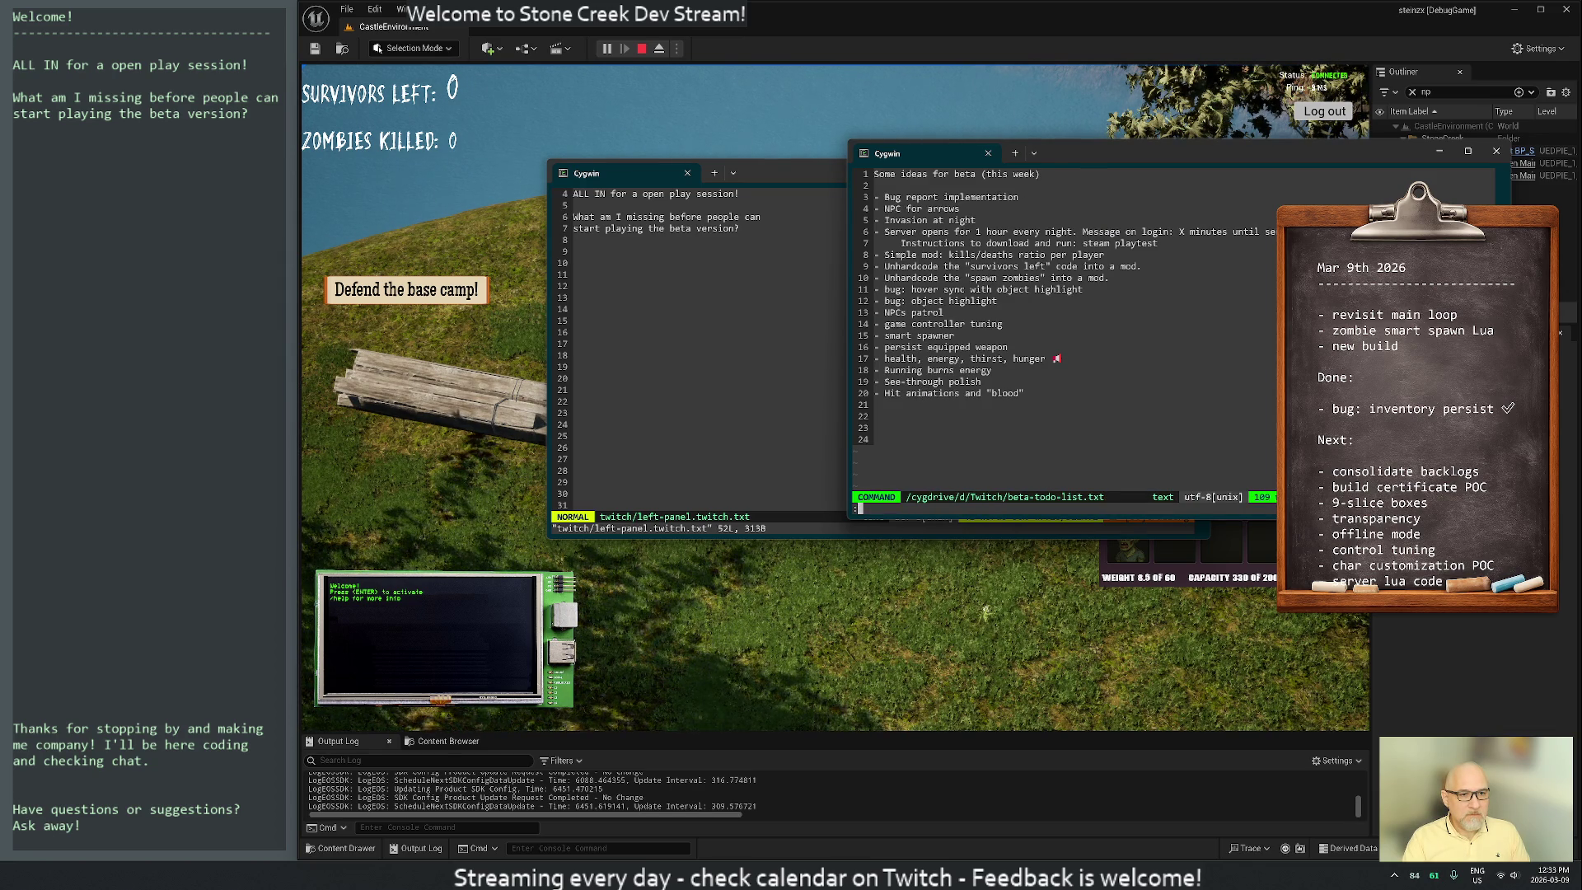
type("w")
key("Return")
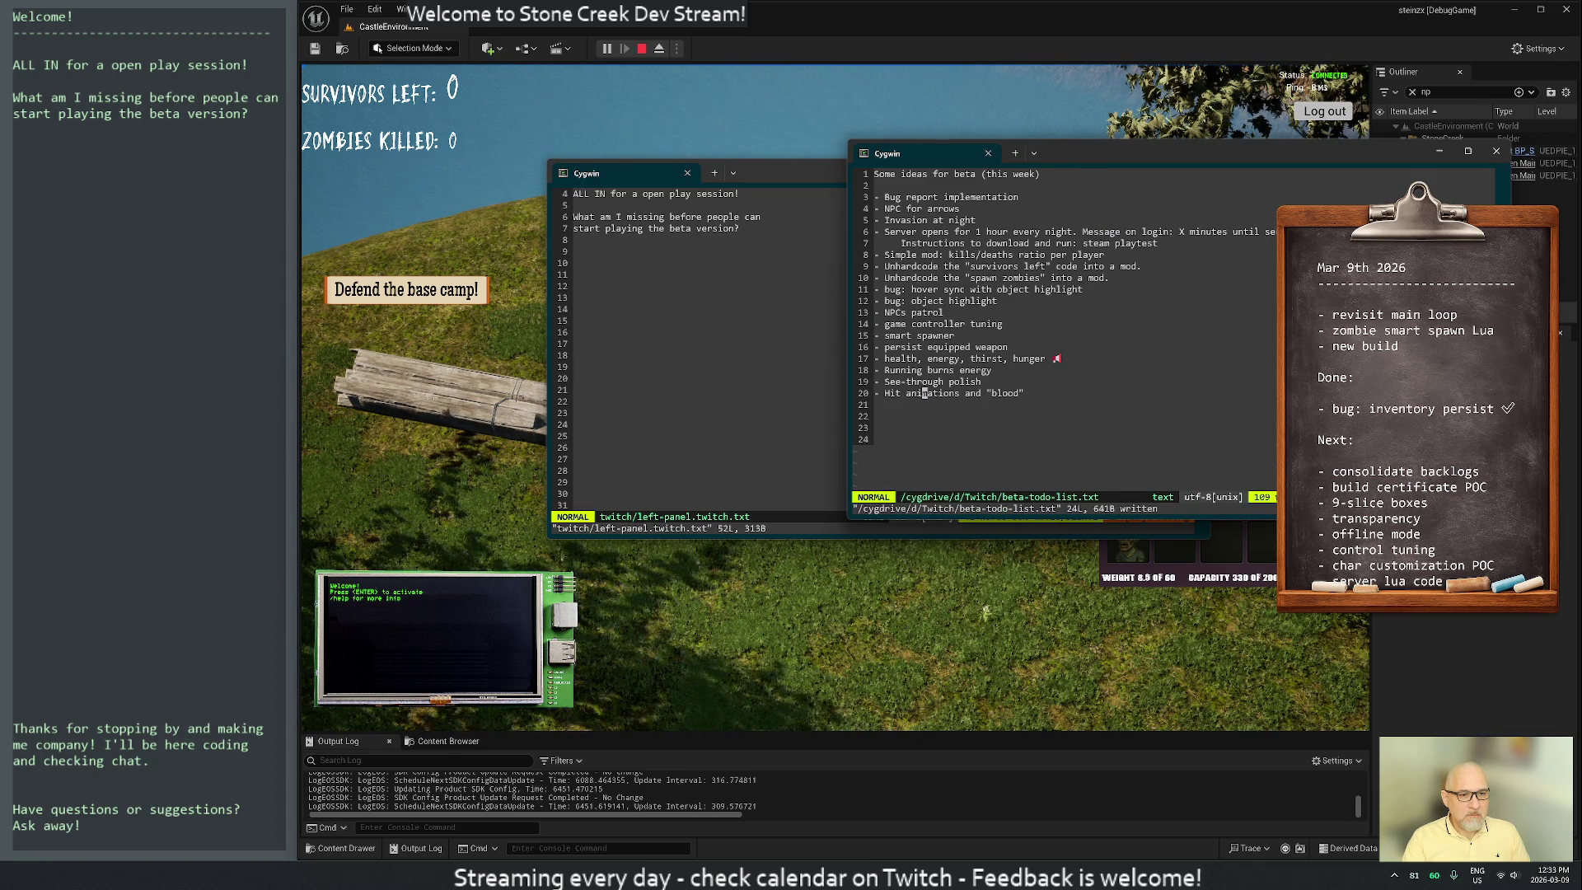
Copy the ideas lines from beta-todo-list.txt, quit Vim with :wq, and exit the spare shell
key("shift+v")
key("k")
key("k")
key("k")
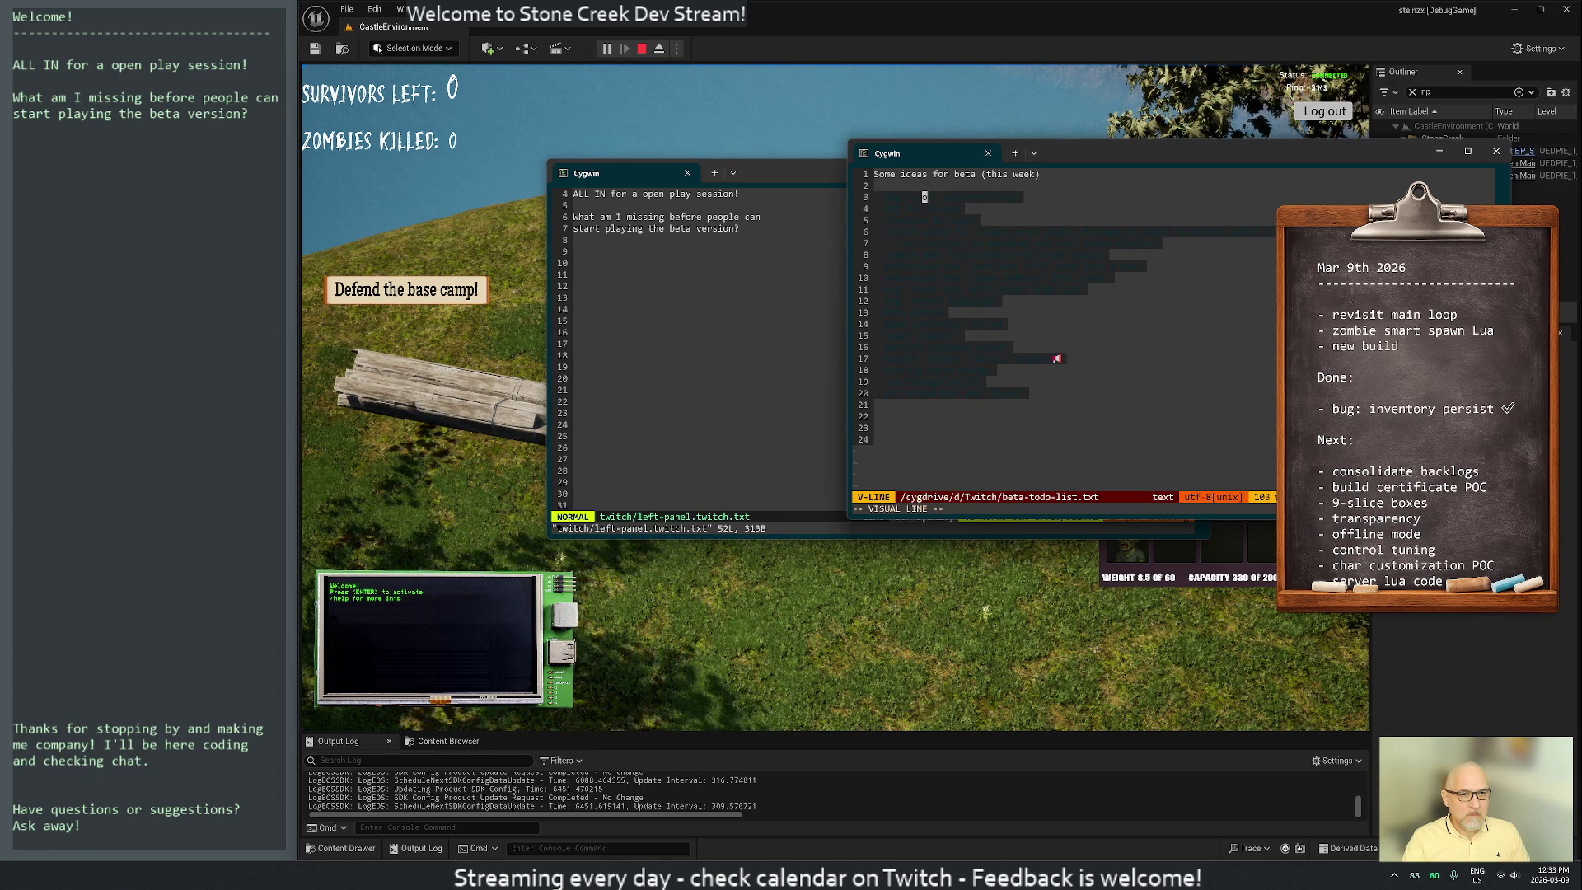
key("greater")
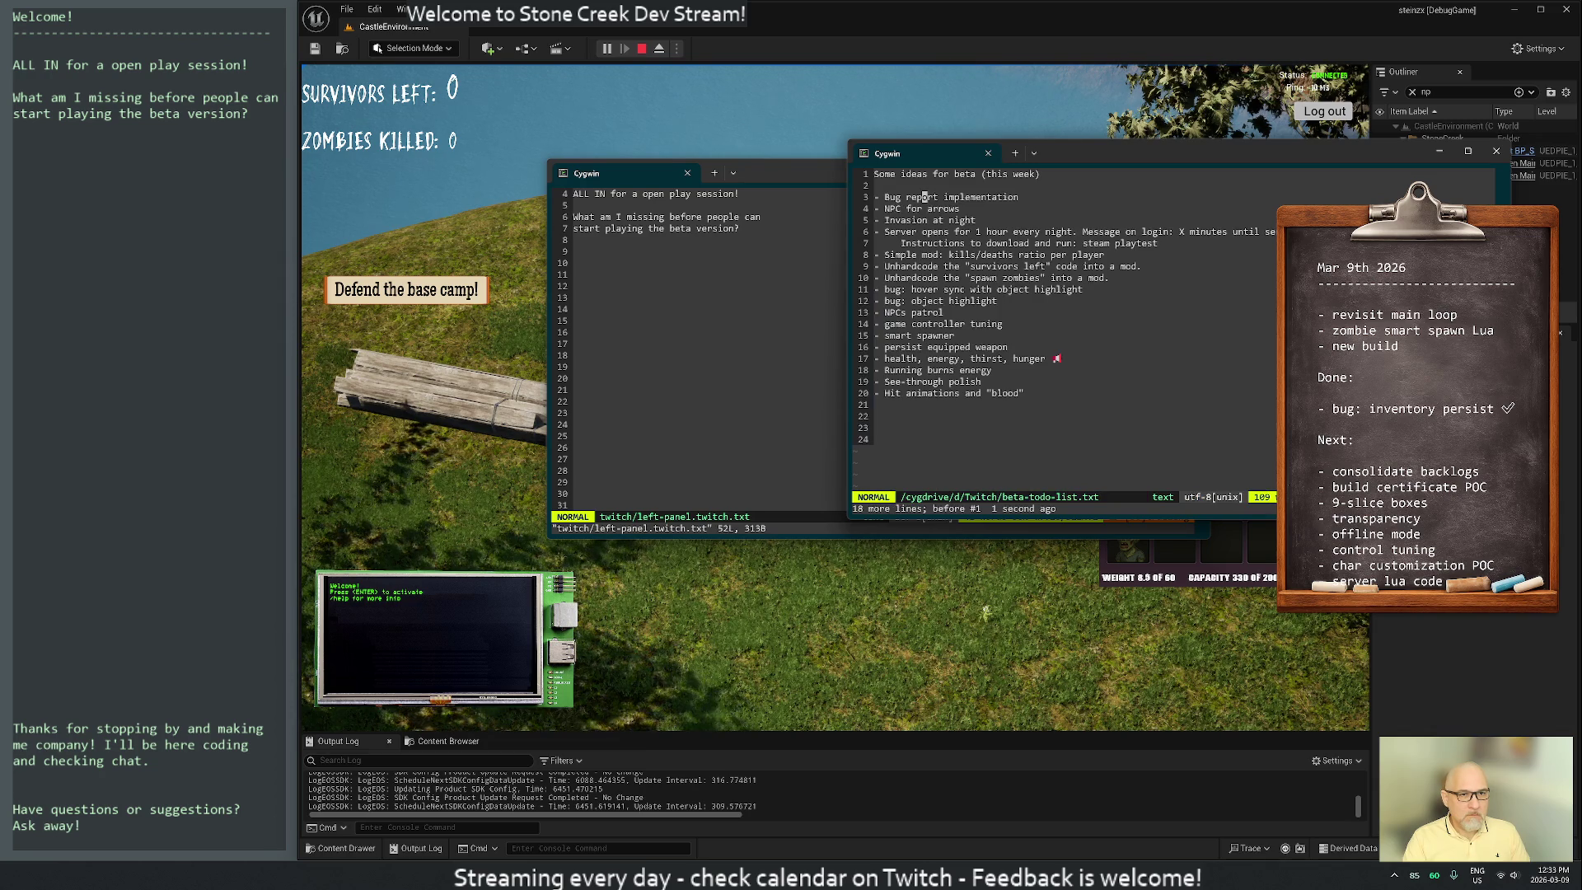
type(":wq")
key("Return")
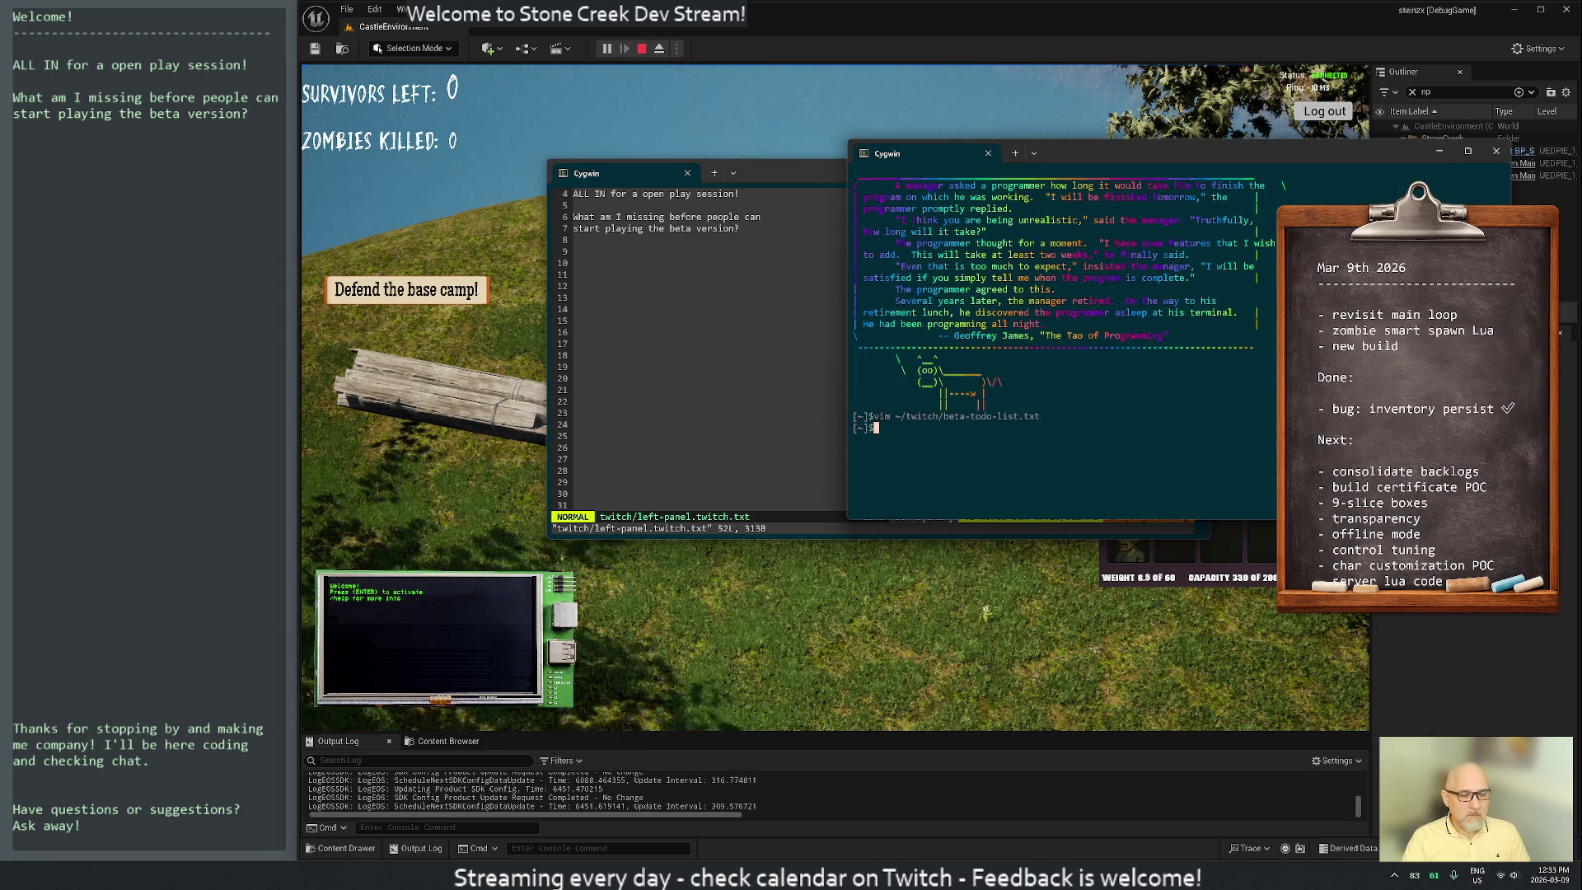
type("exit")
key("Return")
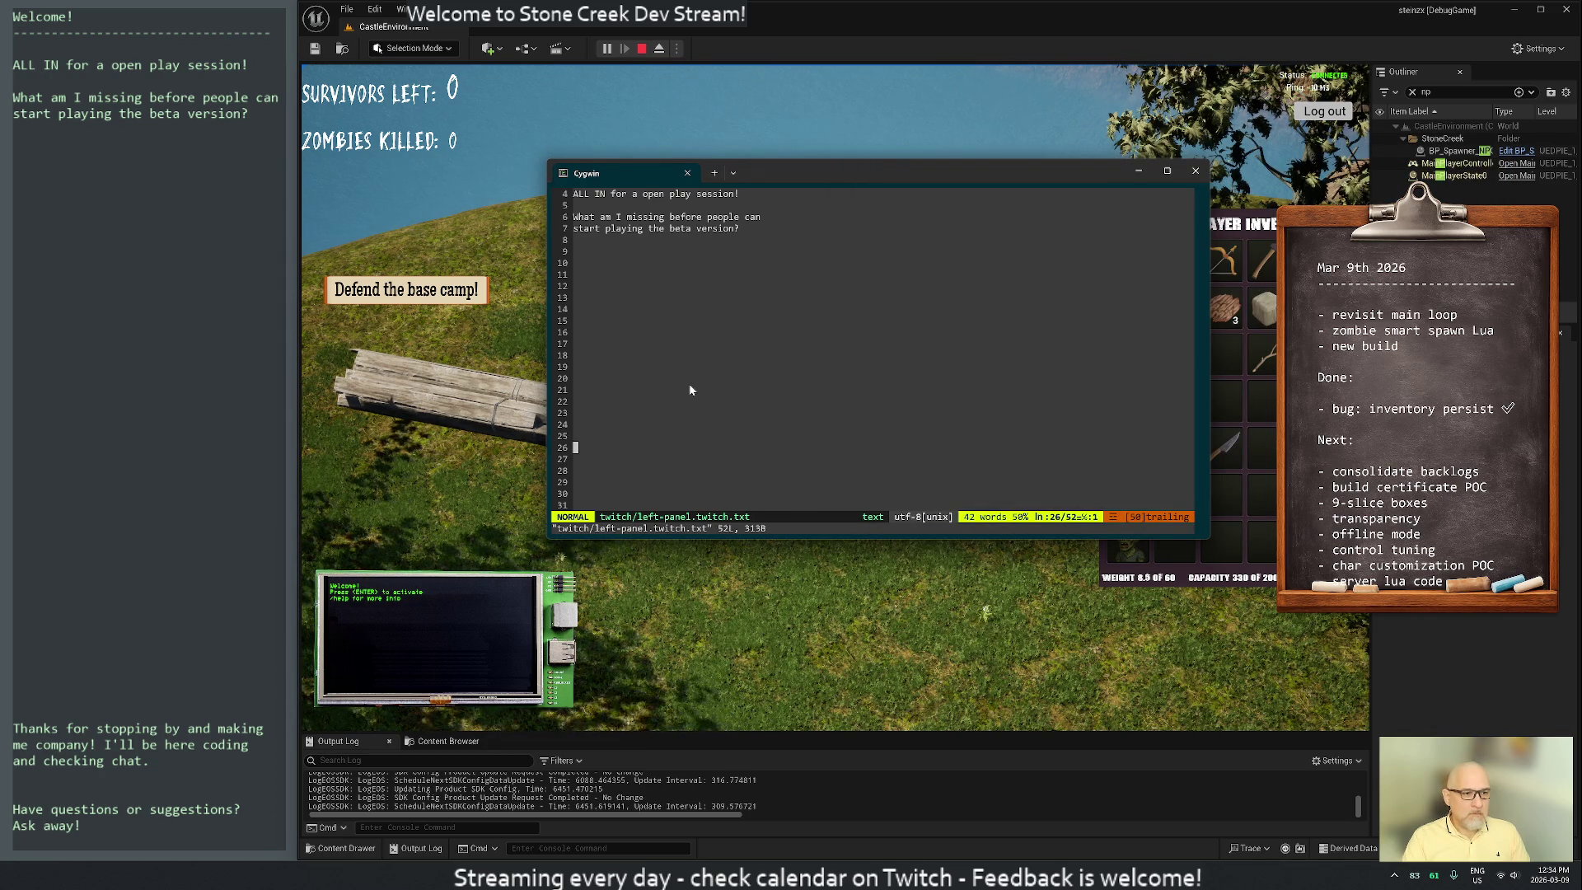
Paste the ideas list at line 9 of left-panel.twitch.txt and save it
key("k")
key("k")
key("k")
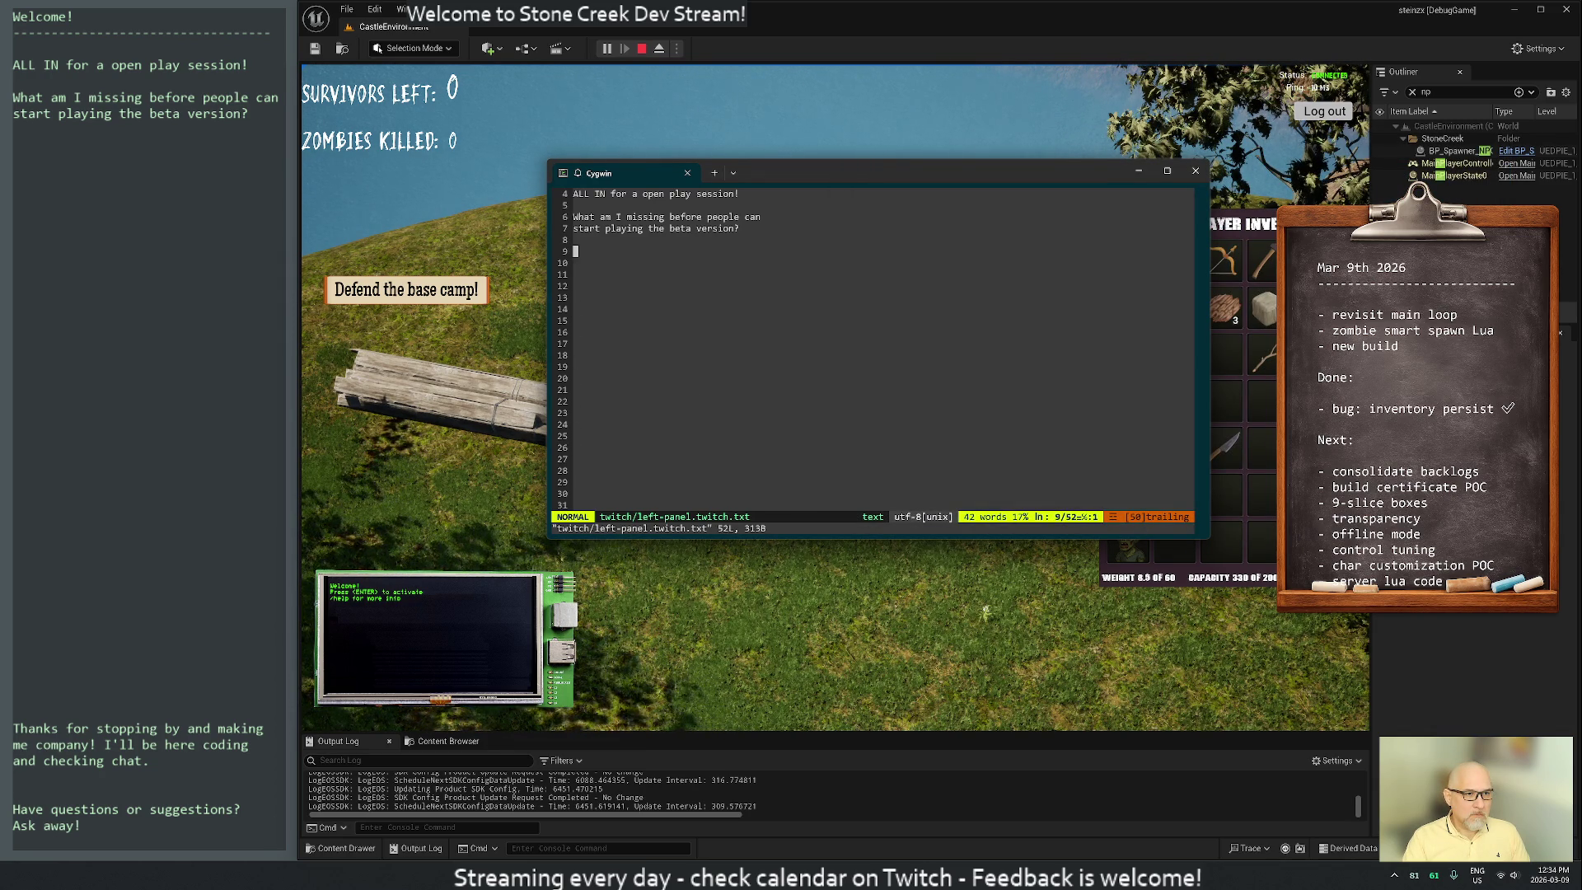
key("i")
key("shift+Insert")
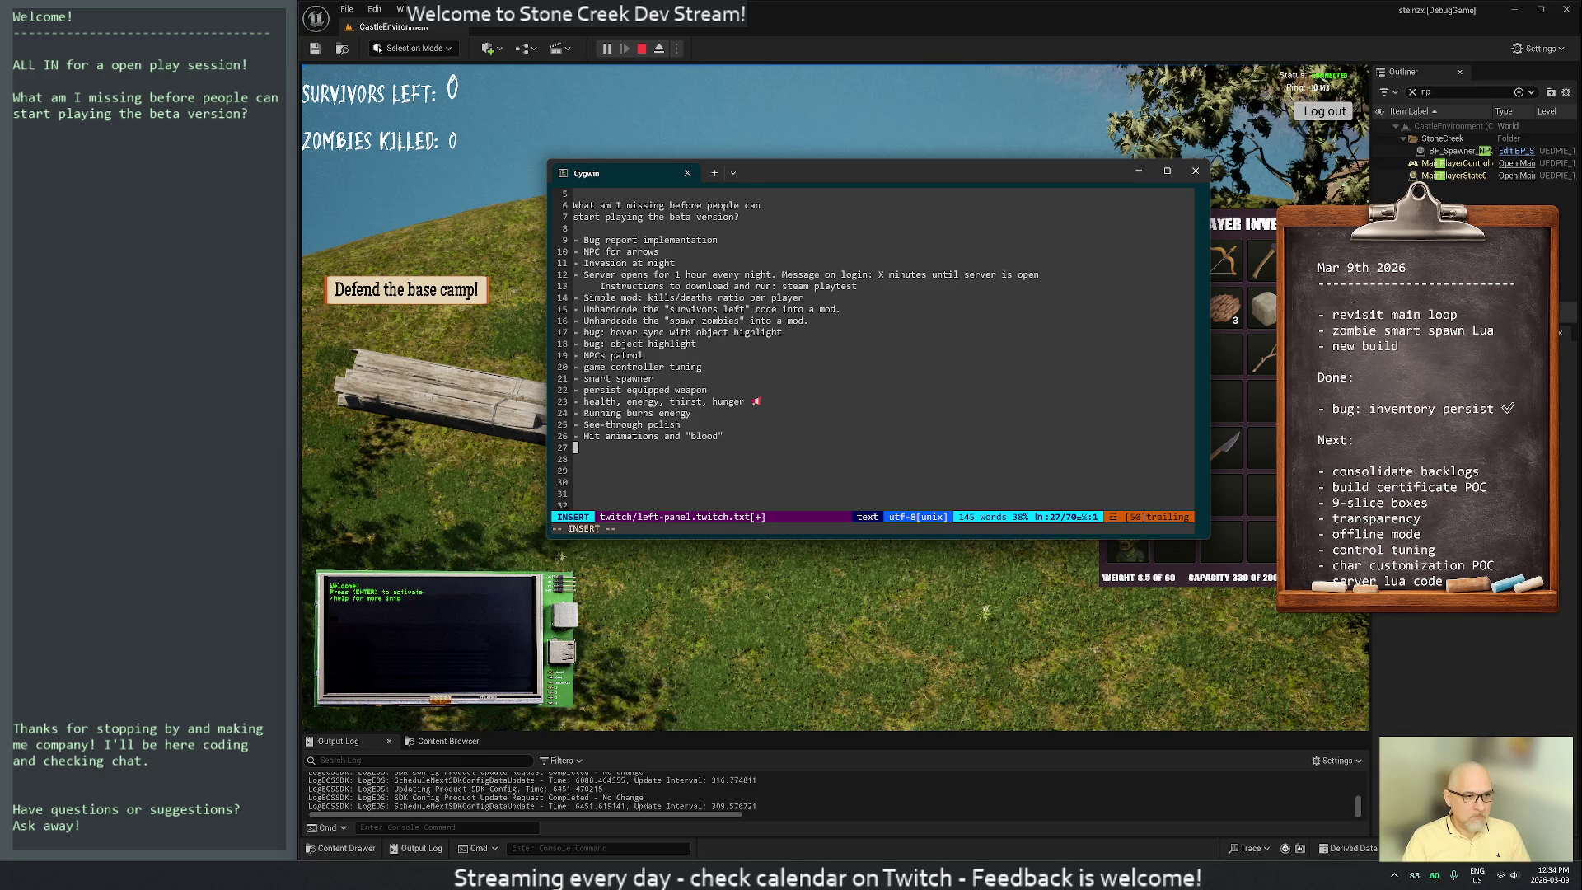
key("Escape")
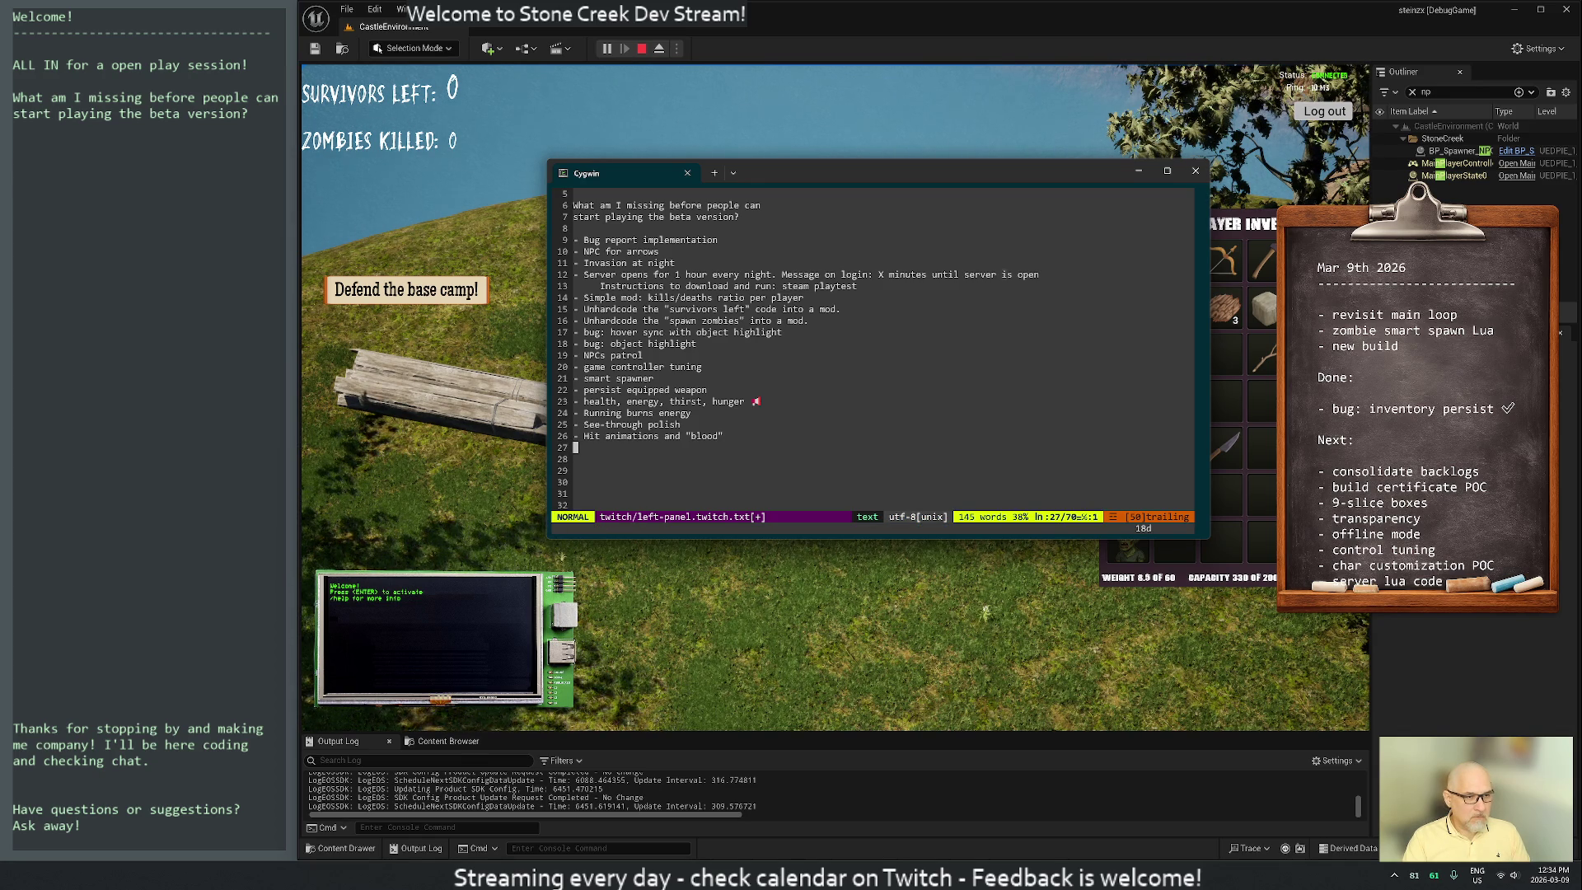
key("j")
key("j")
key("j")
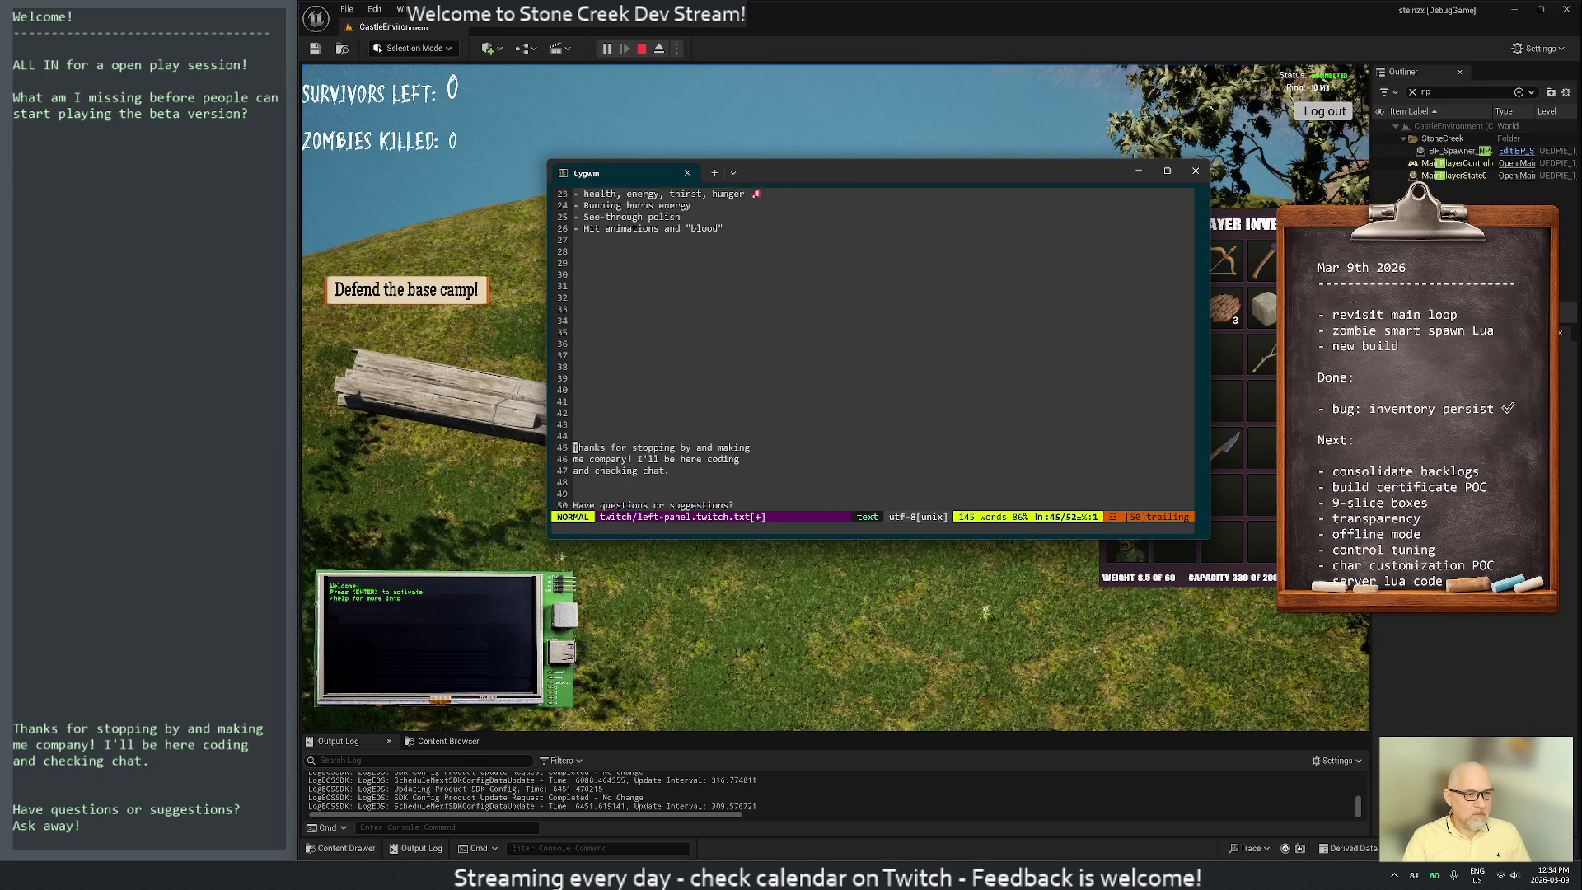
type("j:w")
key("Return")
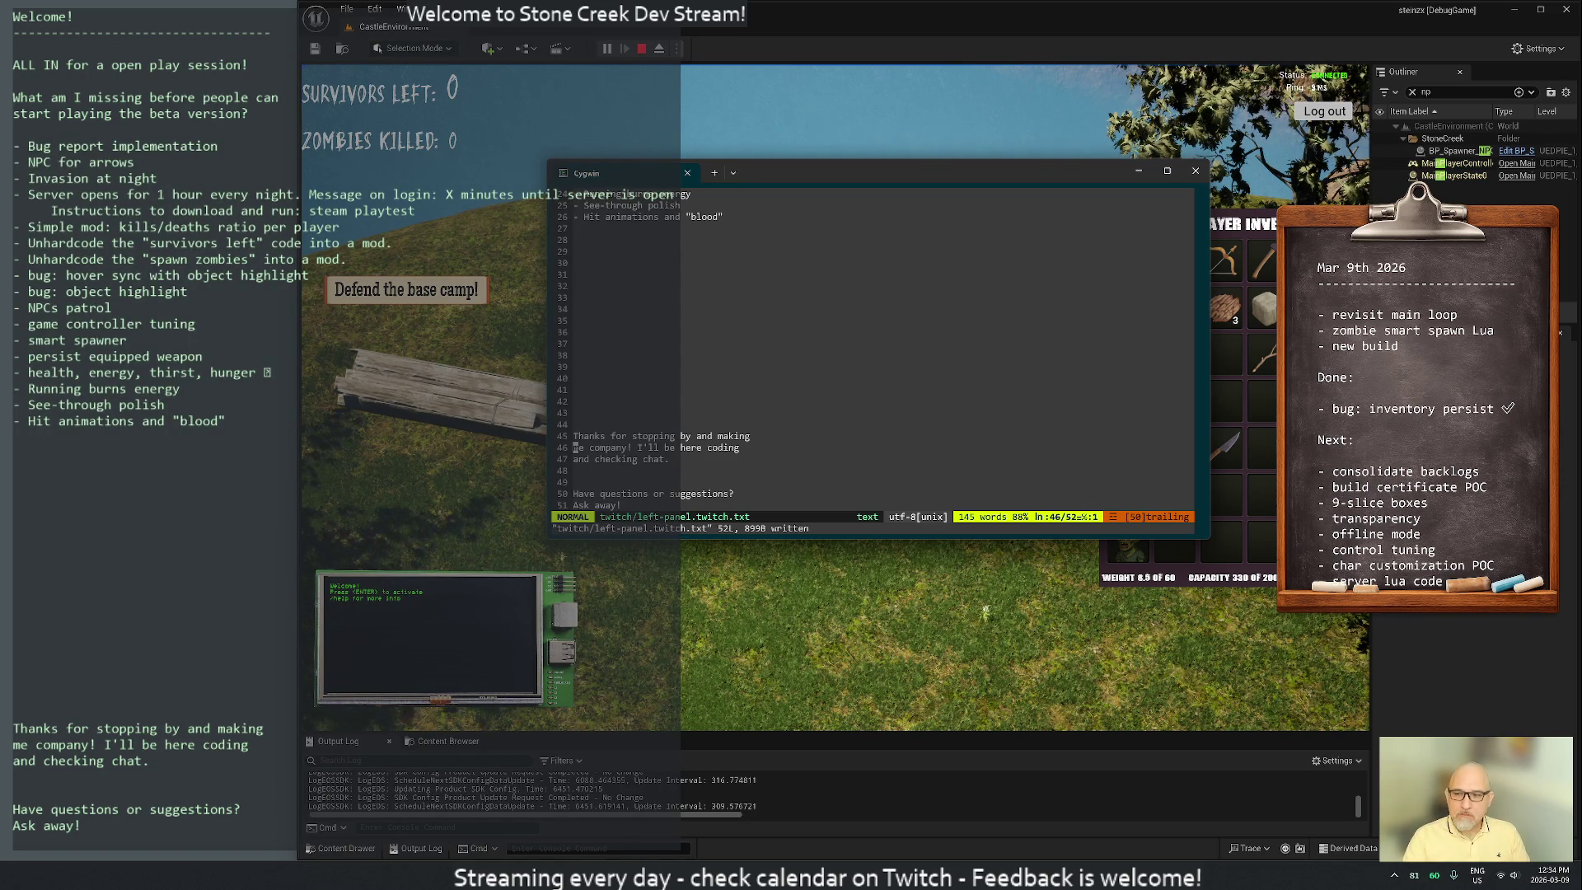
Split the long server item before 'Message' and join 'server is open' onto the Instructions line
key("g")
key("g")
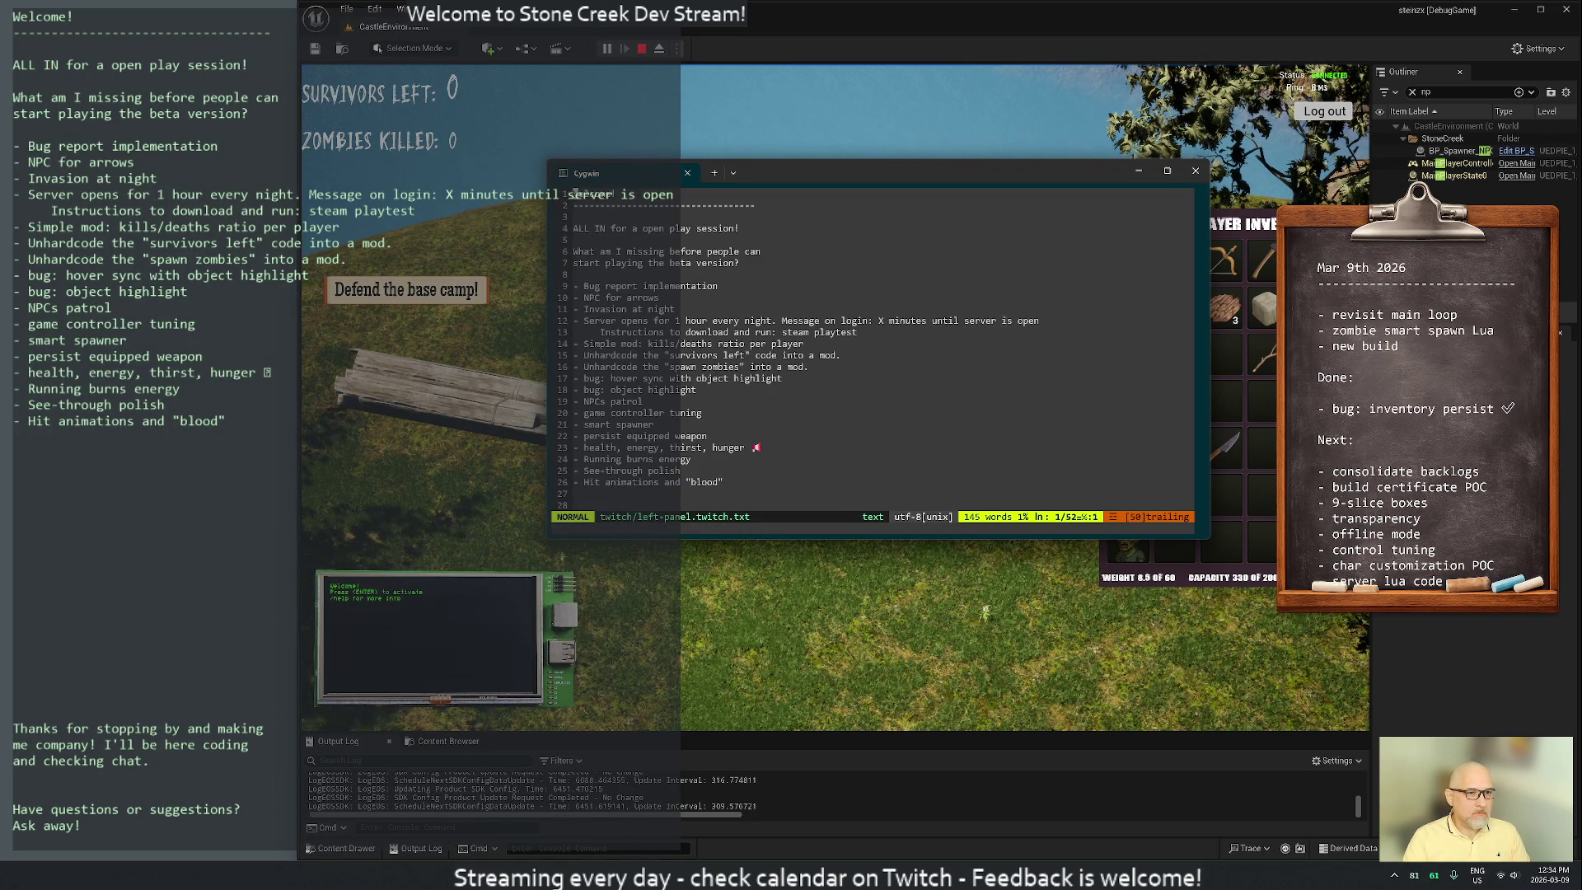
key("j")
key("j")
key("j")
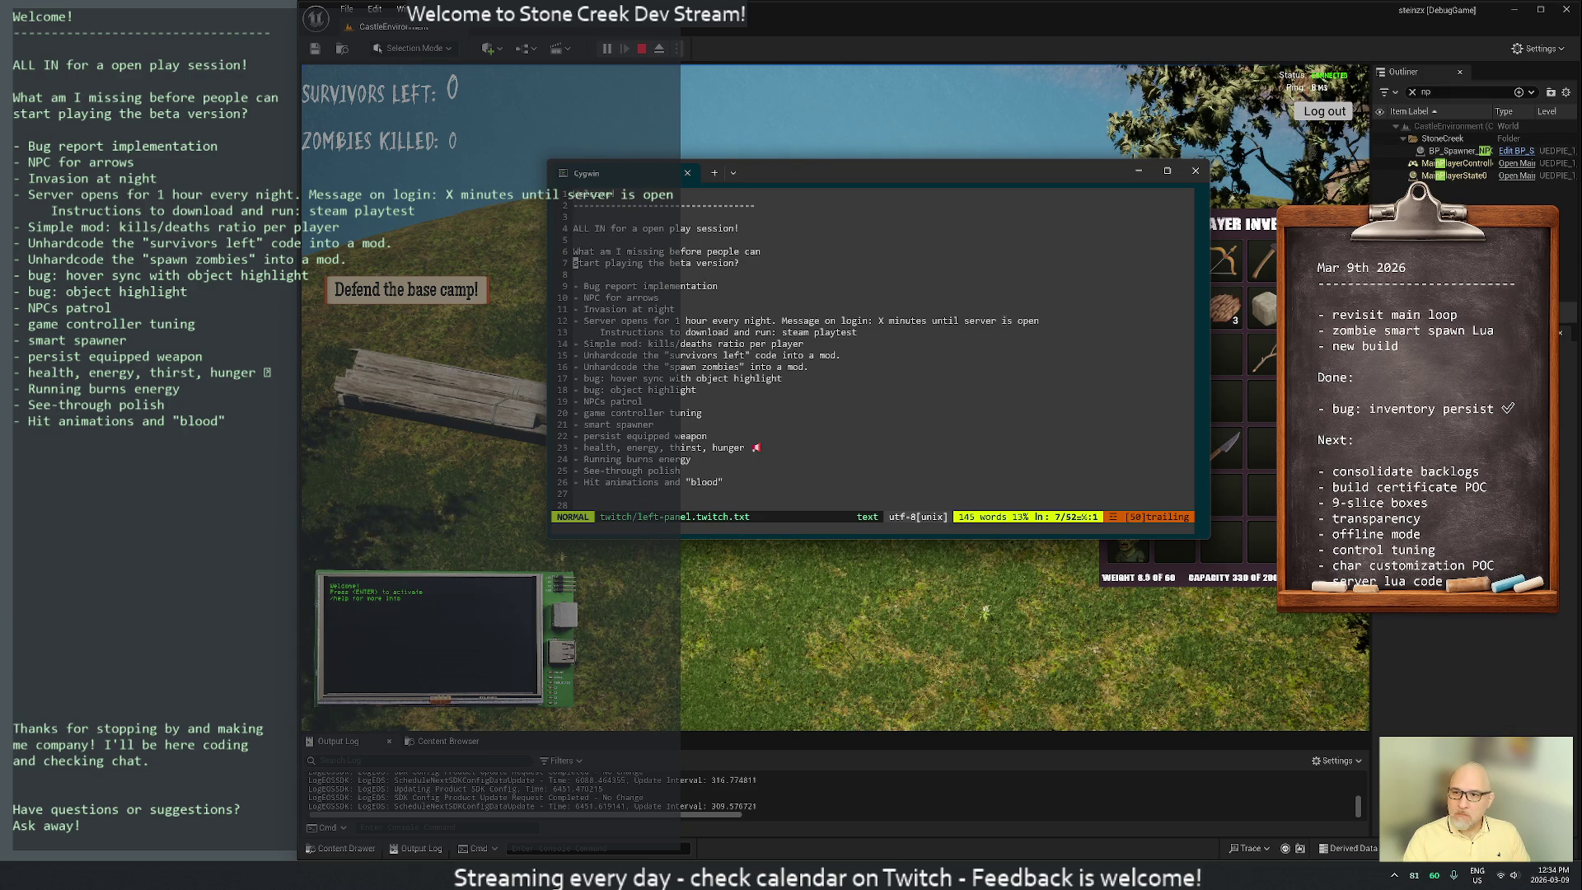
key("j")
key("j")
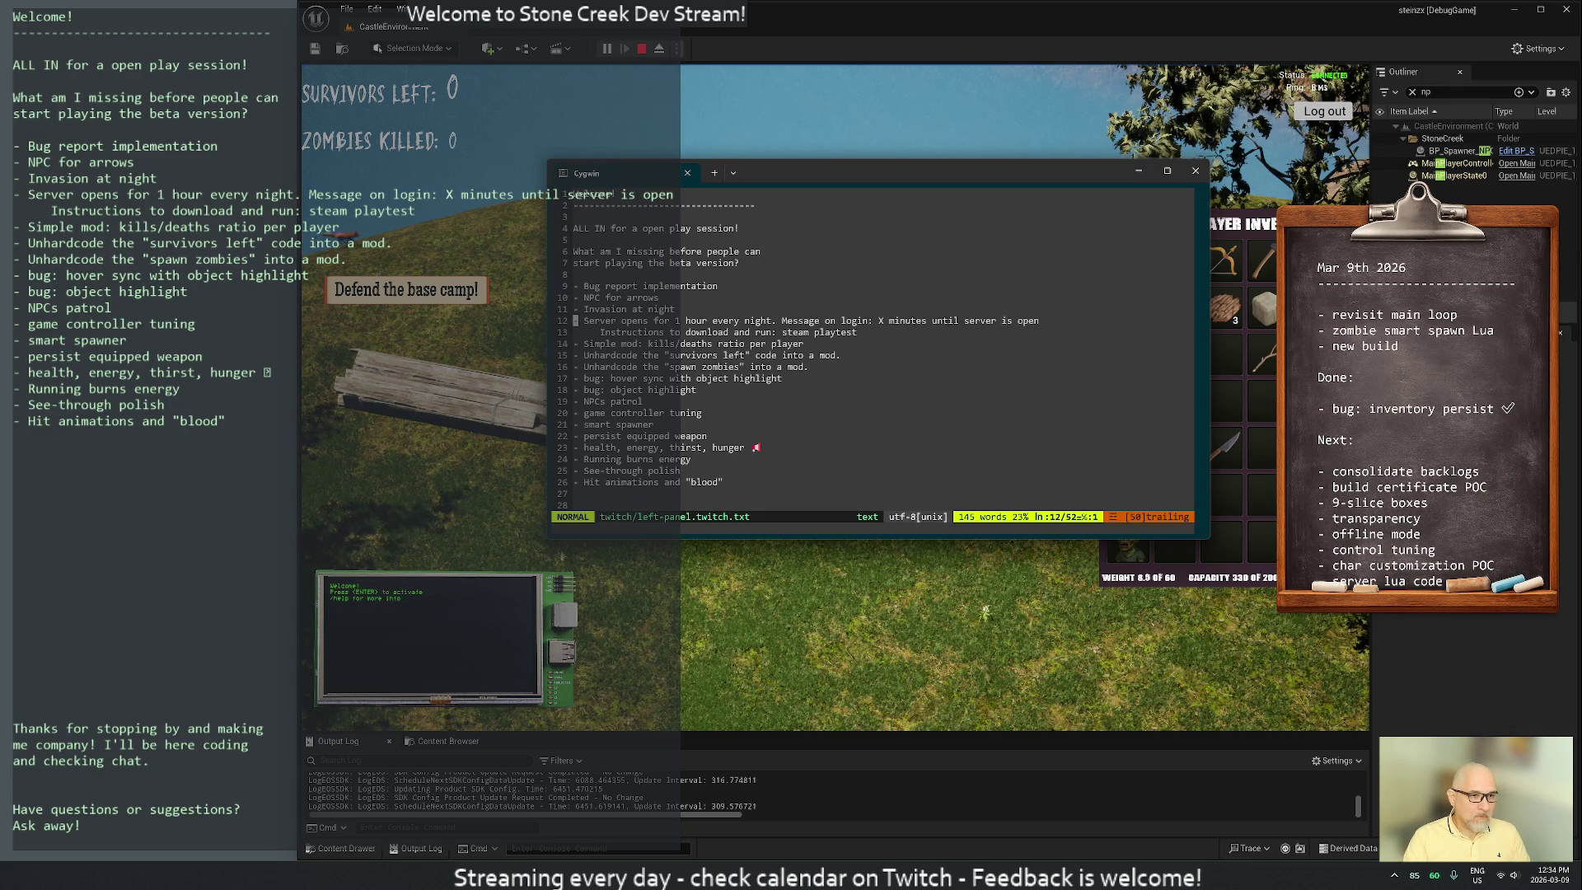
key("w")
key("w")
key("w")
key("w")
key("w")
key("w")
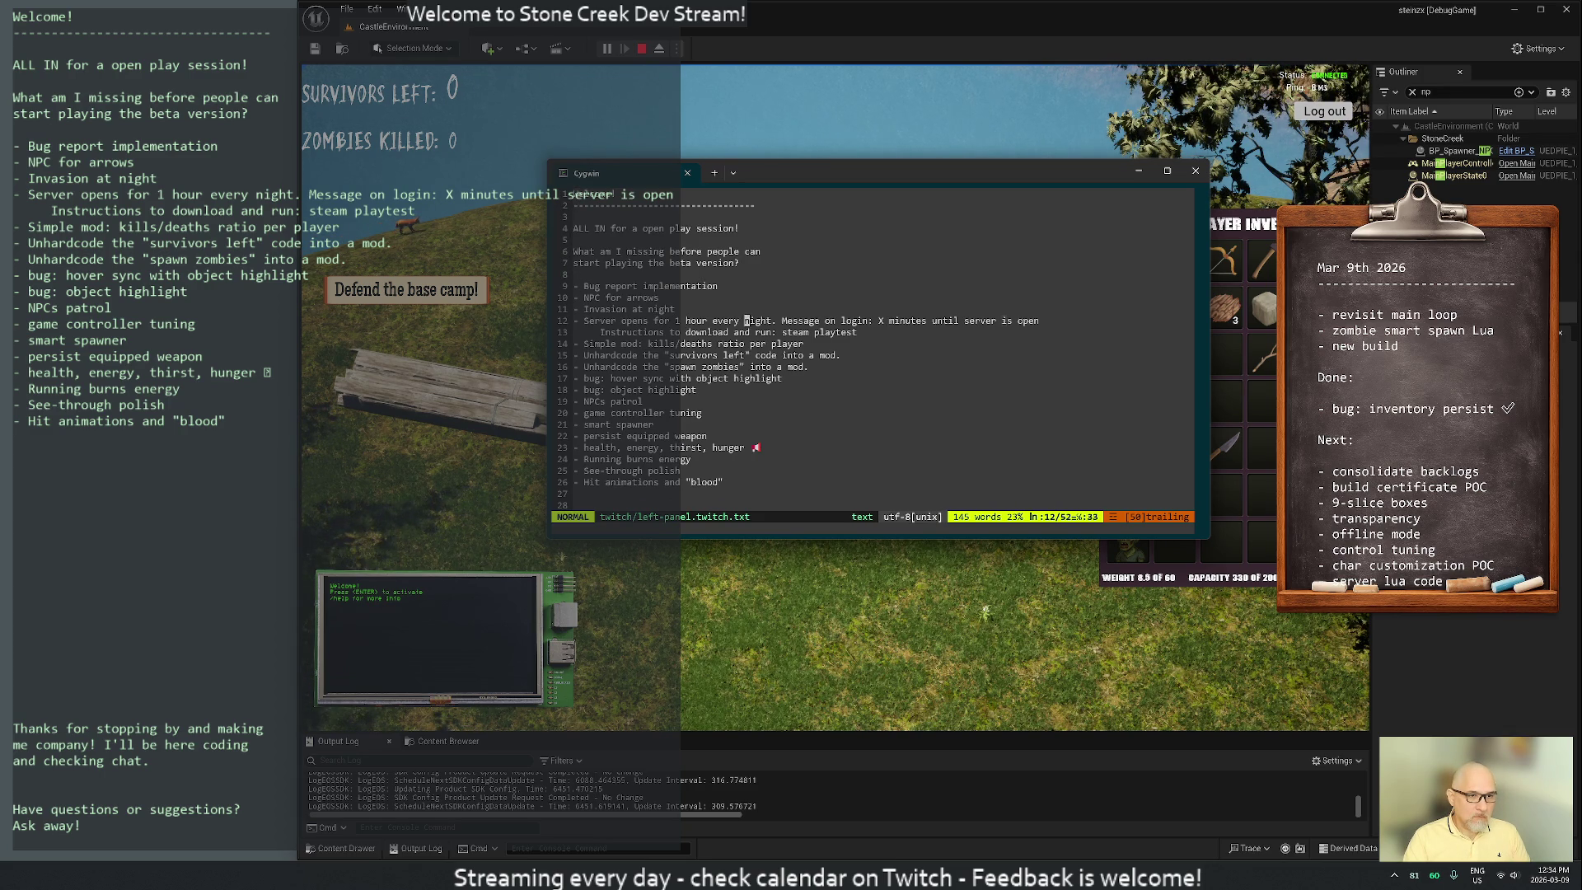
key("i")
key("Return")
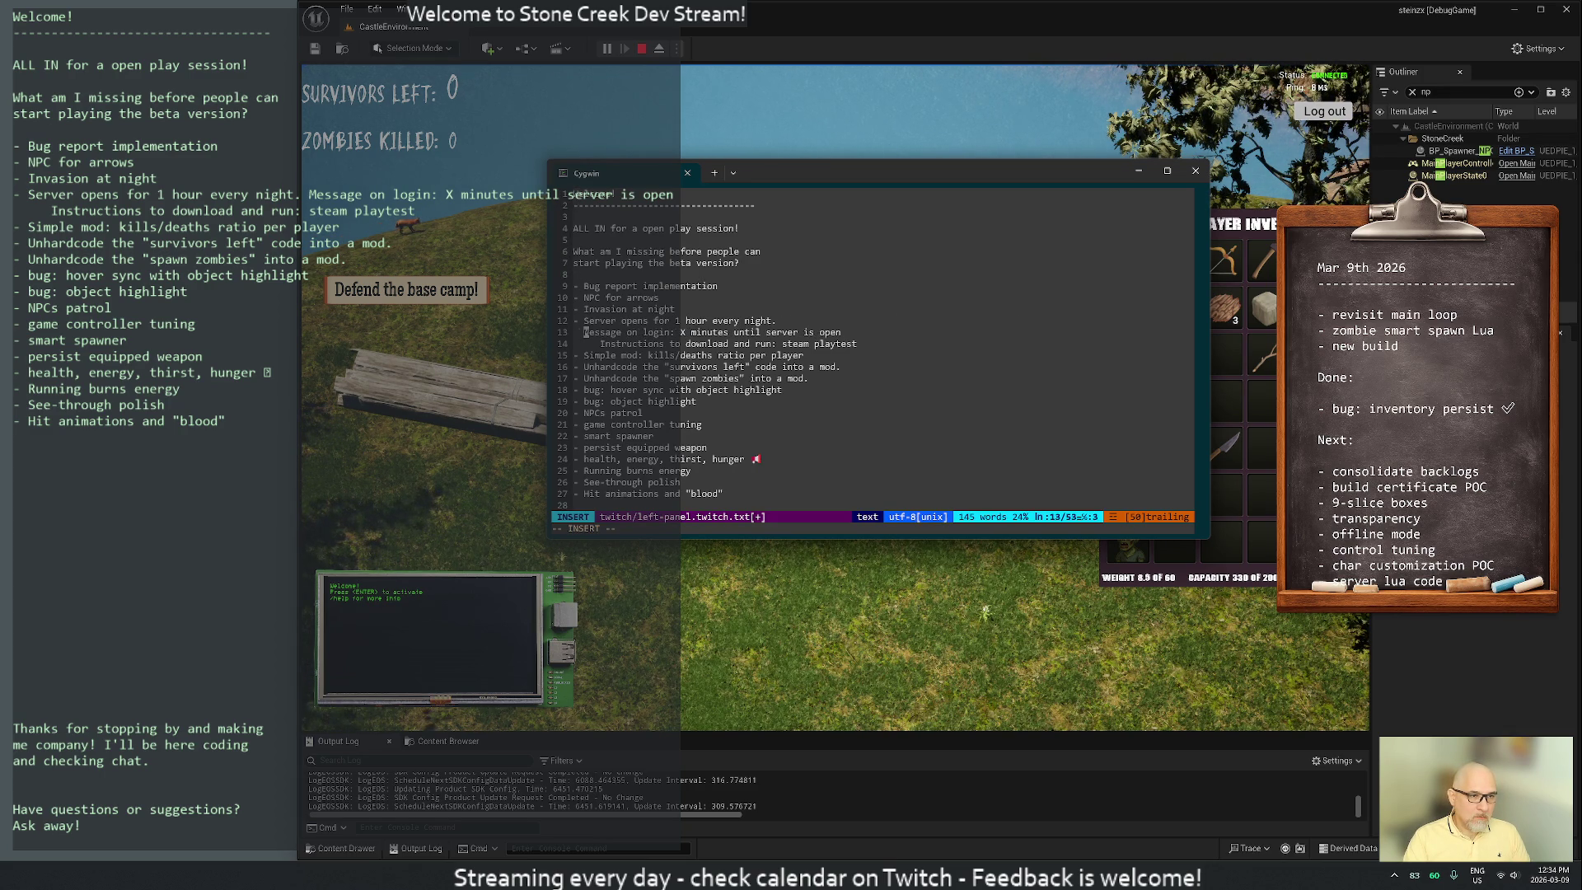
key("Escape")
key("w")
key("w")
key("w")
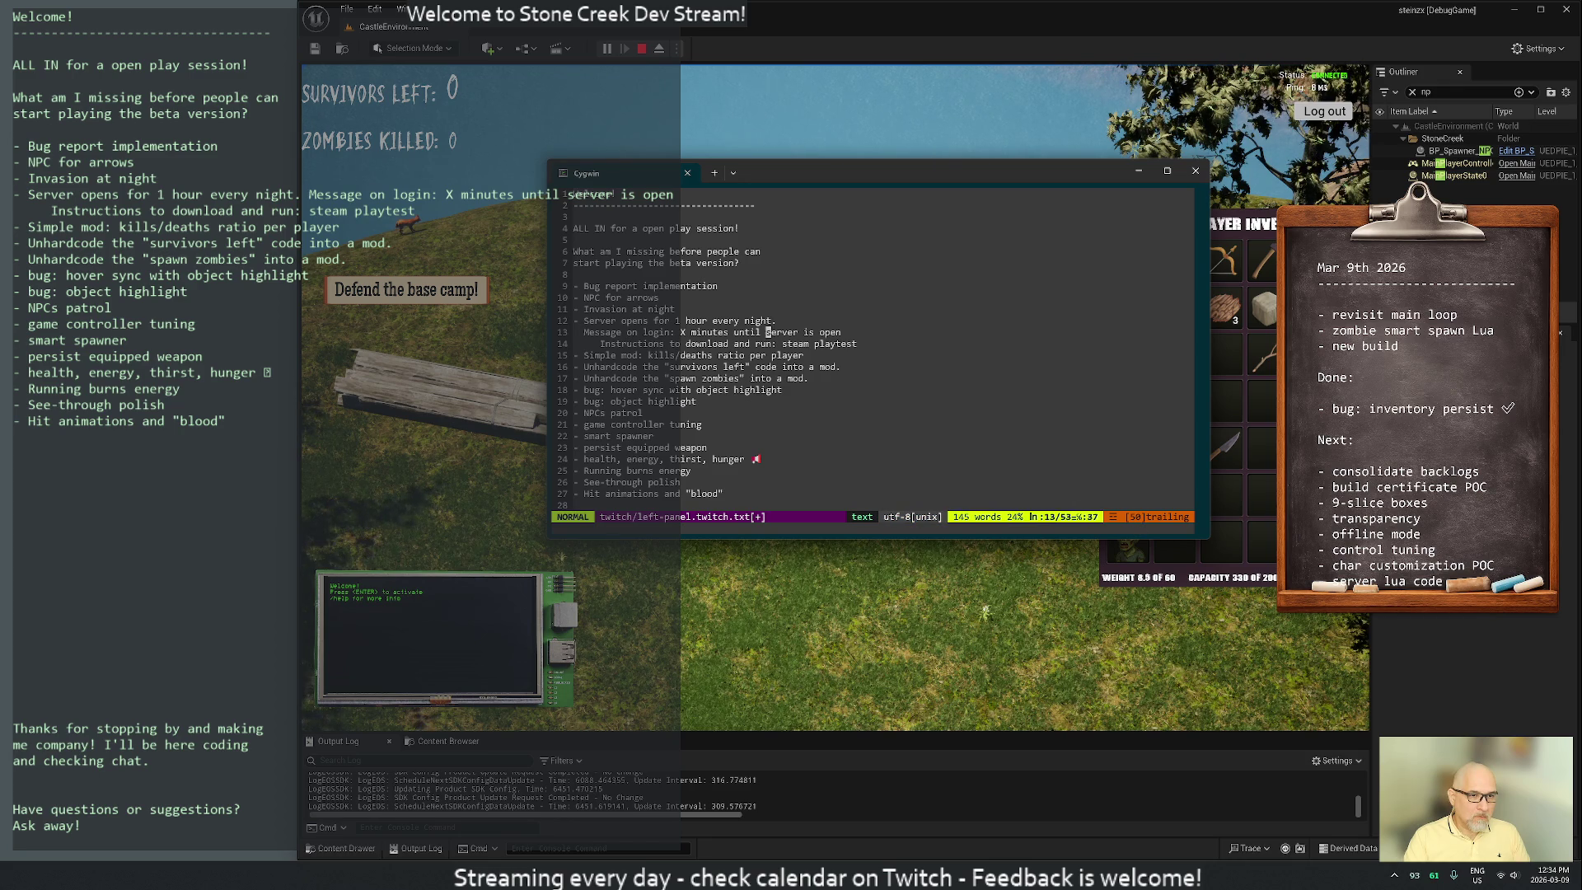
key("b")
key("i")
key("Return")
key("Escape")
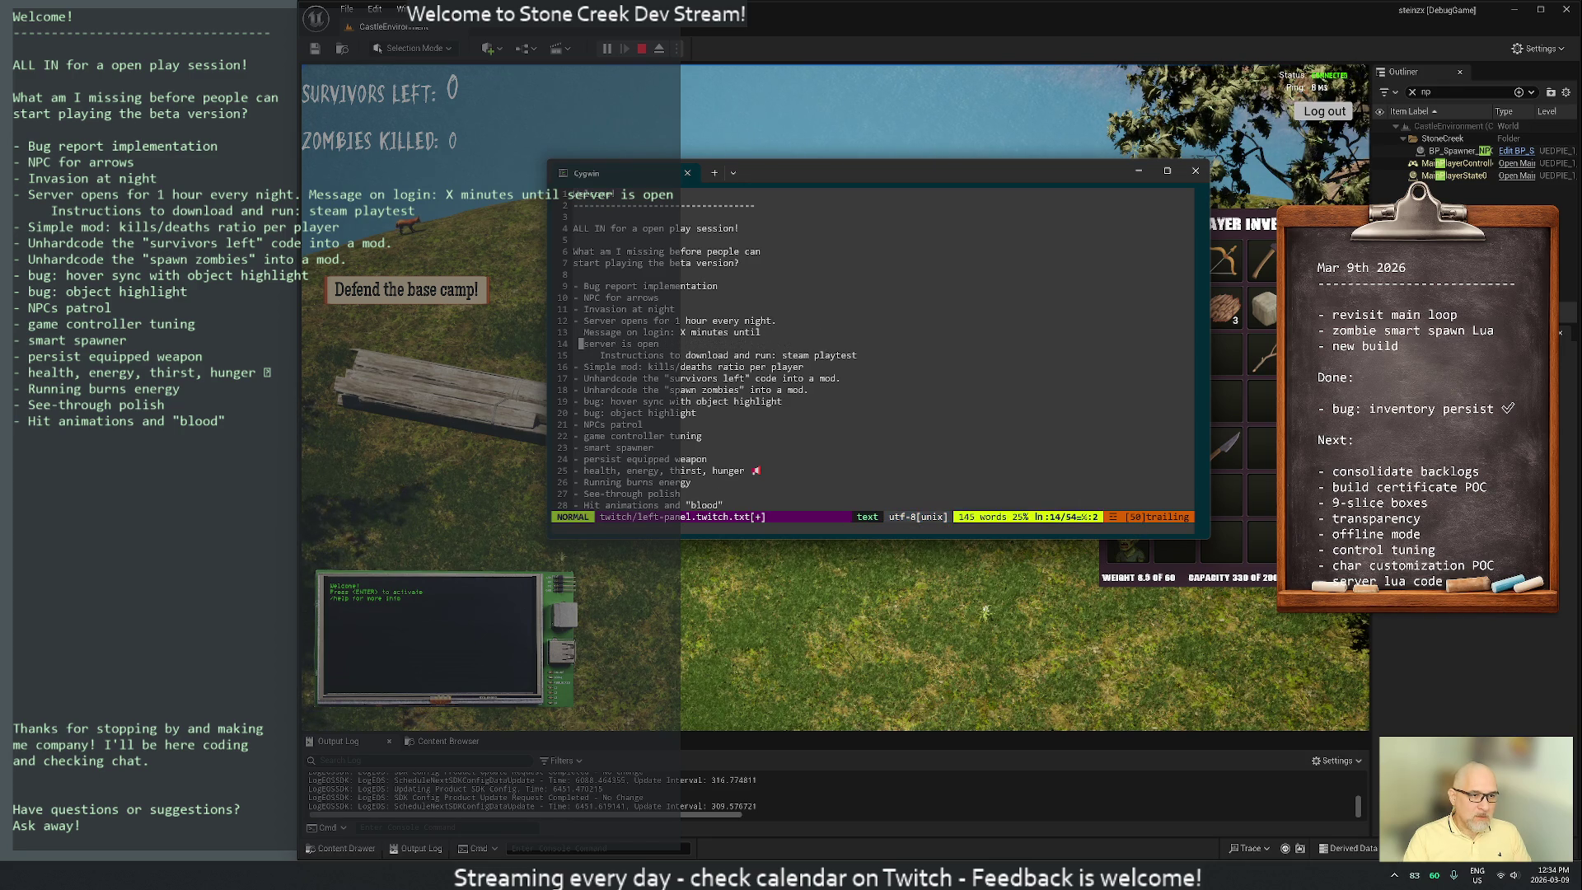
key("shift+j")
Break the server item before 'download' so the line ends at 'steam playtest.'
key("w")
key("w")
key("w")
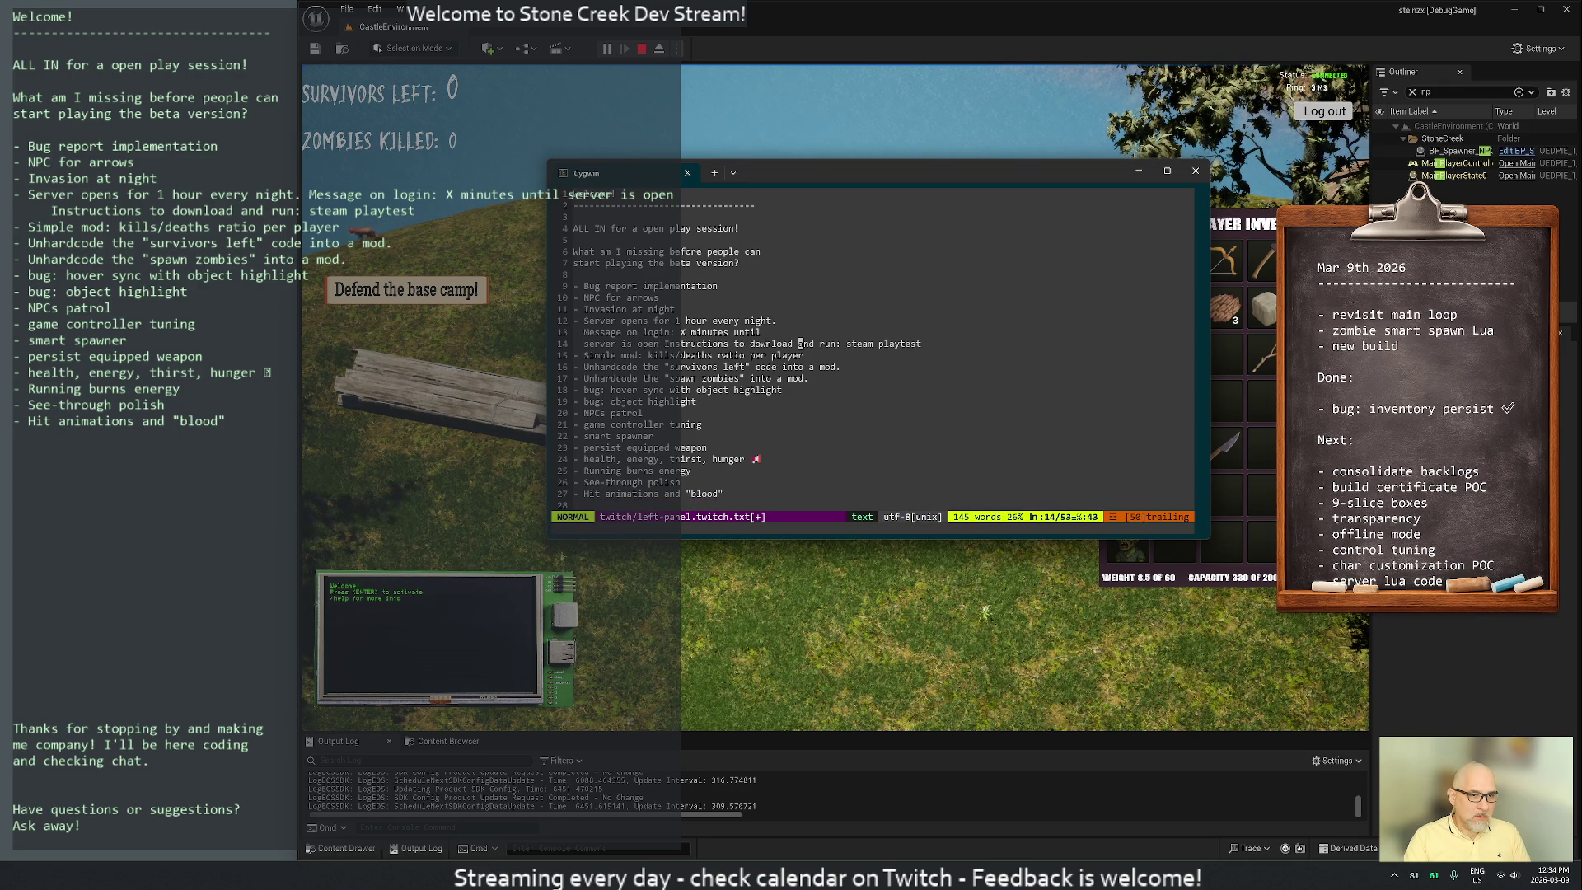
key("b")
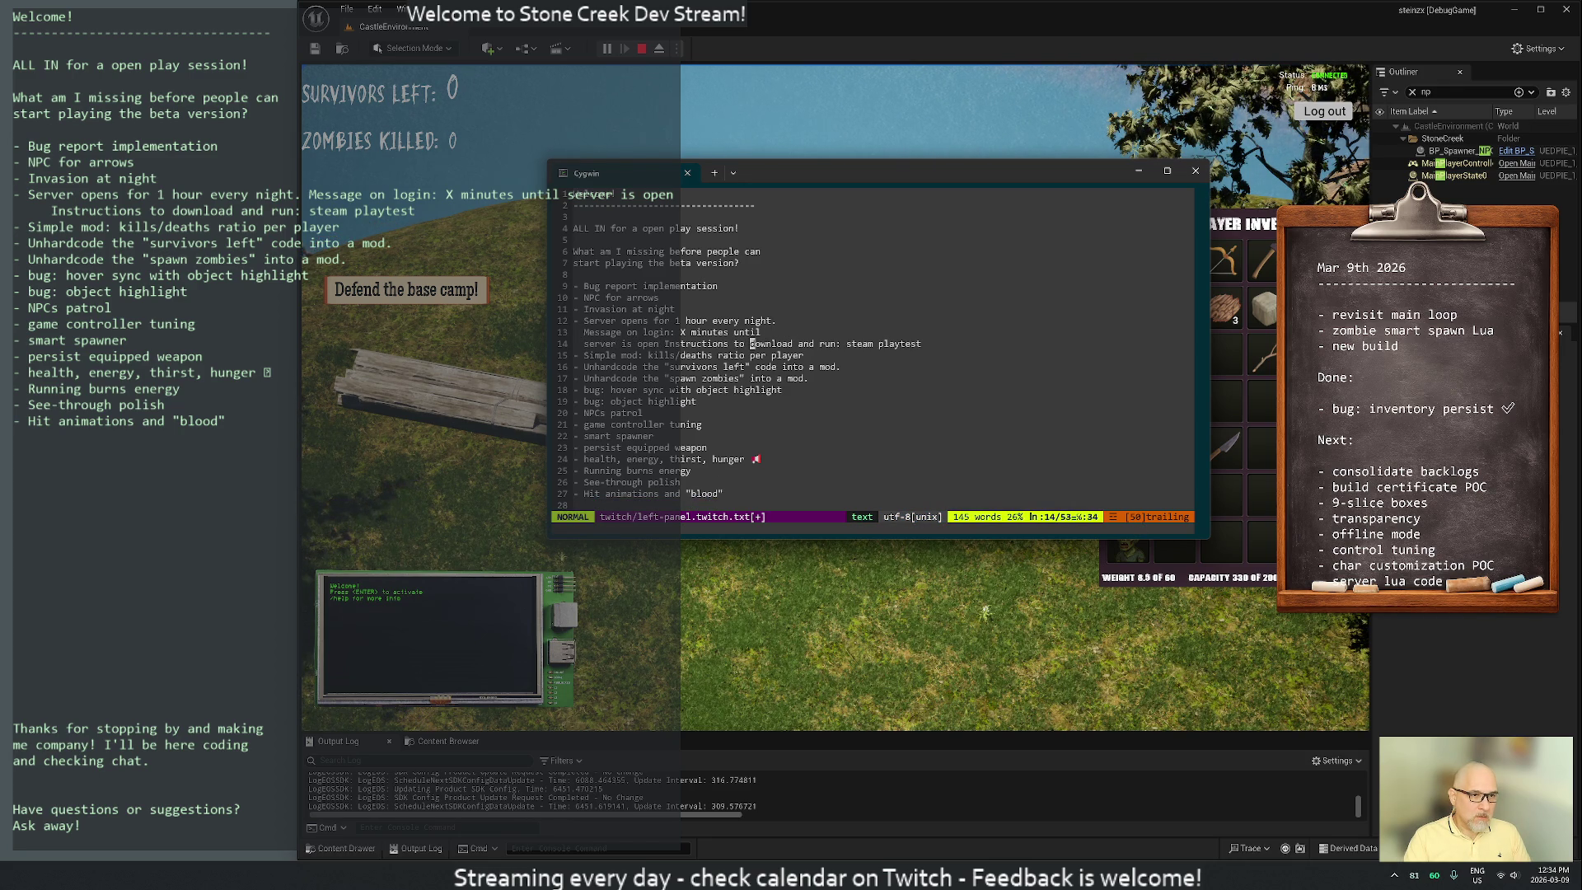
key("i")
key("Return")
key("Escape")
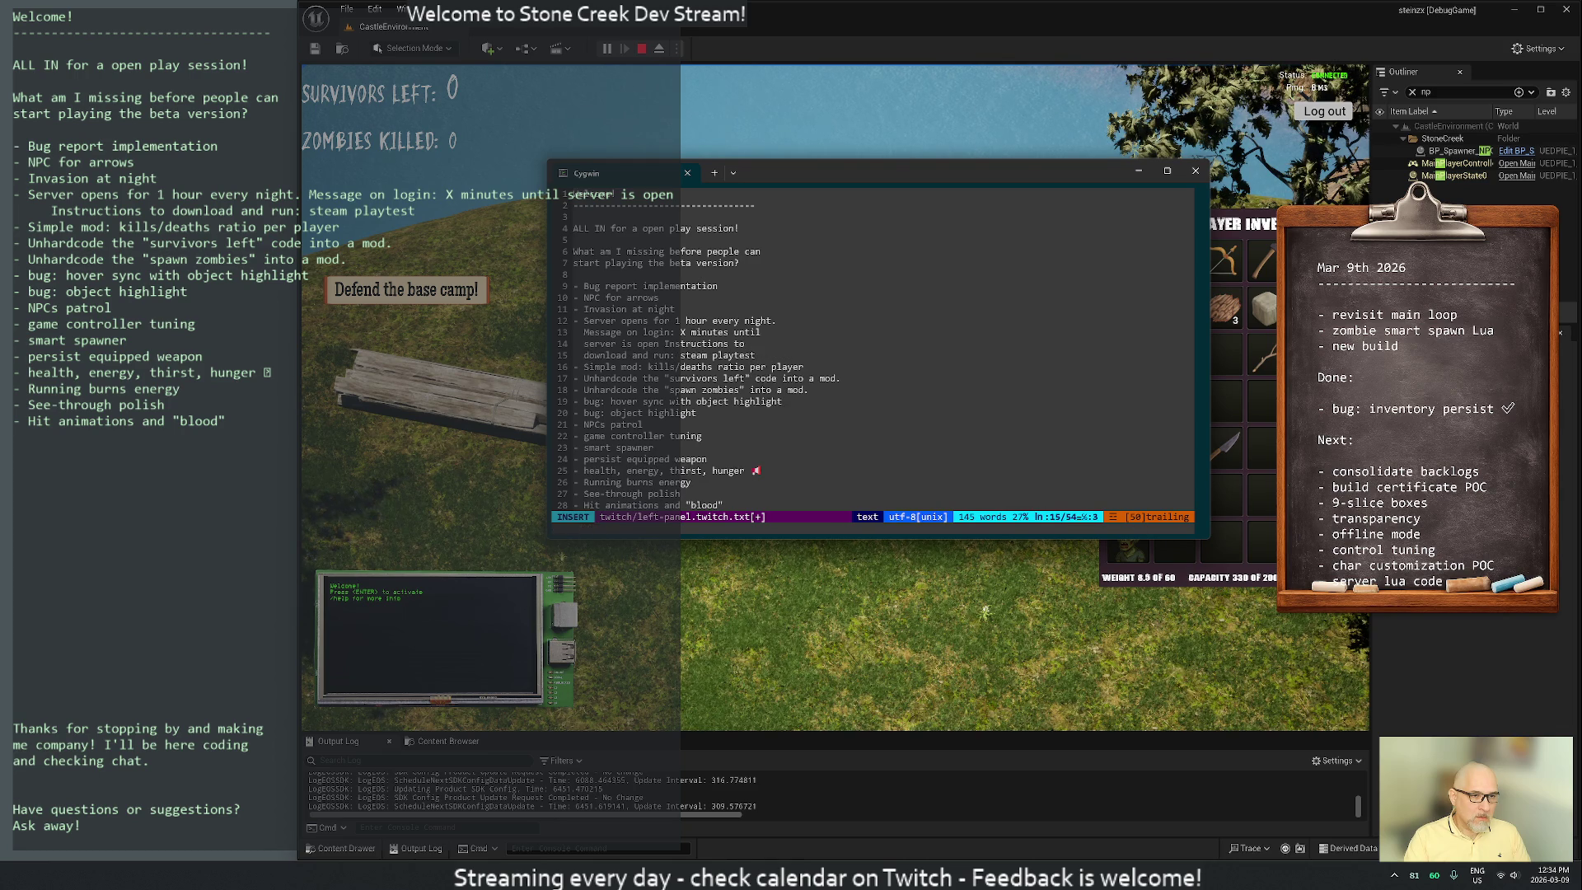
key("A")
key("Escape")
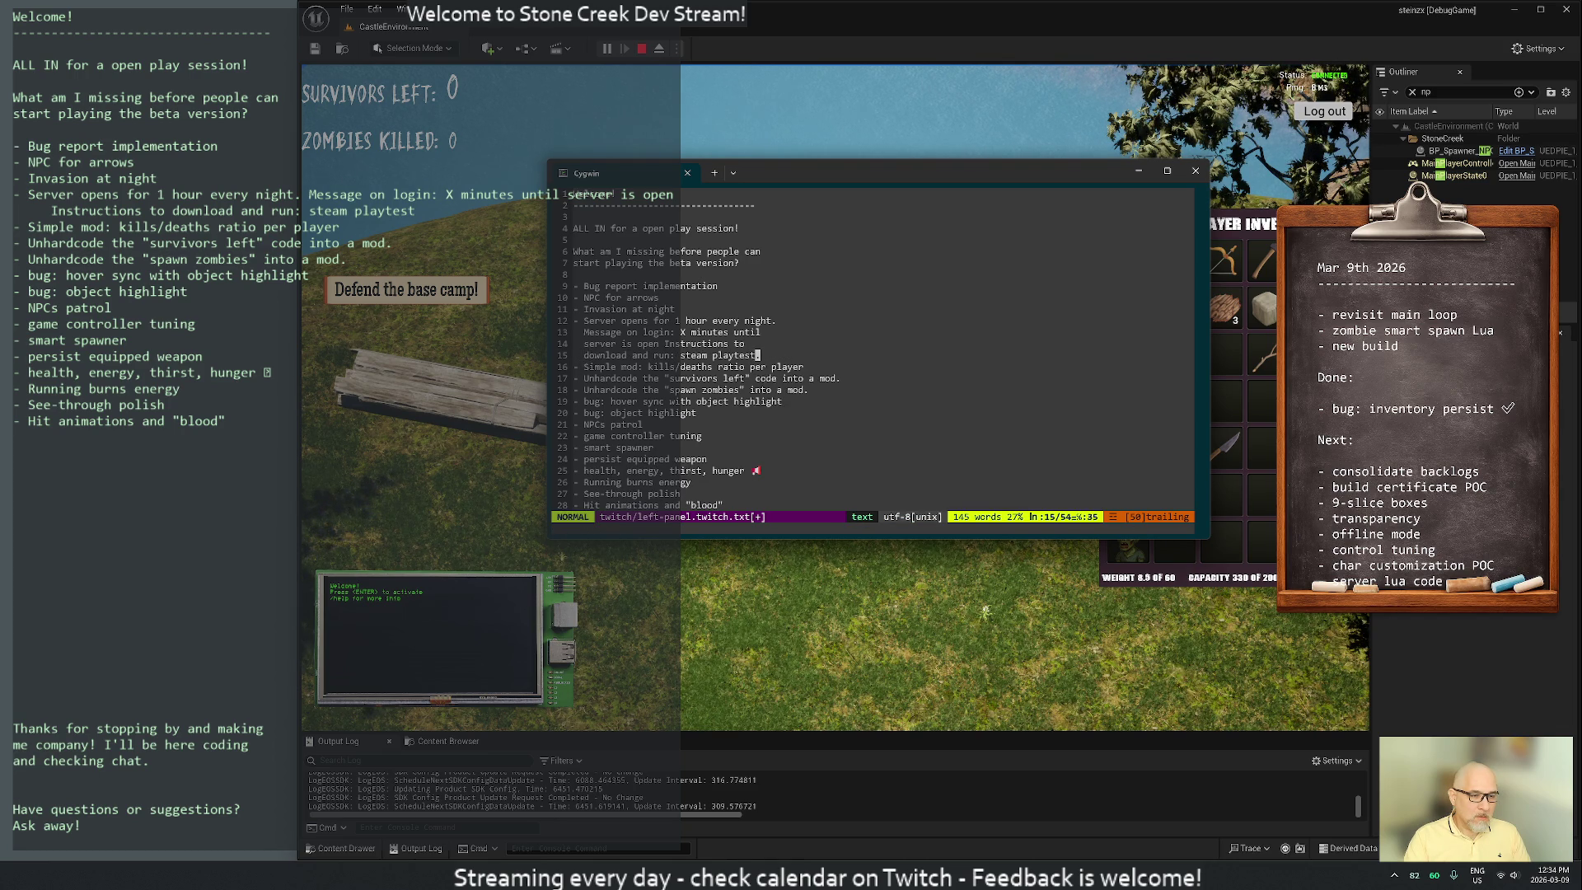
Delete the extra blank lines above the closing message and save the file
key("G")
key("k")
key("k")
key("k")
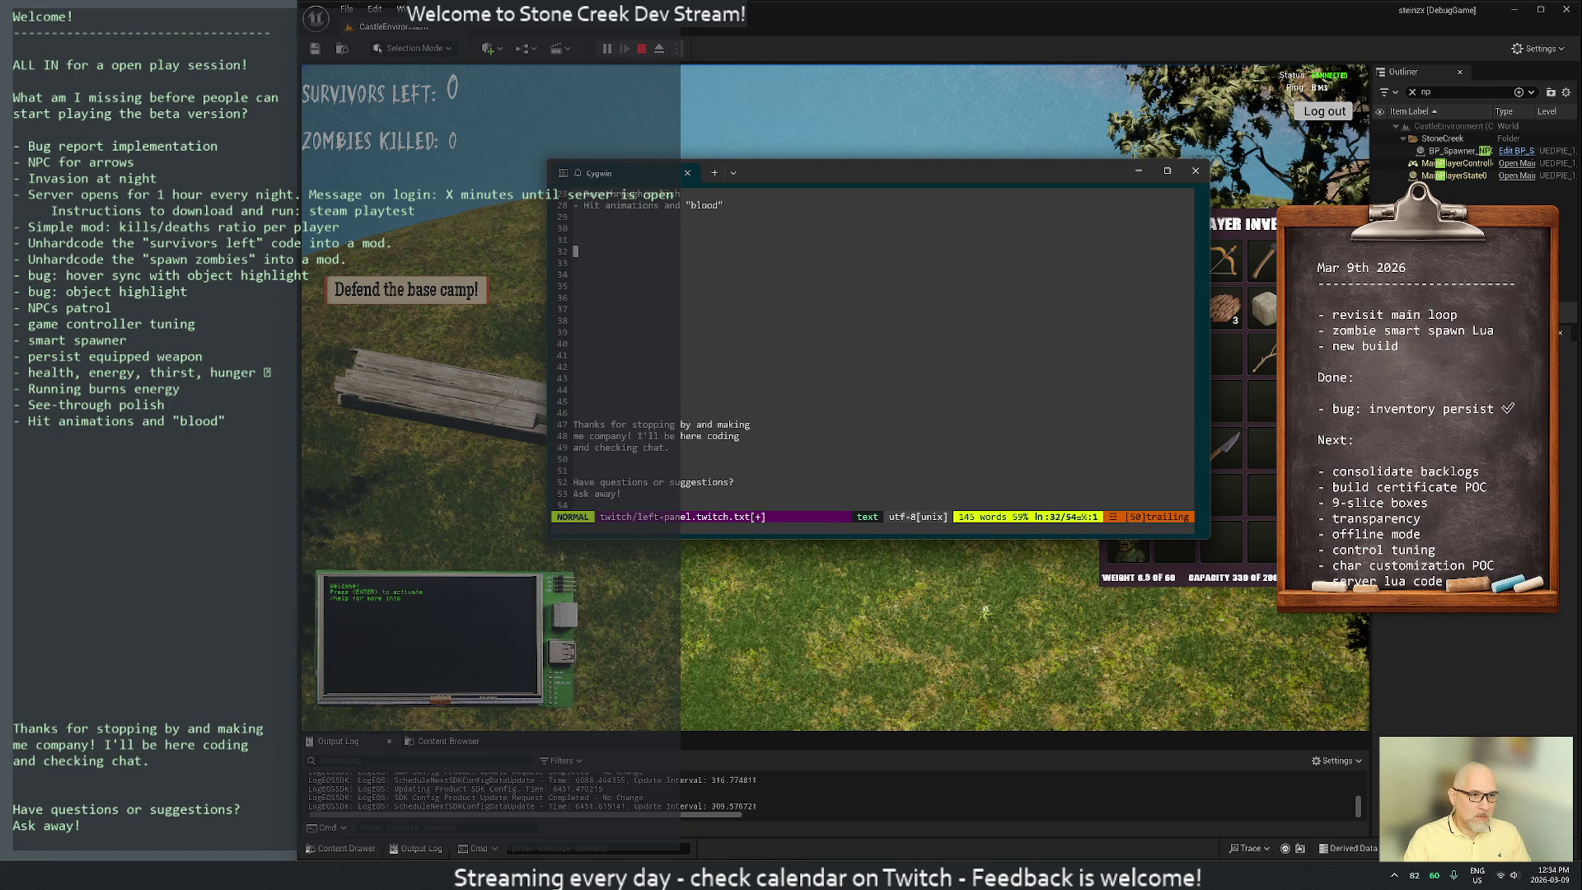
key("k")
key("V")
key("j")
key("j")
key("j")
key("d")
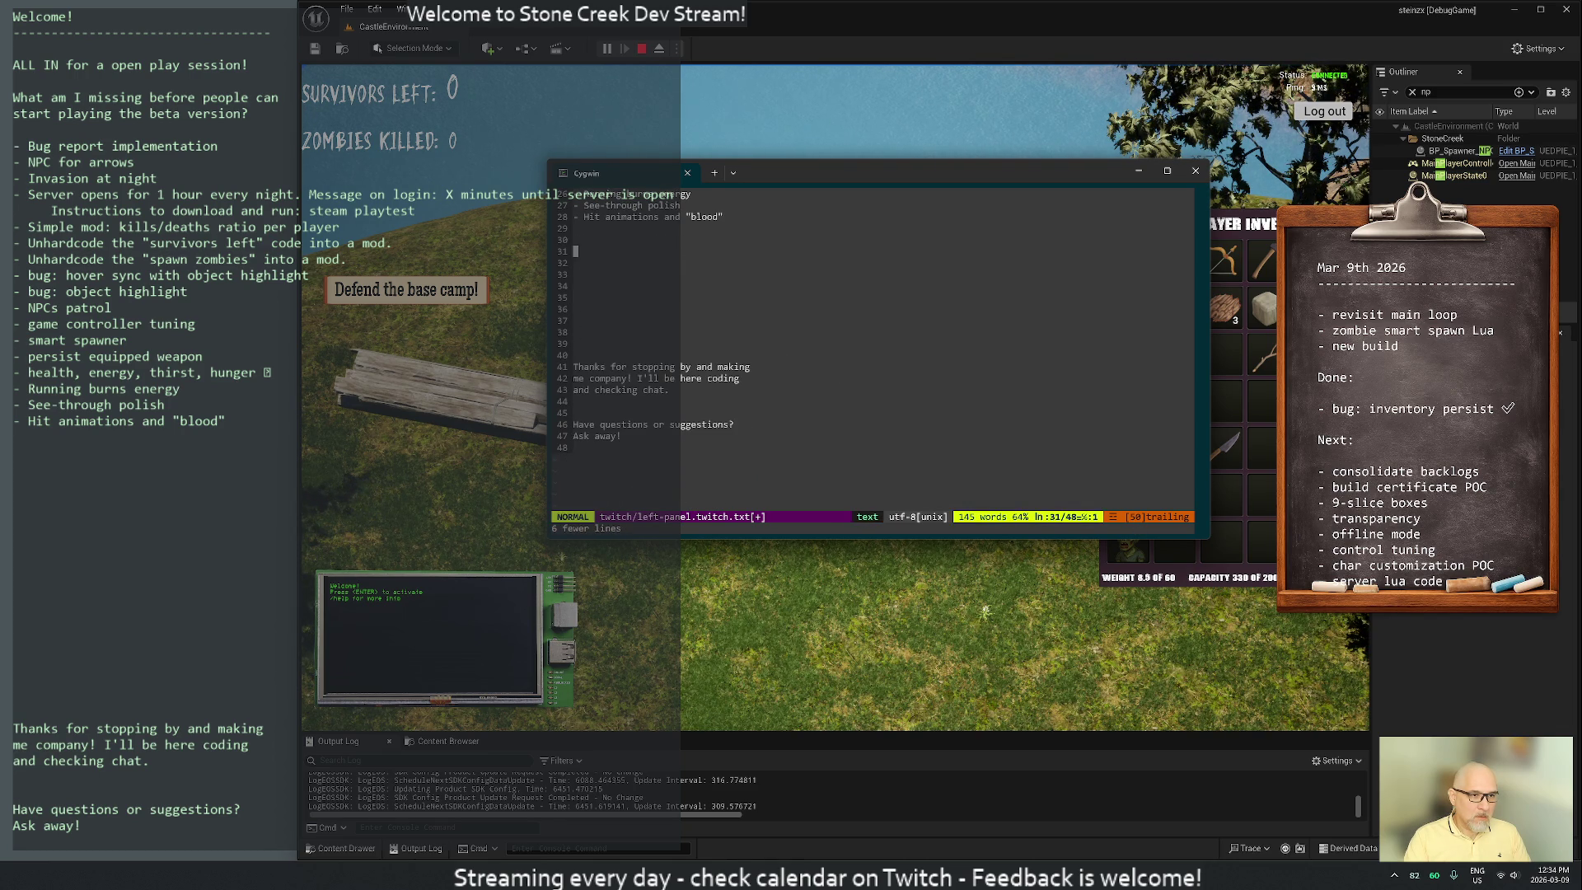
key("d")
key("d")
key("d")
key("d")
key("colon")
key("Return")
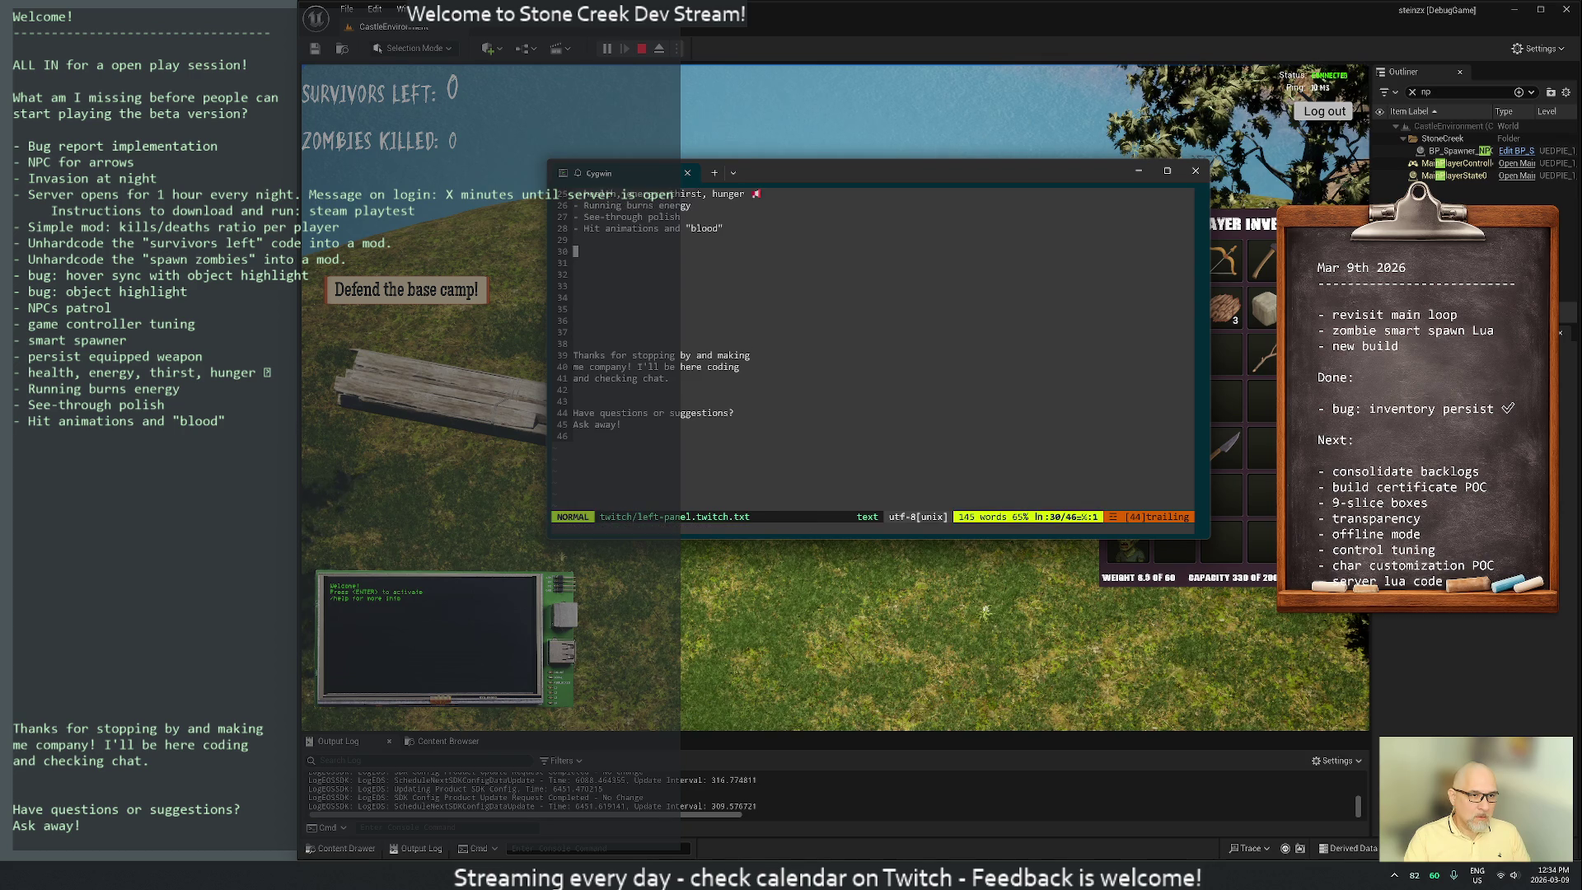
scroll(873, 354, "up", 10)
left_click(576, 274)
key("j")
key("j")
key("j")
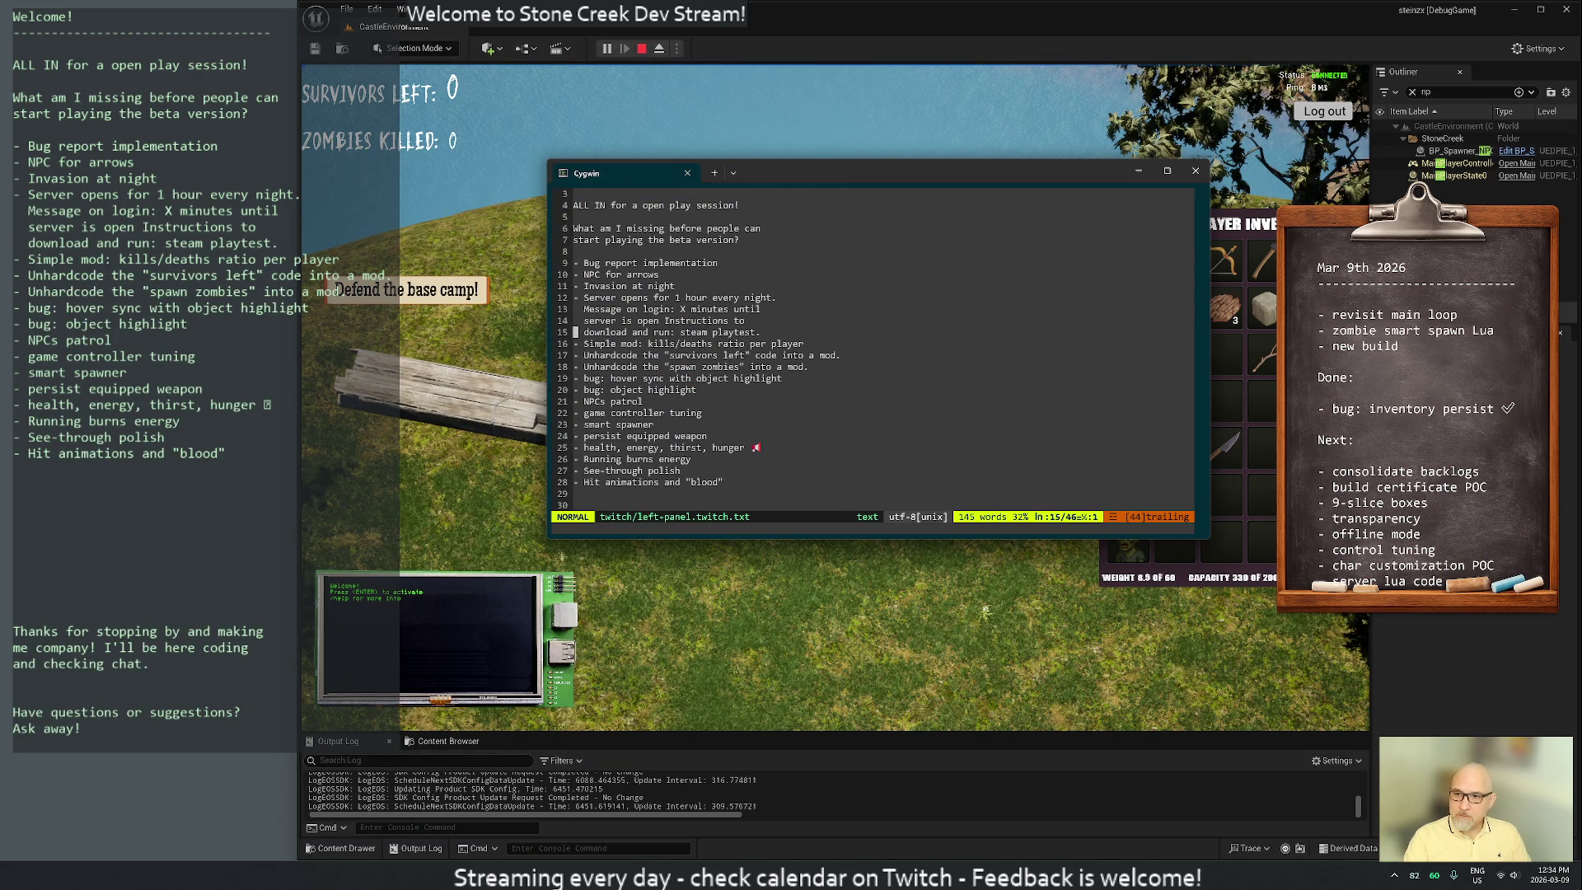
Delete the word 'for' from the server line and save
key("k")
key("w")
key("w")
key("w")
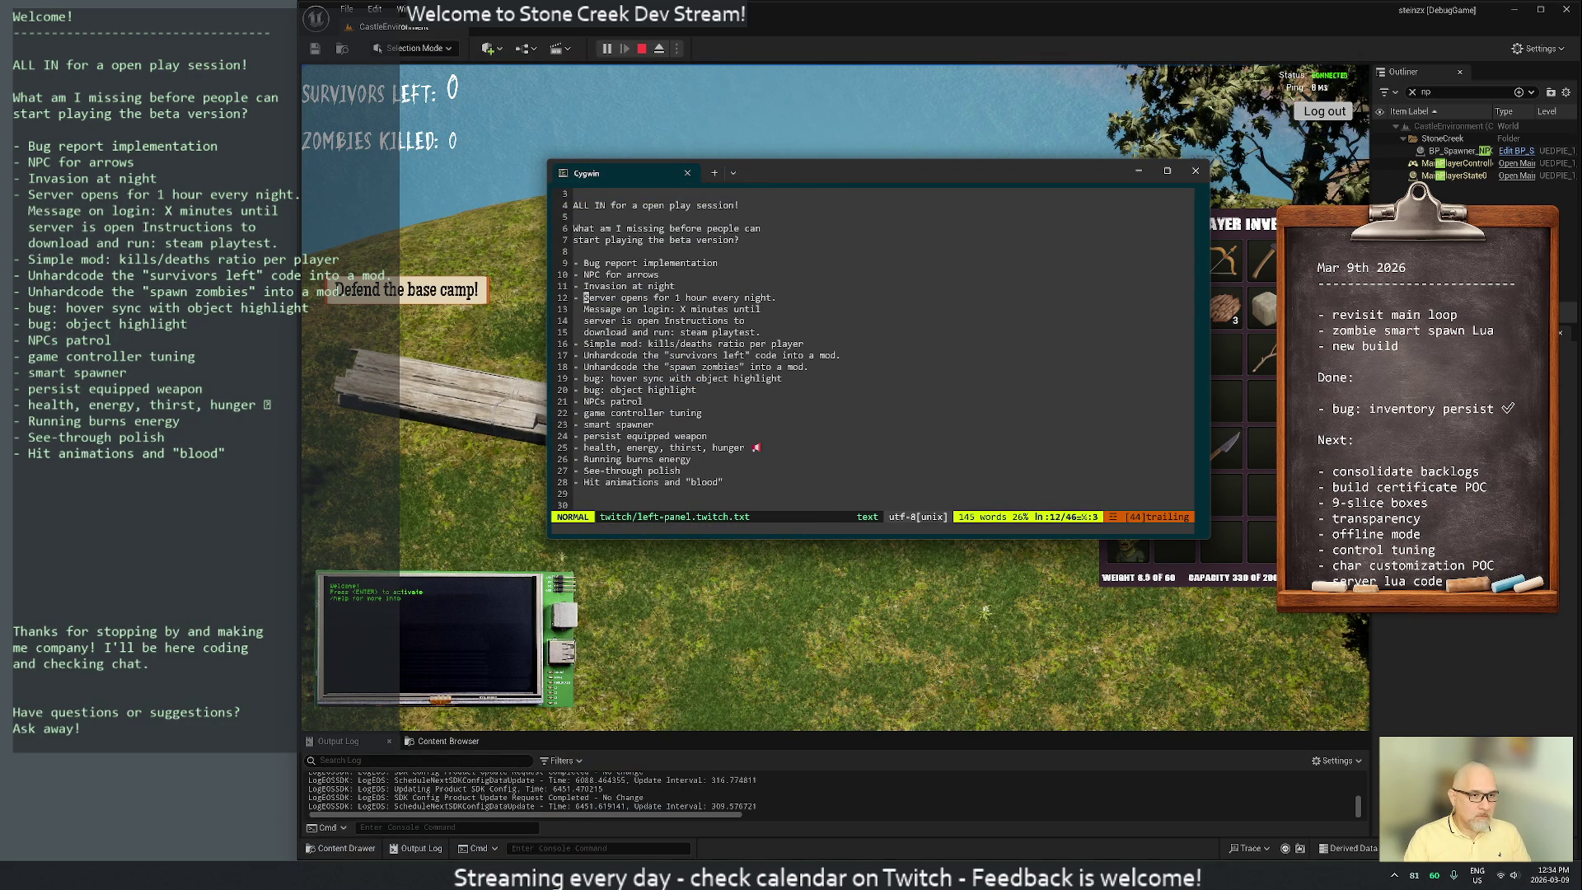
type("db")
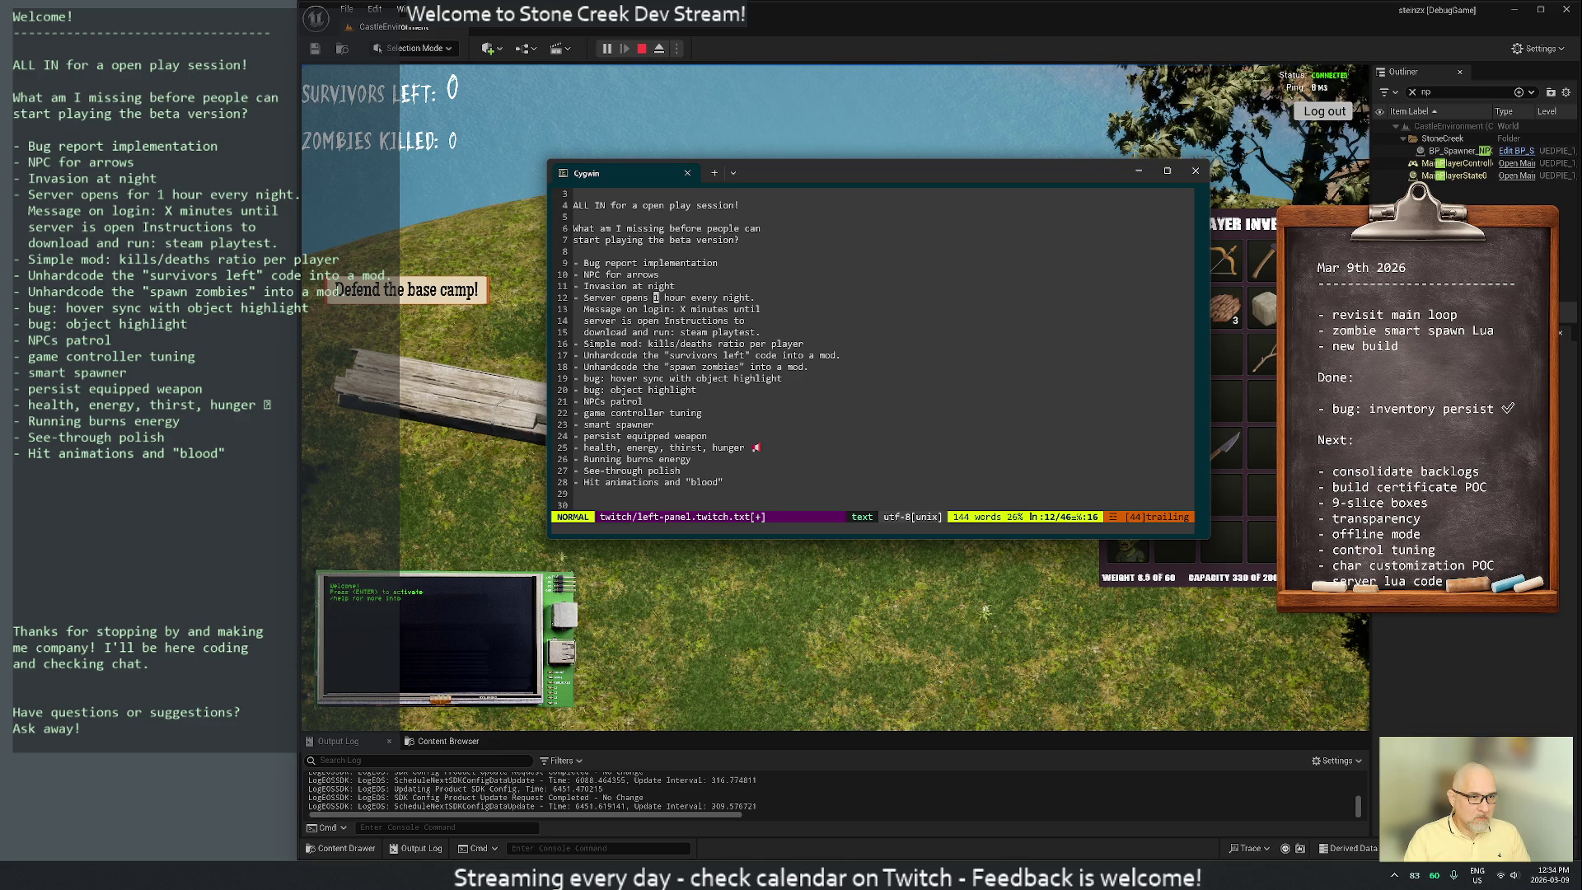
type(":w")
key("Return")
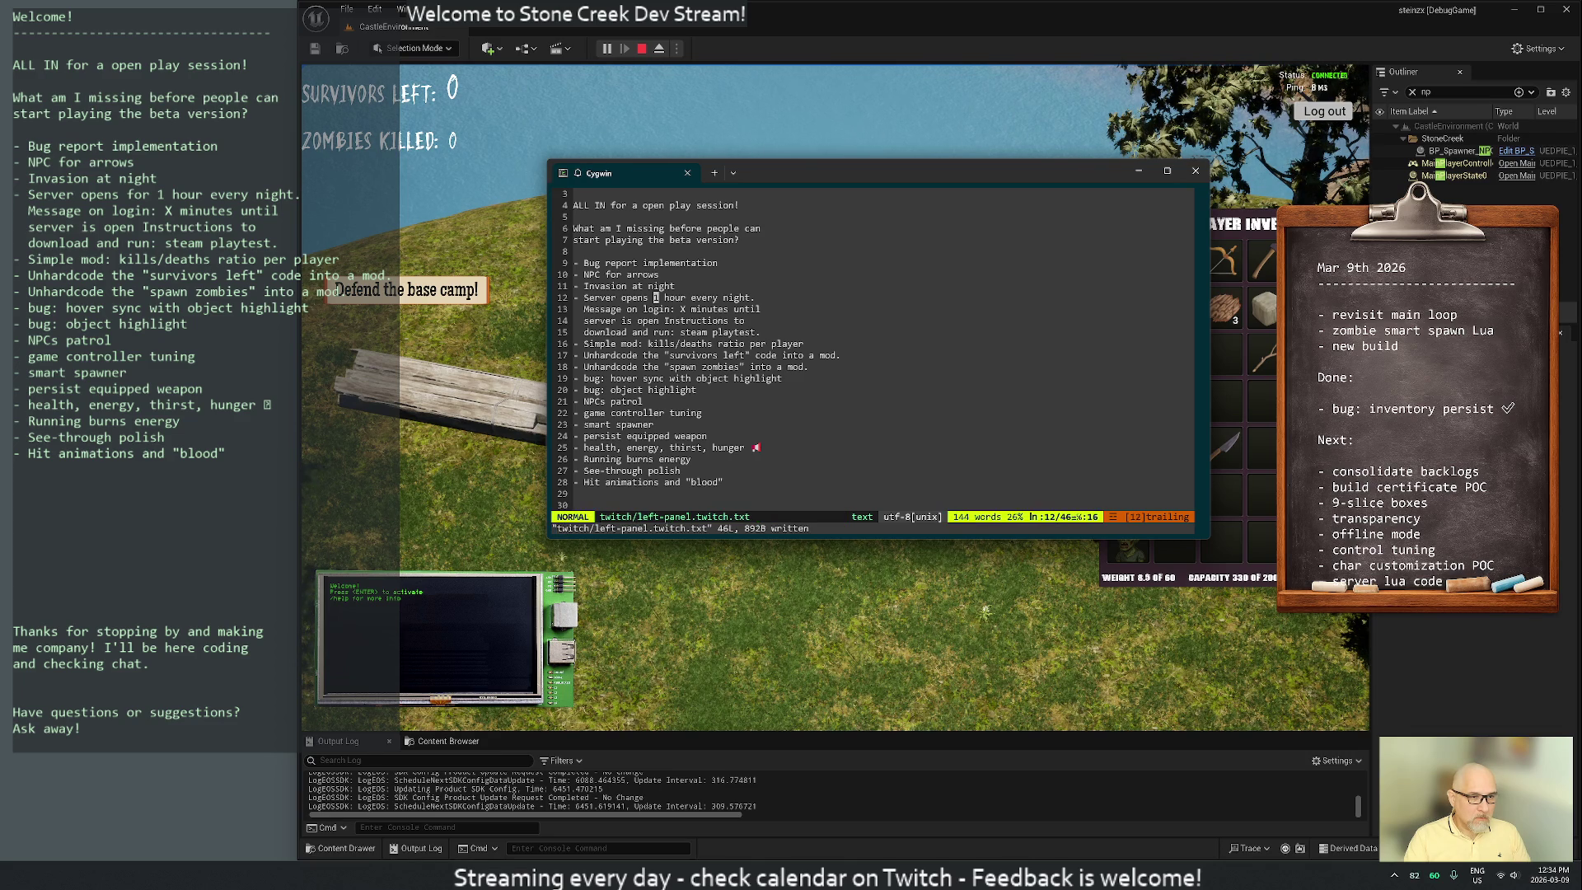
Replace 'Simple m' with 'M' at the start of the kills/deaths mod item
key("j")
key("j")
key("j")
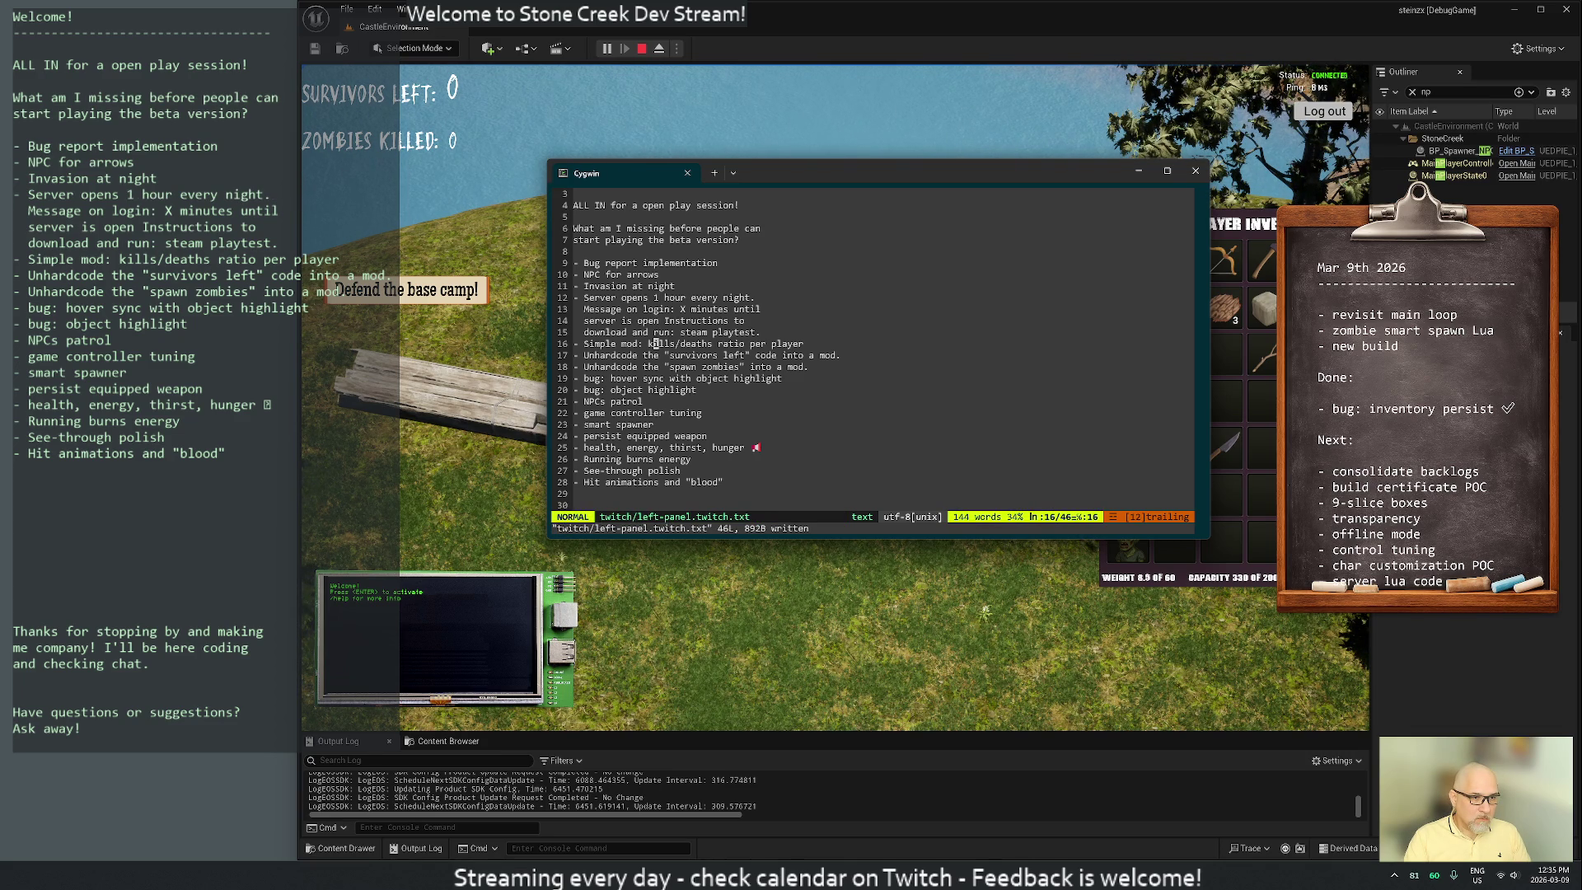
key("h")
key("h")
key("h")
key("d")
key("asciicircum")
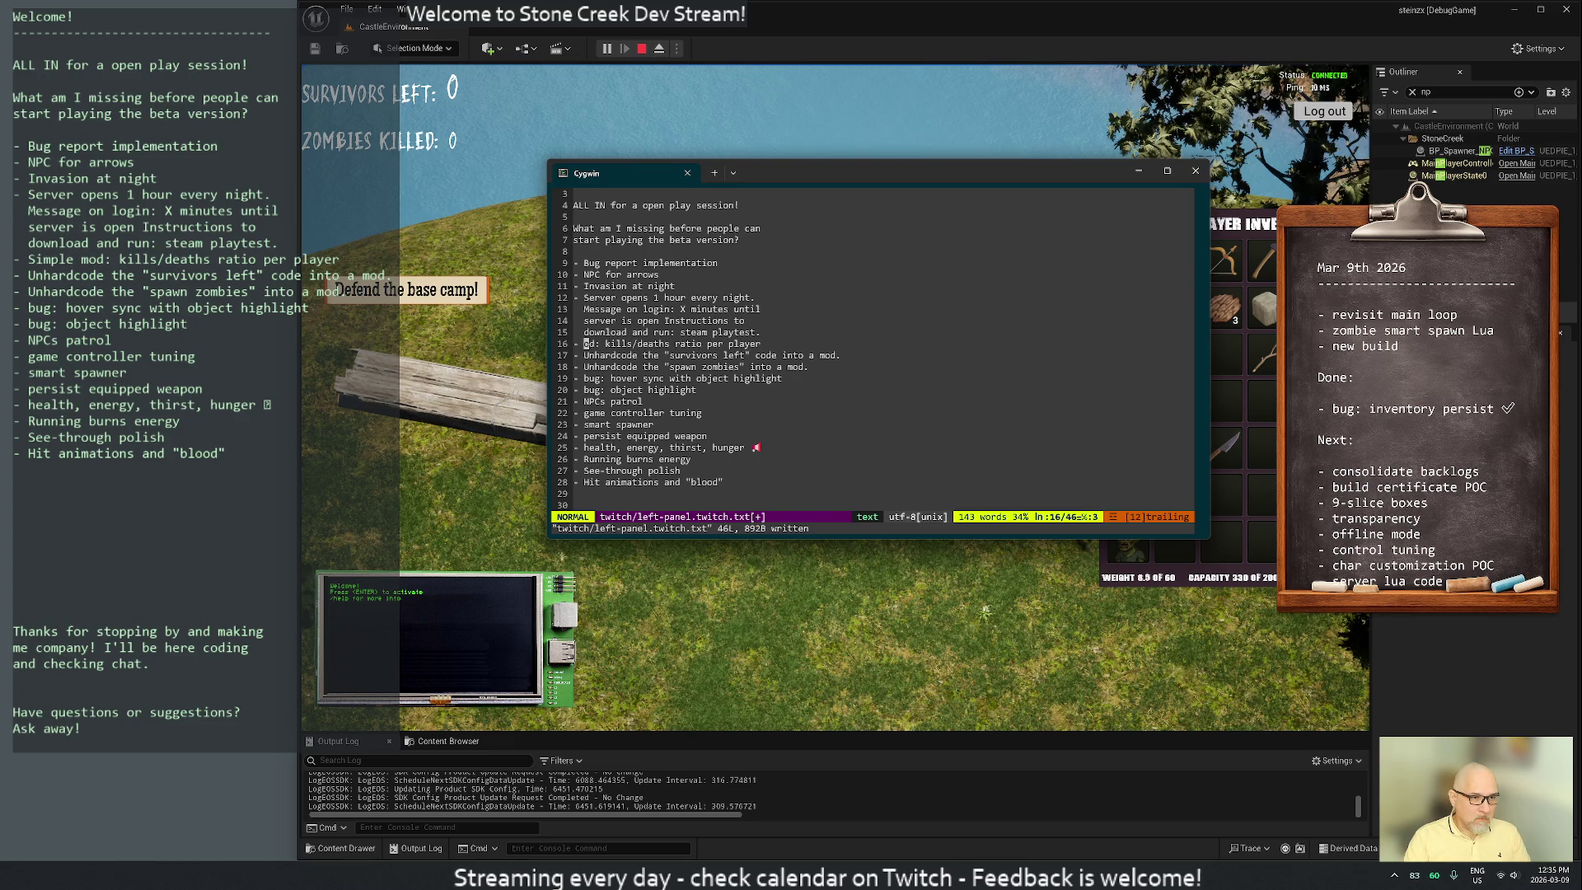
type("iM")
key("Escape")
key("j")
key("w")
key("w")
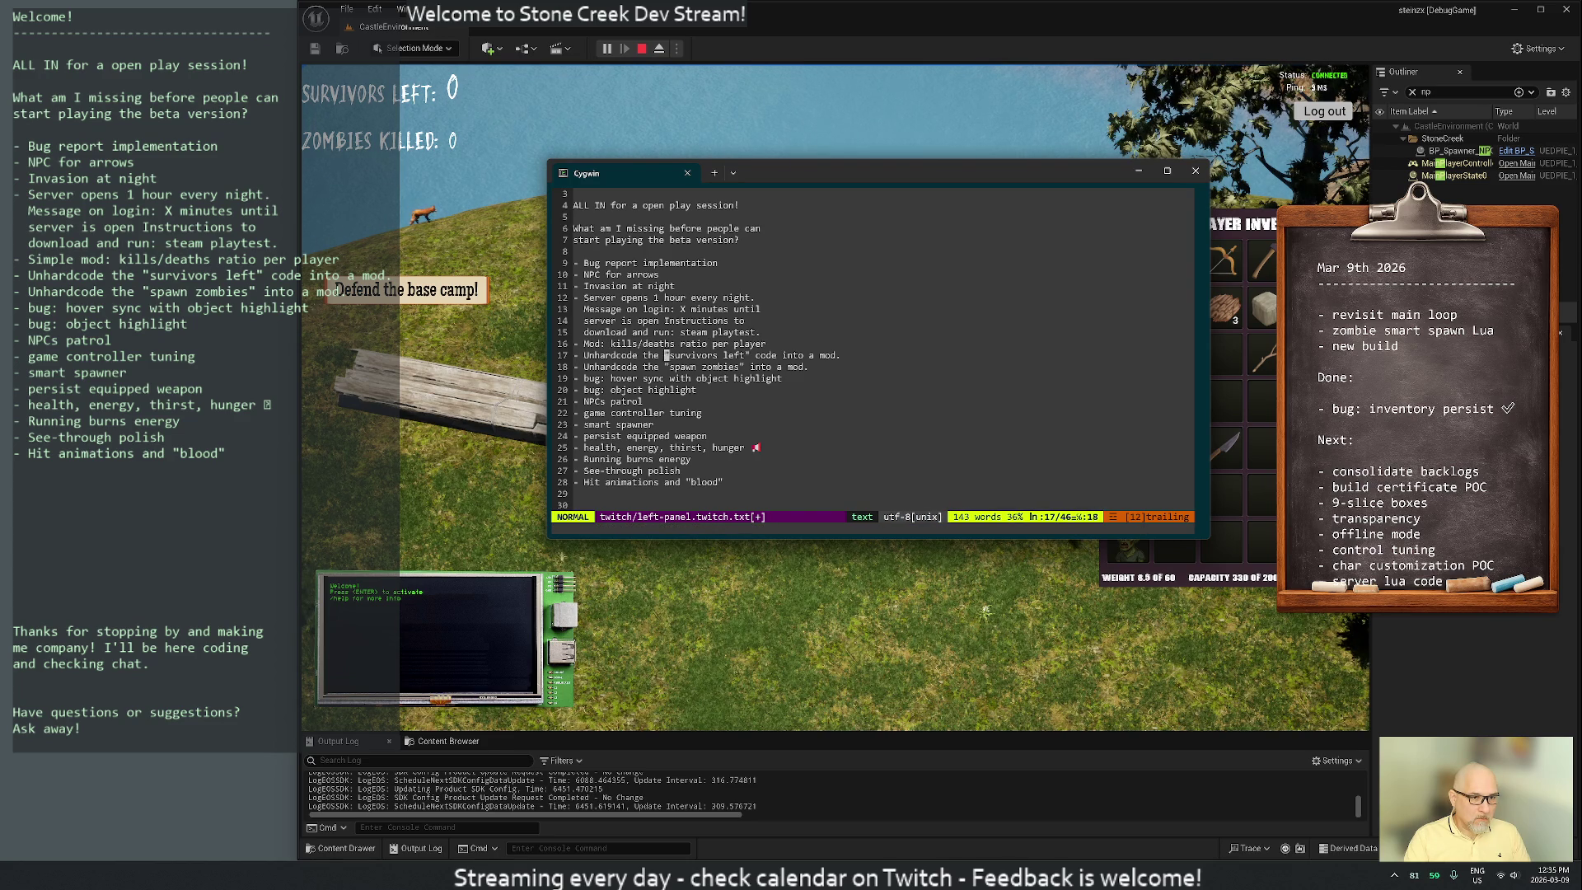
Break the 'survivors left' item after the quote and prefix it with 'Mod:'
key("w")
key("w")
key("w")
key("i")
key("Return")
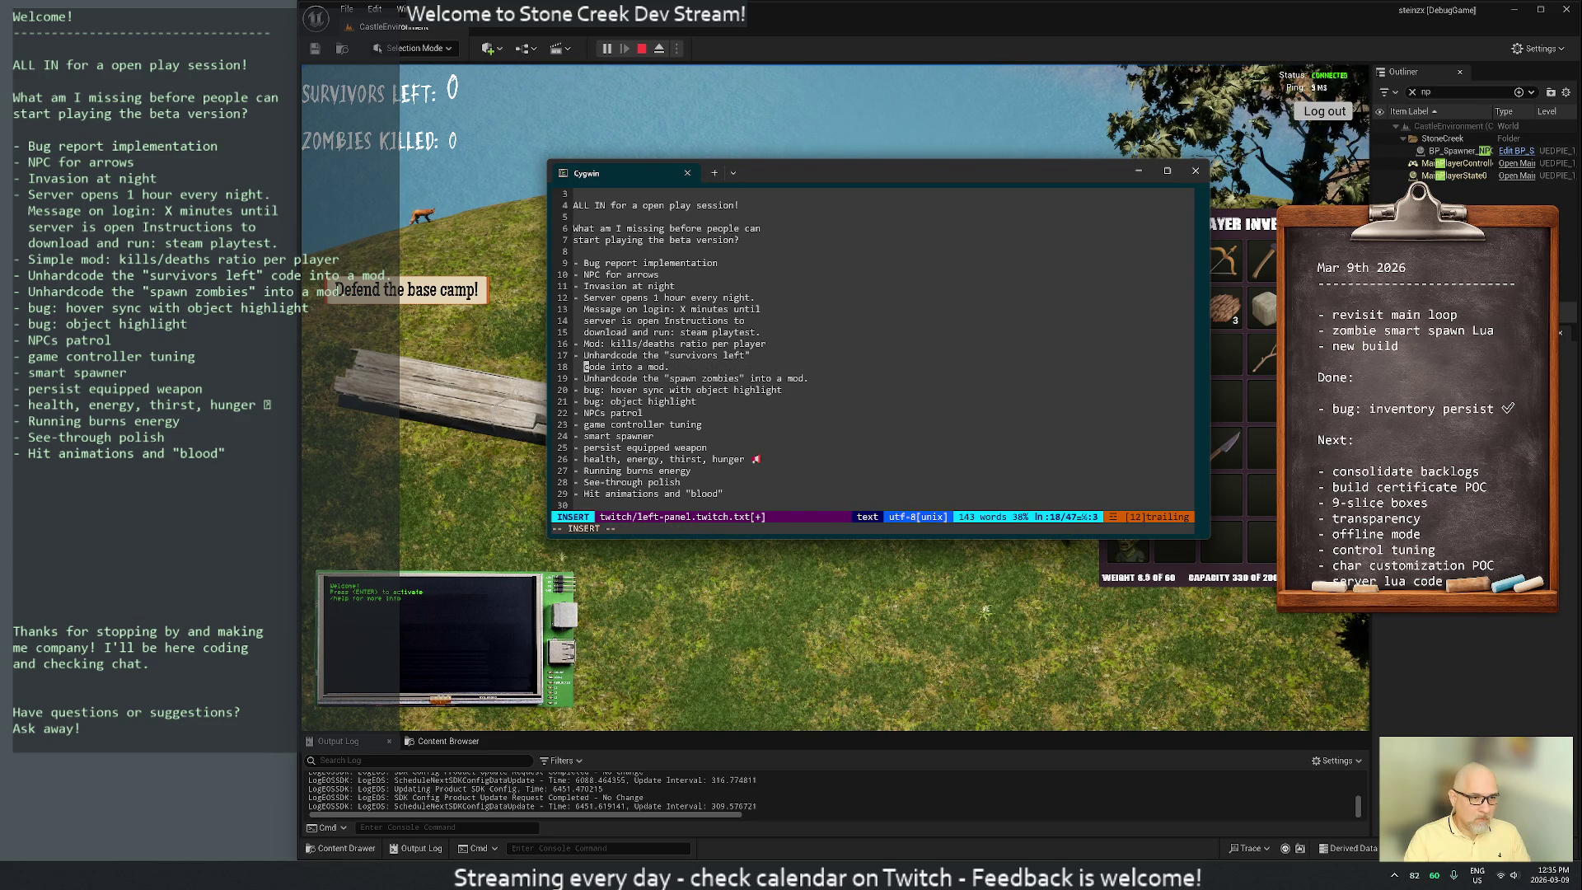
key("Escape")
key("j")
key("w")
key("w")
key("w")
key("w")
key("w")
key("w")
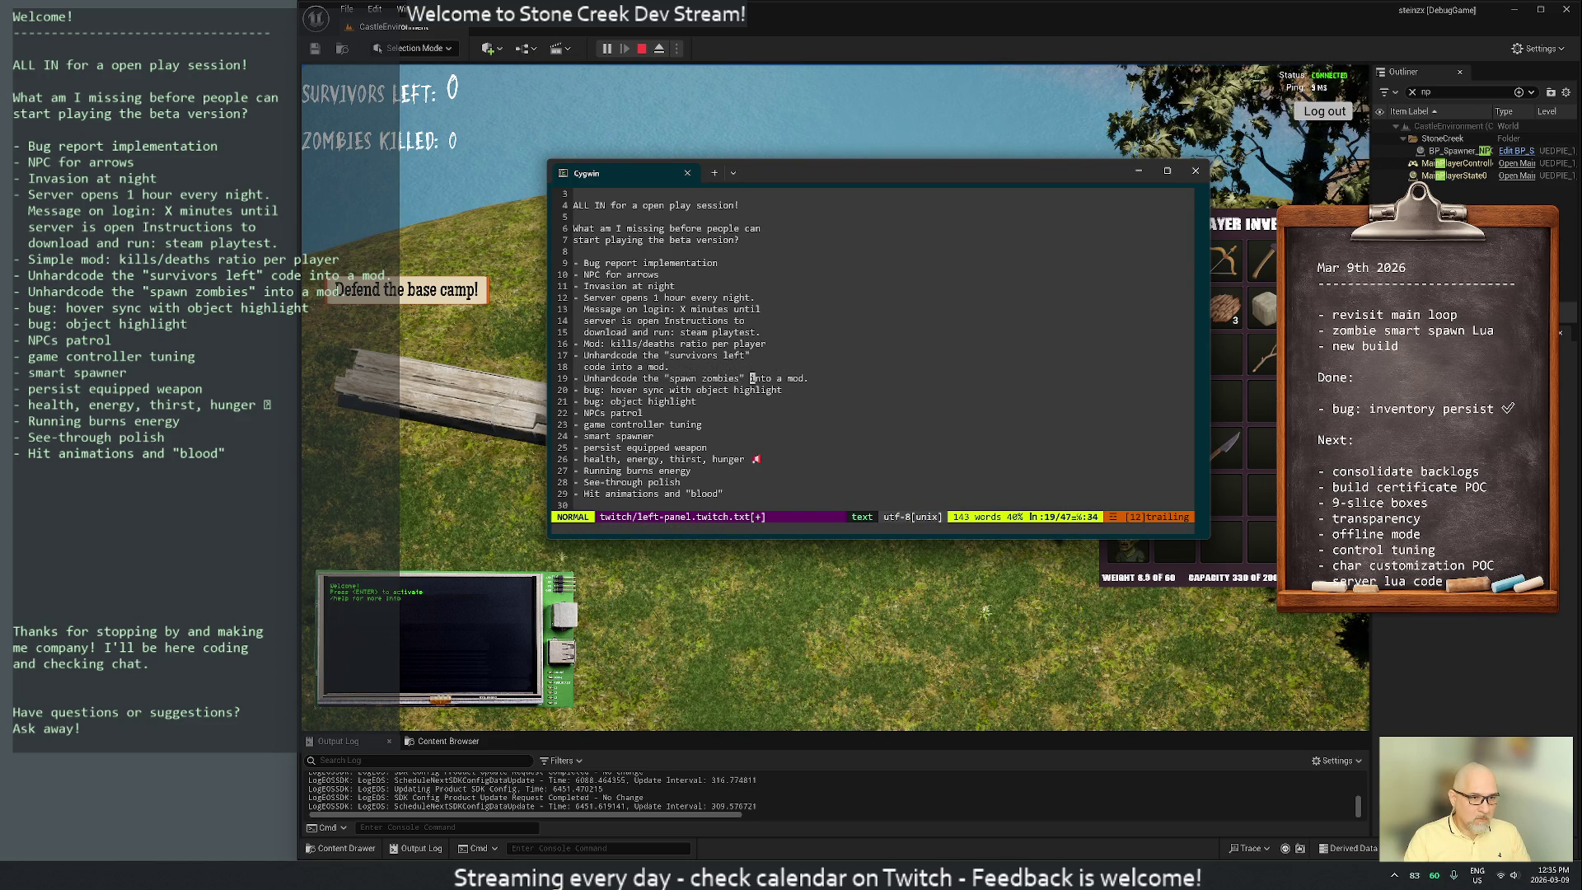
key("k")
key("k")
key("0")
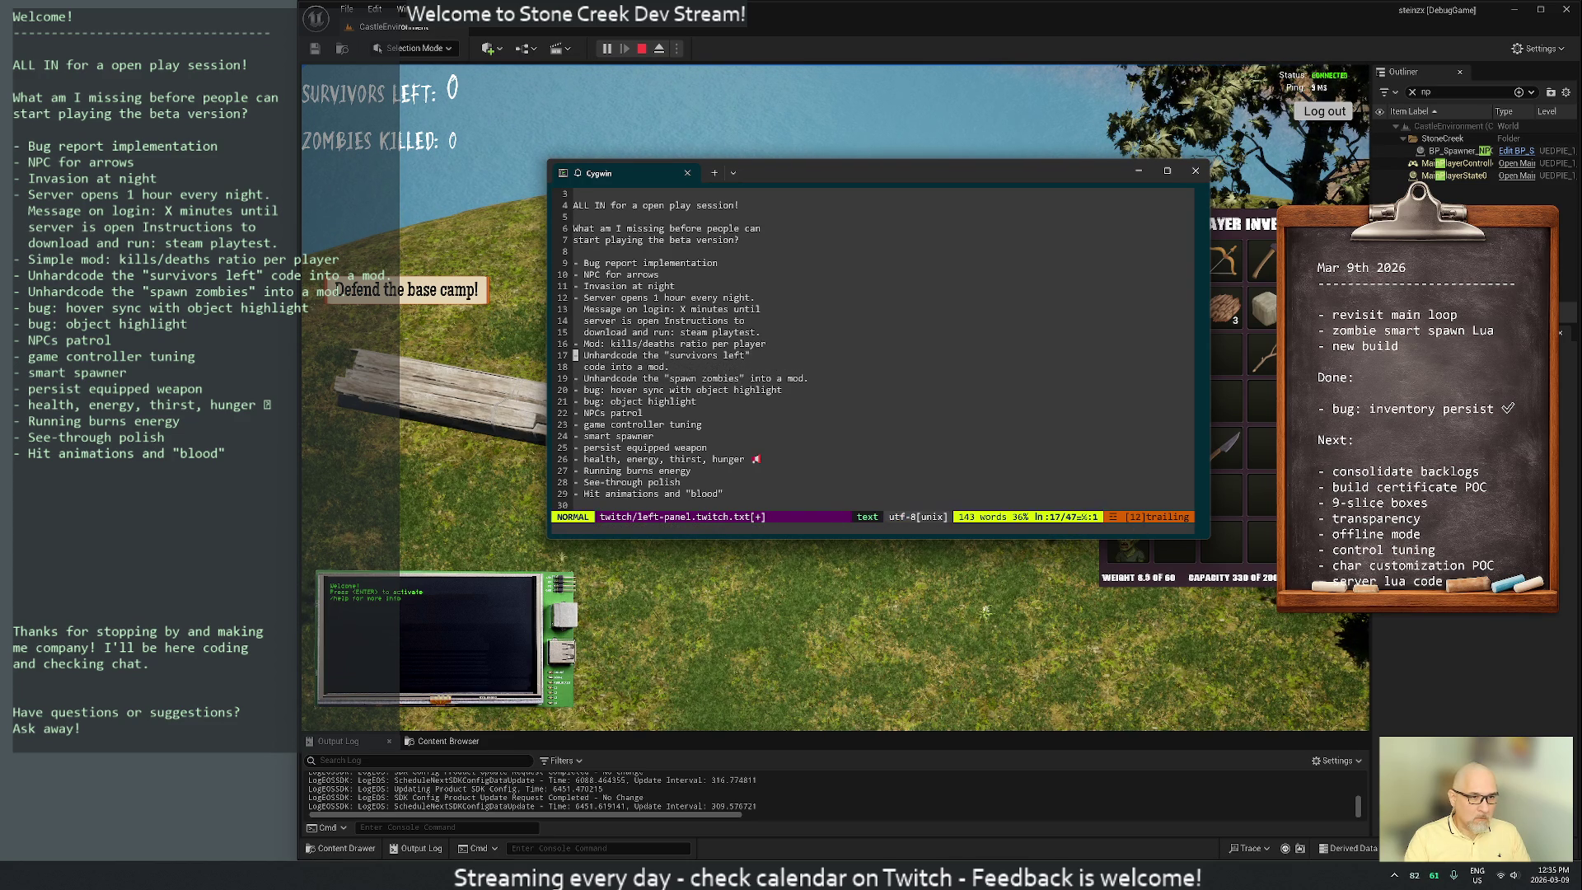
key("i")
key("Right")
key("Right")
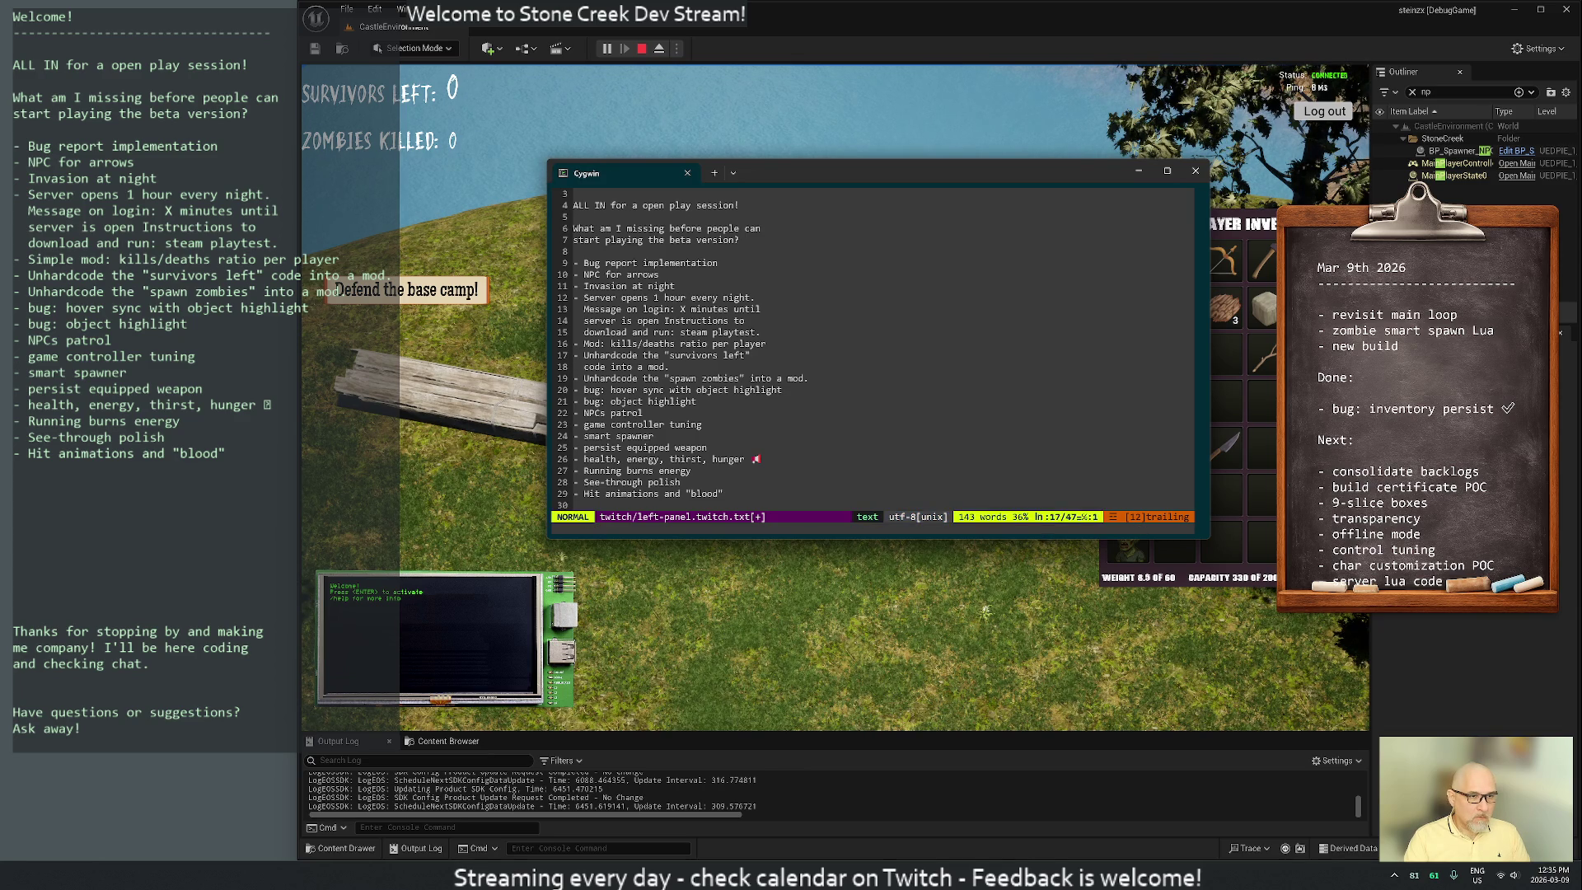
type("Mod:")
Lowercase 'Unhardcode' and prefix the next unhardcode item with 'Mod:'
key("Escape")
key("shift+r")
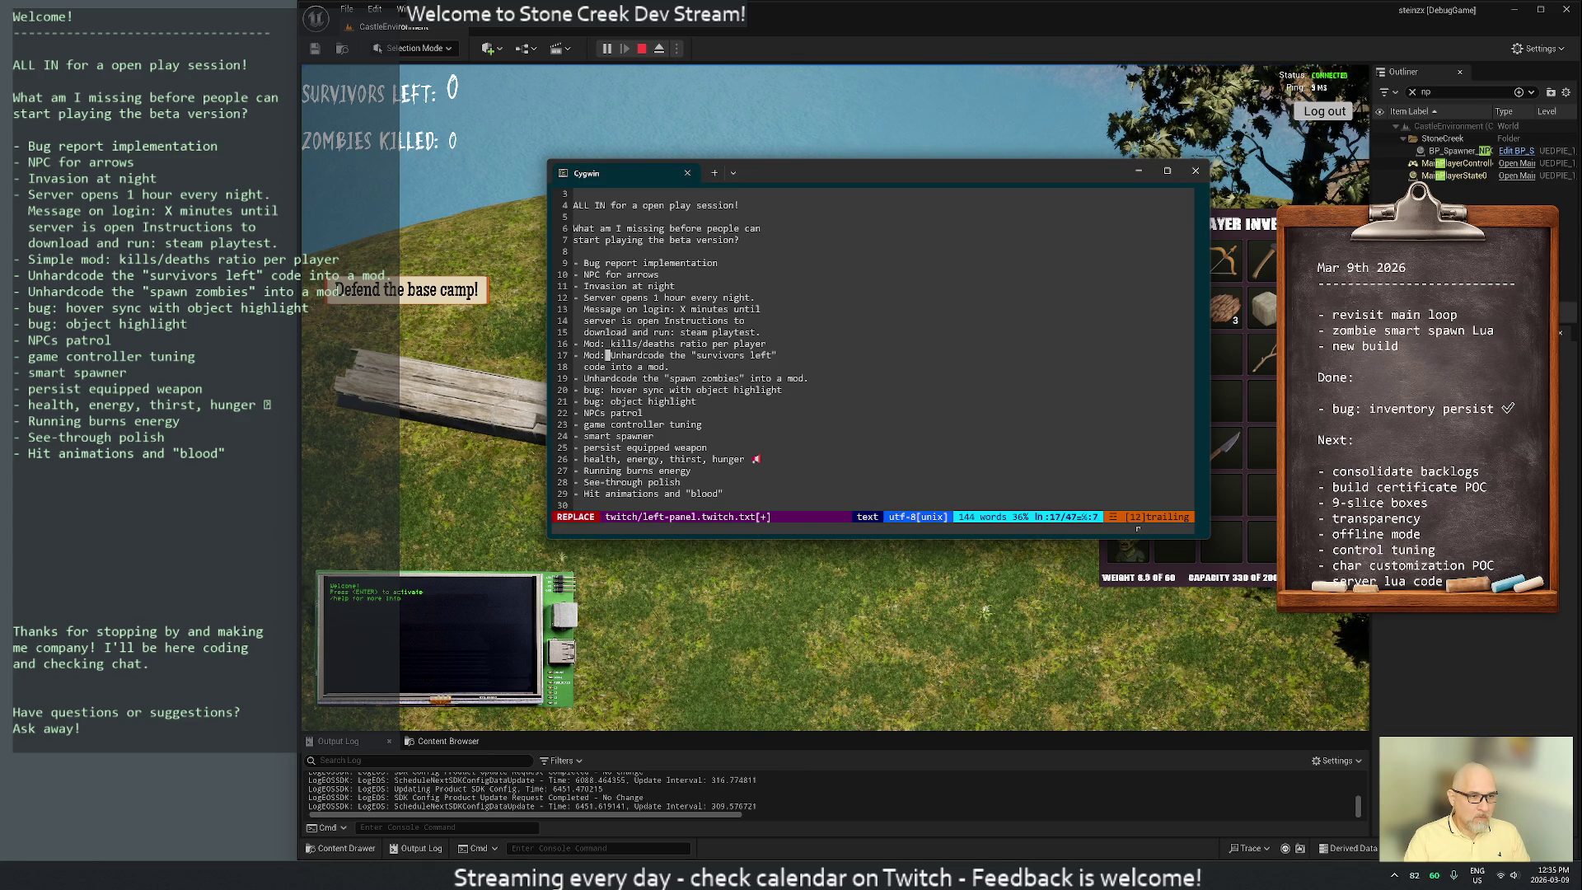
key("Escape")
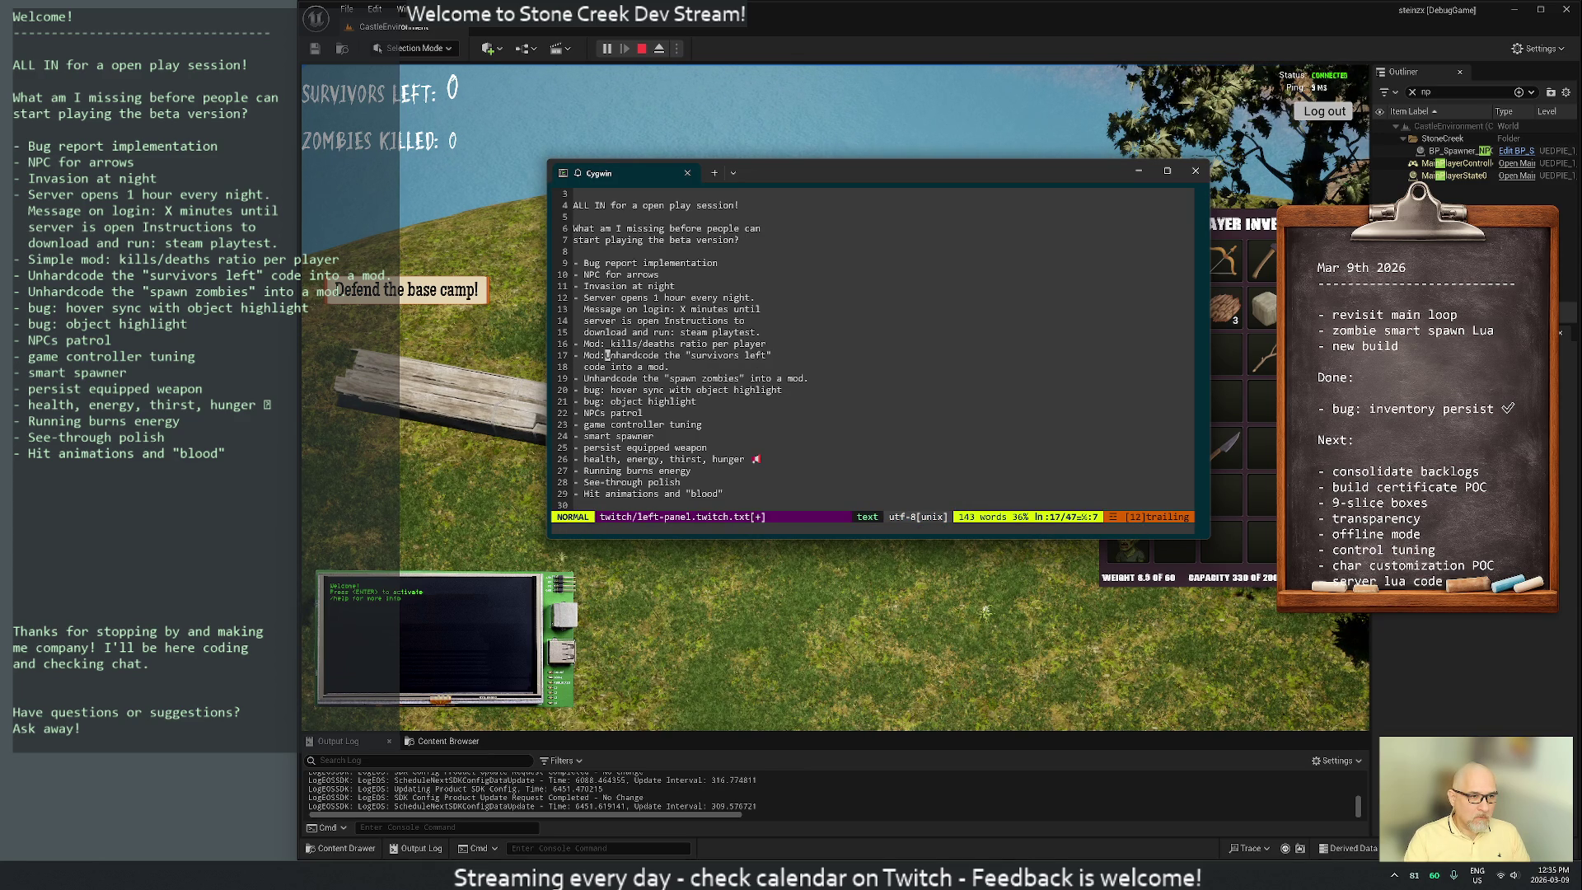
key("a")
key("Escape")
key("l")
key("asciitilde")
key("j")
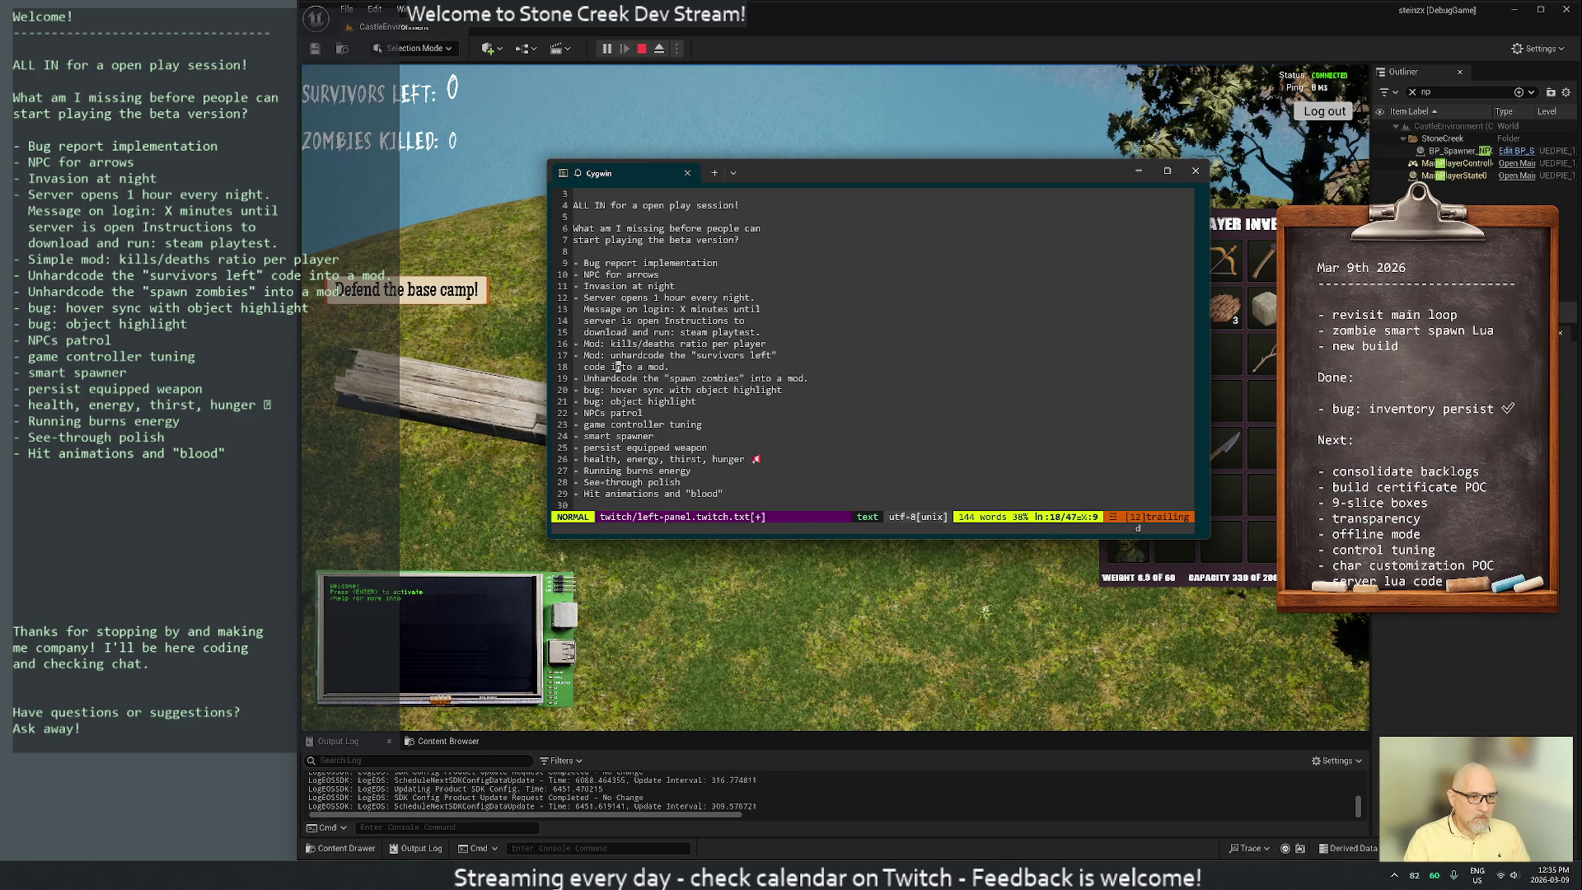
key("d")
key("d")
type("wi")
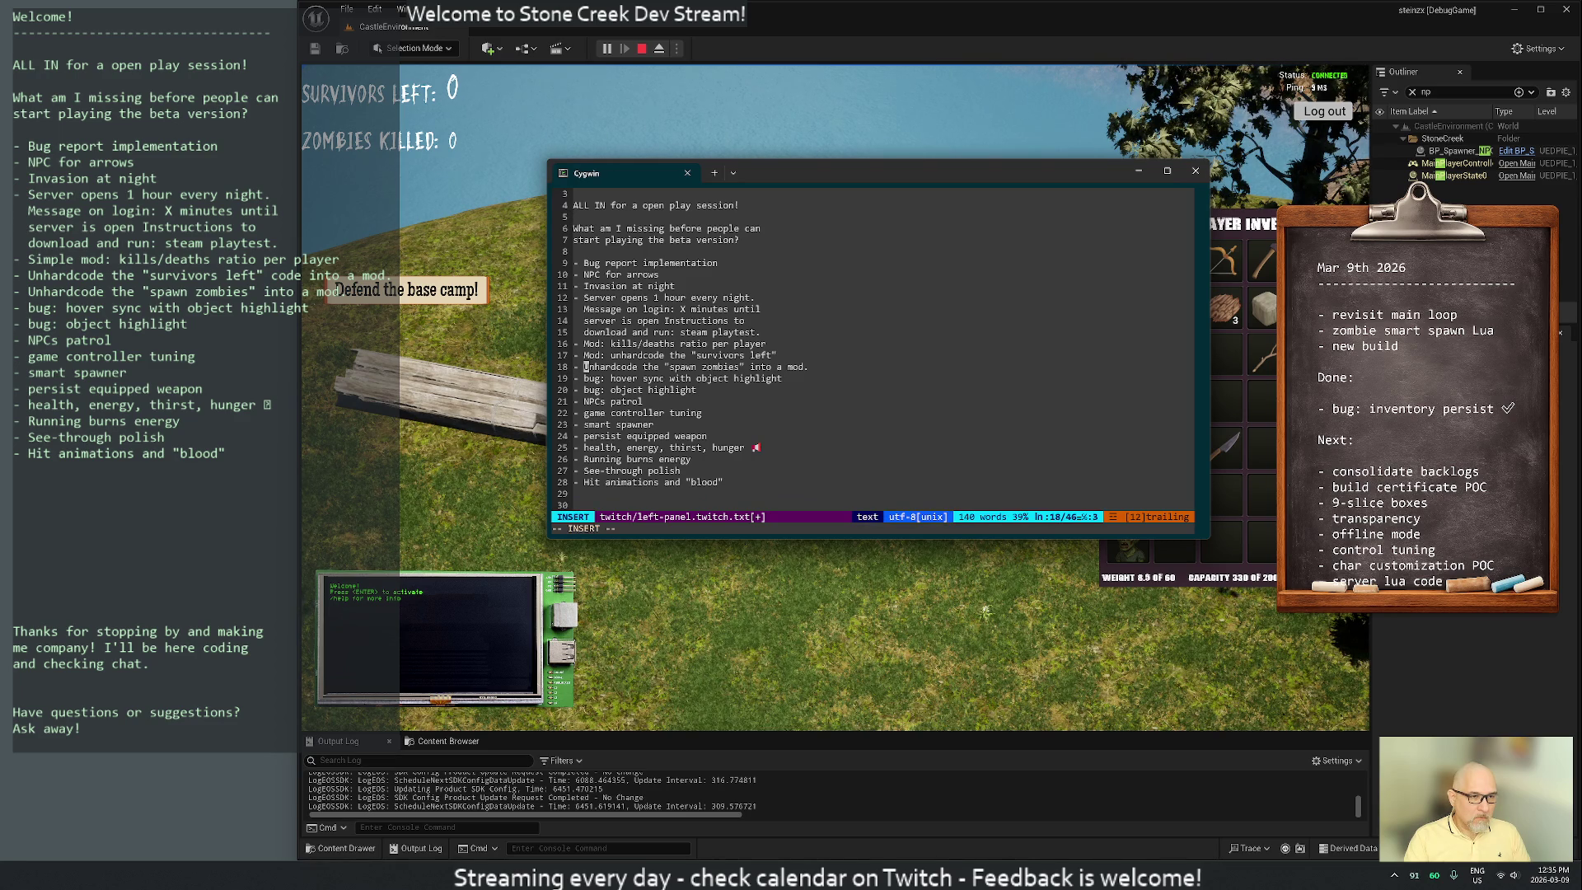
type("Mod: u")
key("Escape")
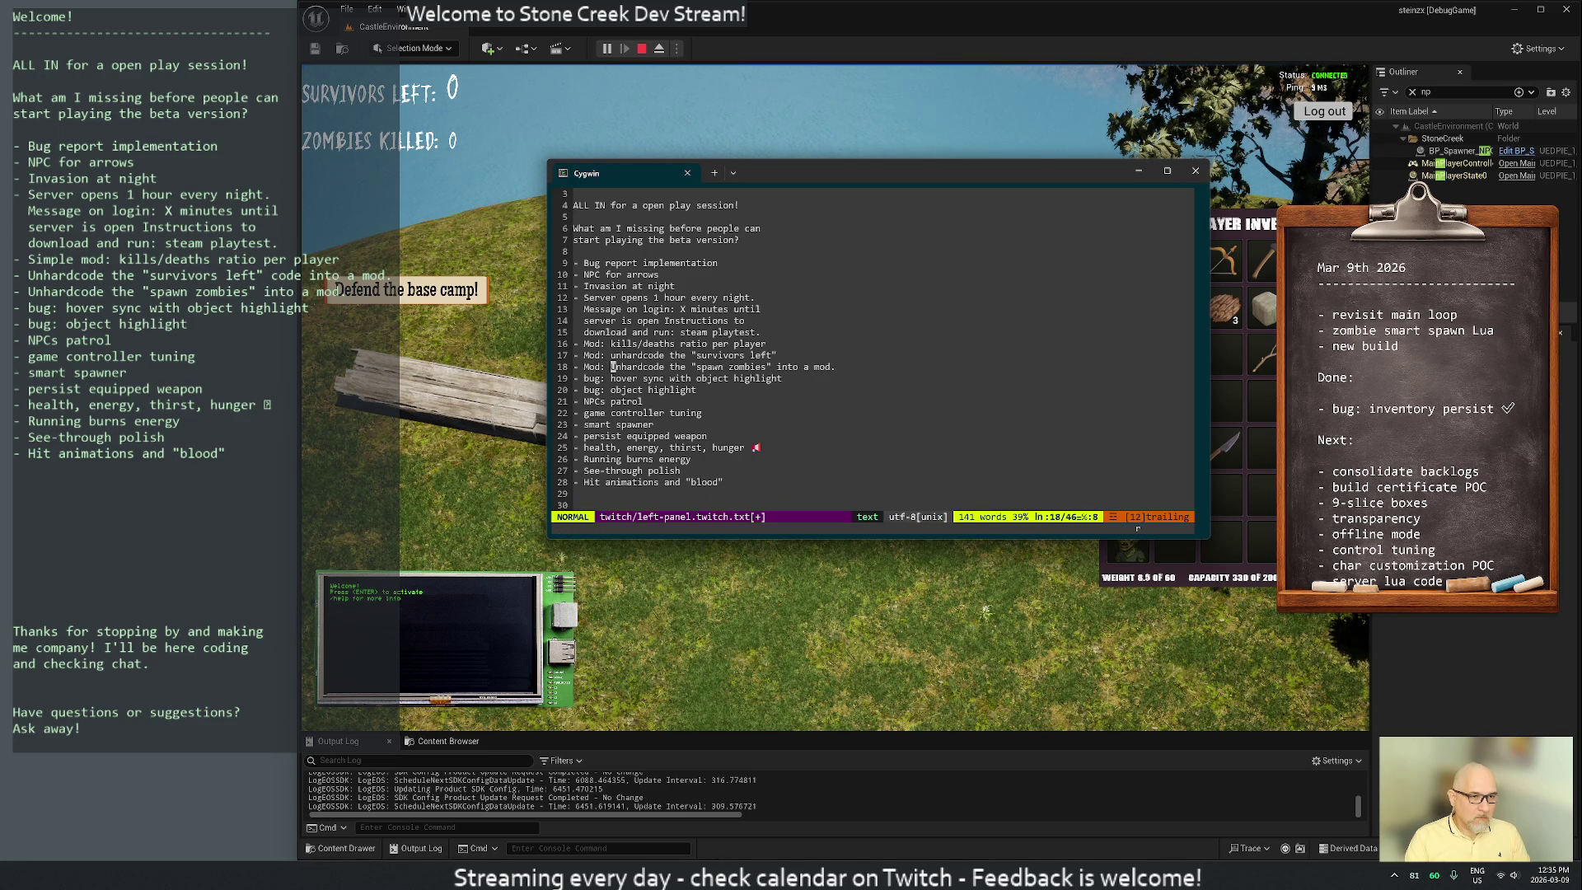
Lowercase 'Unhardcode' in the spawn zombies item, cut ' into a mod.', and save
key("asciitilde")
key("f")
key("quotedbl")
key("semicolon")
type("w")
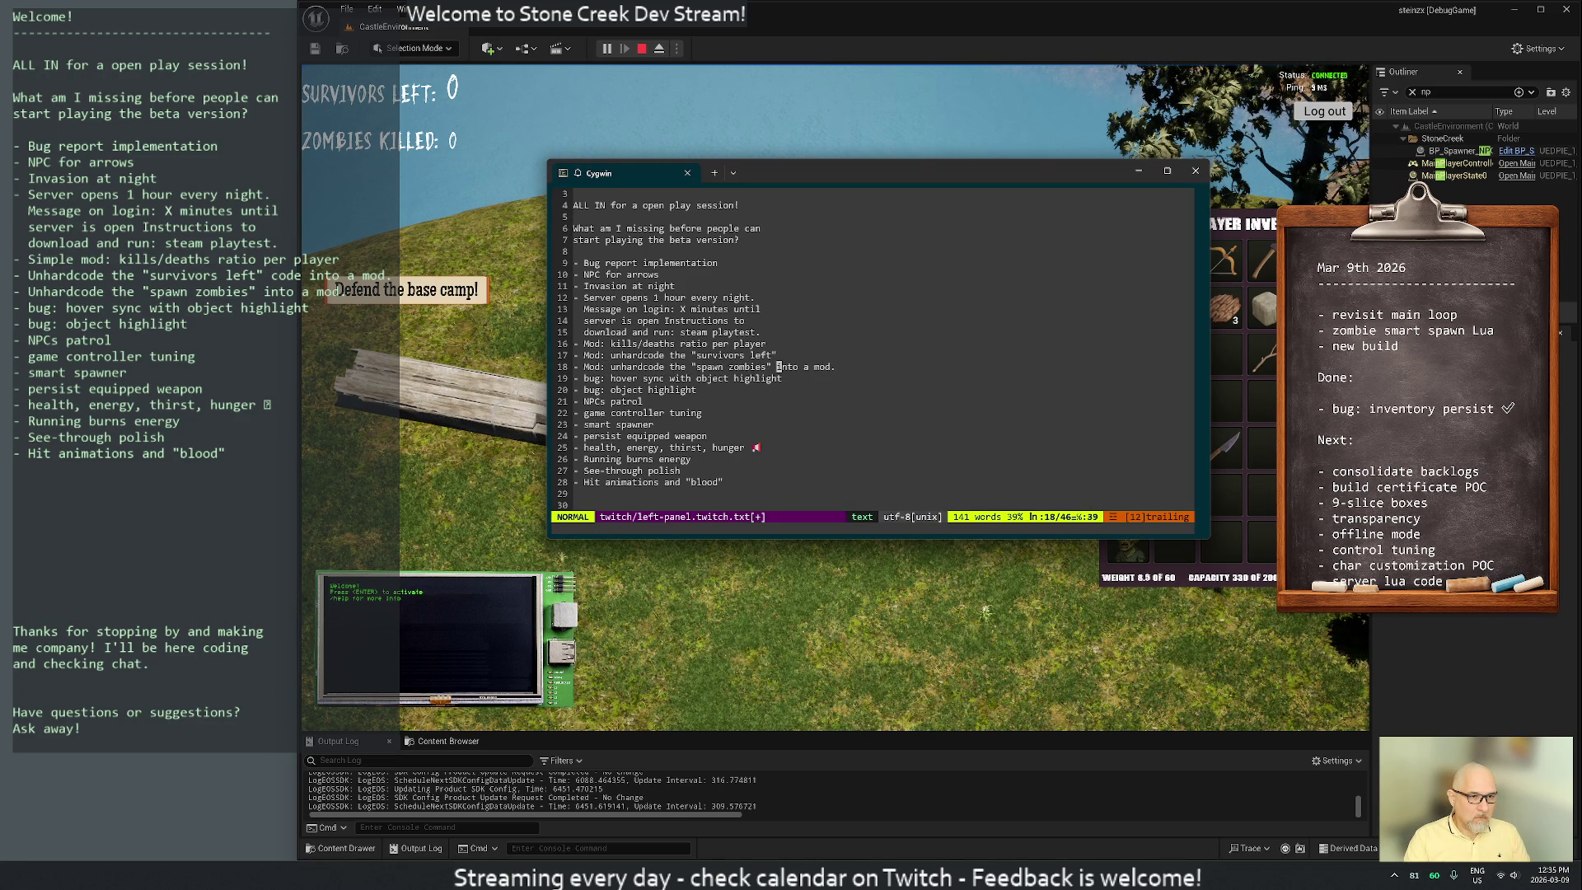
type("hD:w")
key("Return")
key("j")
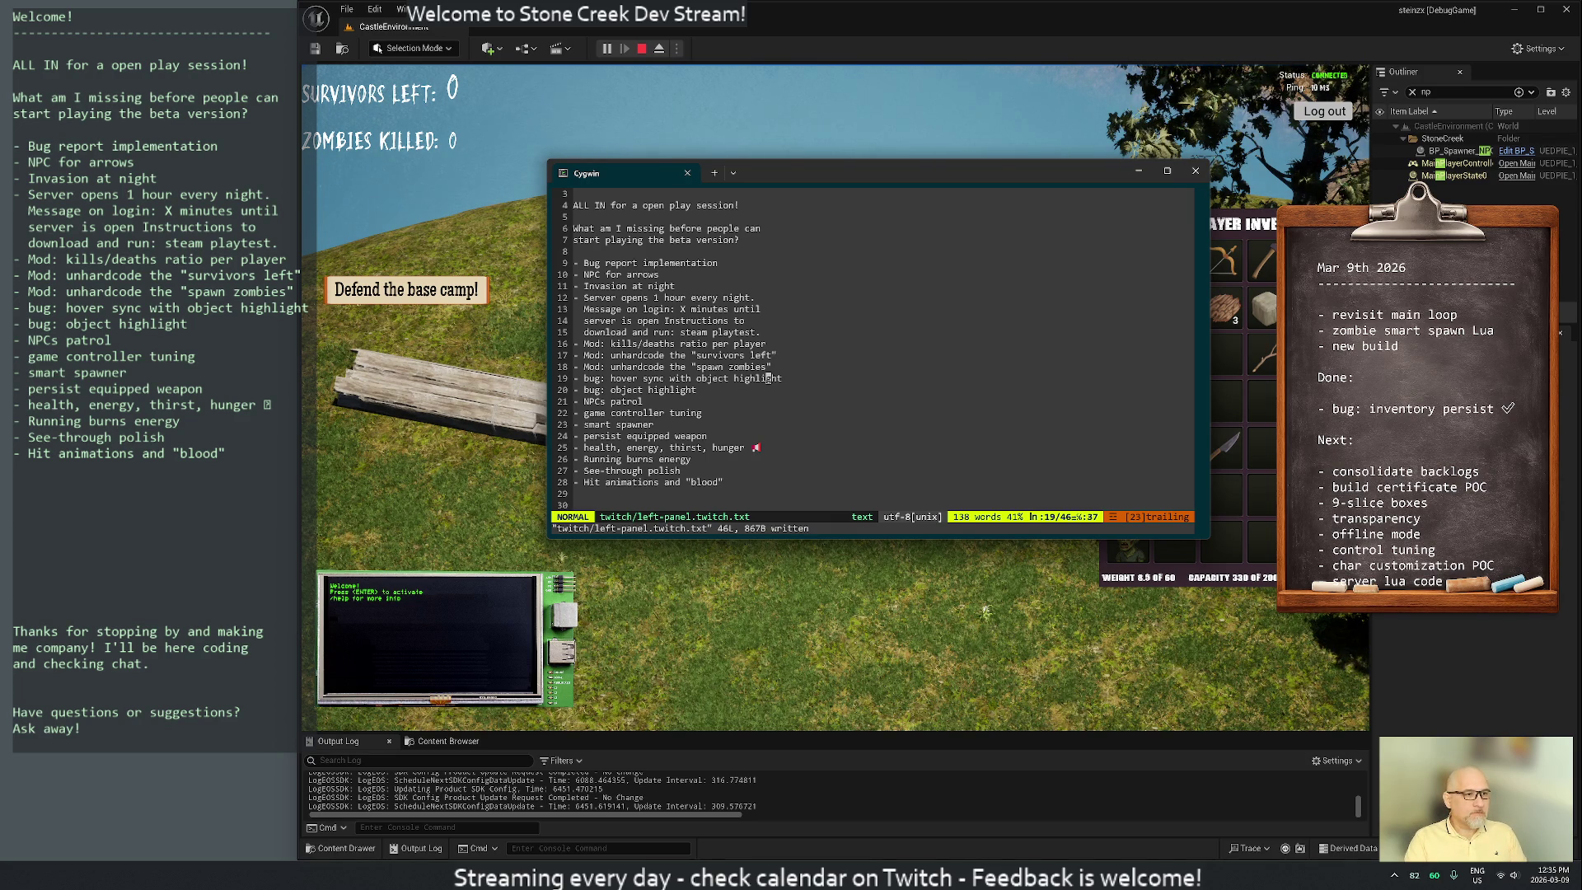
Bring the running game and code editor windows forward, then return to the game viewport
left_click(302, 356)
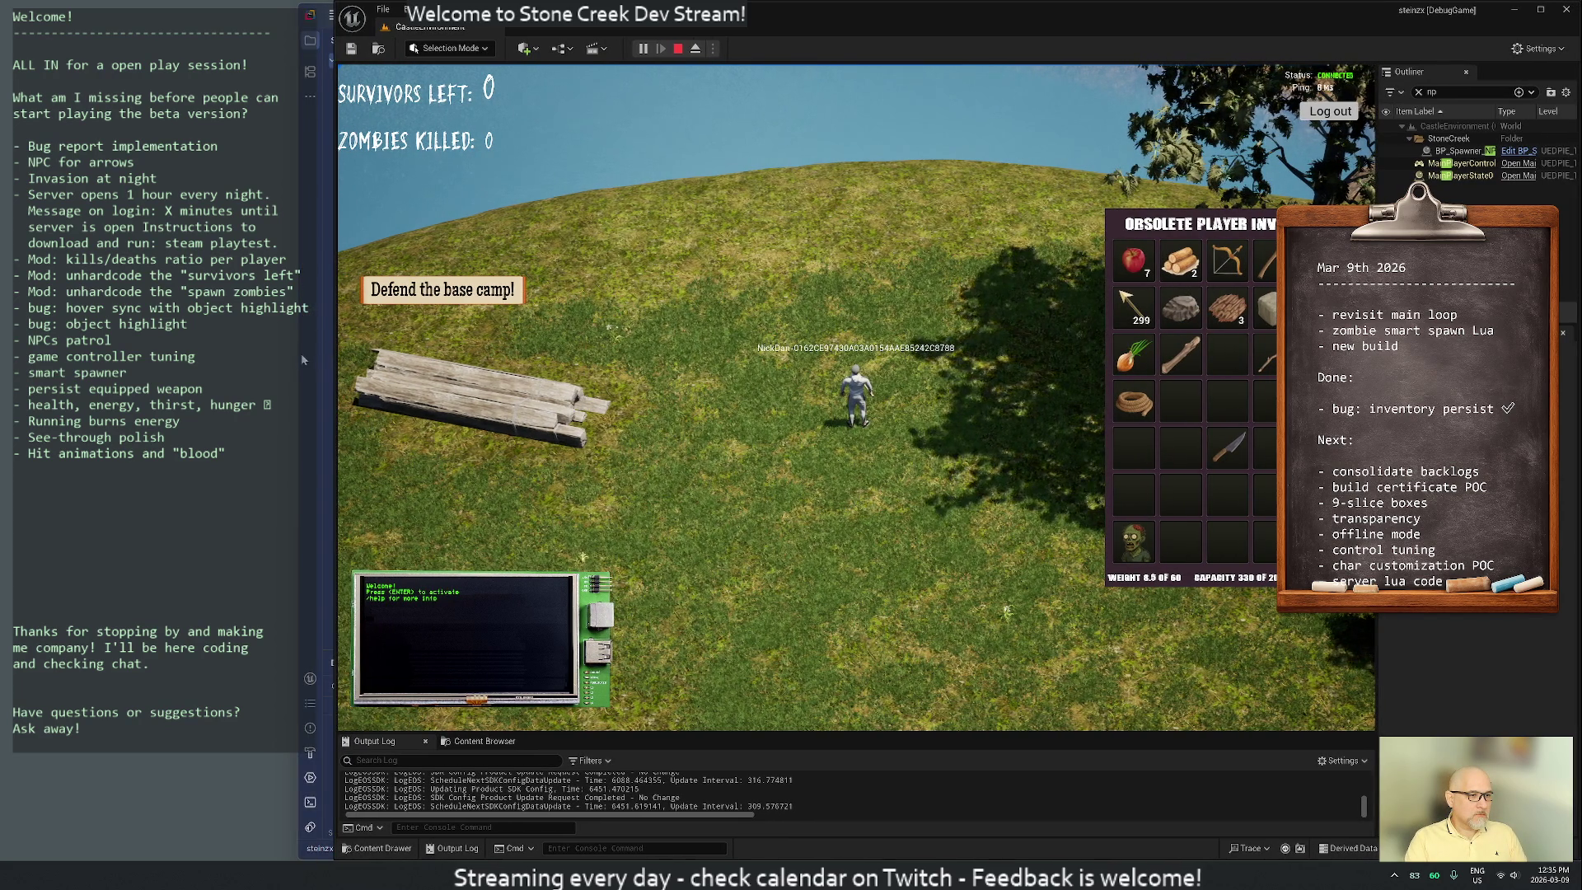
left_click_drag(298, 353, 333, 359)
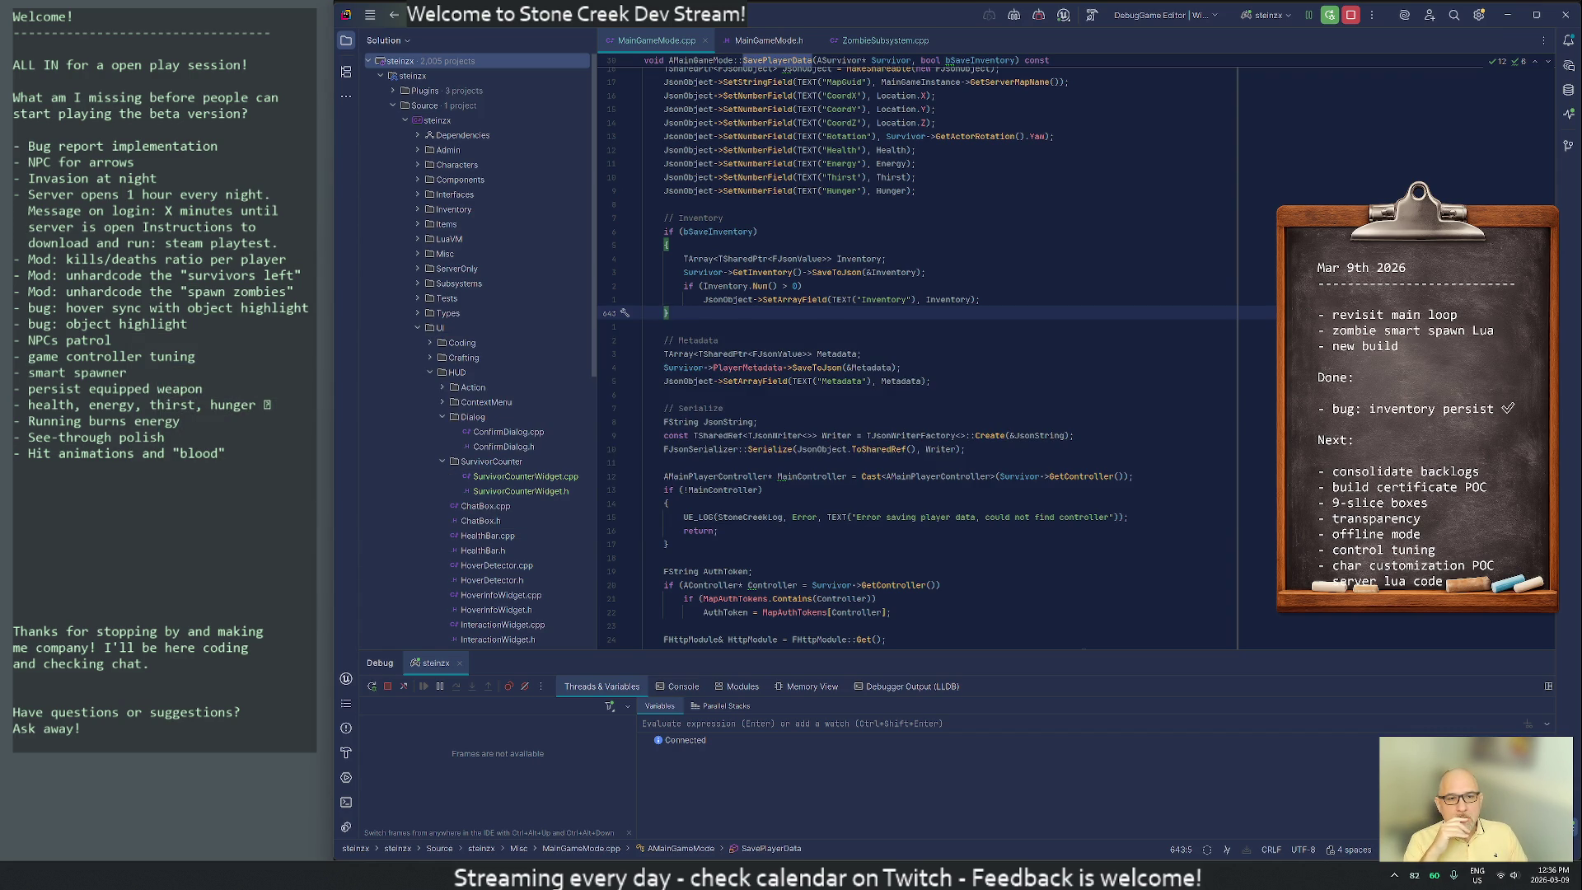
key("alt+Tab")
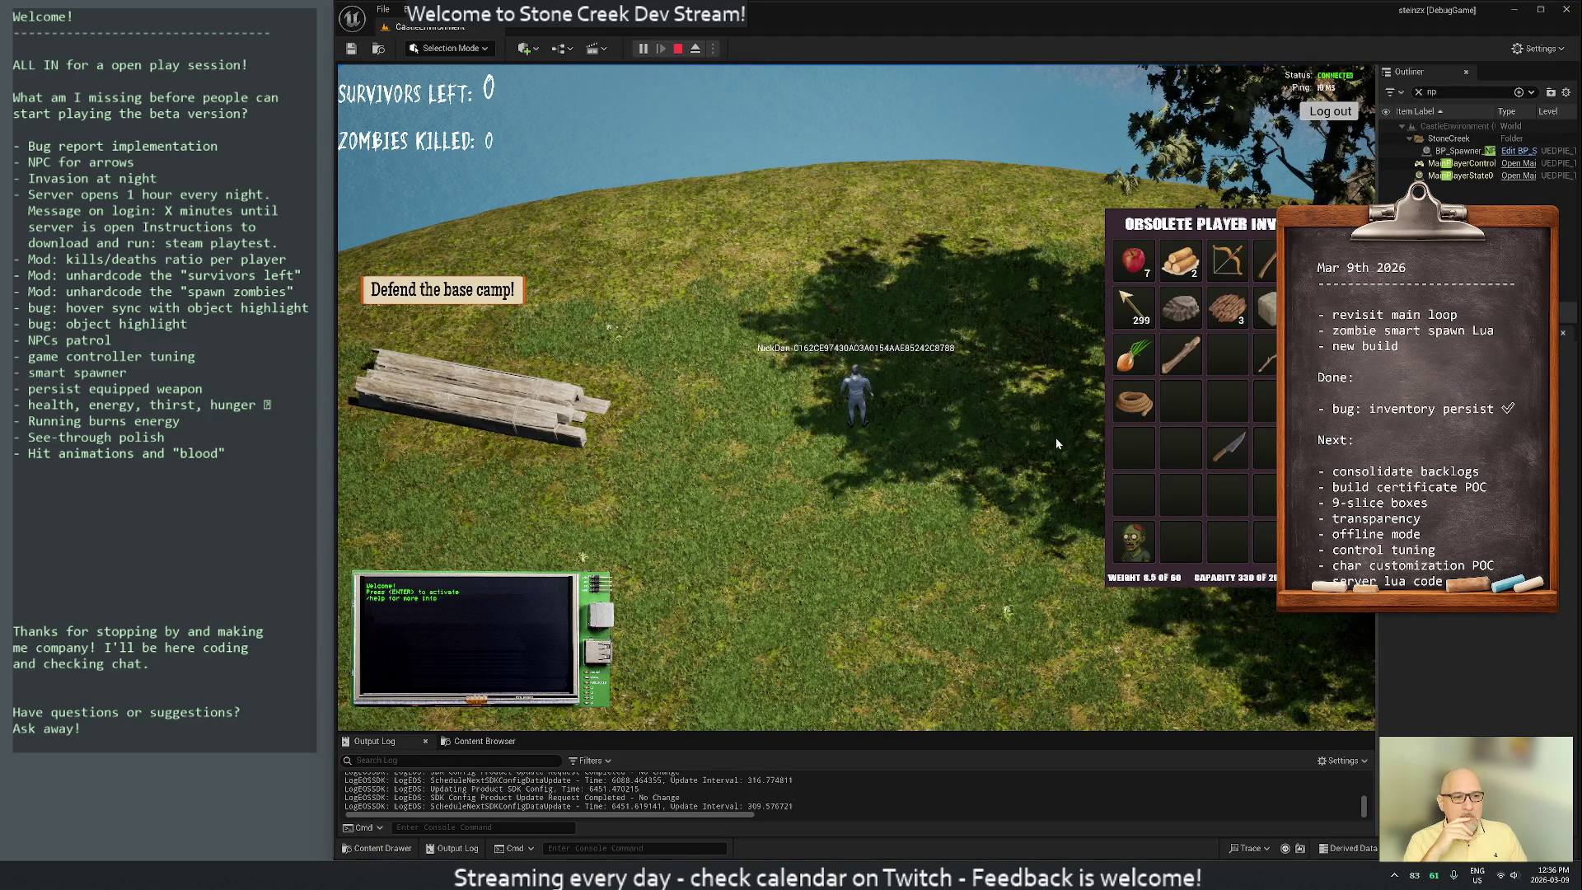
Raise the Vim terminal from the taskbar and close the spare teal bash terminal
mouse_move(927, 874)
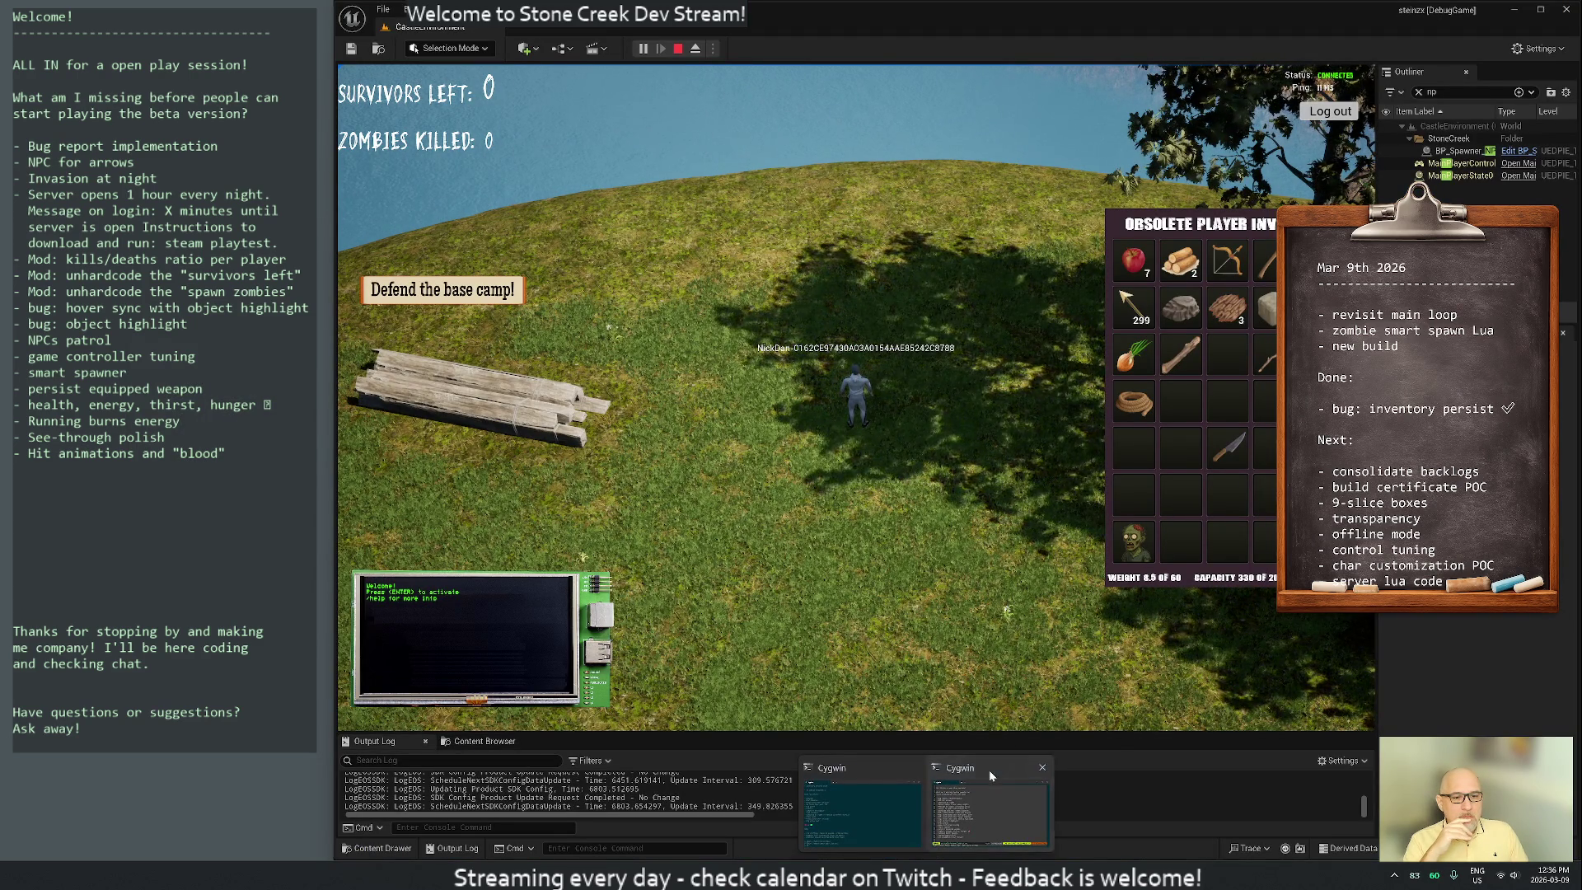
left_click(989, 769)
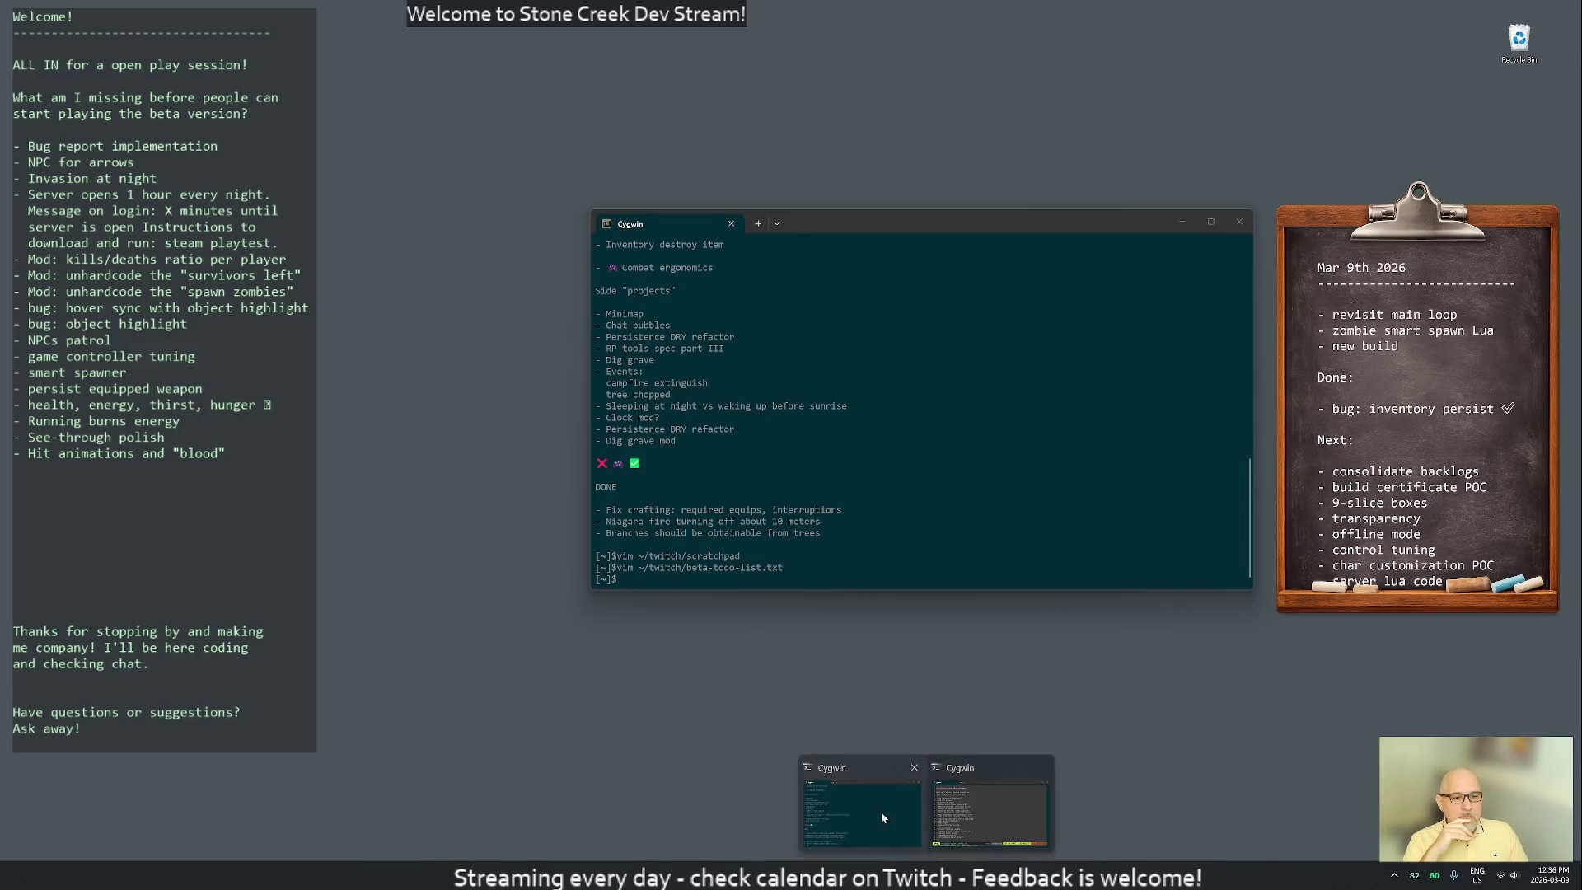
left_click(881, 813)
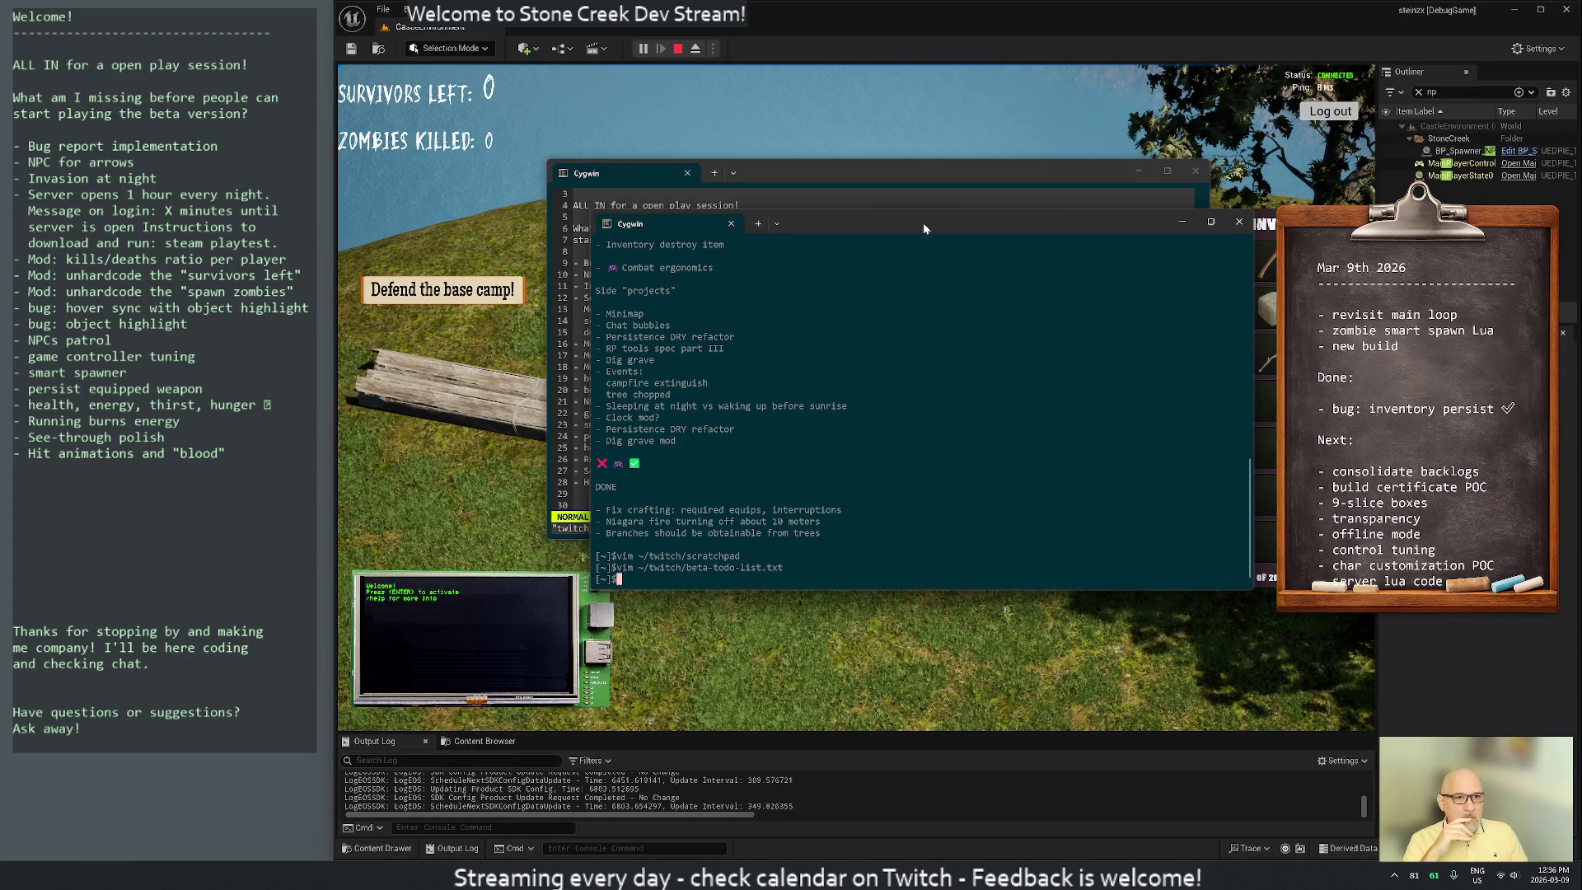
mouse_move(924, 229)
left_mouse_down()
mouse_move(986, 188)
mouse_move(1039, 221)
left_mouse_up()
left_click(1243, 226)
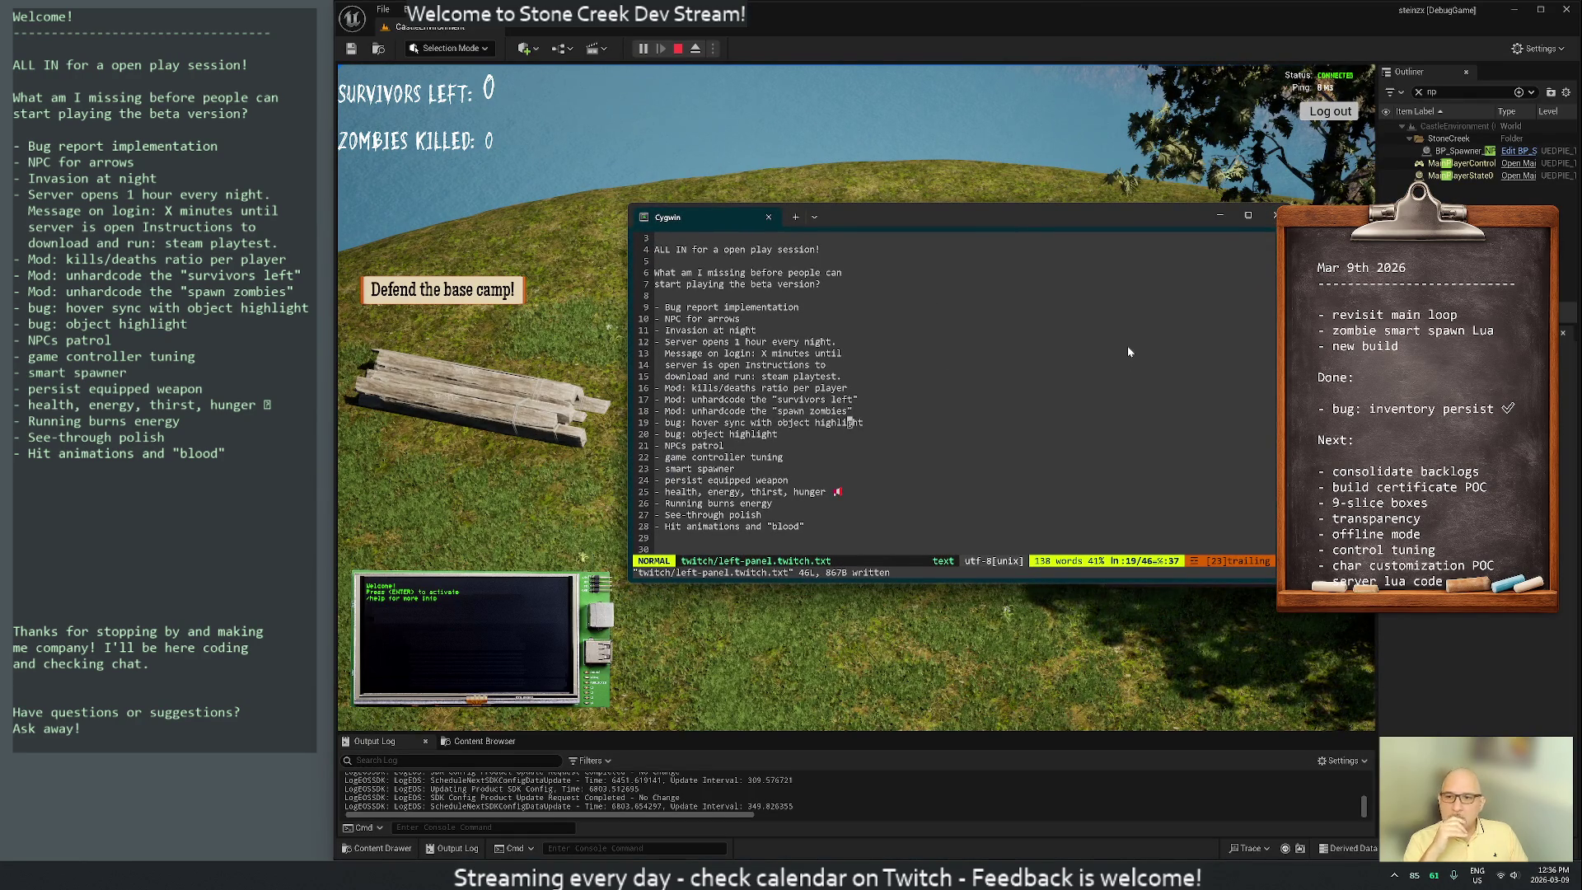
Select the two beta-version question lines and clear them for new text
key("j")
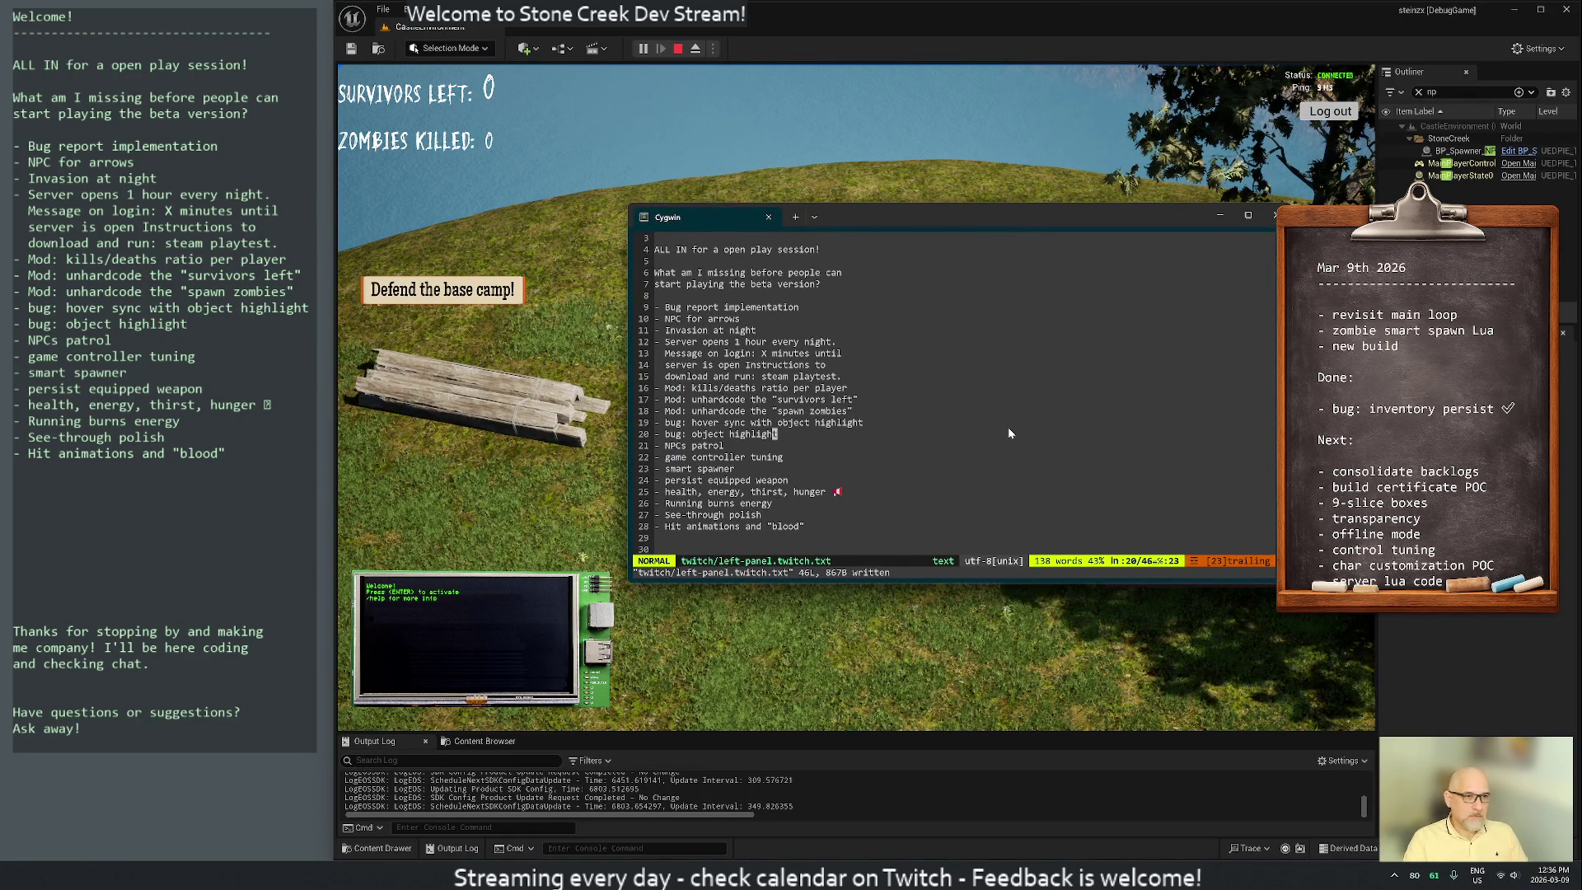
key("k")
key("k")
key("k")
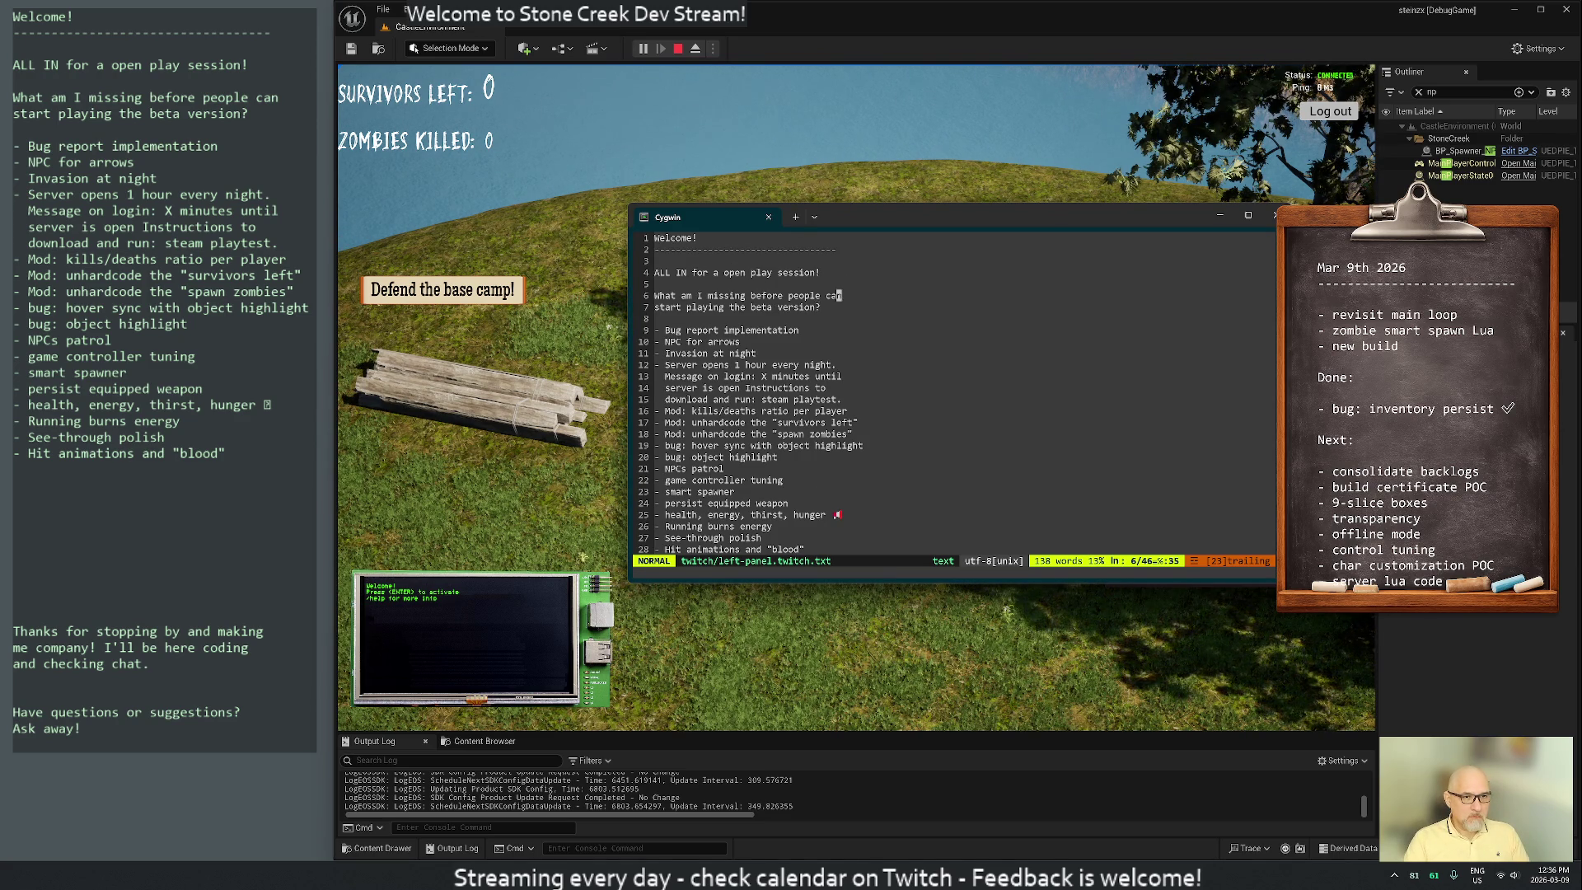
key("V")
key("j")
key("c")
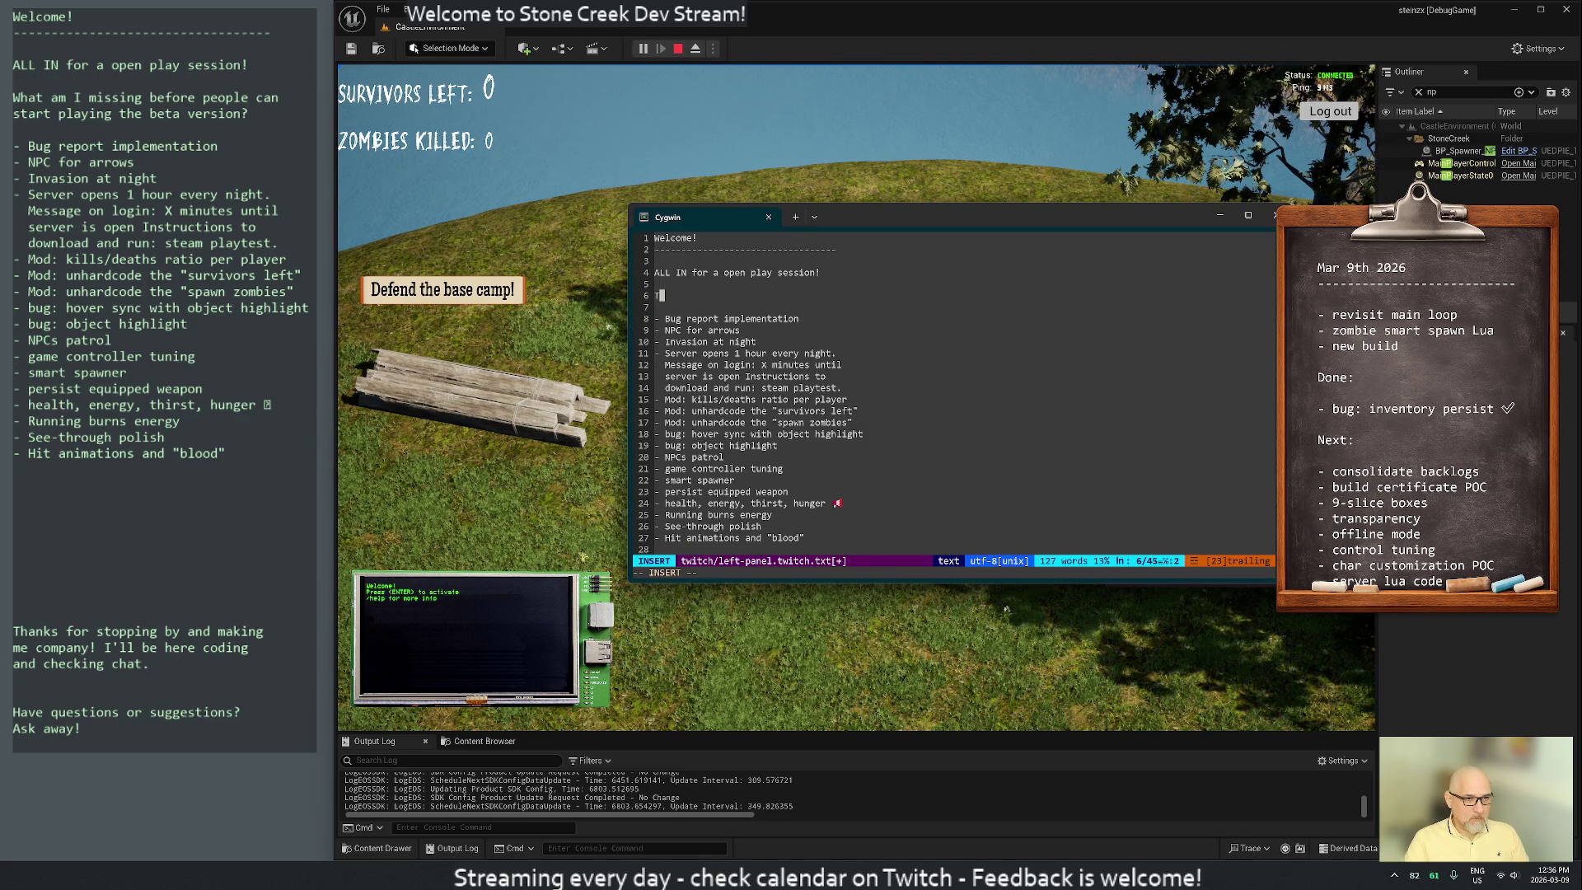
Write 'the tasks below done, this' and 'beta test will shine' over two lines
type("This isthe list we")
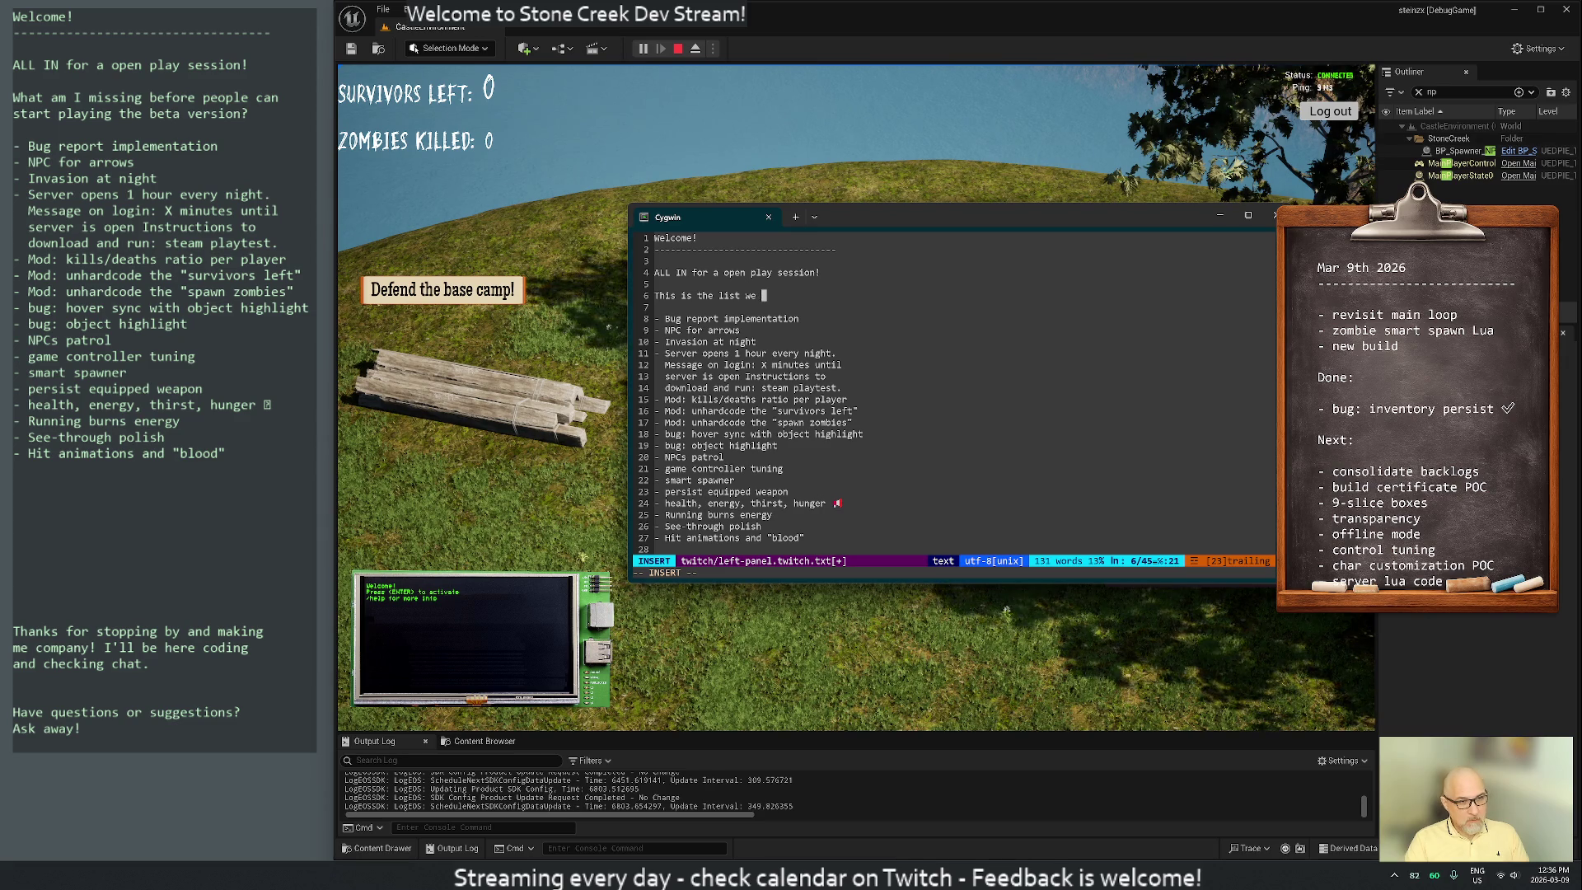
key("BackSpace")
key("BackSpace")
key("BackSpace")
type("roadm")
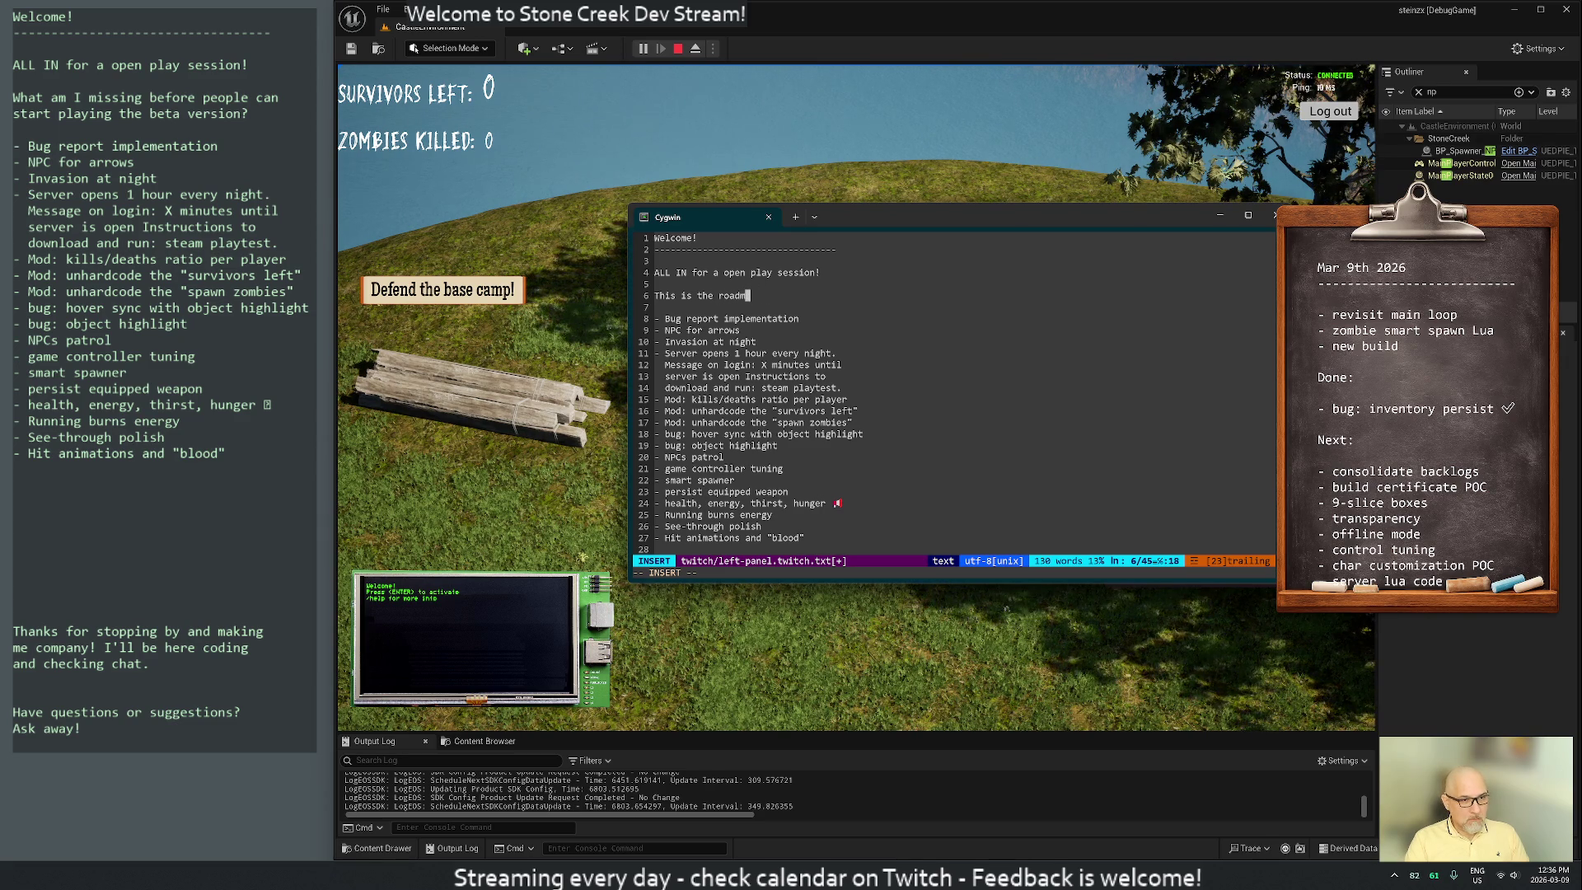
type("ap ")
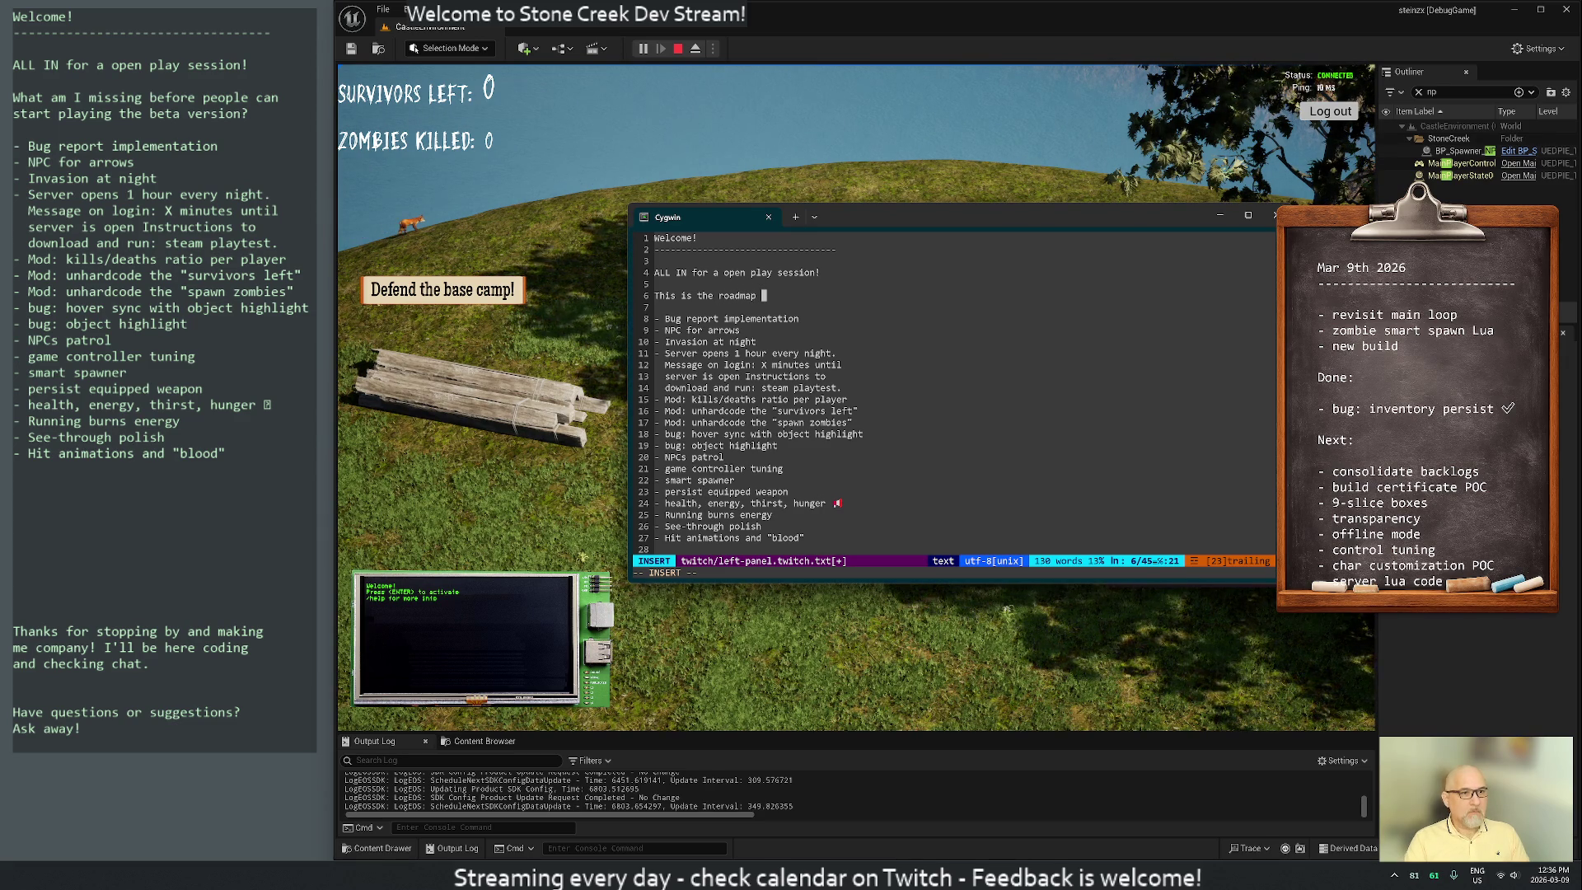
type("to e")
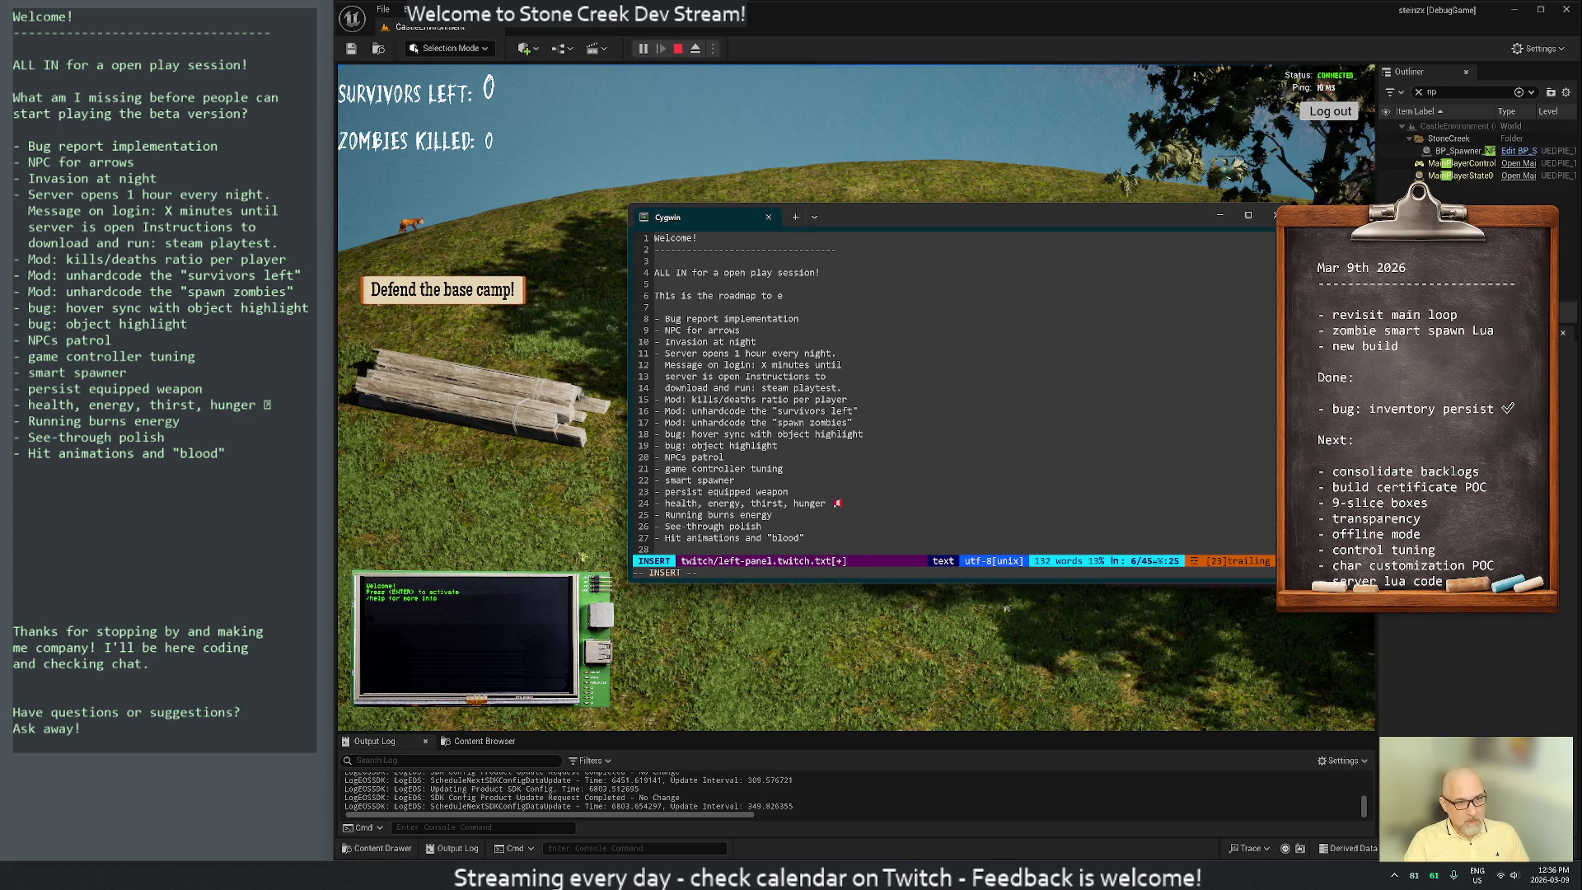
type("volve")
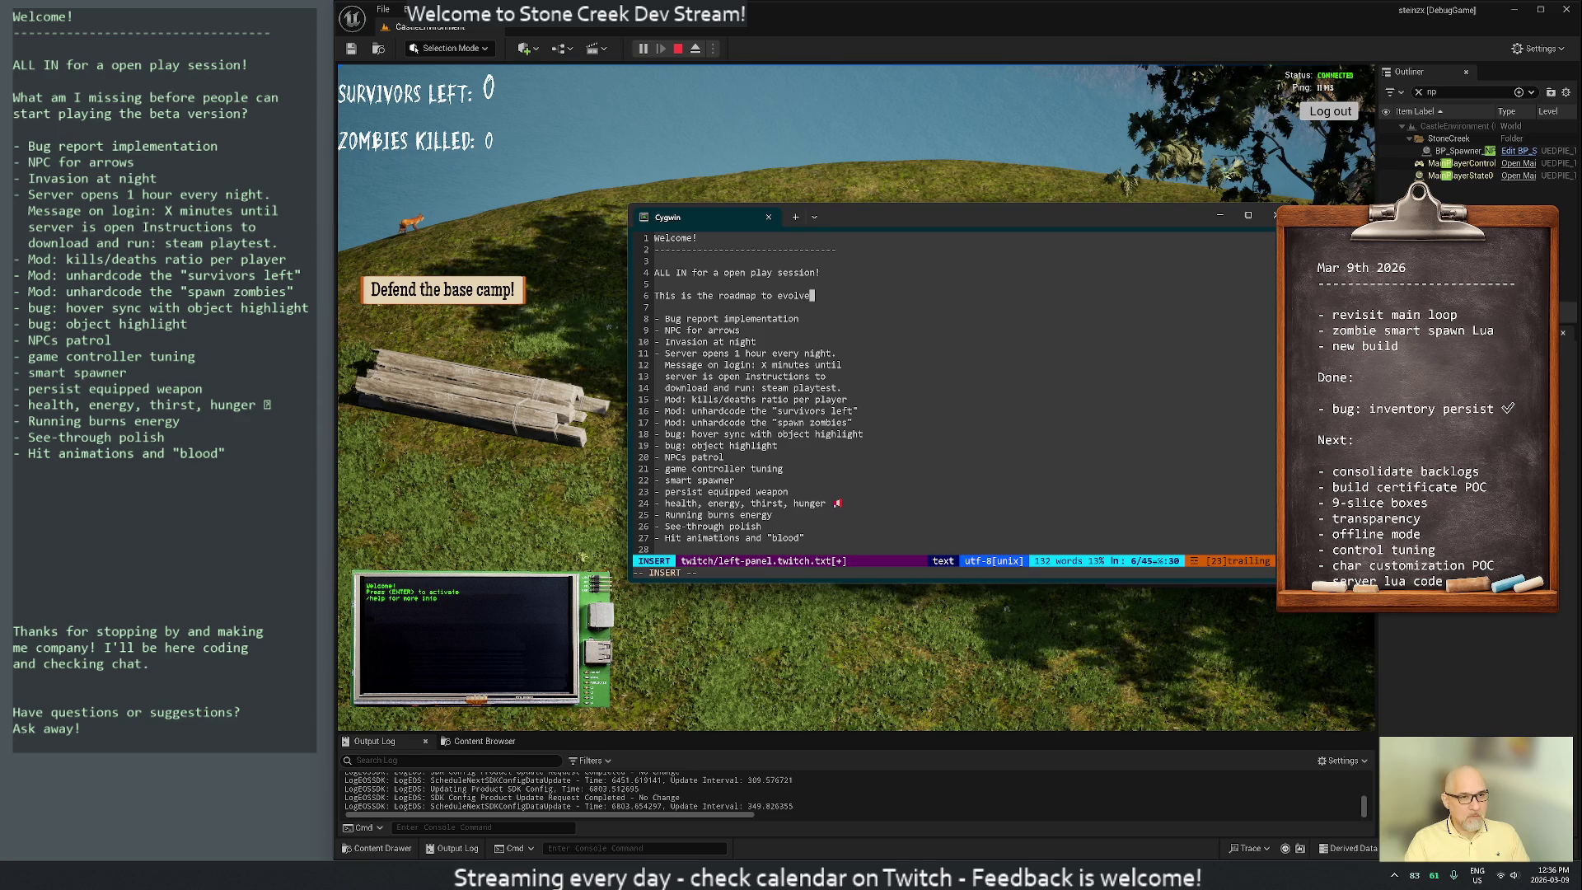
key("BackSpace")
key("BackSpace")
key("BackSpace")
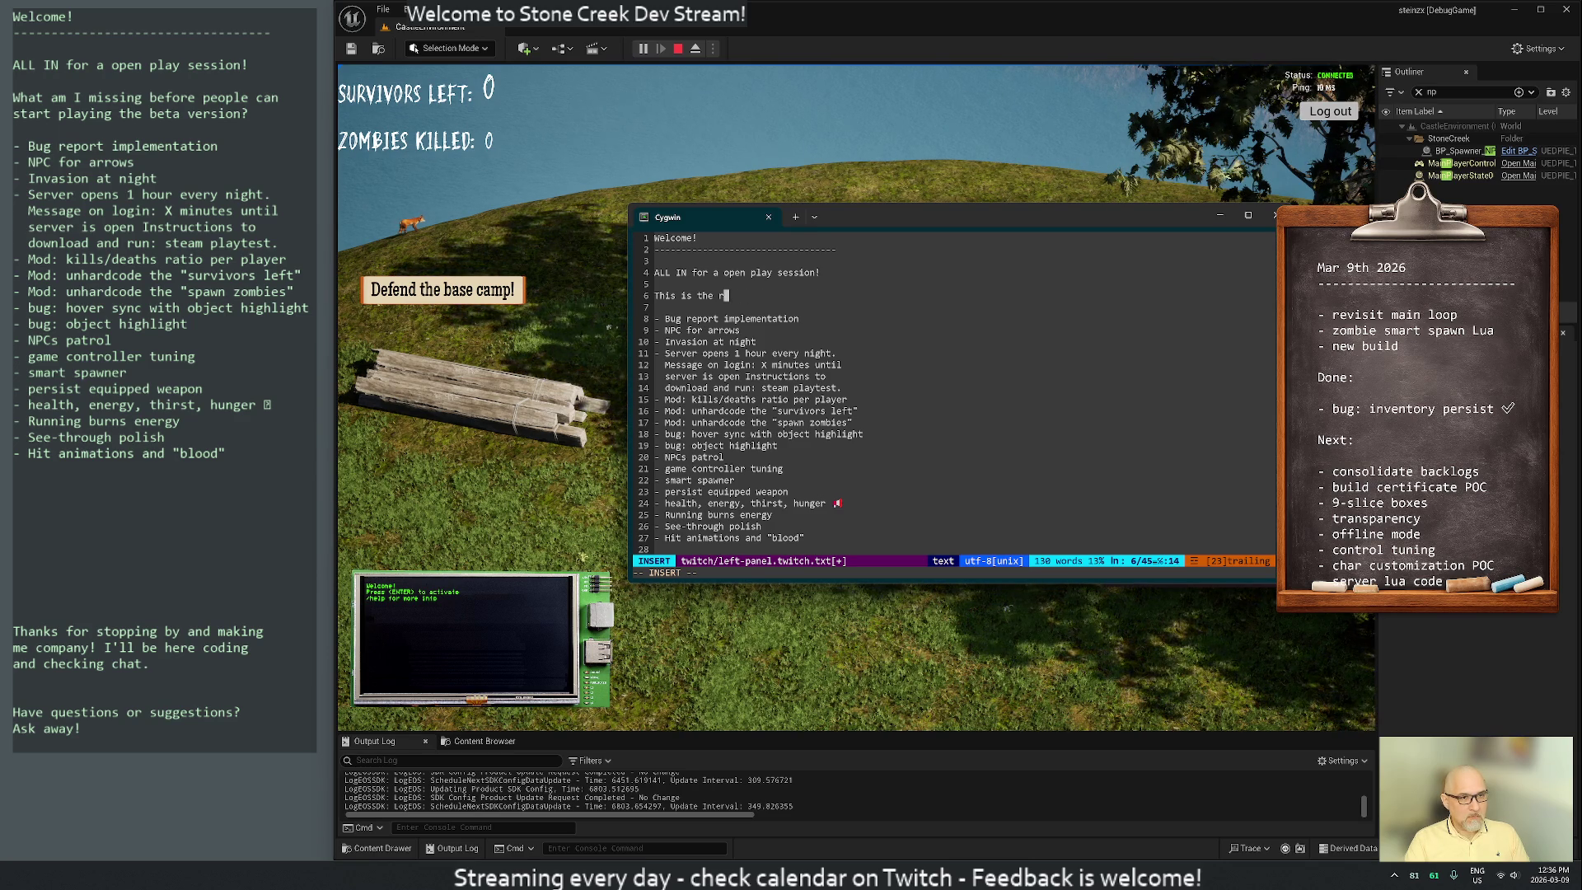
key("BackSpace")
key("BackSpace")
key("BackSpace")
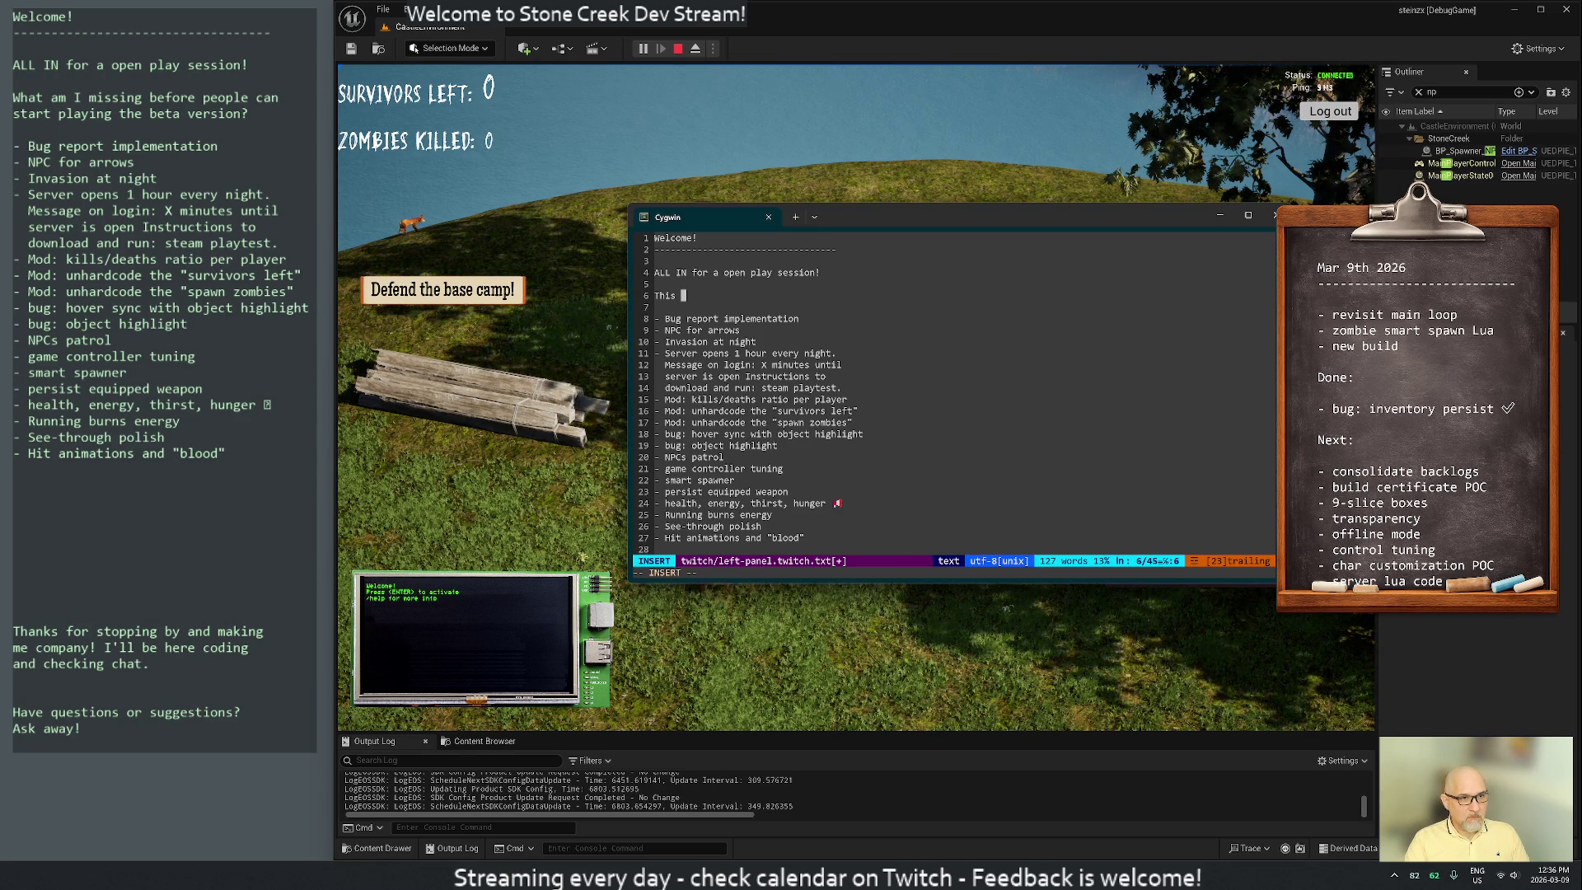
key("BackSpace")
key("BackSpace")
key("BackSpace")
key("BackSpace")
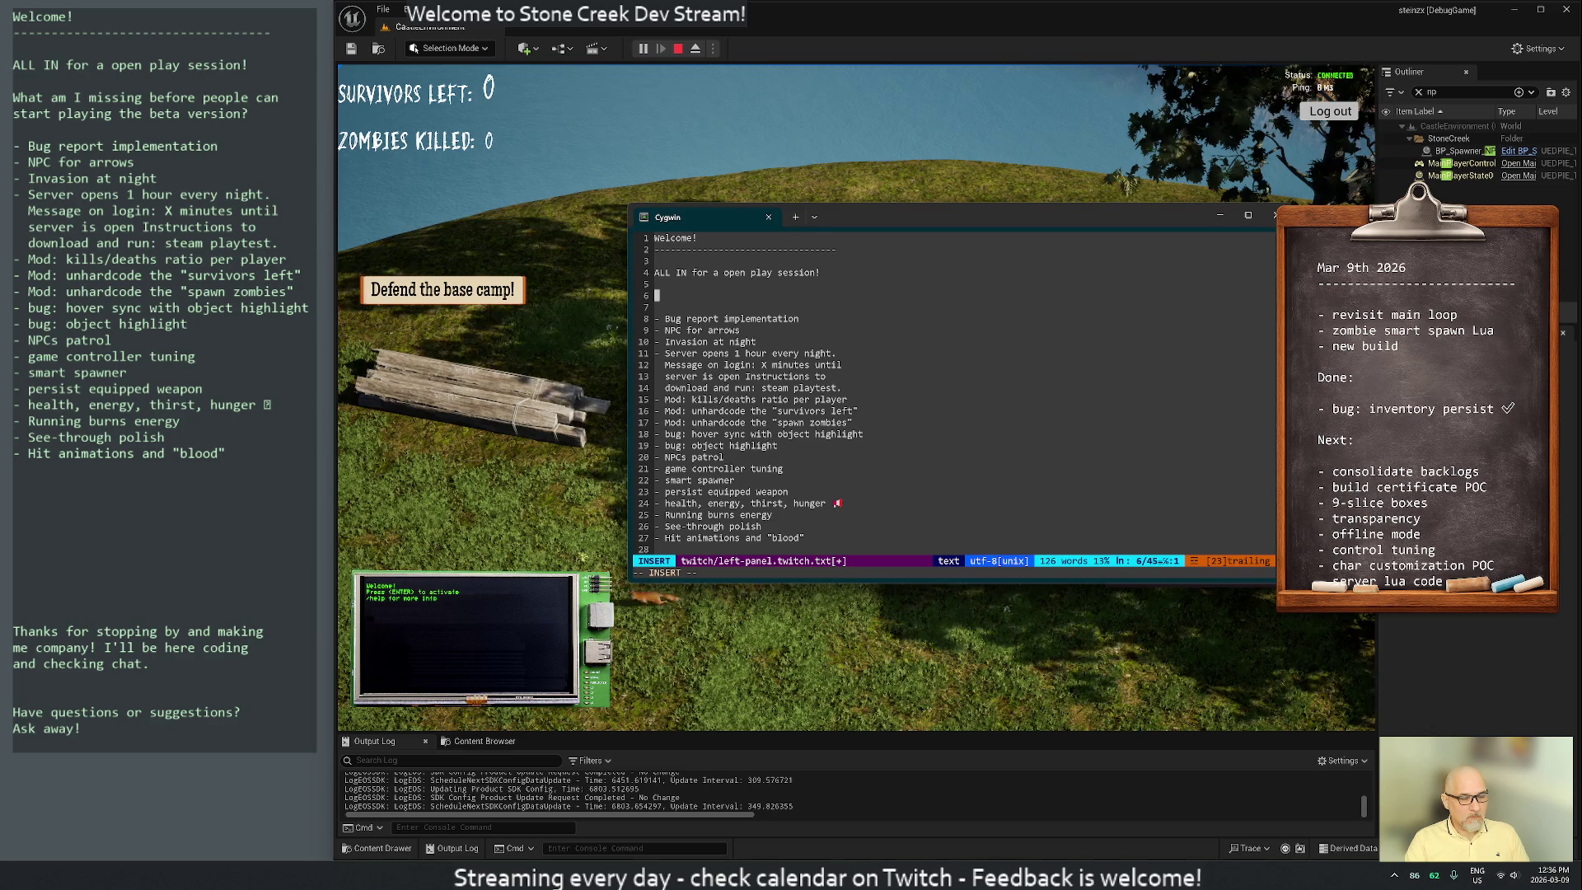
type("With the ")
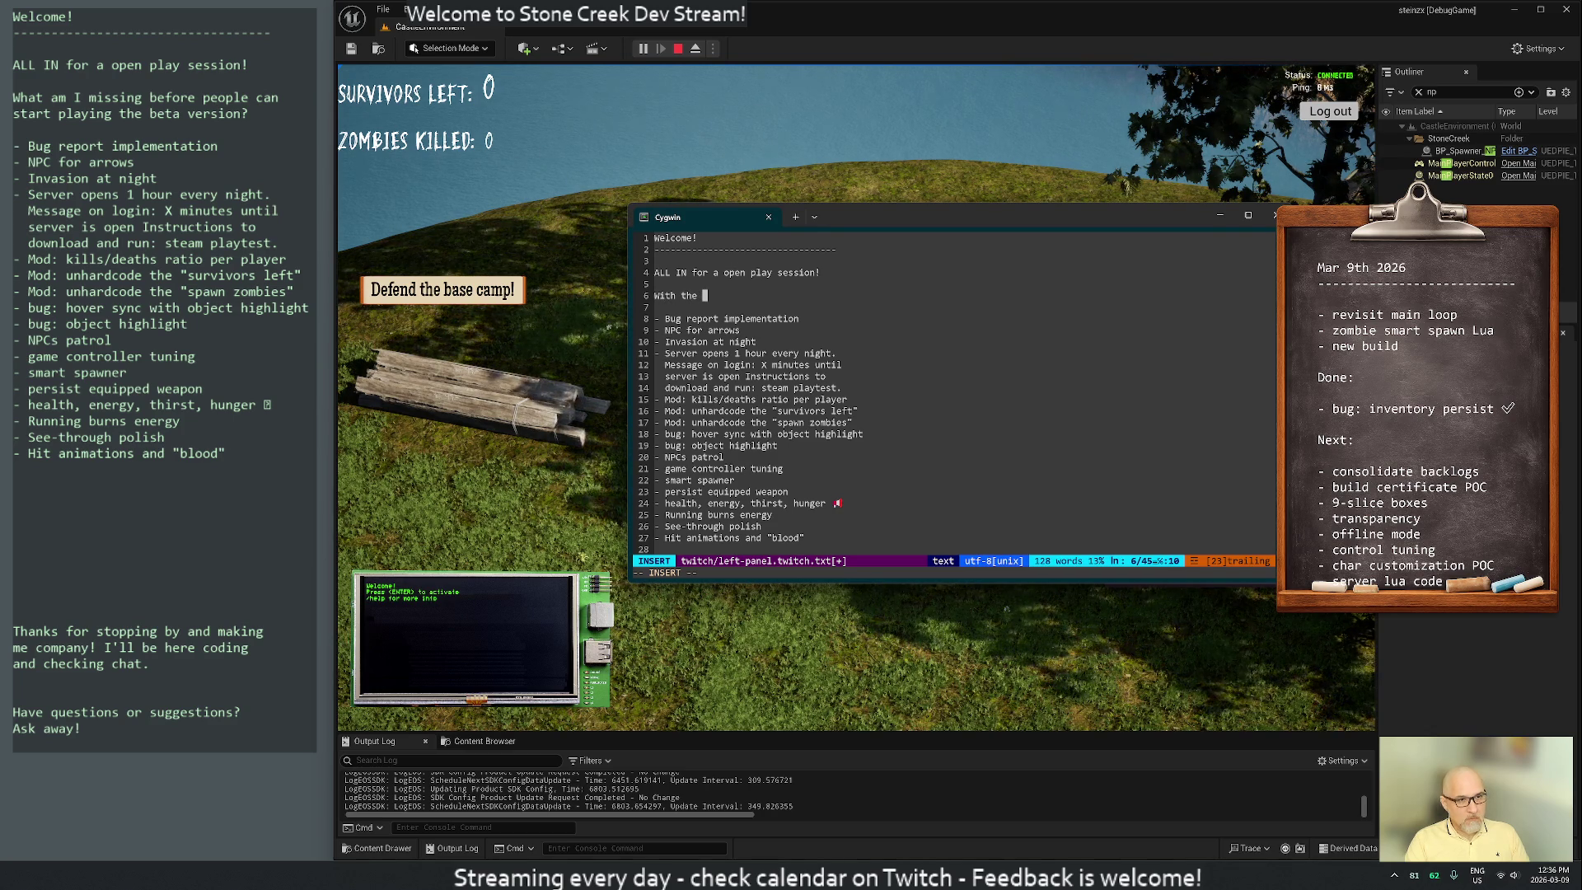
type("tasks below ")
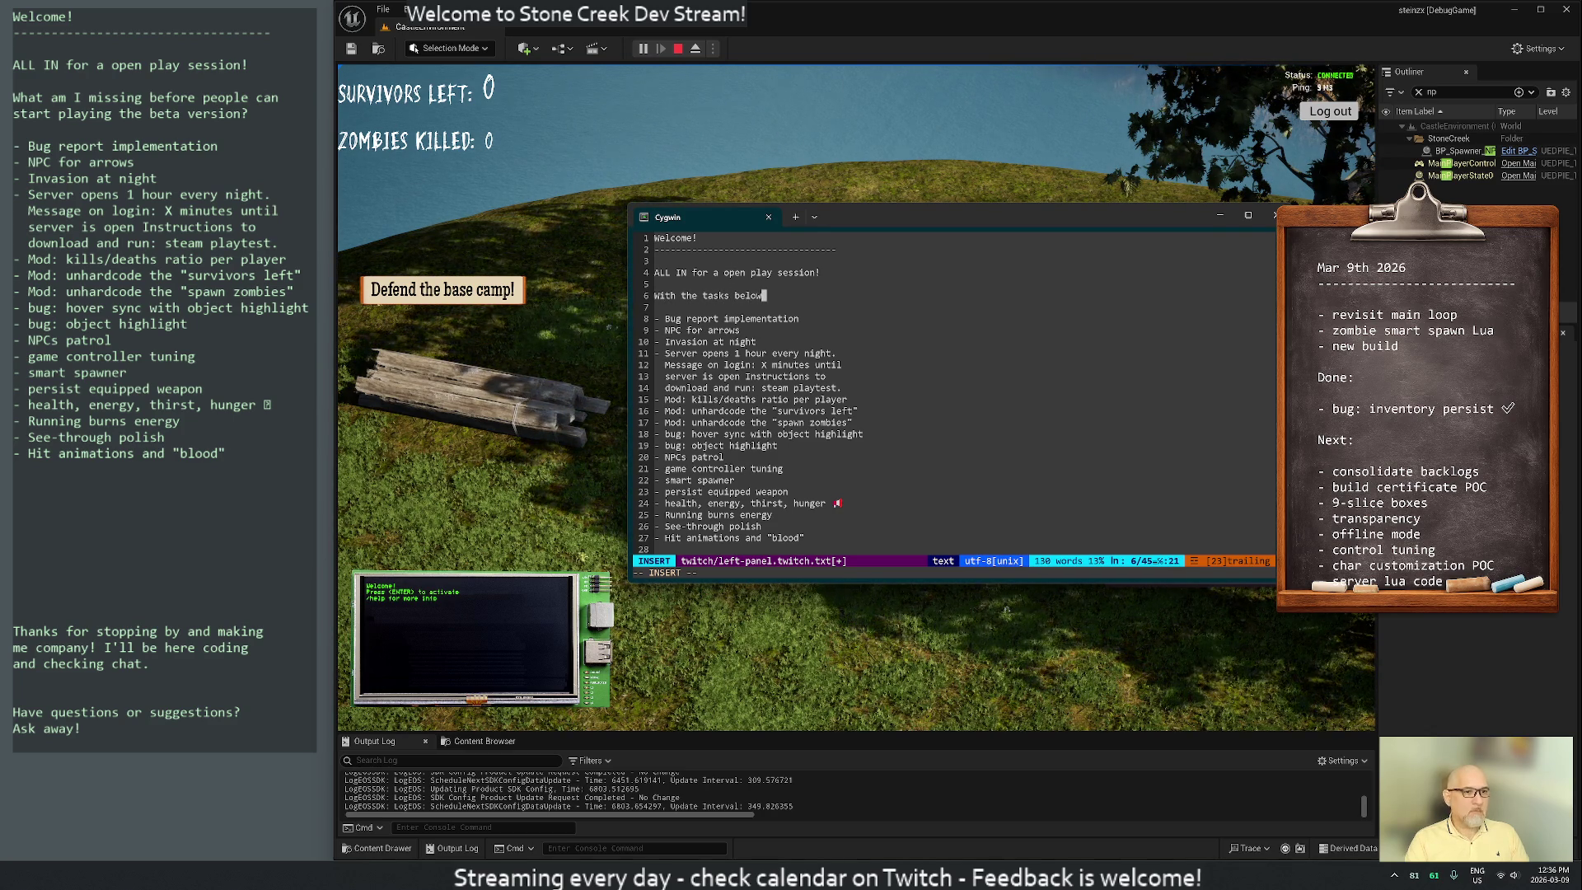
type("done, this")
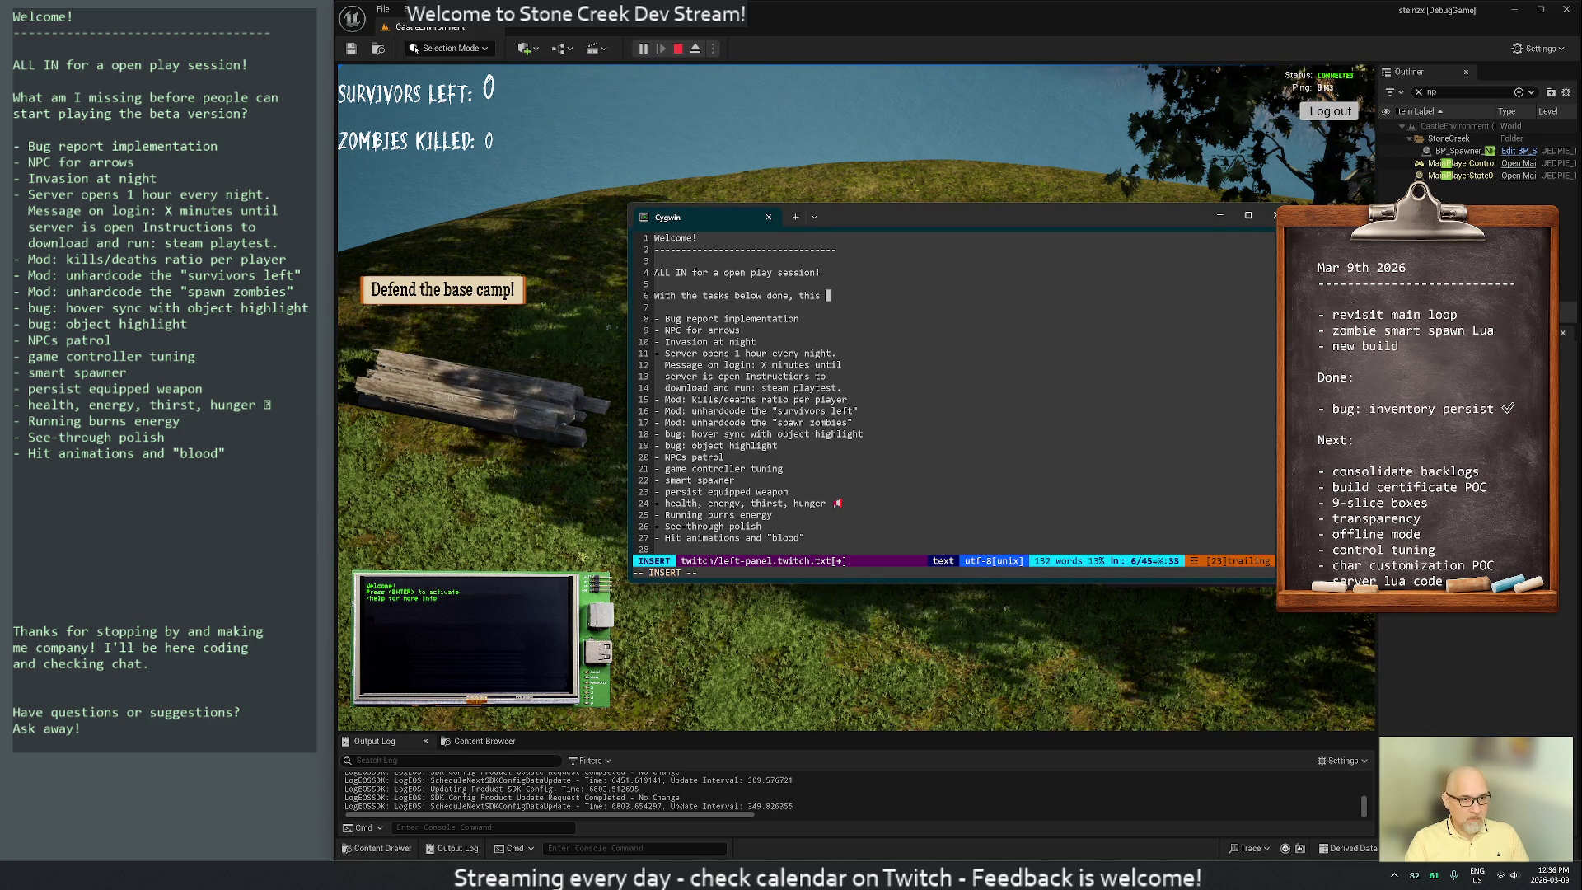
key("Return")
type("beta ")
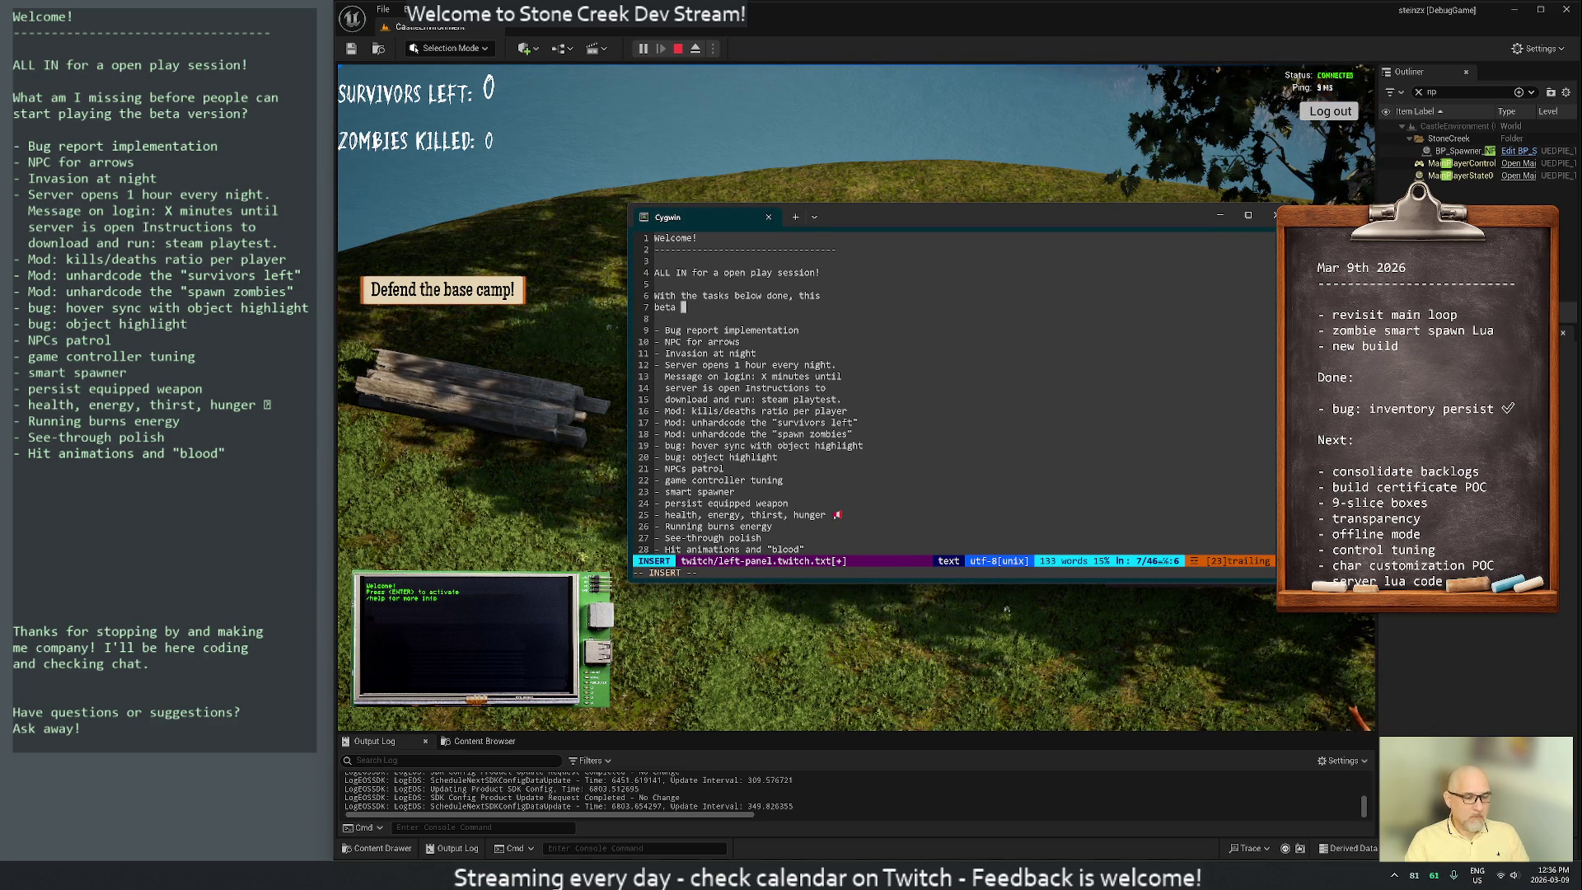
type("test")
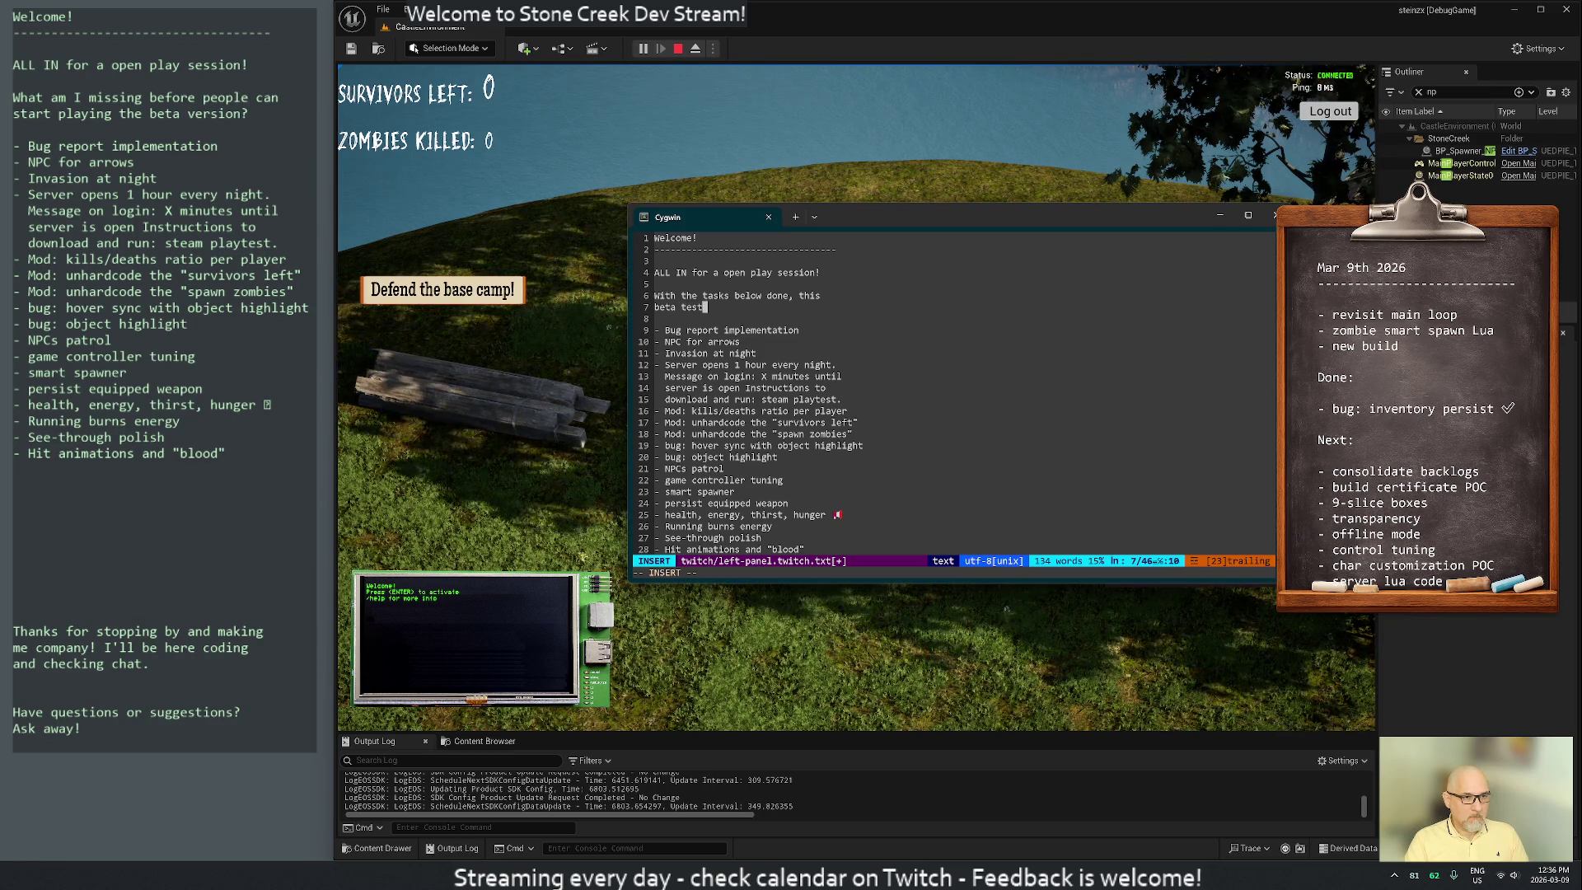
type(" will shine!")
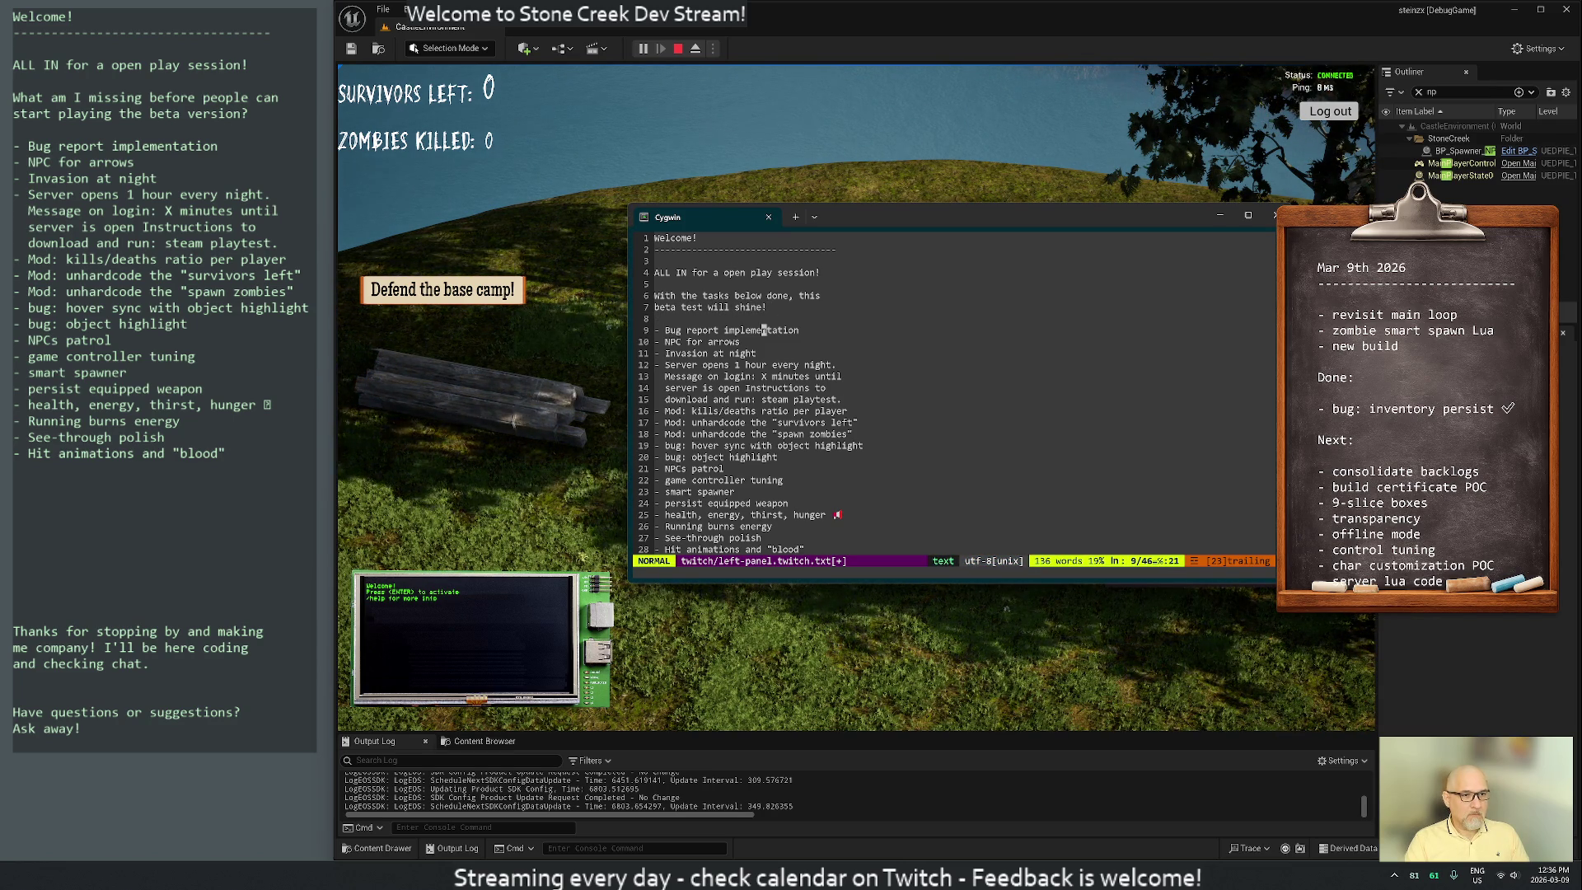
key("j")
key("j")
key("j")
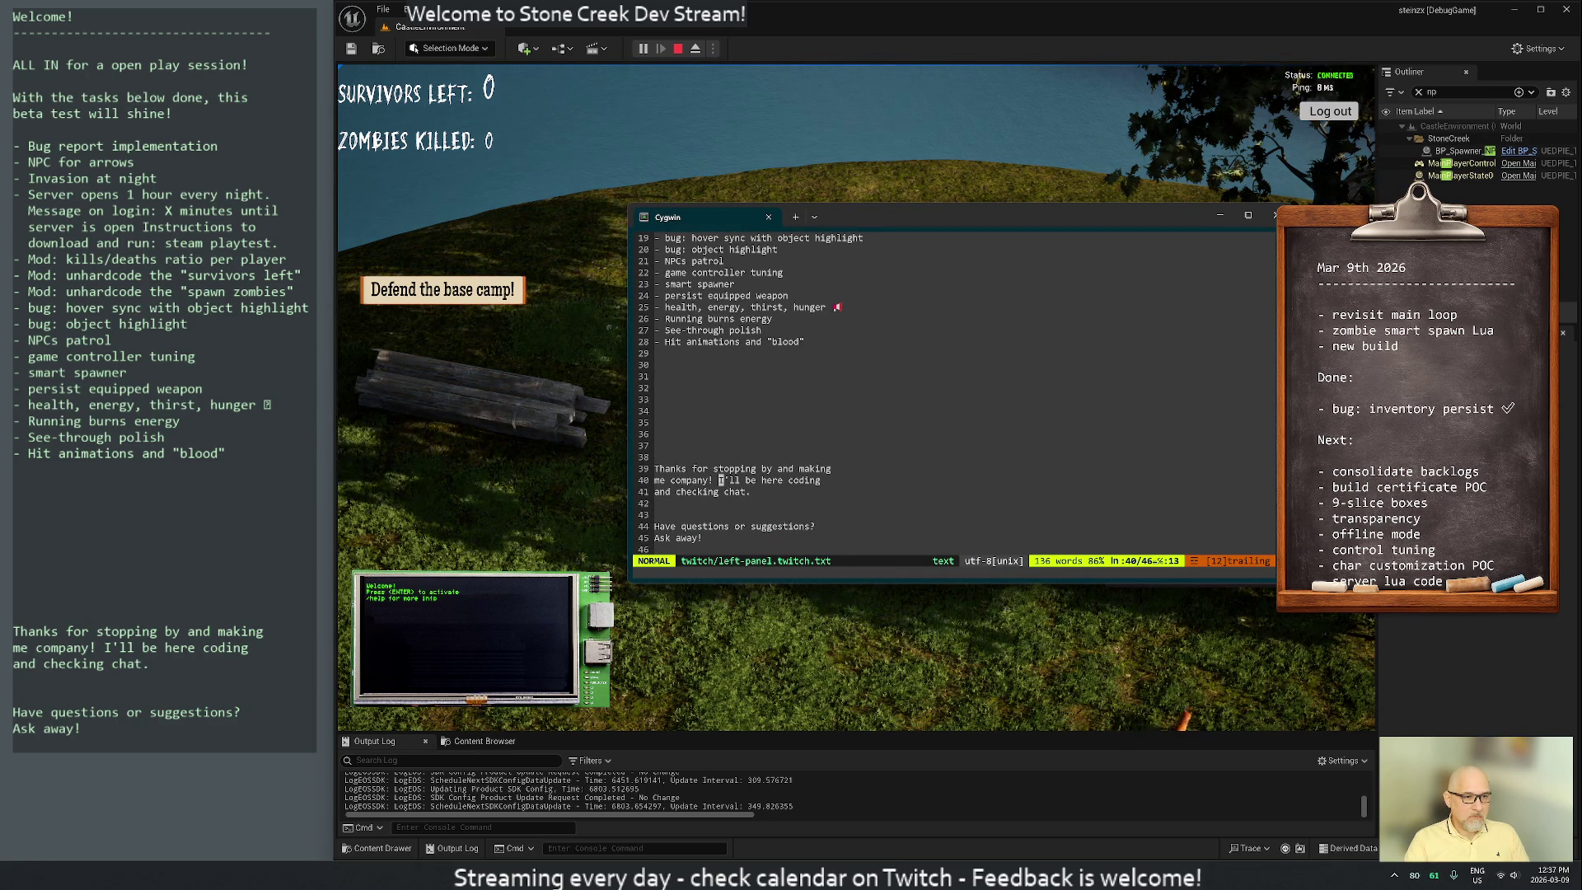
key("D")
key("j")
key("d")
key("d")
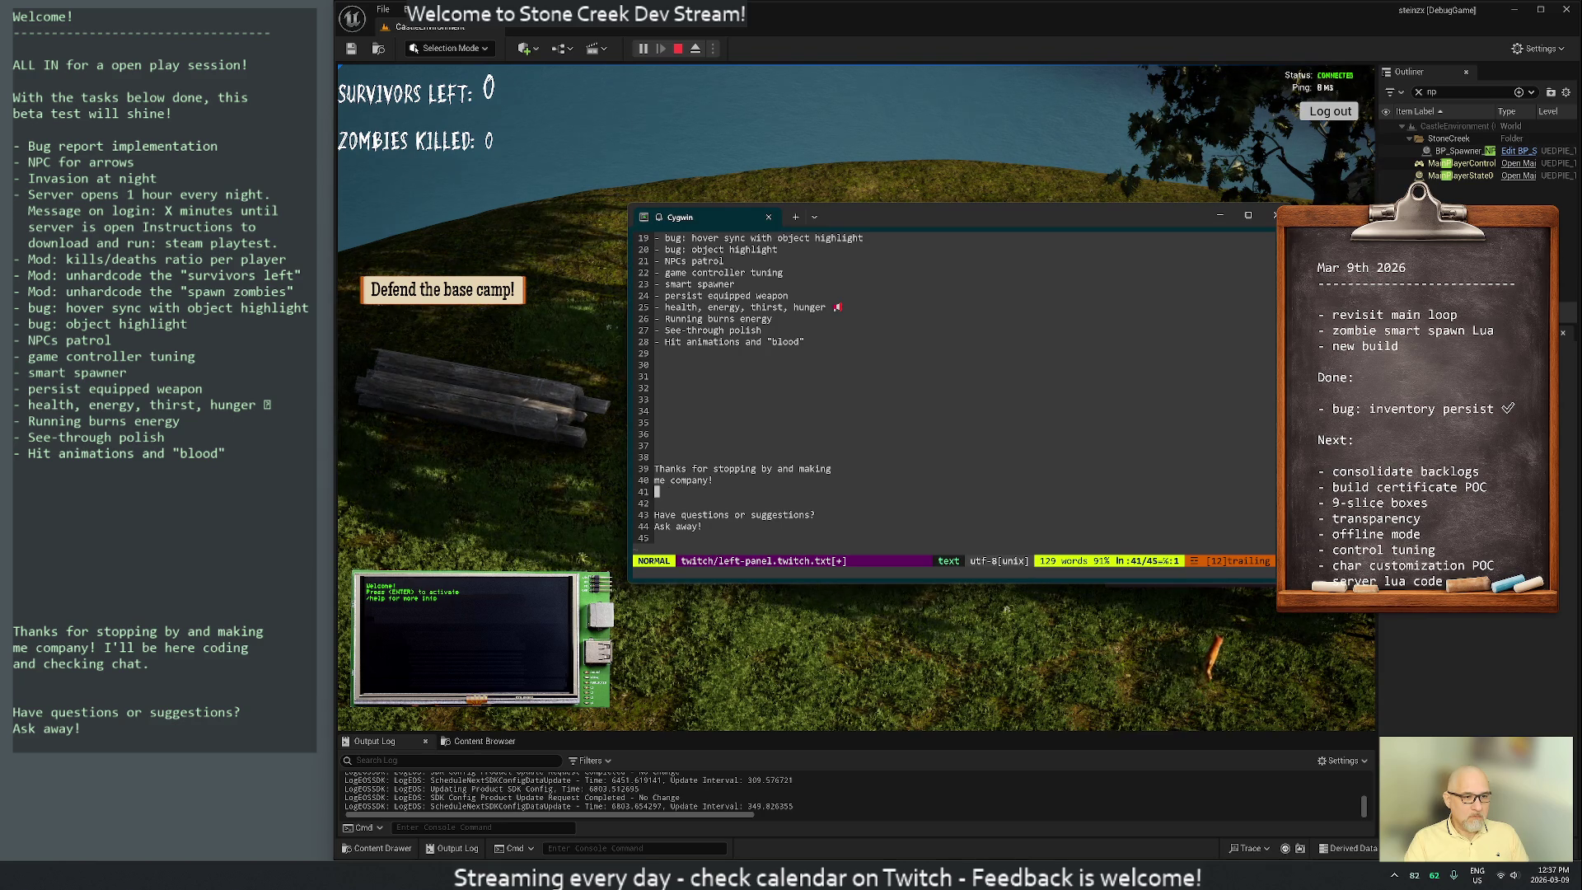
key("j")
key("d")
key("d")
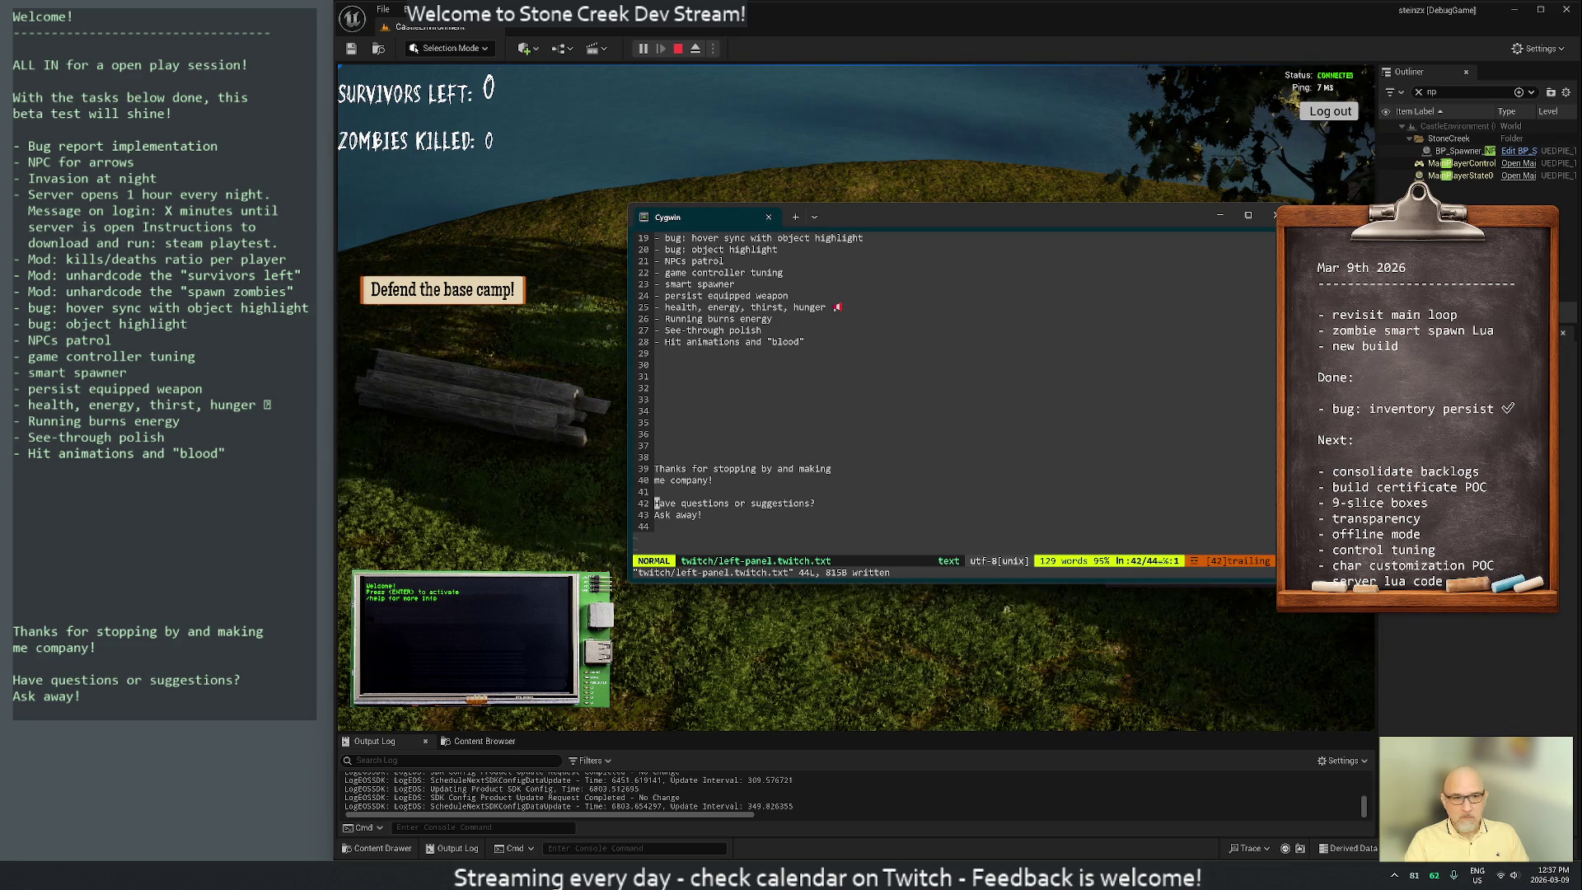
left_click(658, 468)
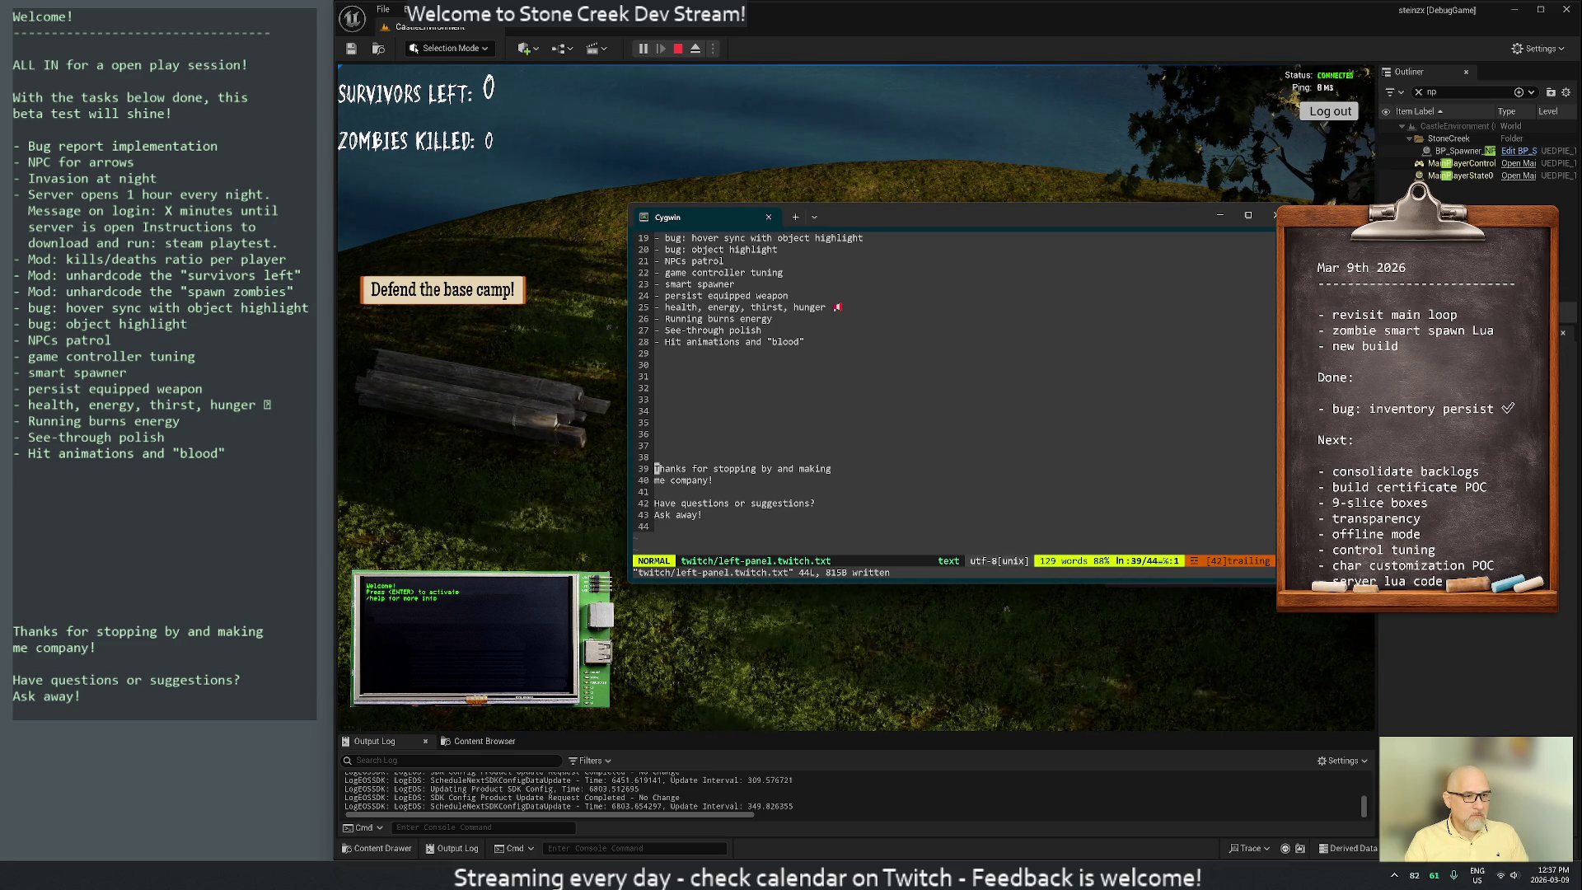
type("iBIG")
key("Escape")
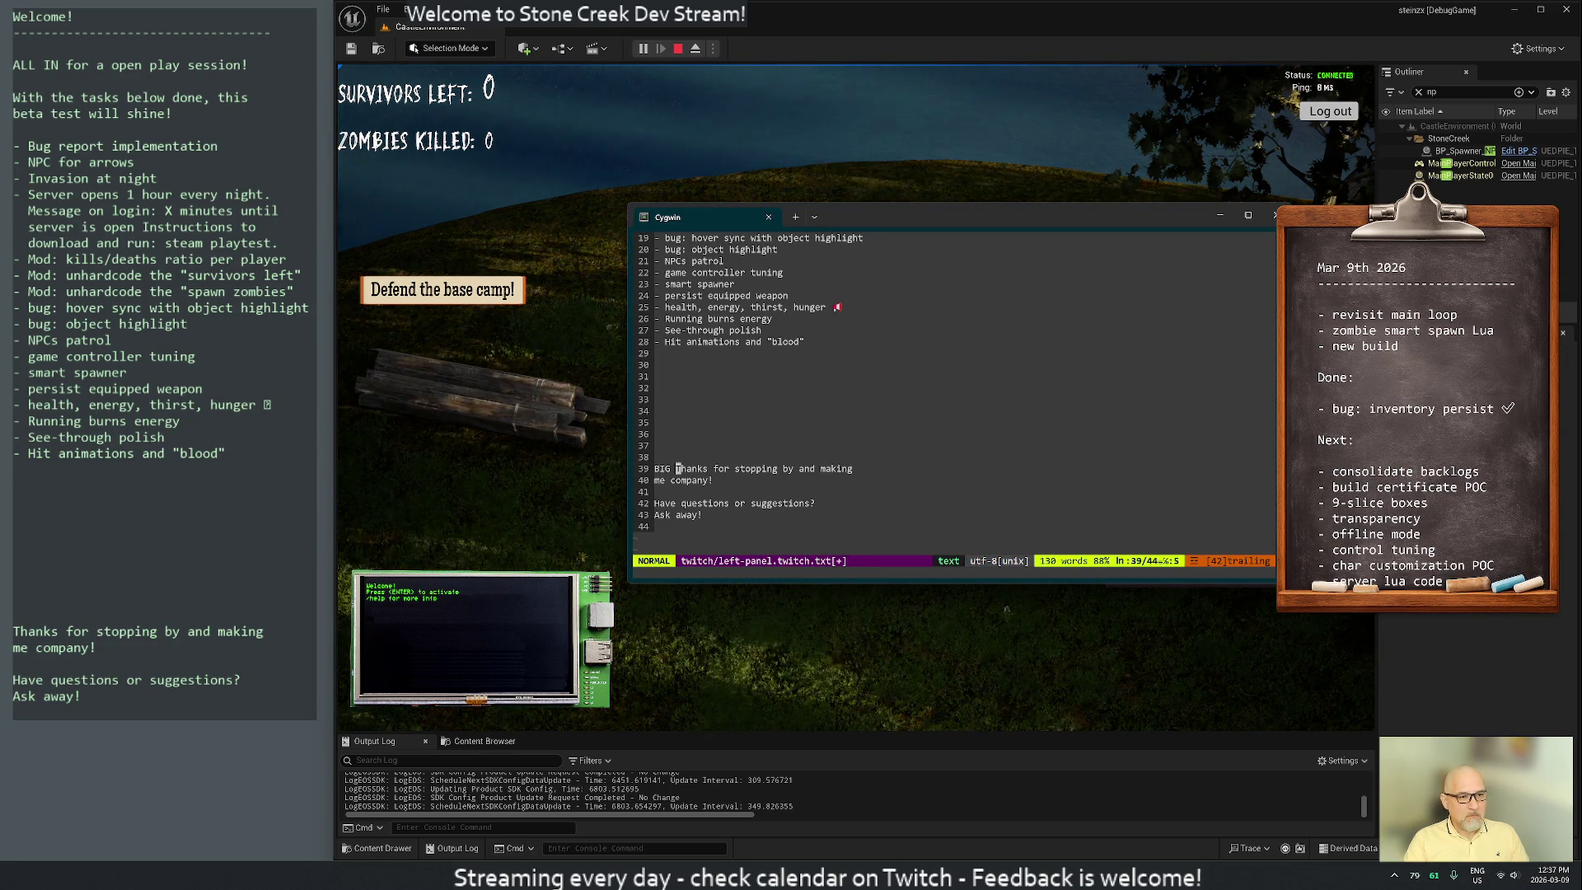
key("asciitilde")
type("j:")
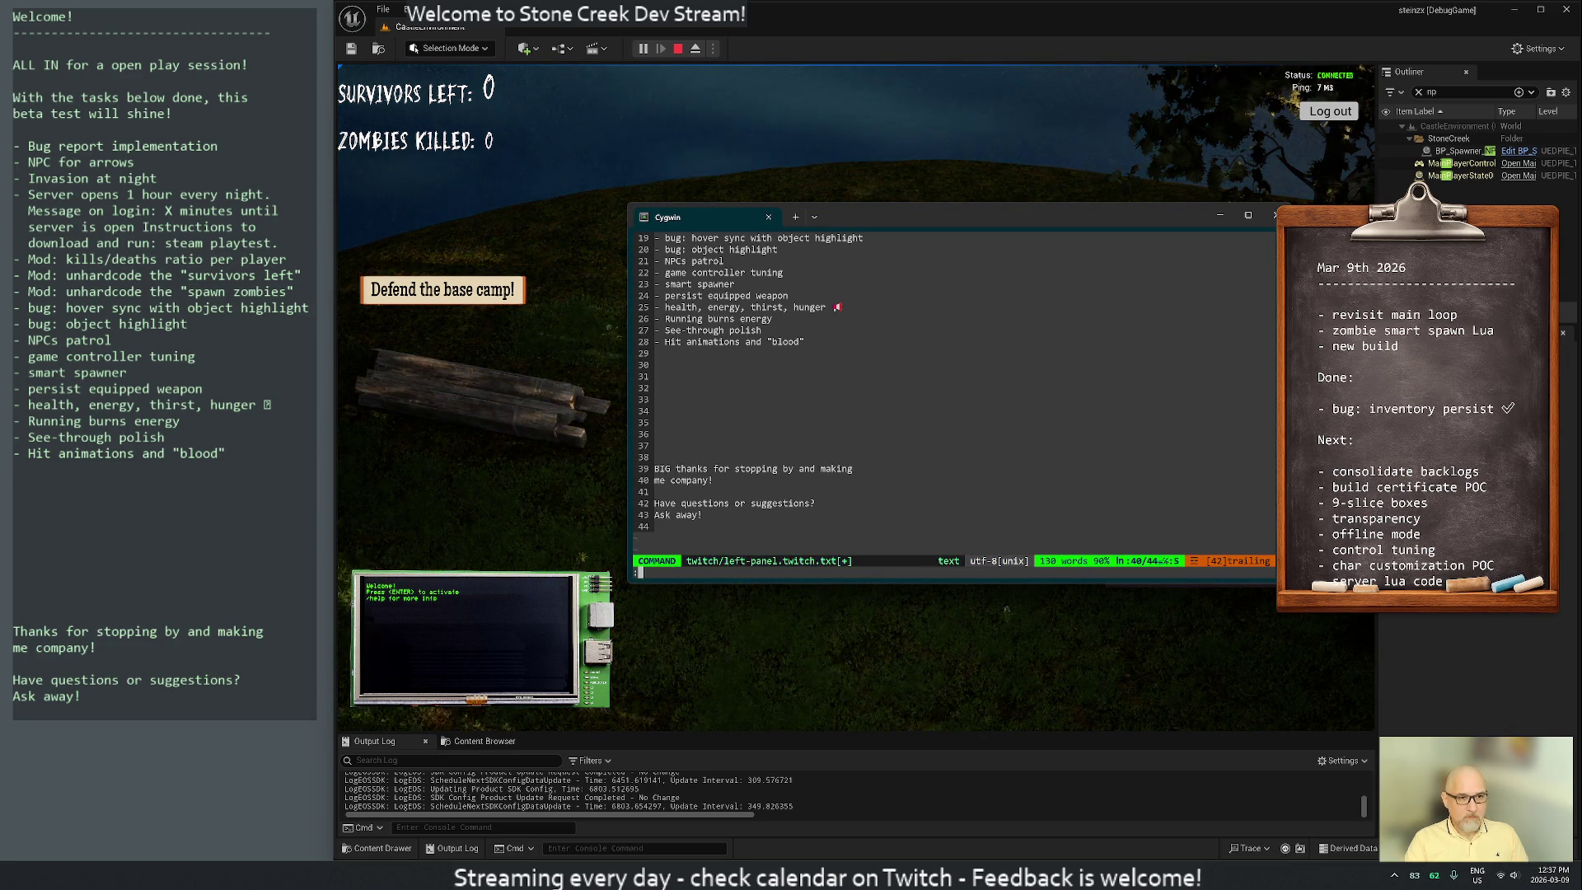
type("w")
key("Return")
key("j")
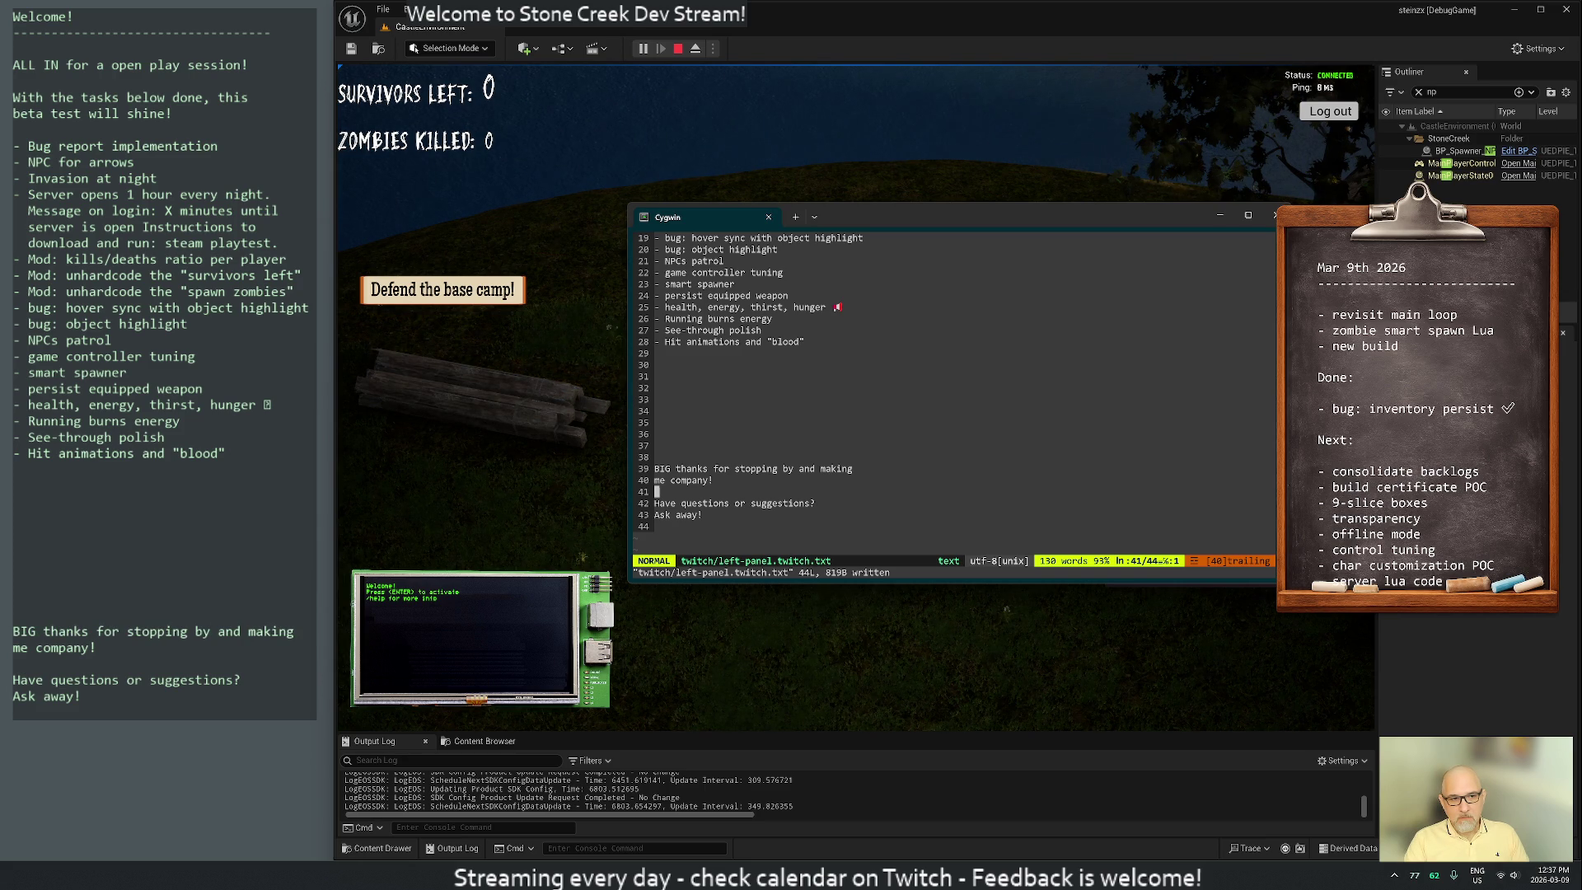
type("kA ")
type("Cabi")
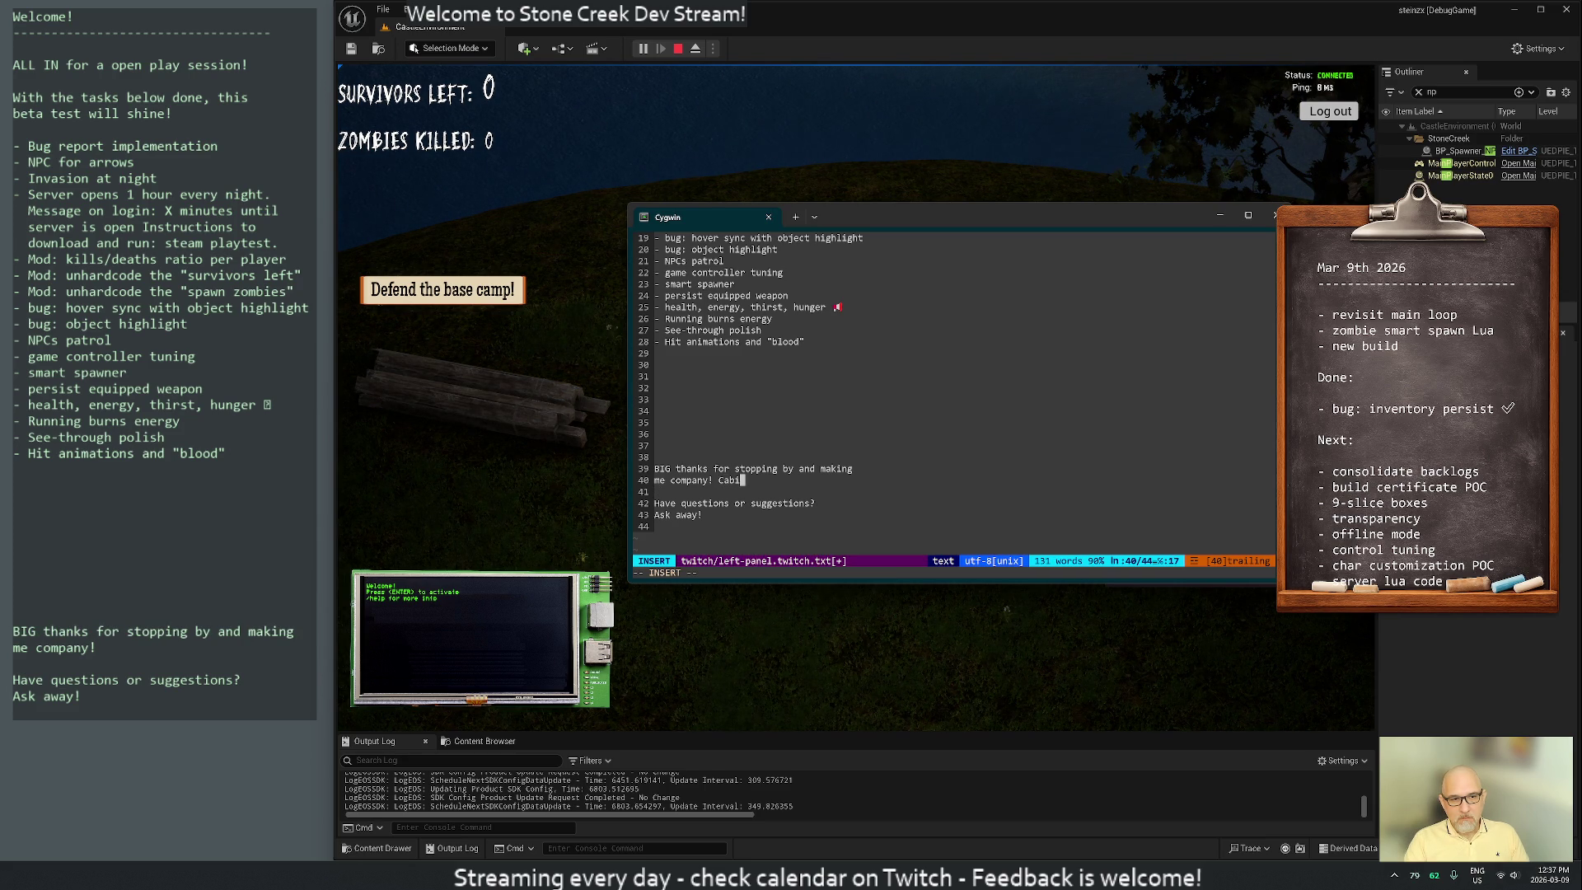
type("fever is real xD")
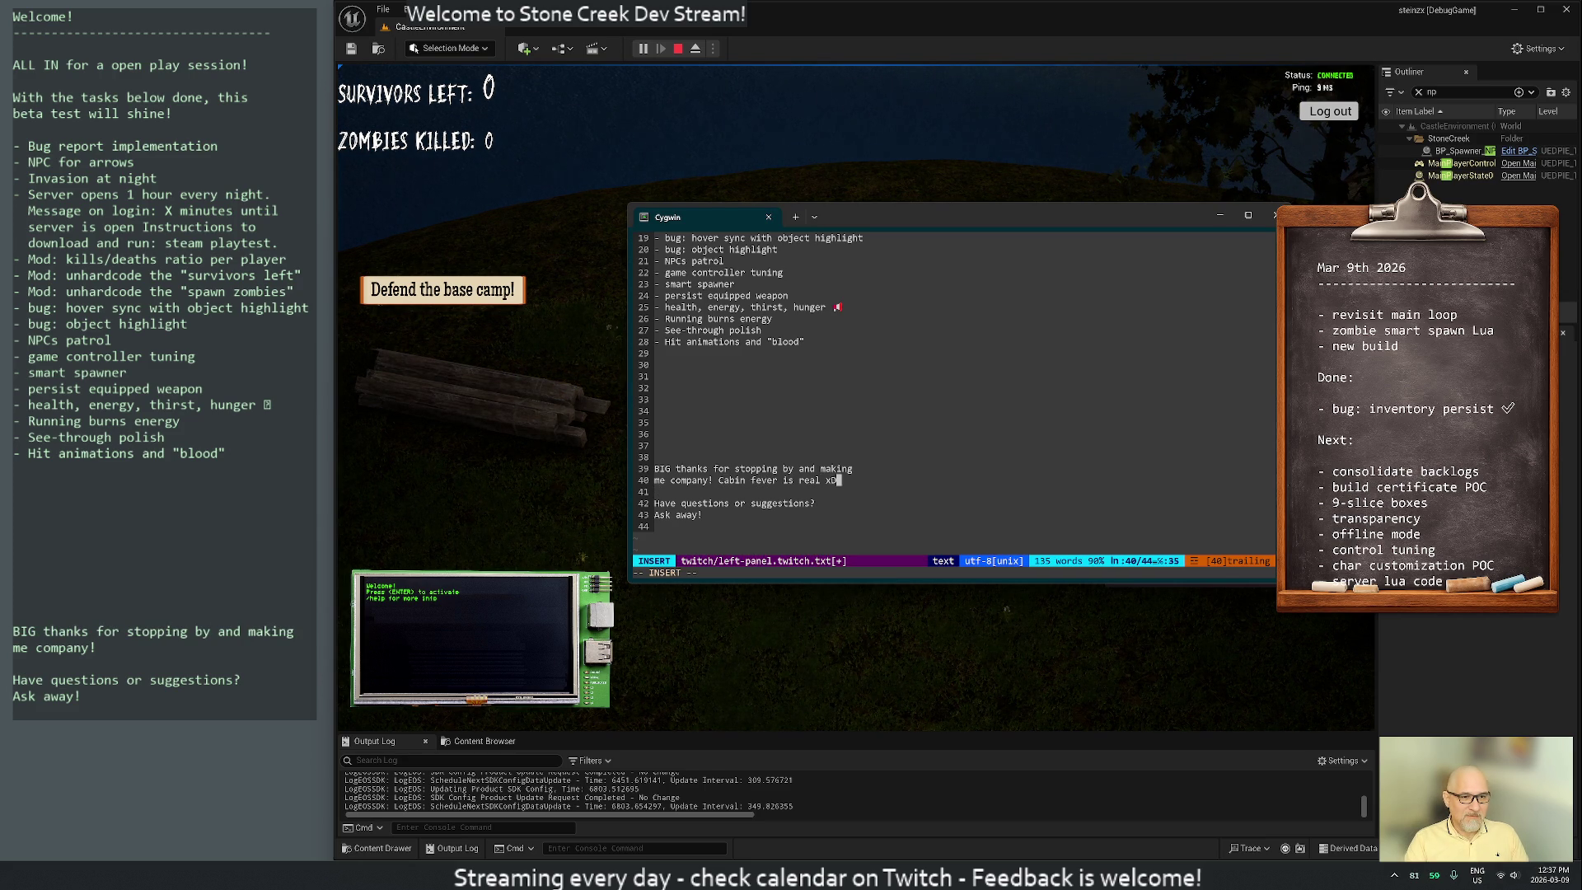
key("Escape")
type("j")
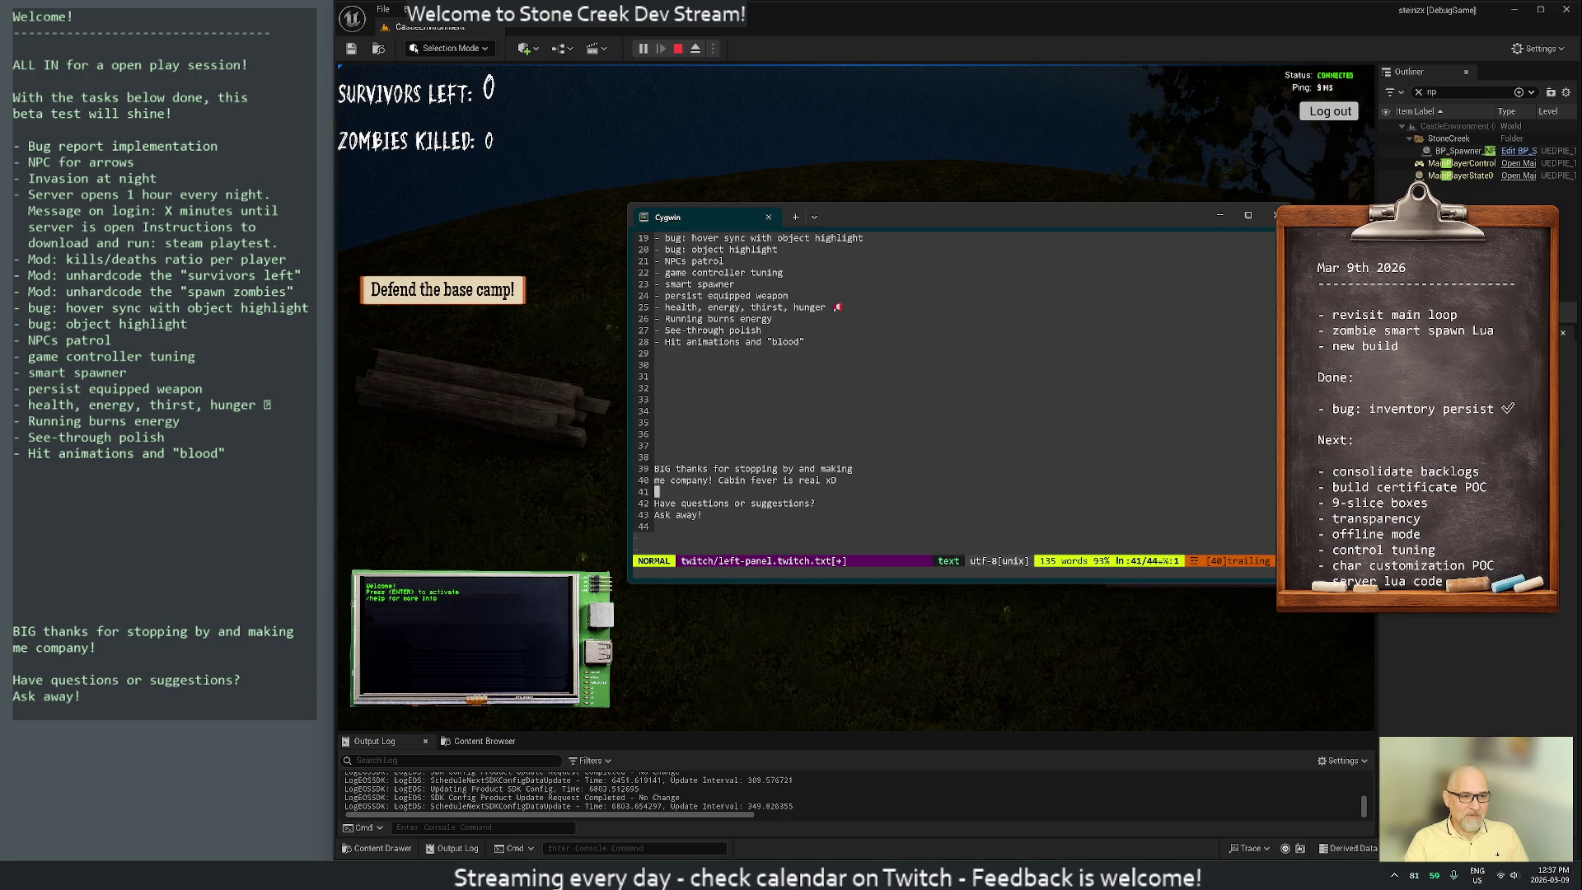
type(":w")
key("Return")
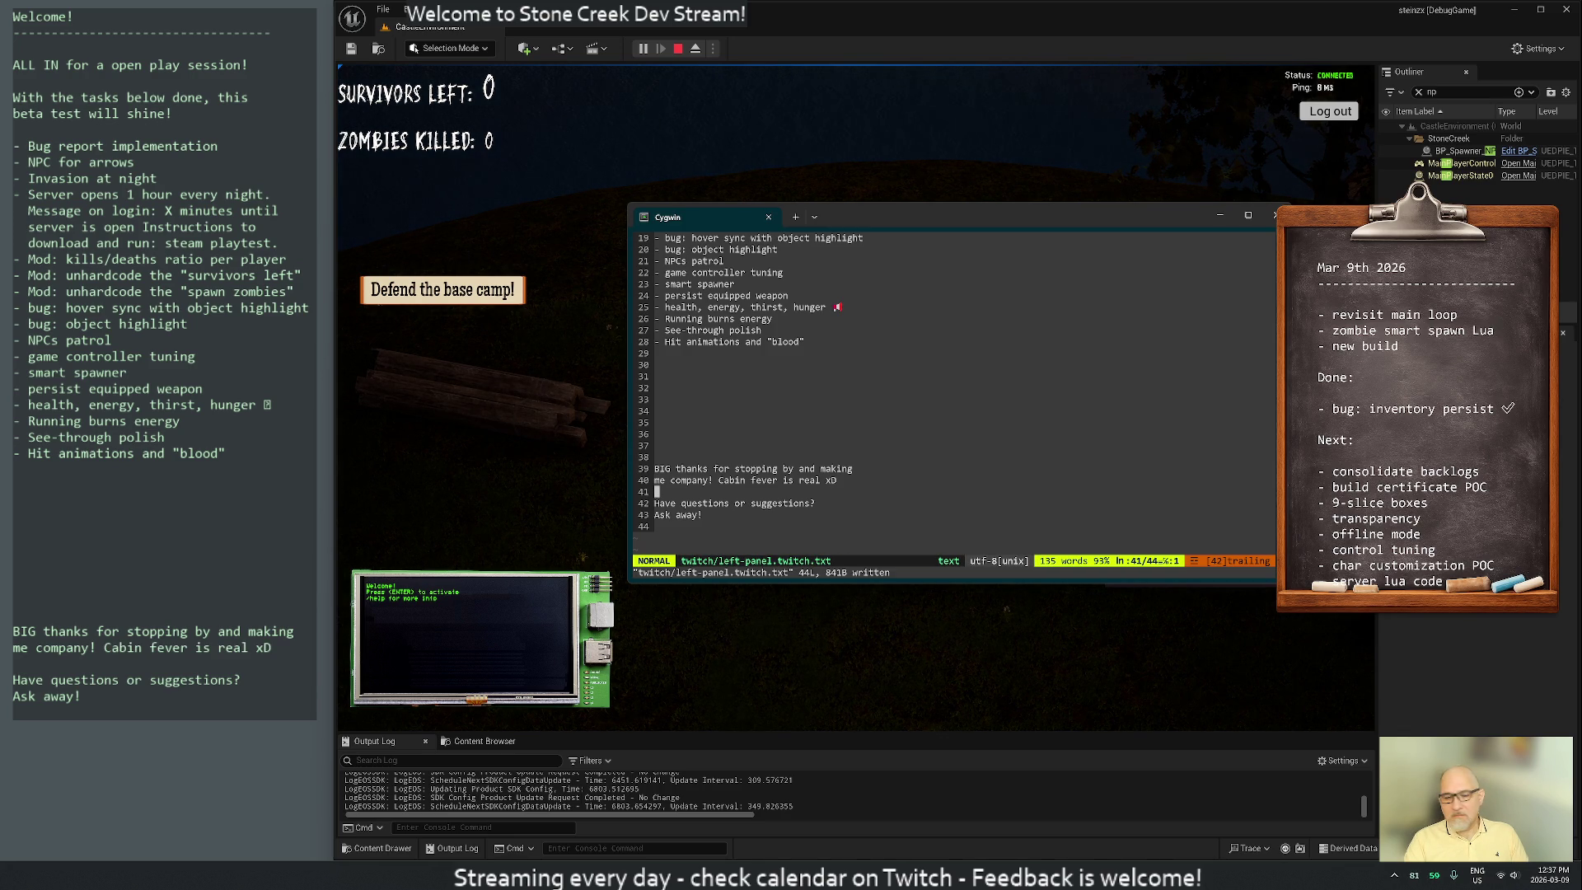
key("k")
key("$")
key("a")
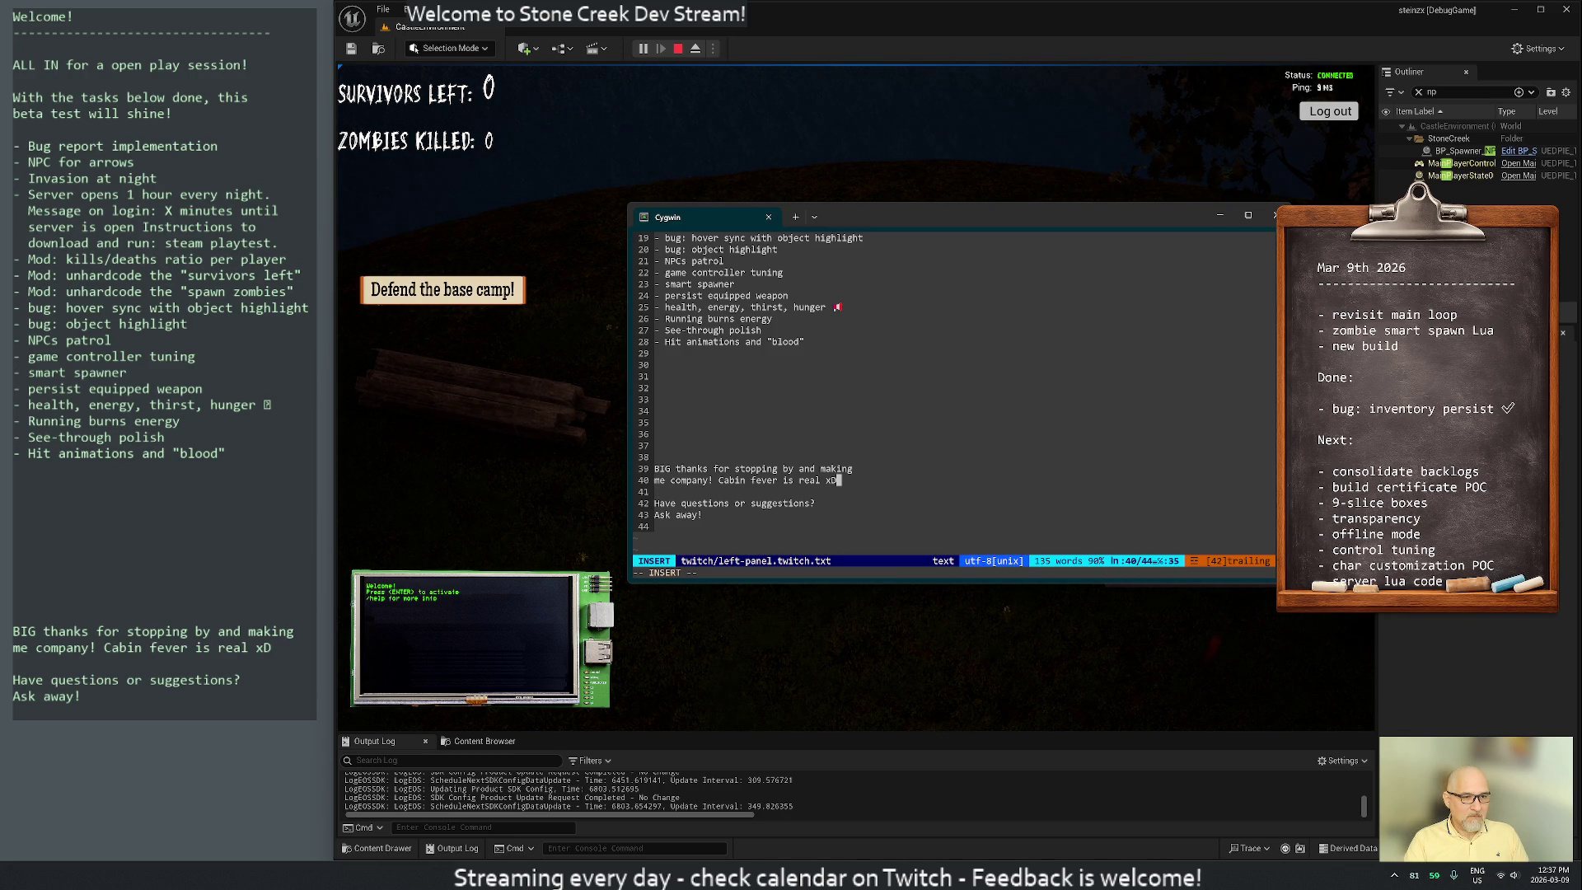
key("Escape")
key("b")
key("b")
key("b")
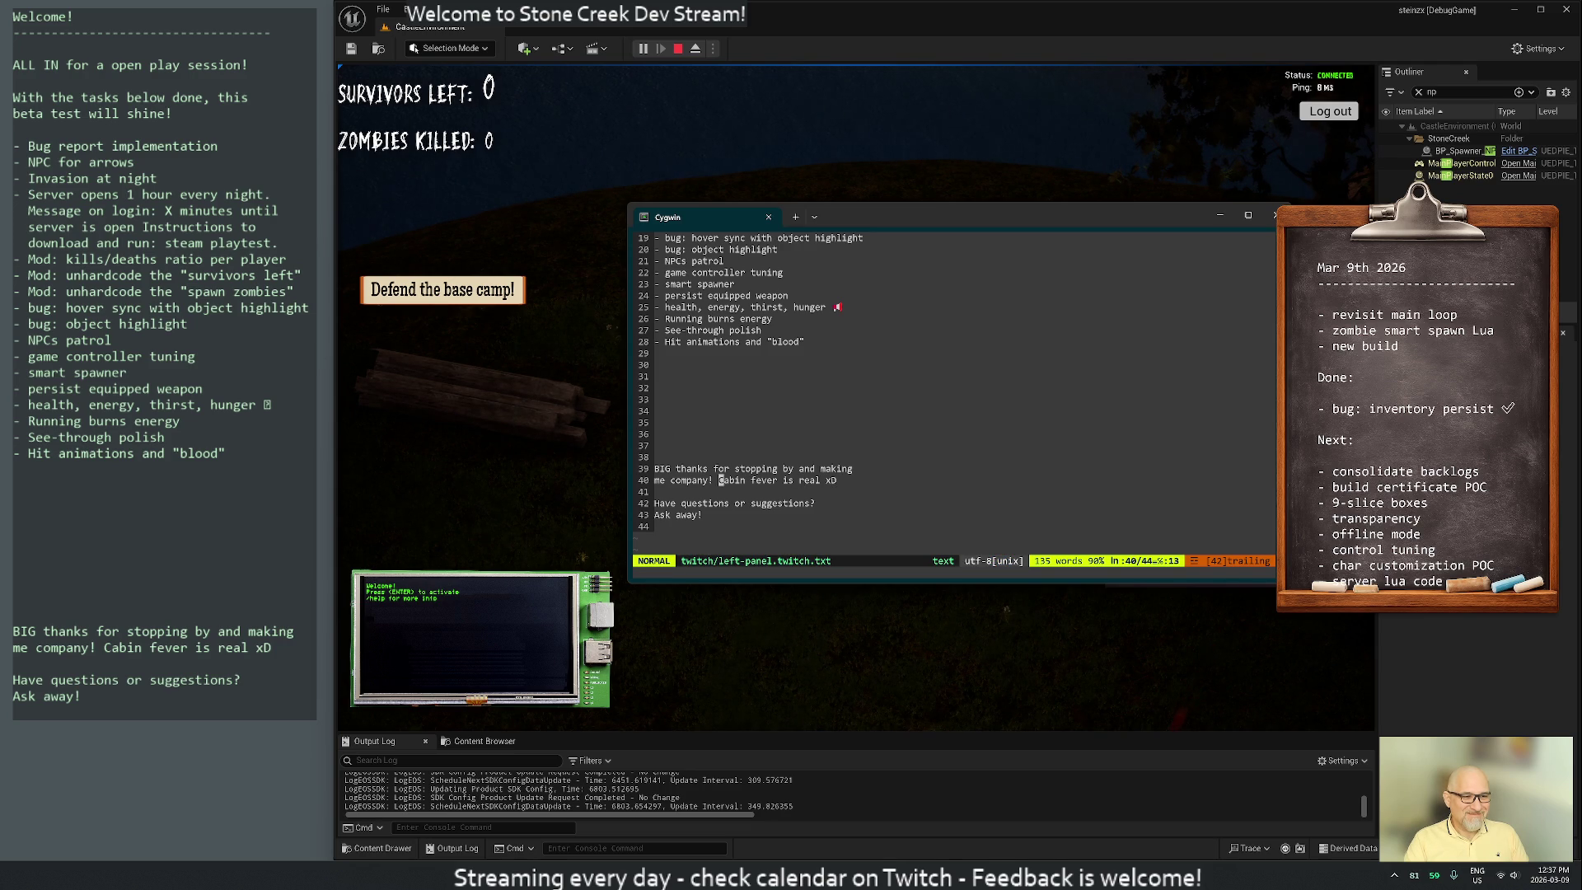
key("D")
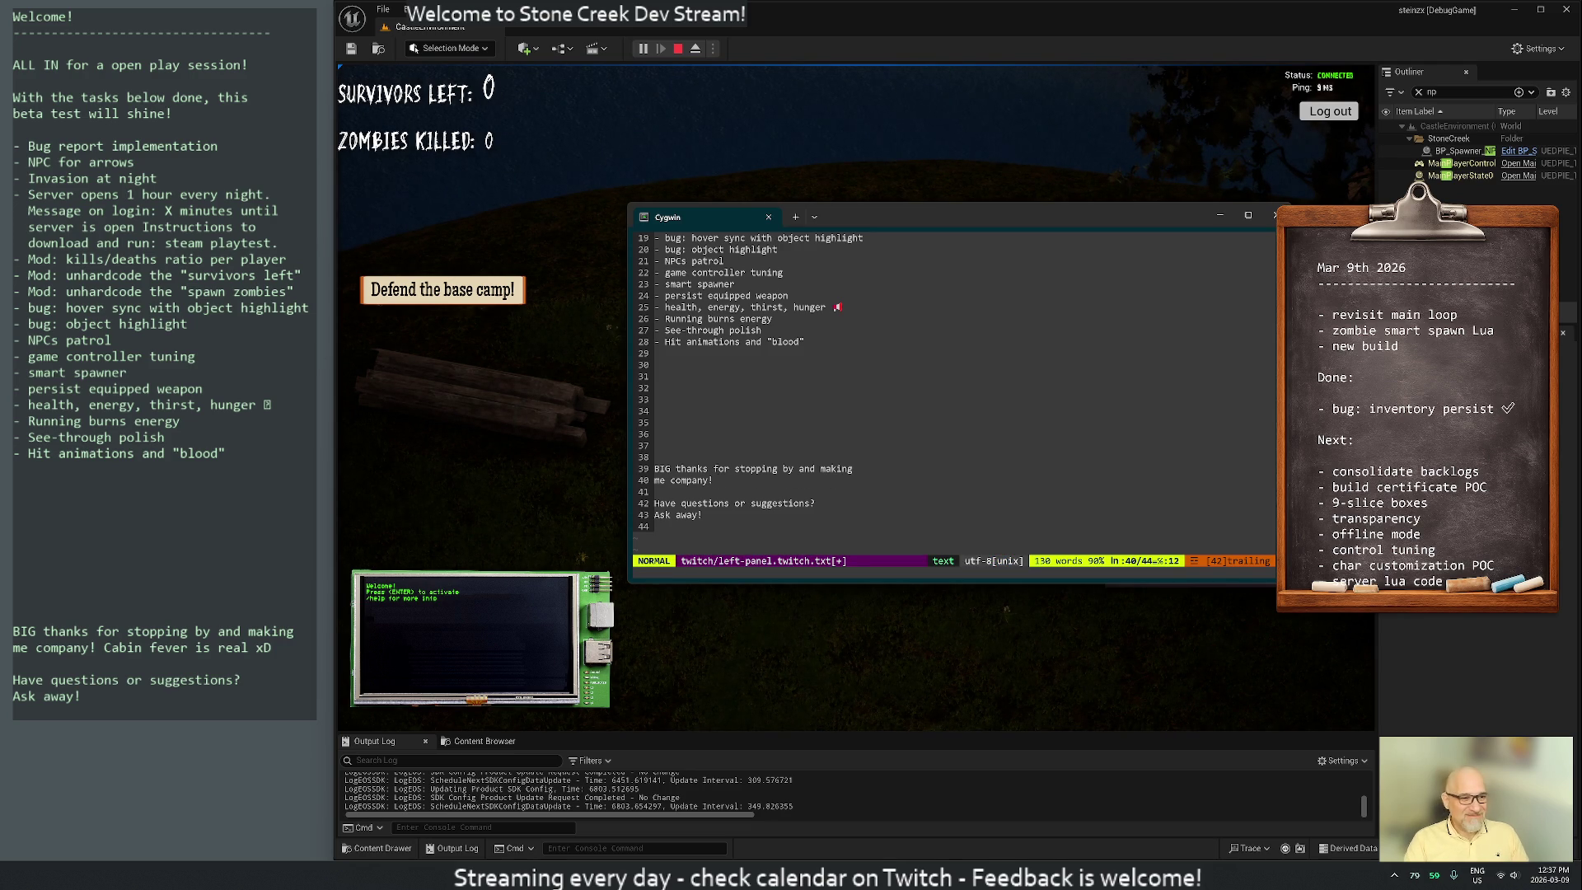
key("a")
key("Escape")
type(":w")
key("Return")
key("a")
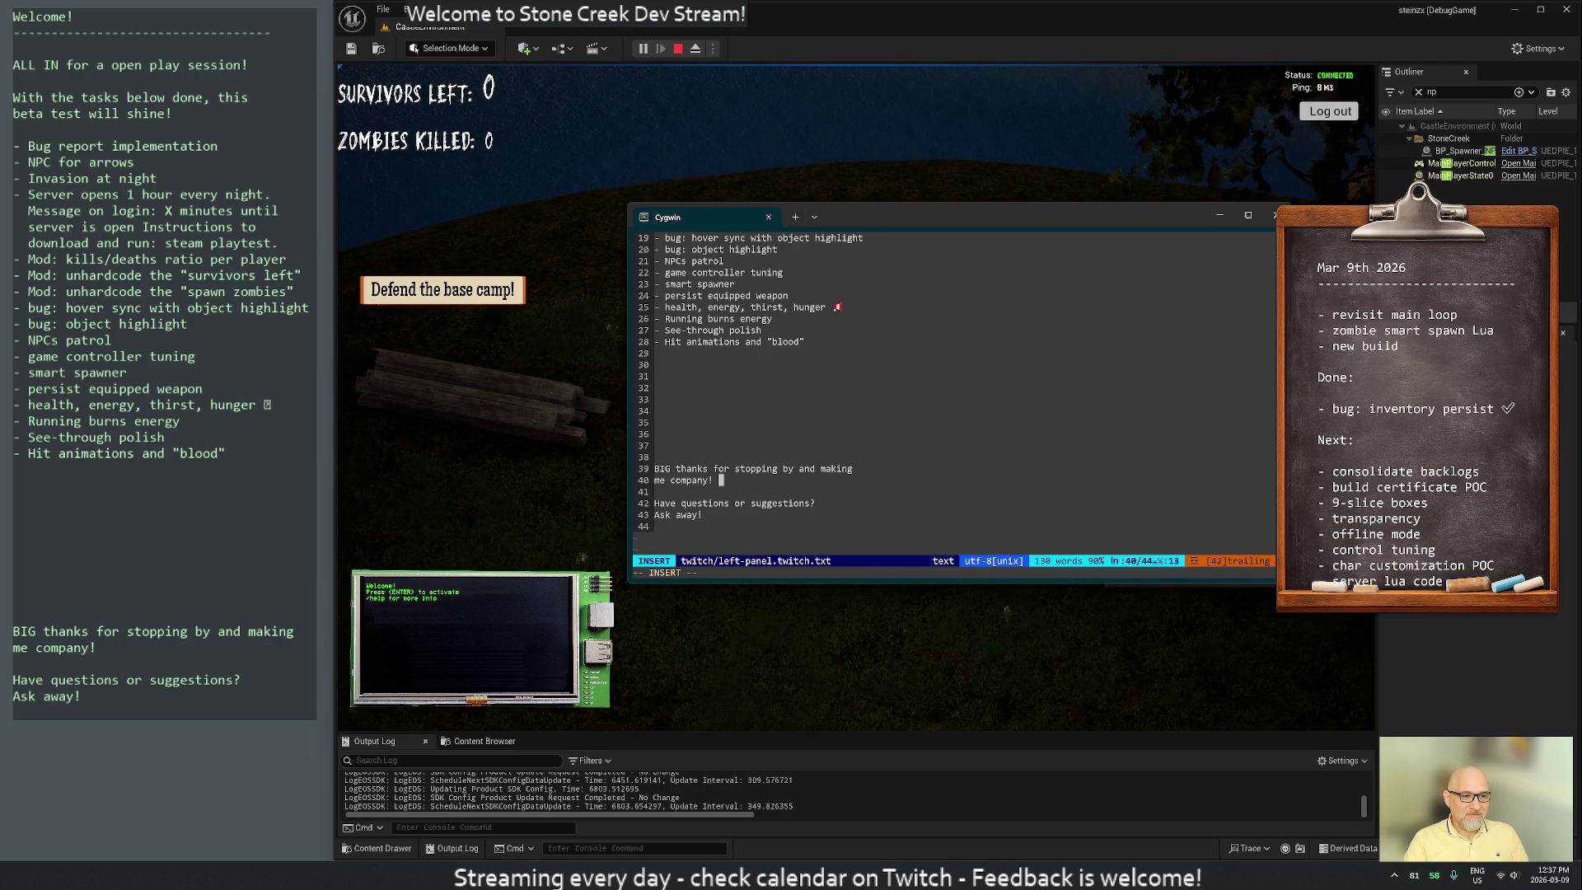
key("Escape")
type(":w")
key("Return")
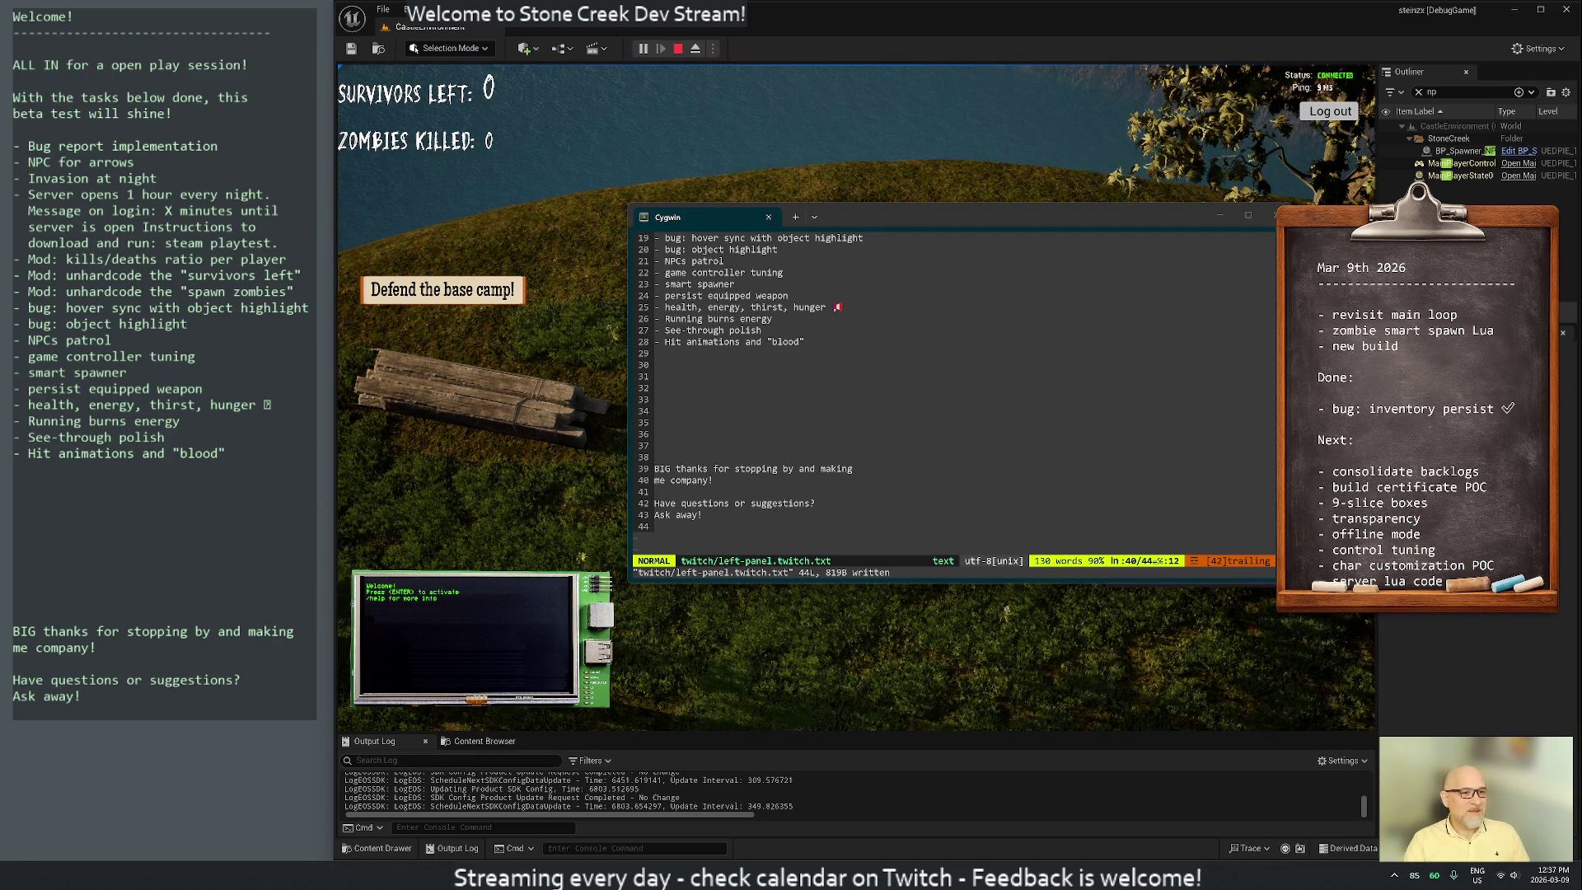
Quit Vim on left-panel.twitch.txt back to the Cygwin shell
left_click(922, 372)
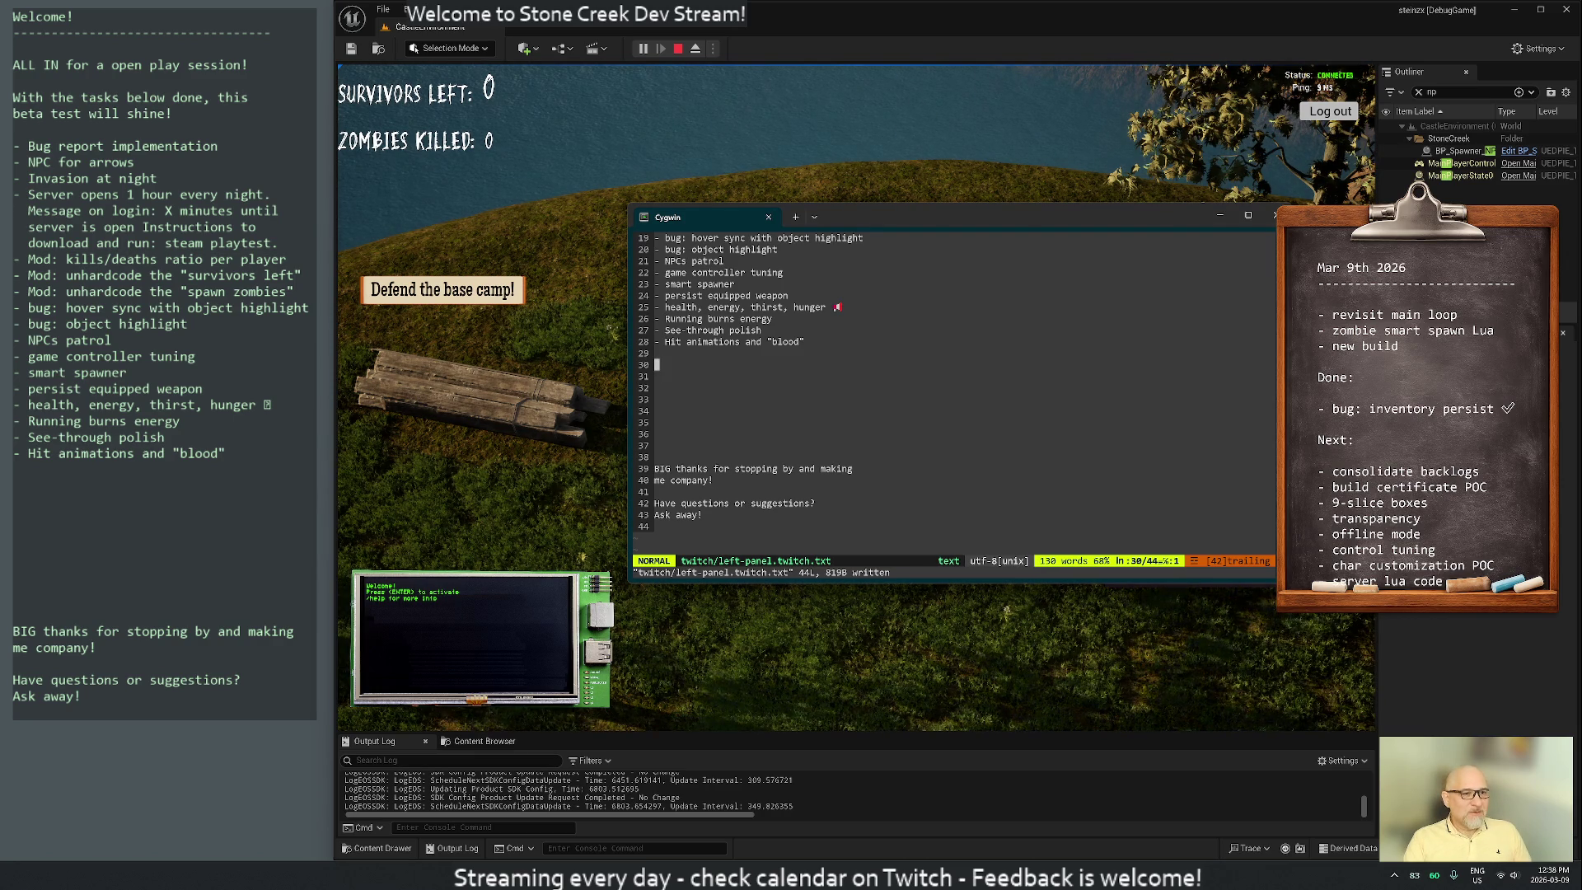
scroll(922, 372, "up", 4)
left_click(844, 295)
key("g")
key("g")
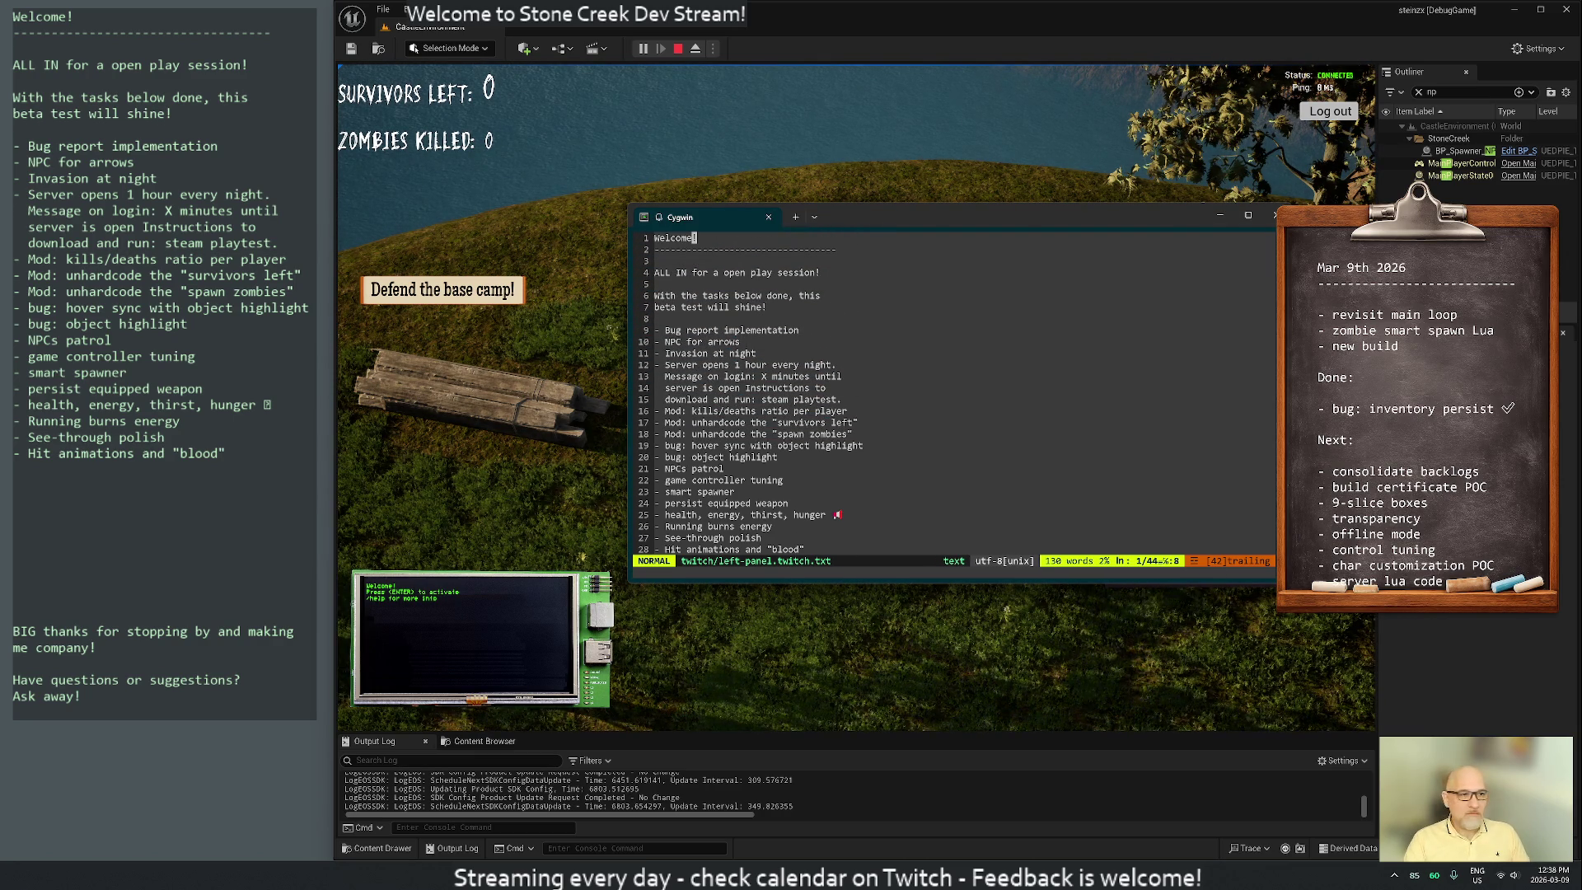
type(":q")
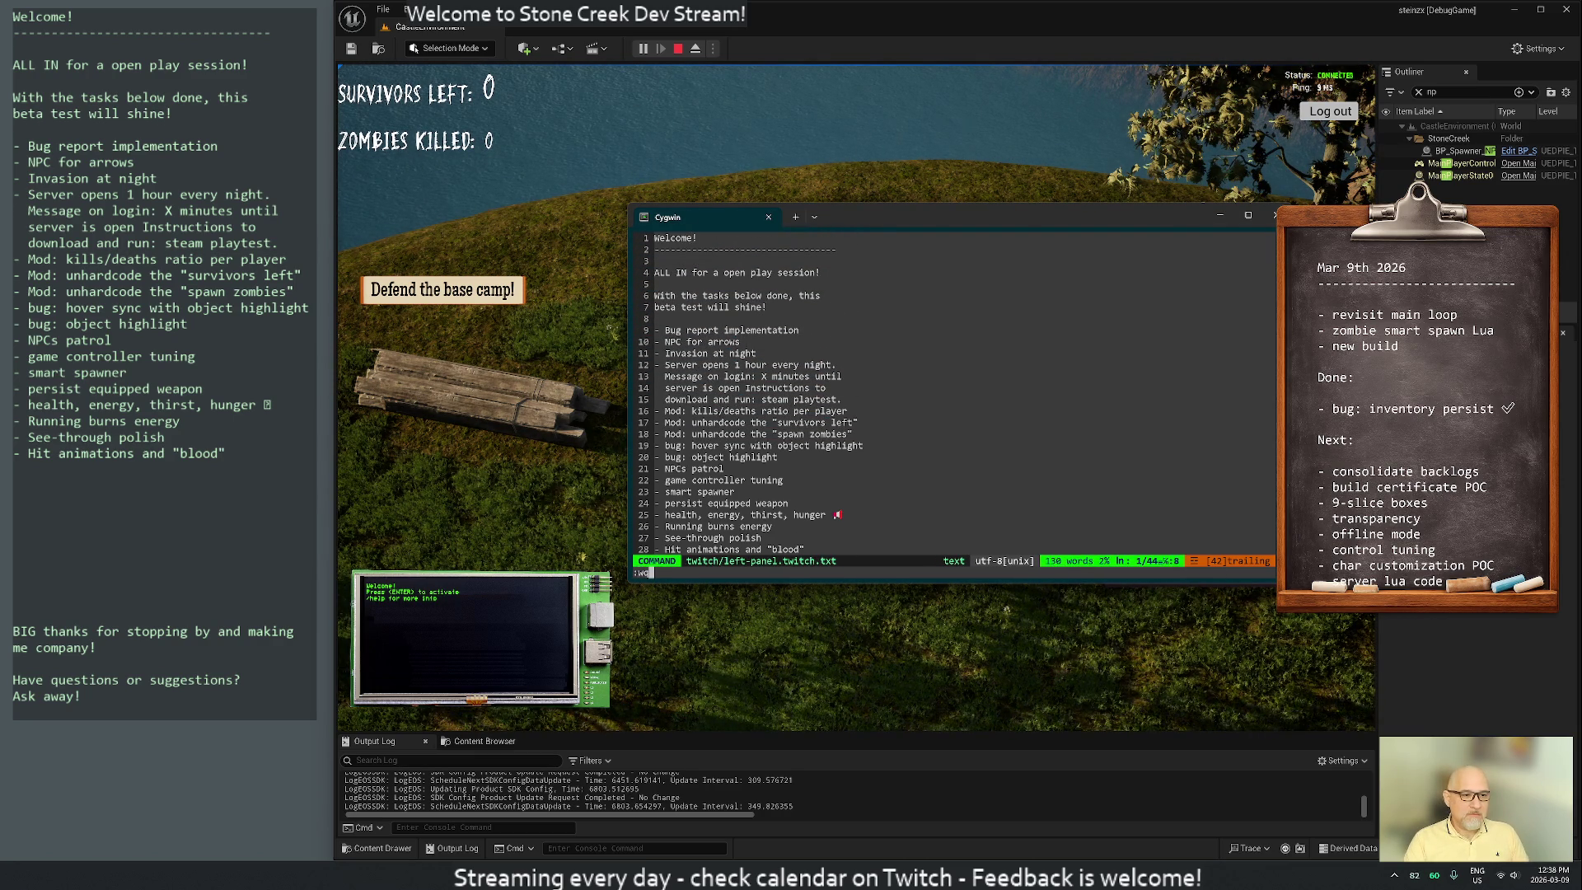
key("Return")
Reopen beta-todo-list.txt from shell history to view it, then quit Vim
key("ctrl+r")
type("beta")
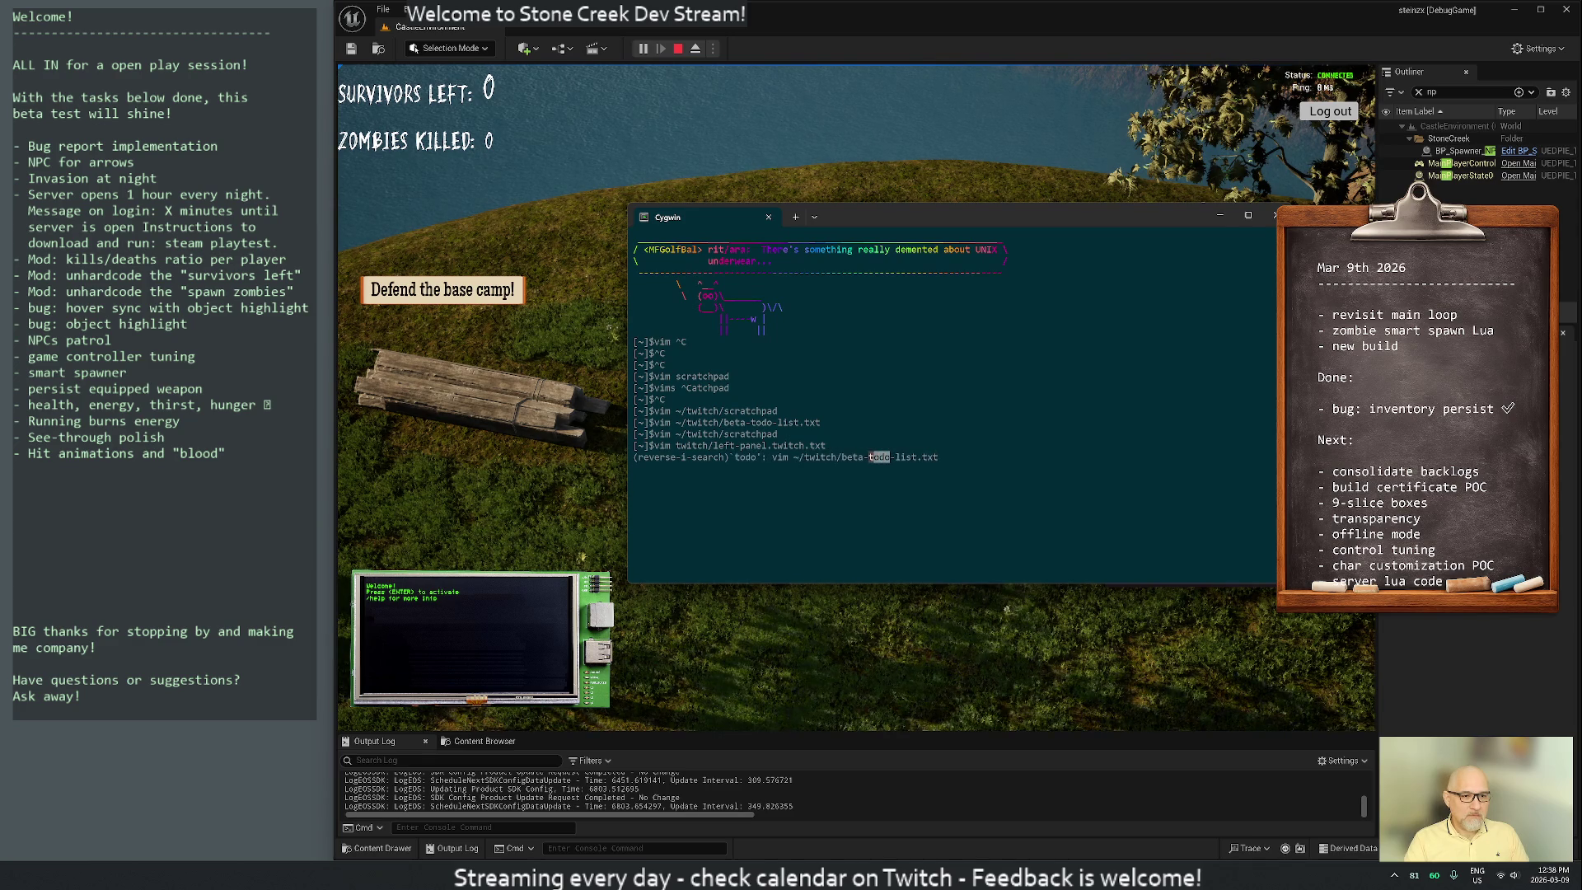
key("Return")
type(":q")
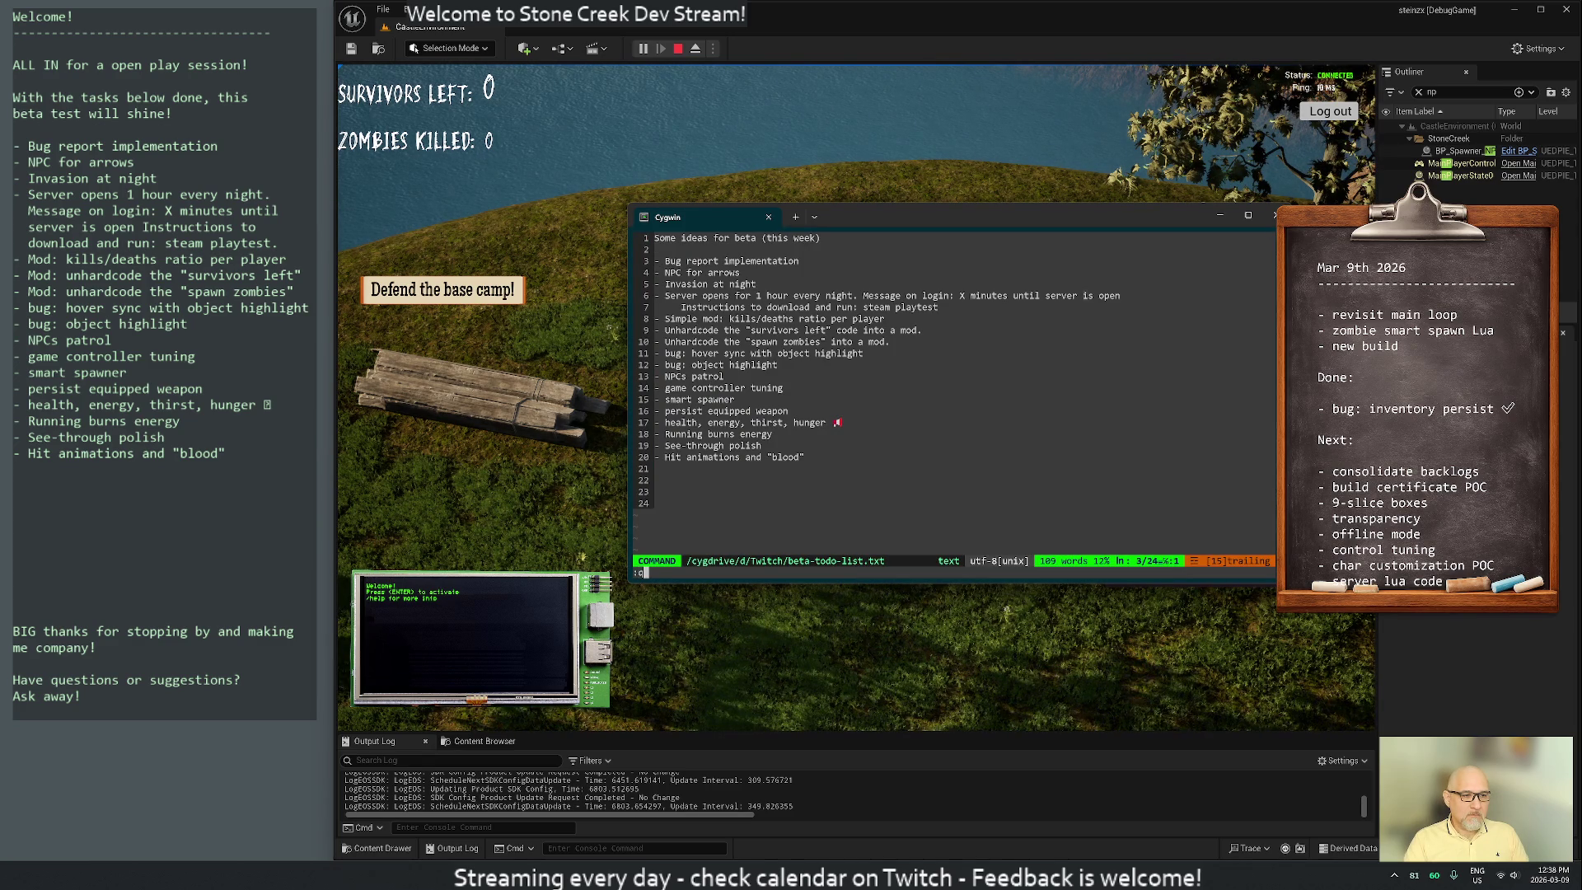
key("Return")
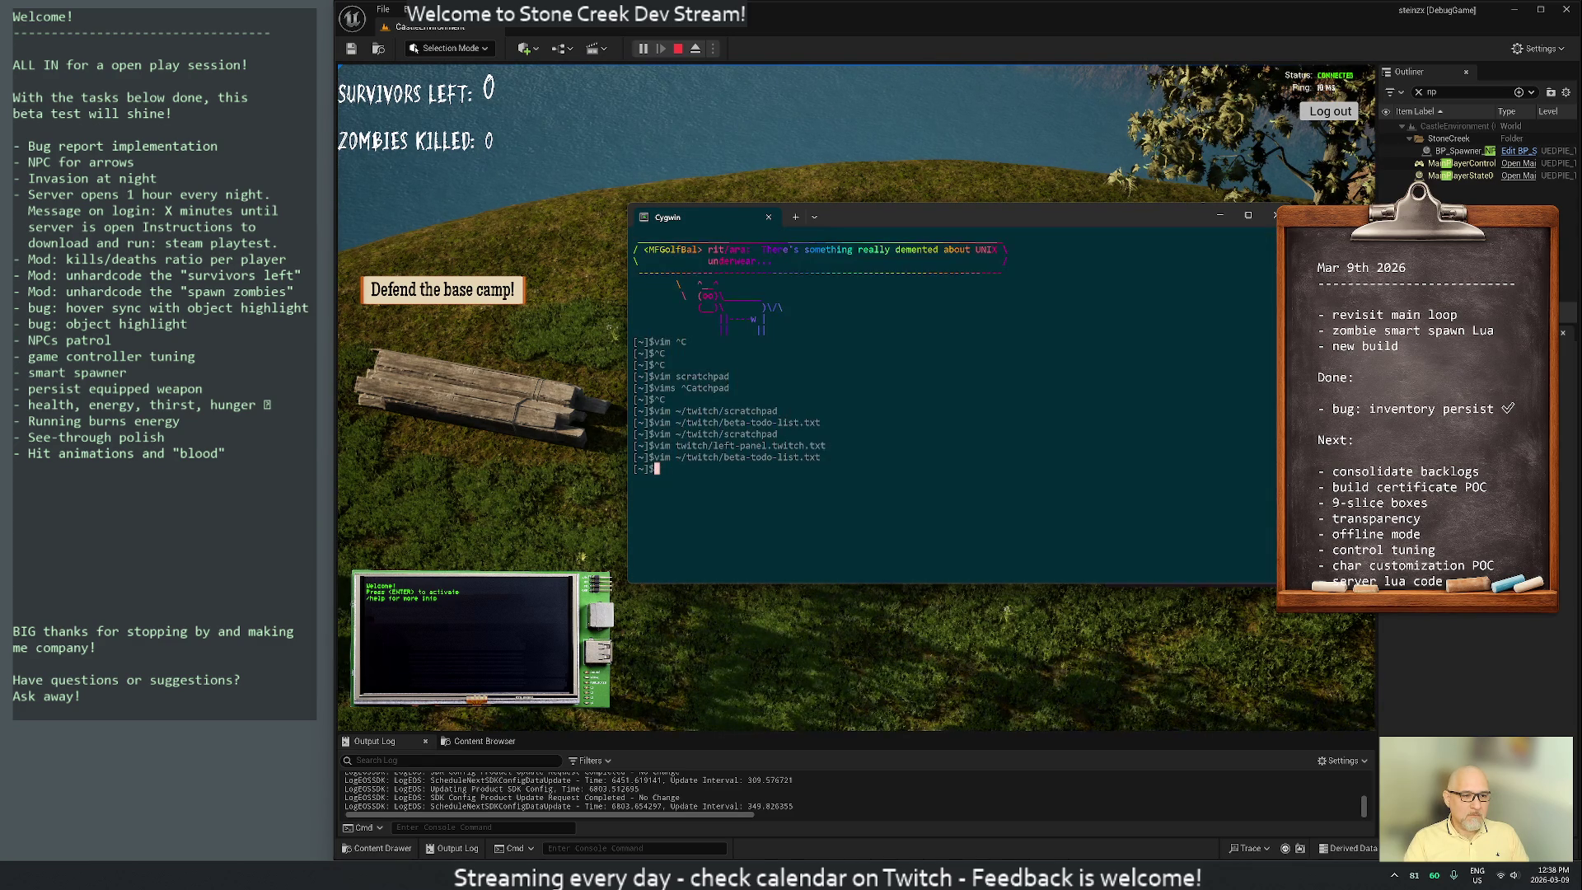
Delete ~/twitch/beta-todo-list.txt with rm using the recalled command
key("Up")
key("Delete")
key("Delete")
key("Delete")
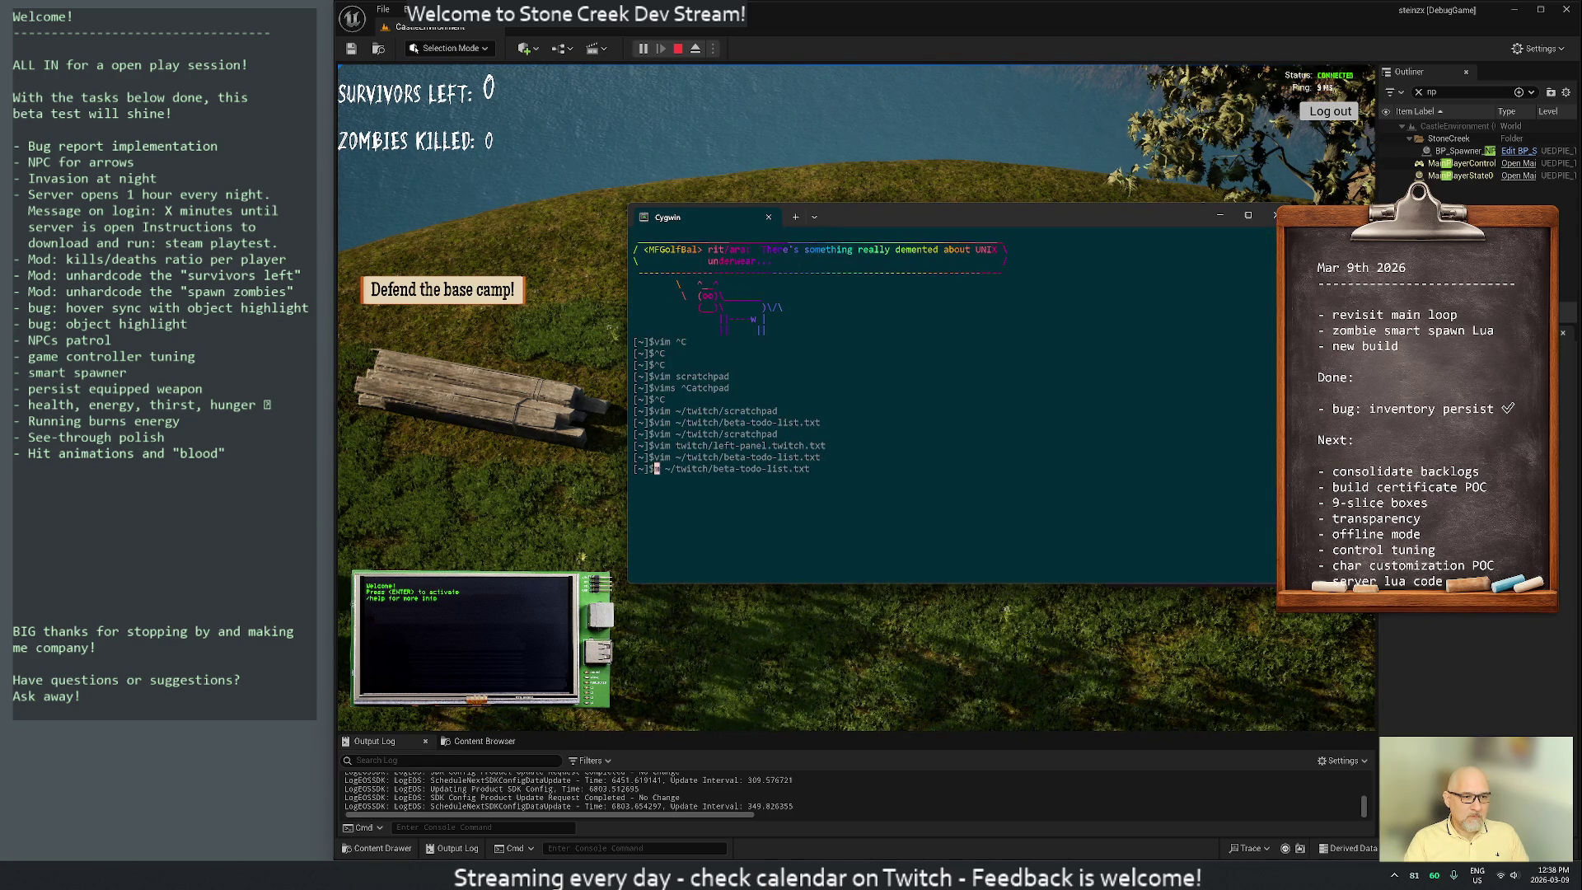
type("rm")
key("Return")
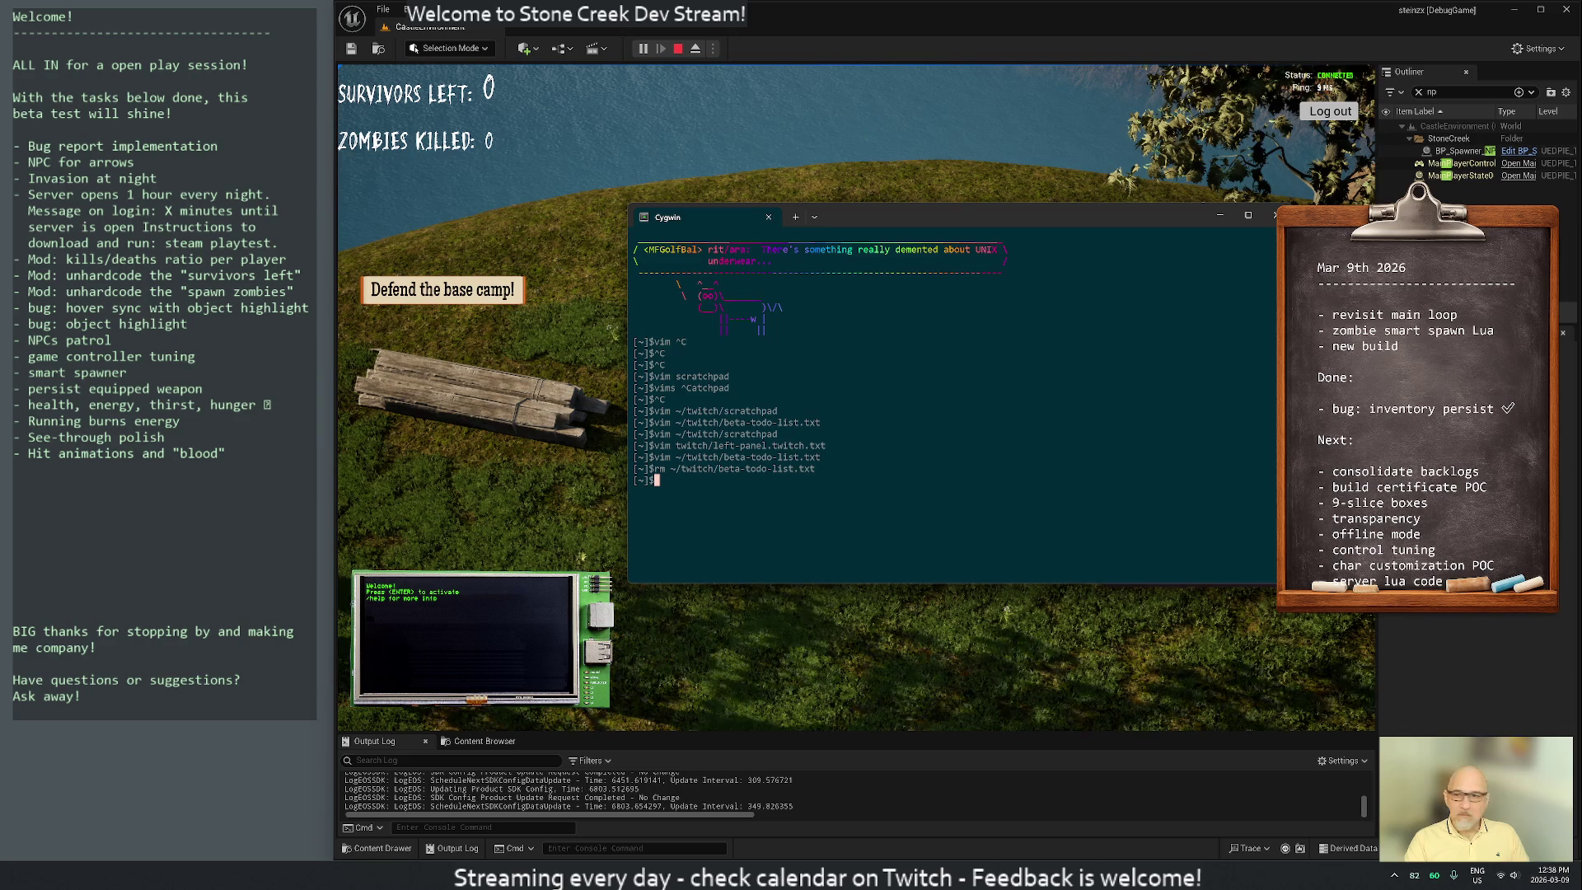
Open todo-twitch.txt in Vim from the shell history search for 'todo'
key("ctrl+r")
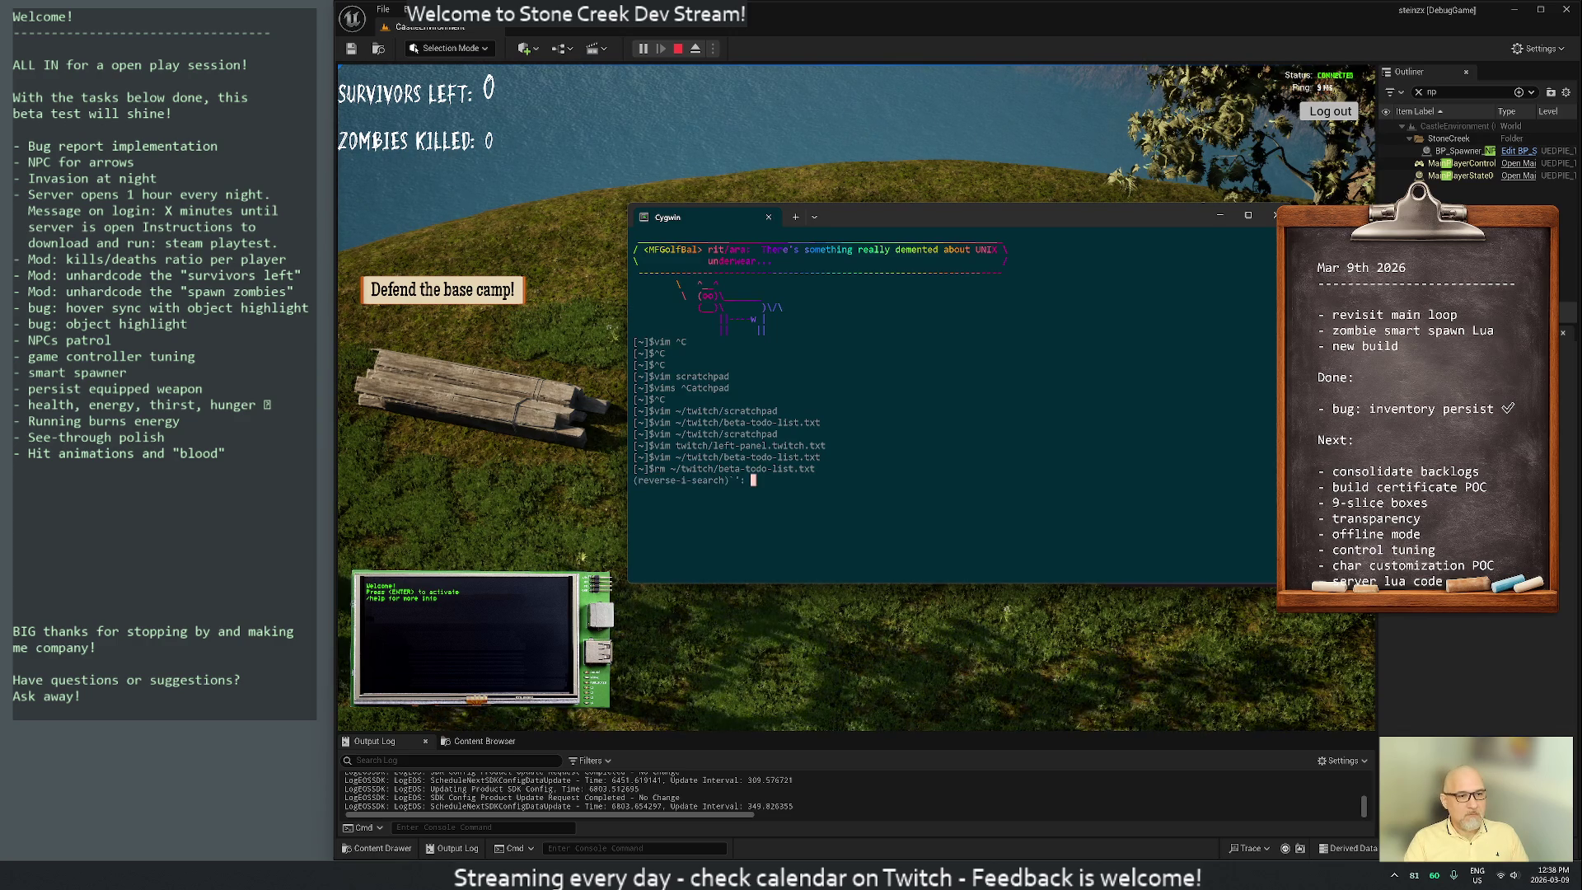
type("todo")
key("ctrl+r")
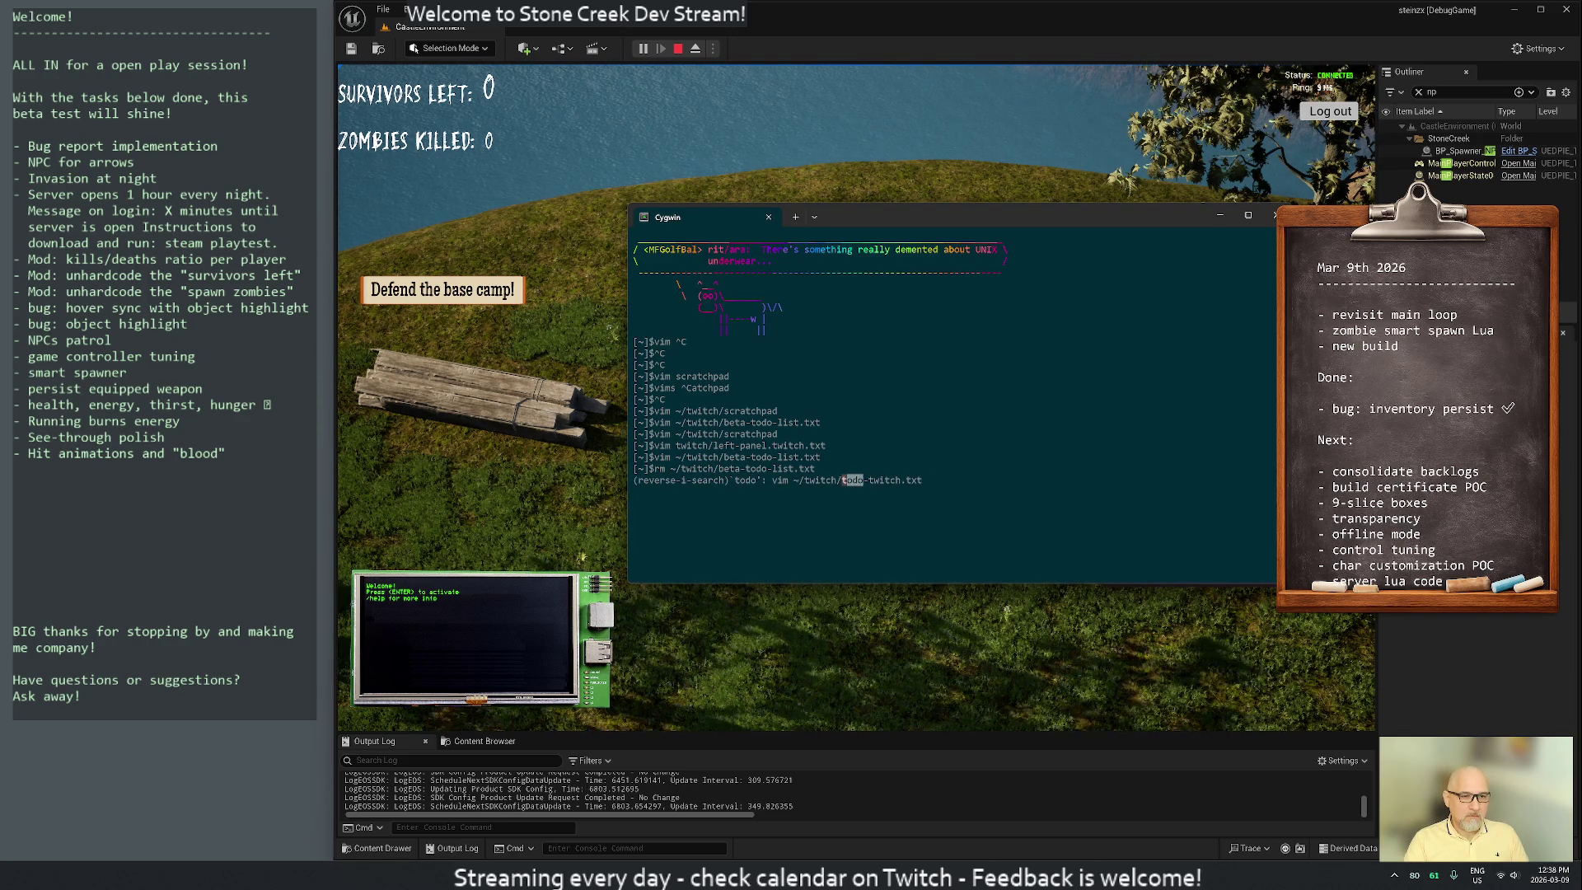
key("Return")
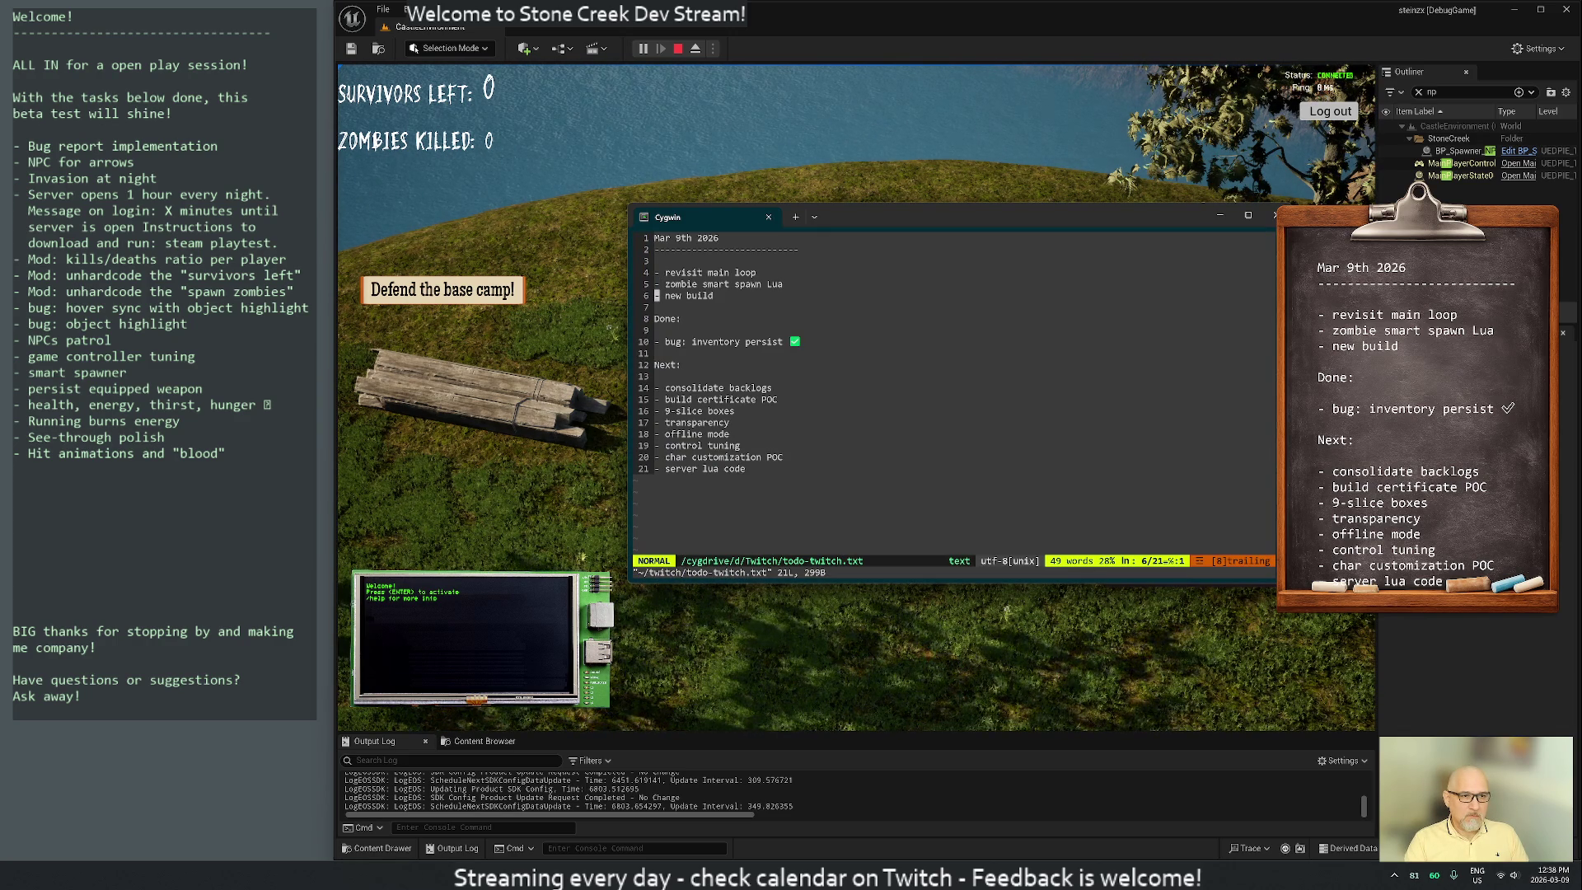
Move the 'revisit main loop' line under the Done list
left_click(656, 272)
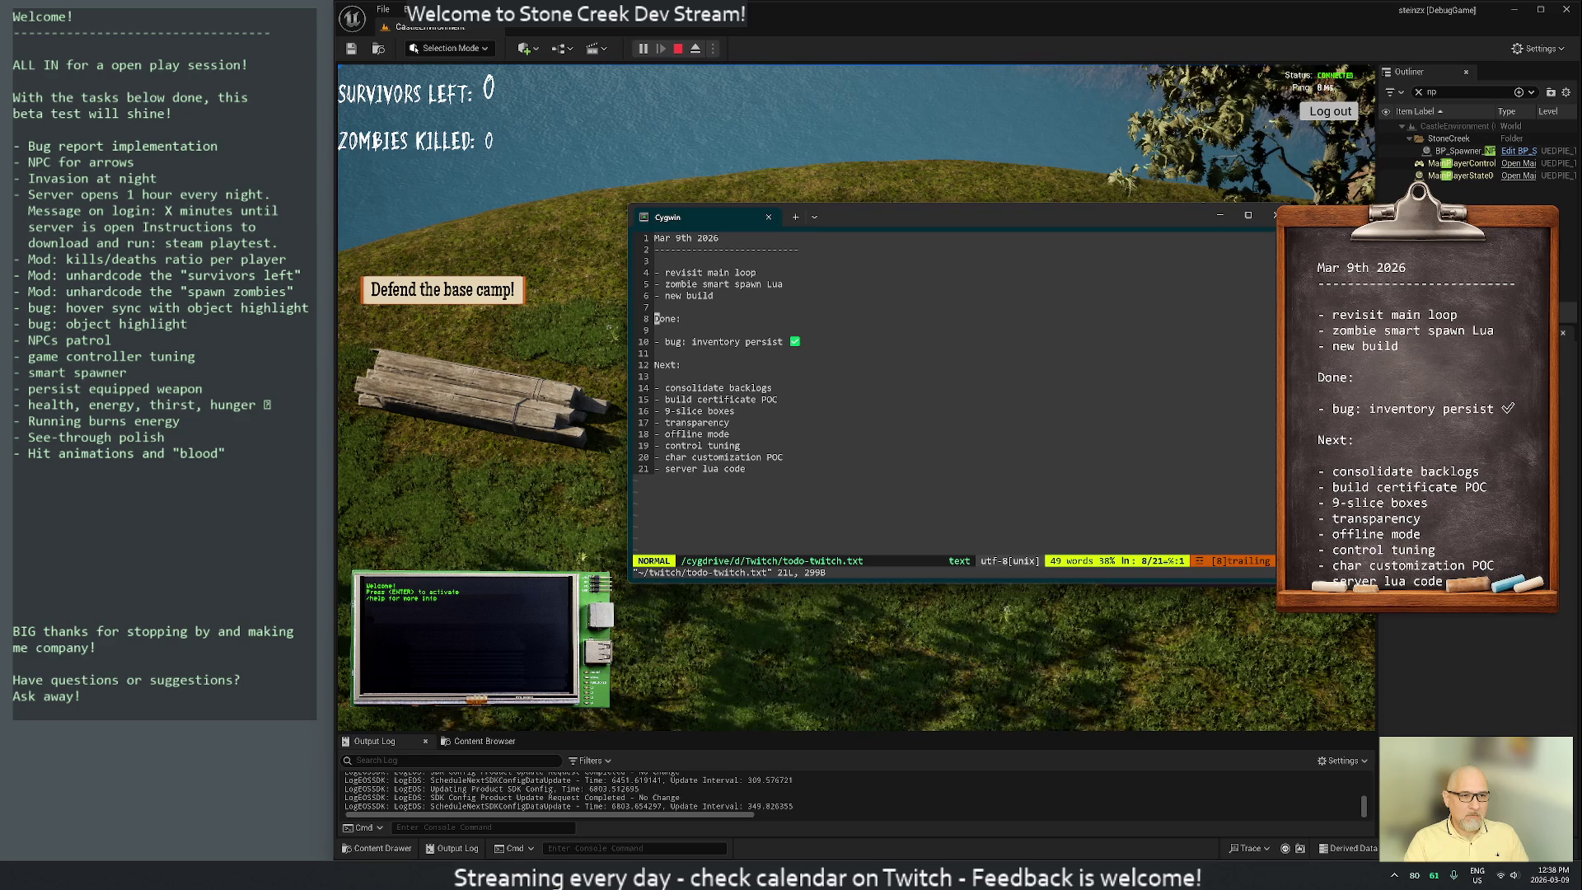
left_click(657, 271)
key("d")
key("d")
key("j")
key("p")
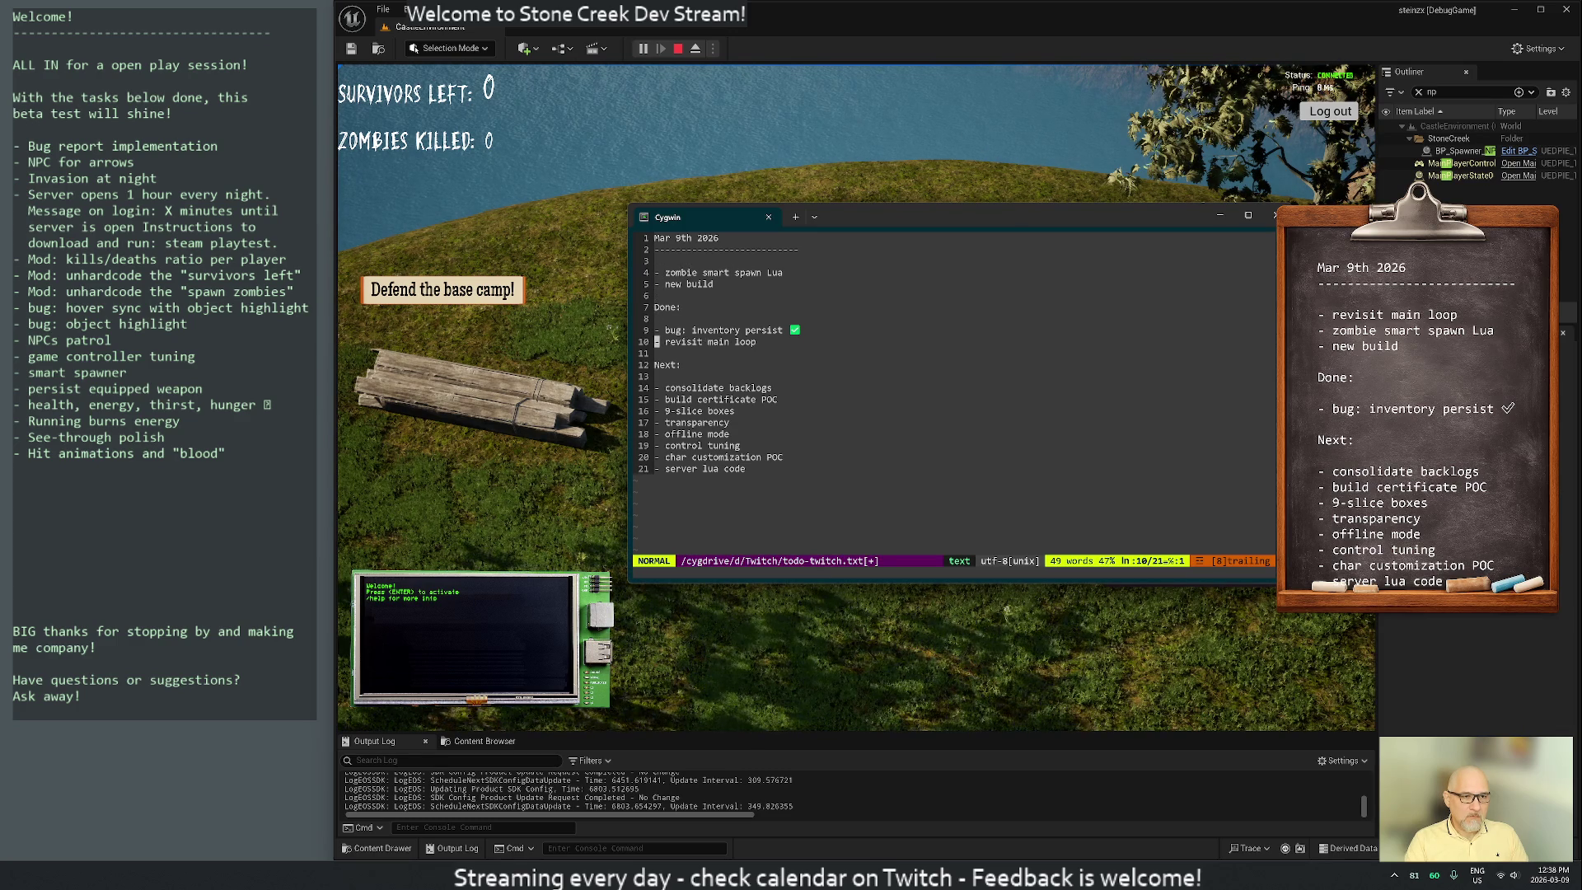
Copy the checkmark from 'inventory persist' onto 'revisit main loop' with a leading space
key("A")
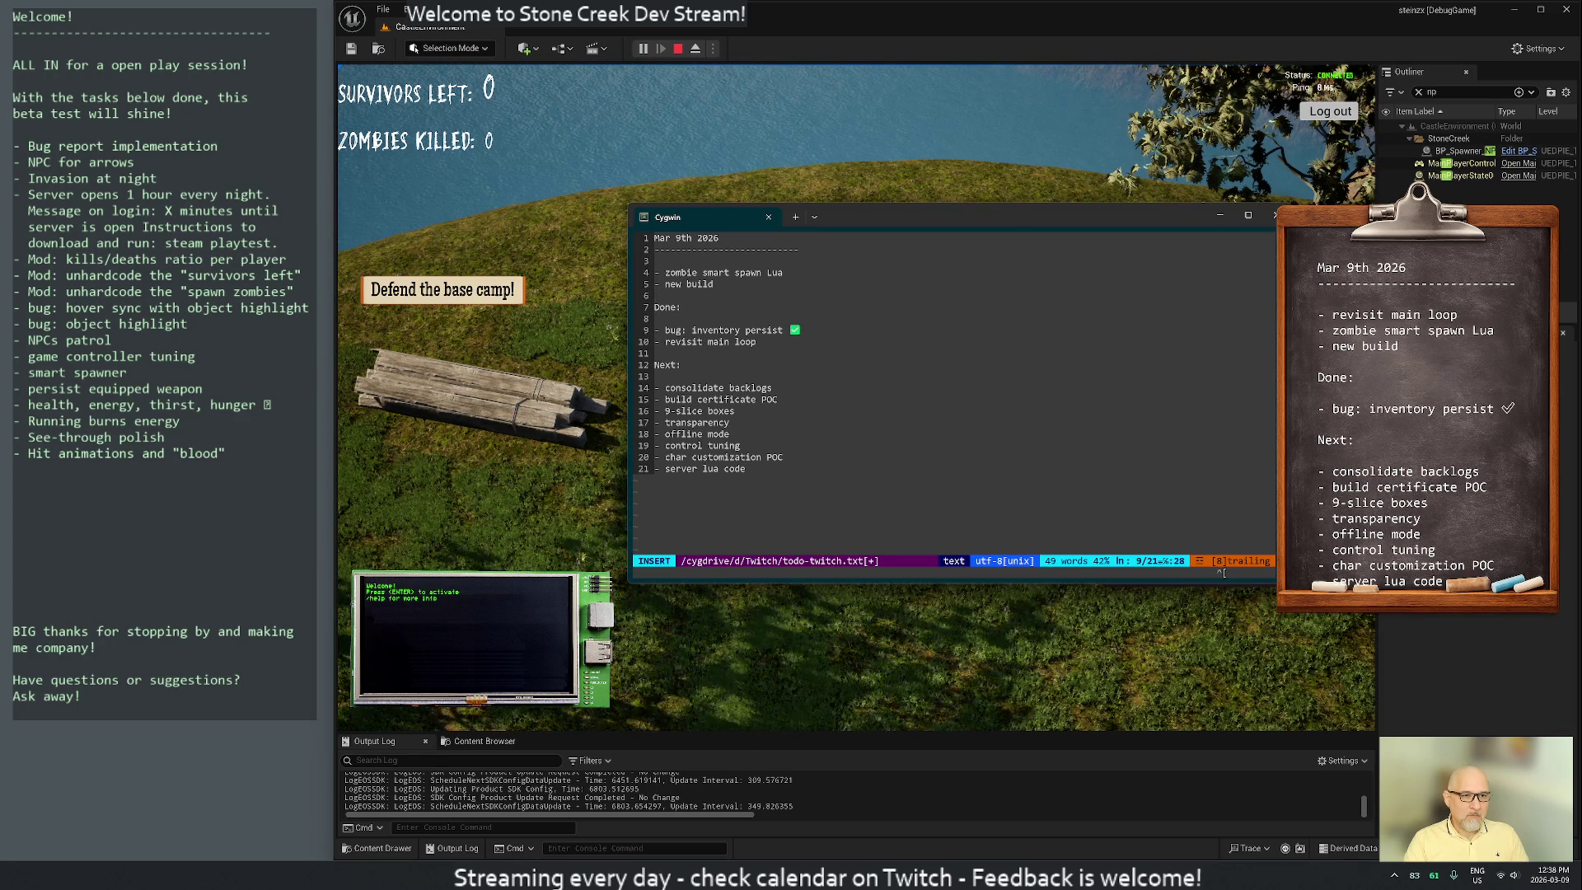
key("Escape")
key("v")
type("yjp")
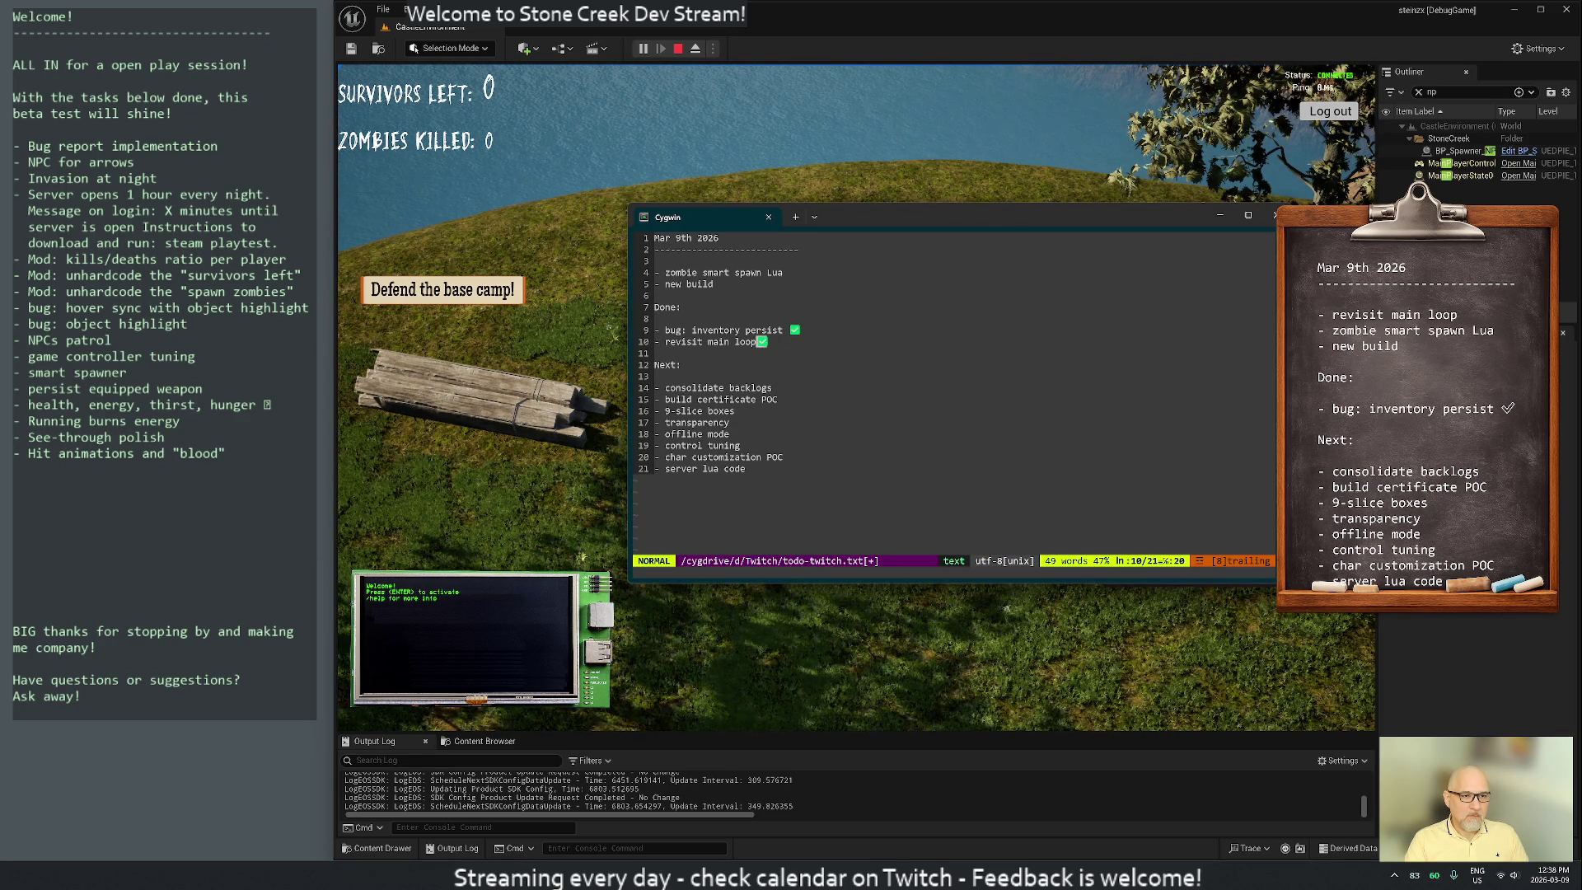
type("i")
key("Escape")
key("j")
key("j")
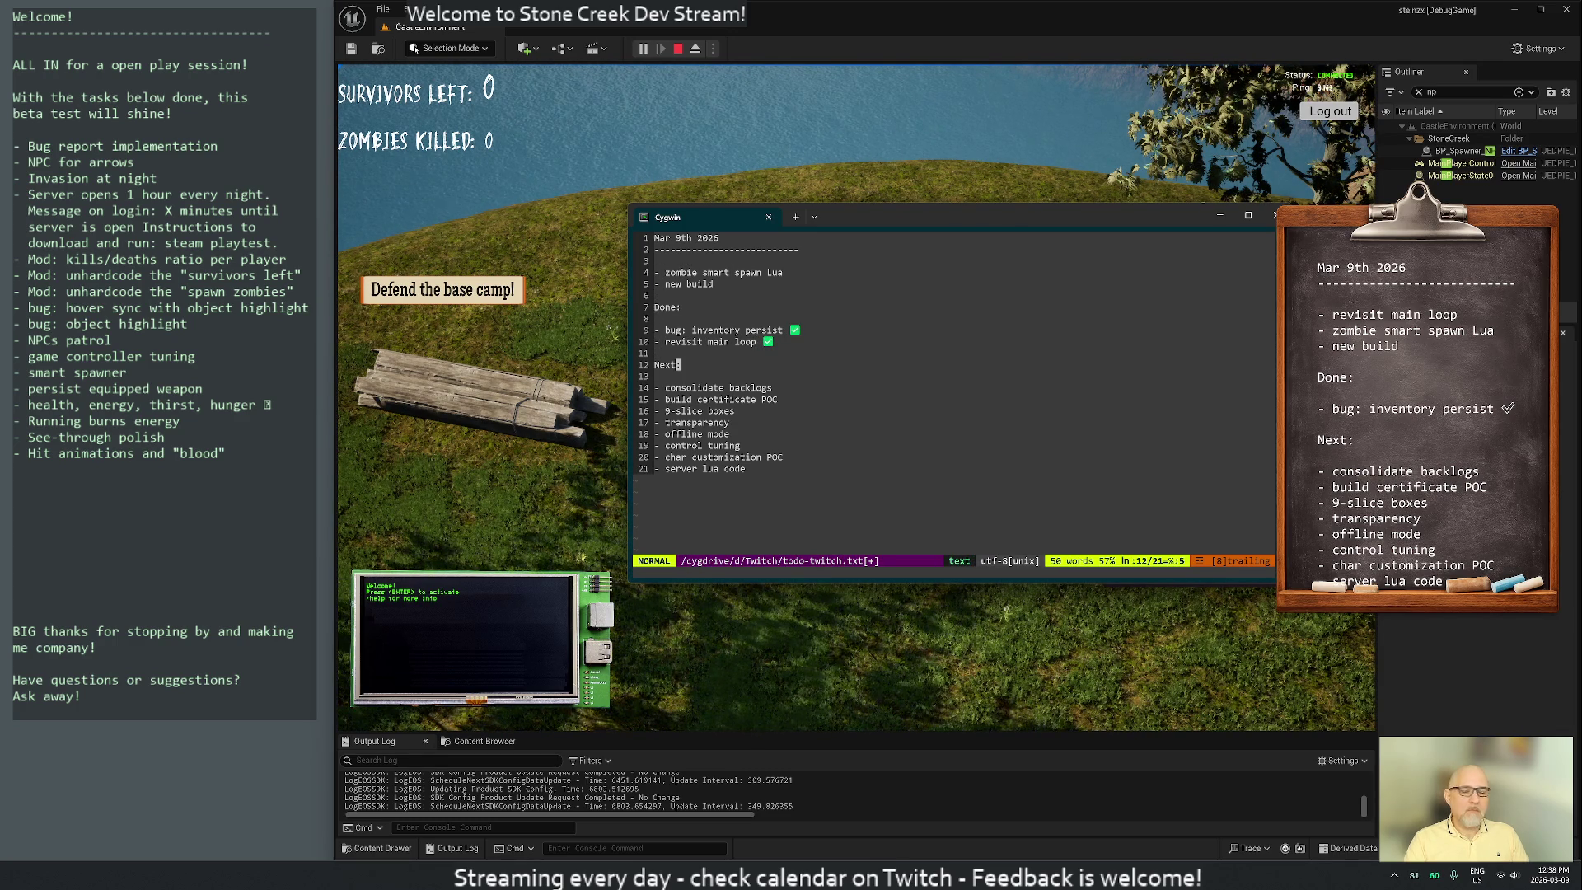
Save todo-twitch.txt with :w
type(":w")
key("Return")
key("j")
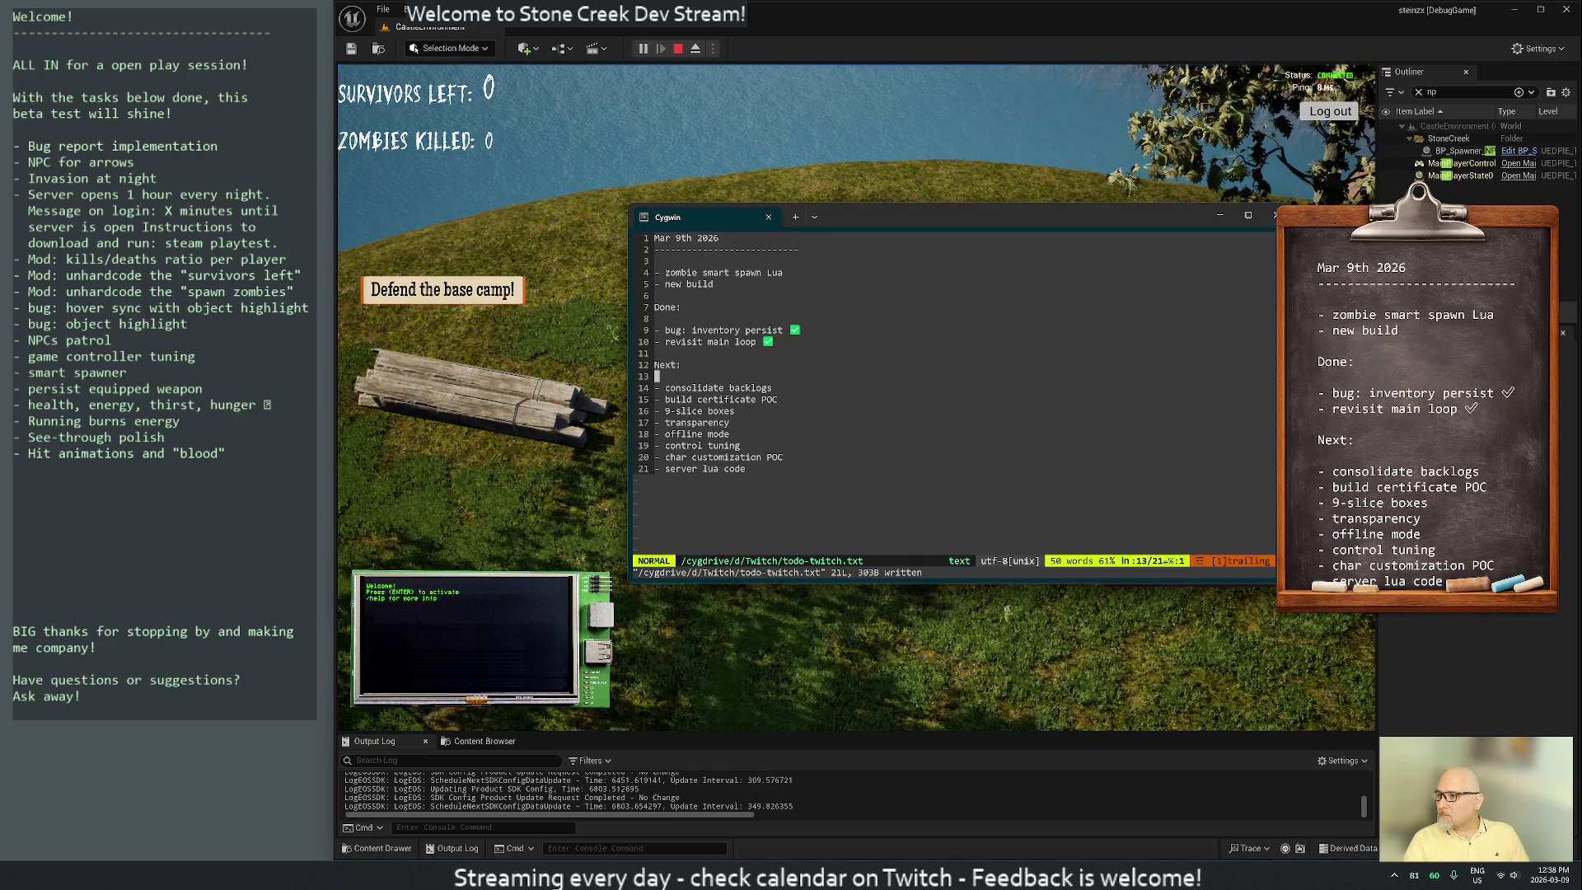
key("k")
key("k")
key("k")
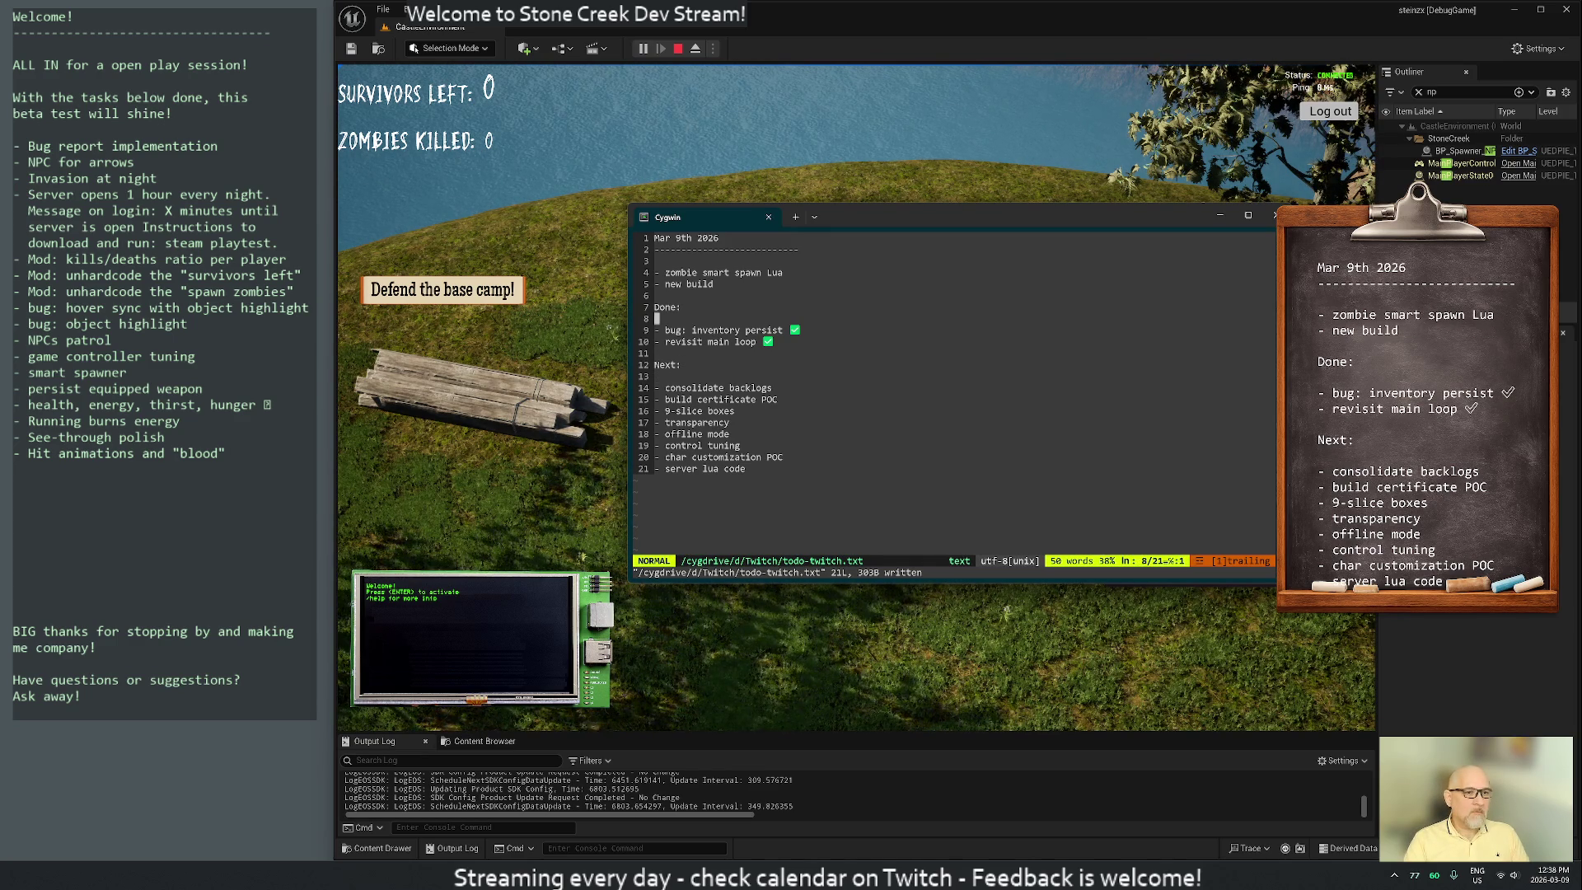
left_click(758, 271)
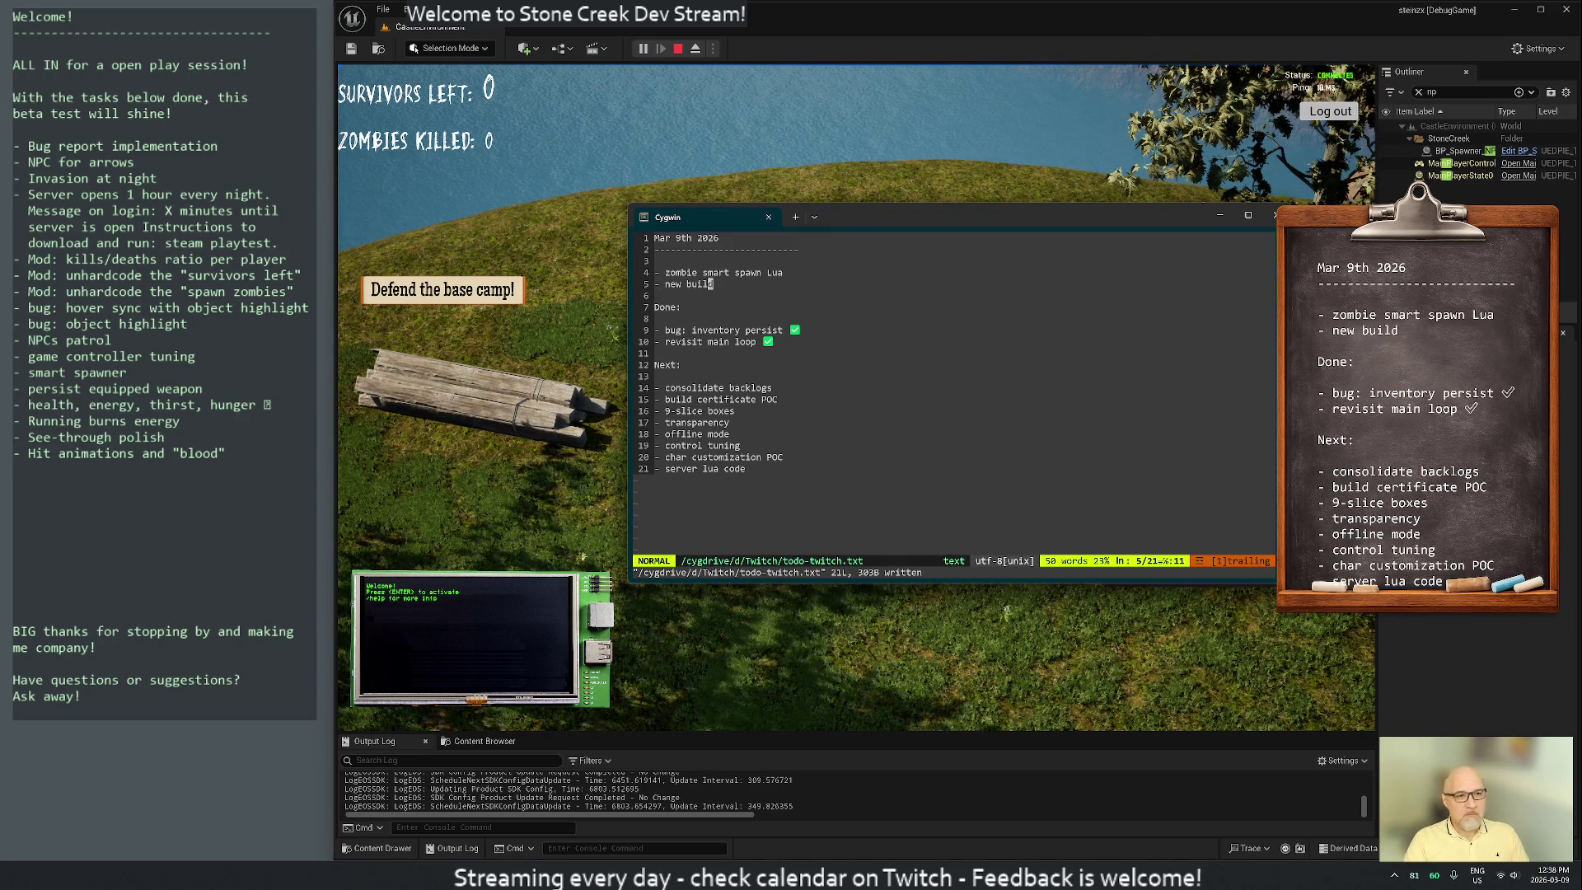
Delete the leftover to-do items and move 'consolidate backlogs' into the Done list
key("3")
key("d")
key("d")
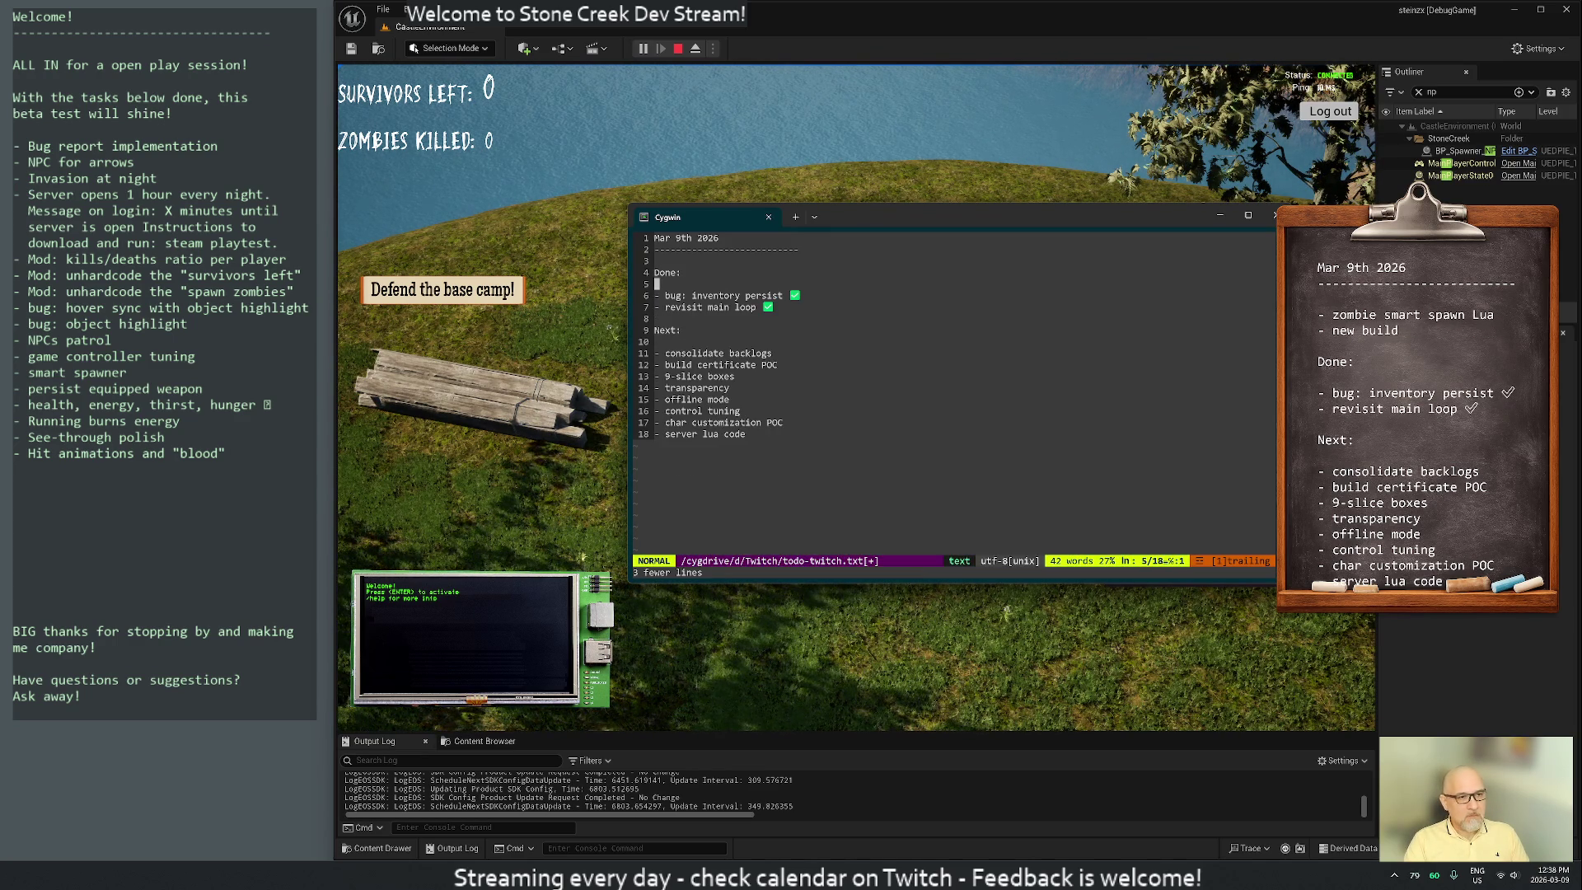
key("j")
key("j")
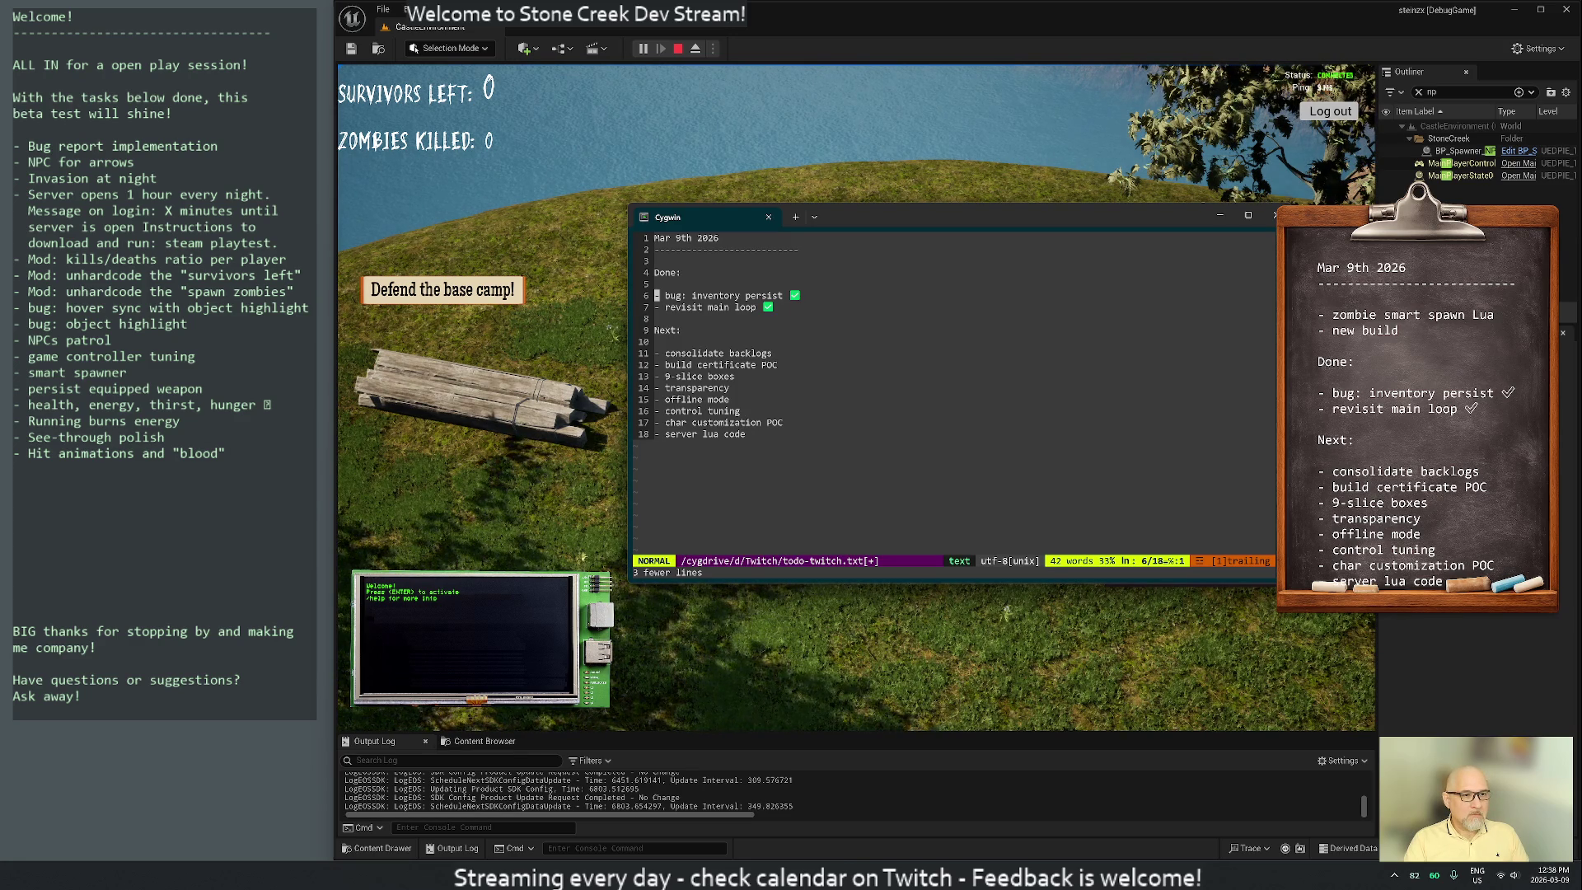
key("j")
key("j")
key("j")
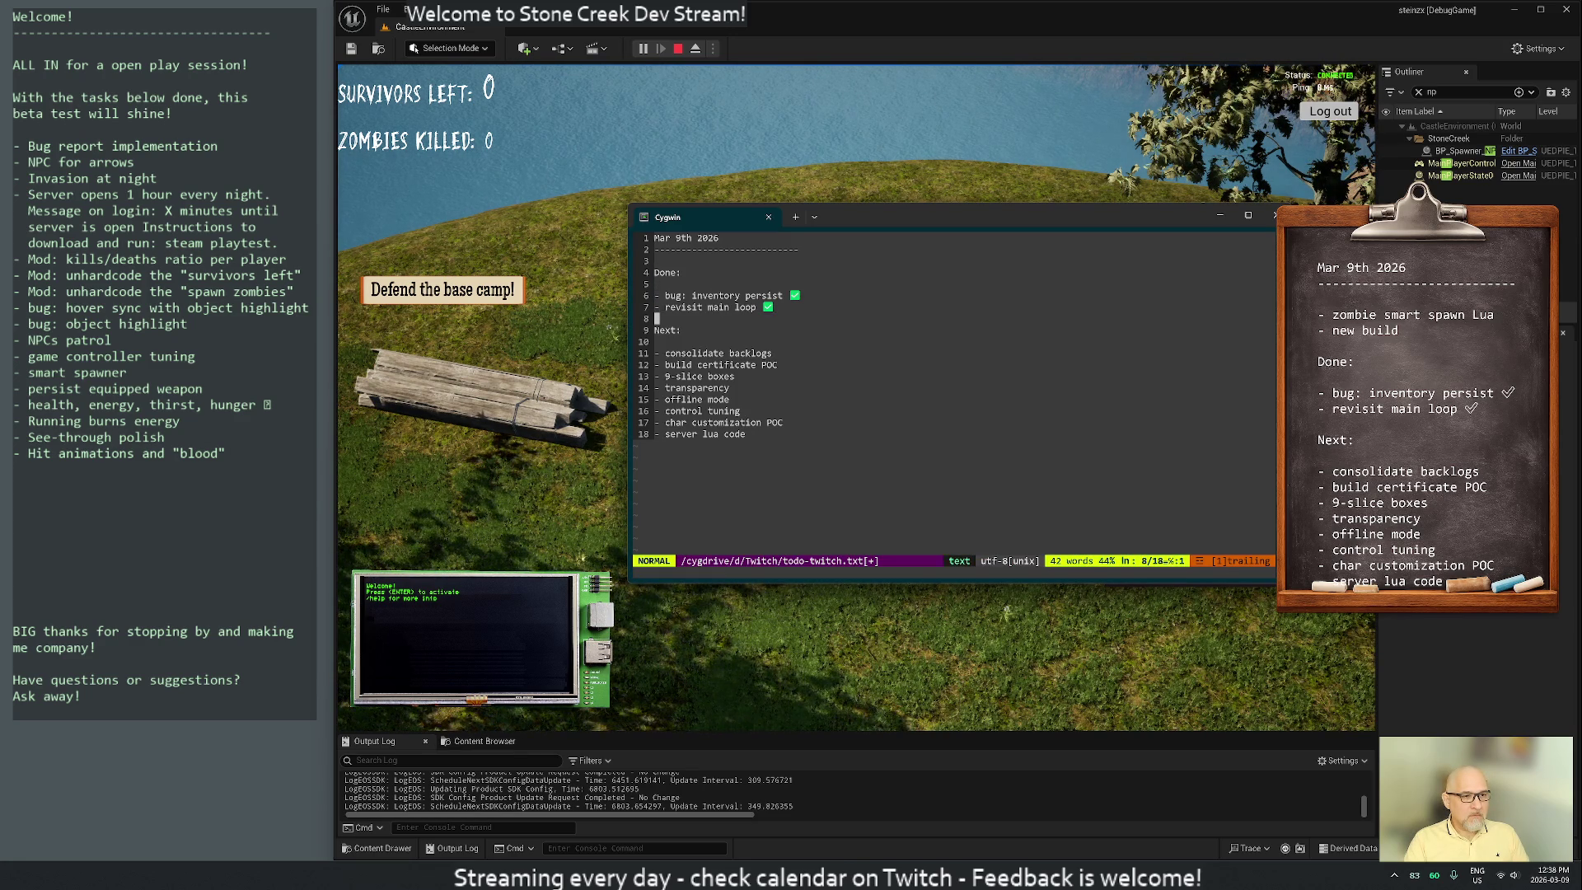
key("j")
key("j")
key("j")
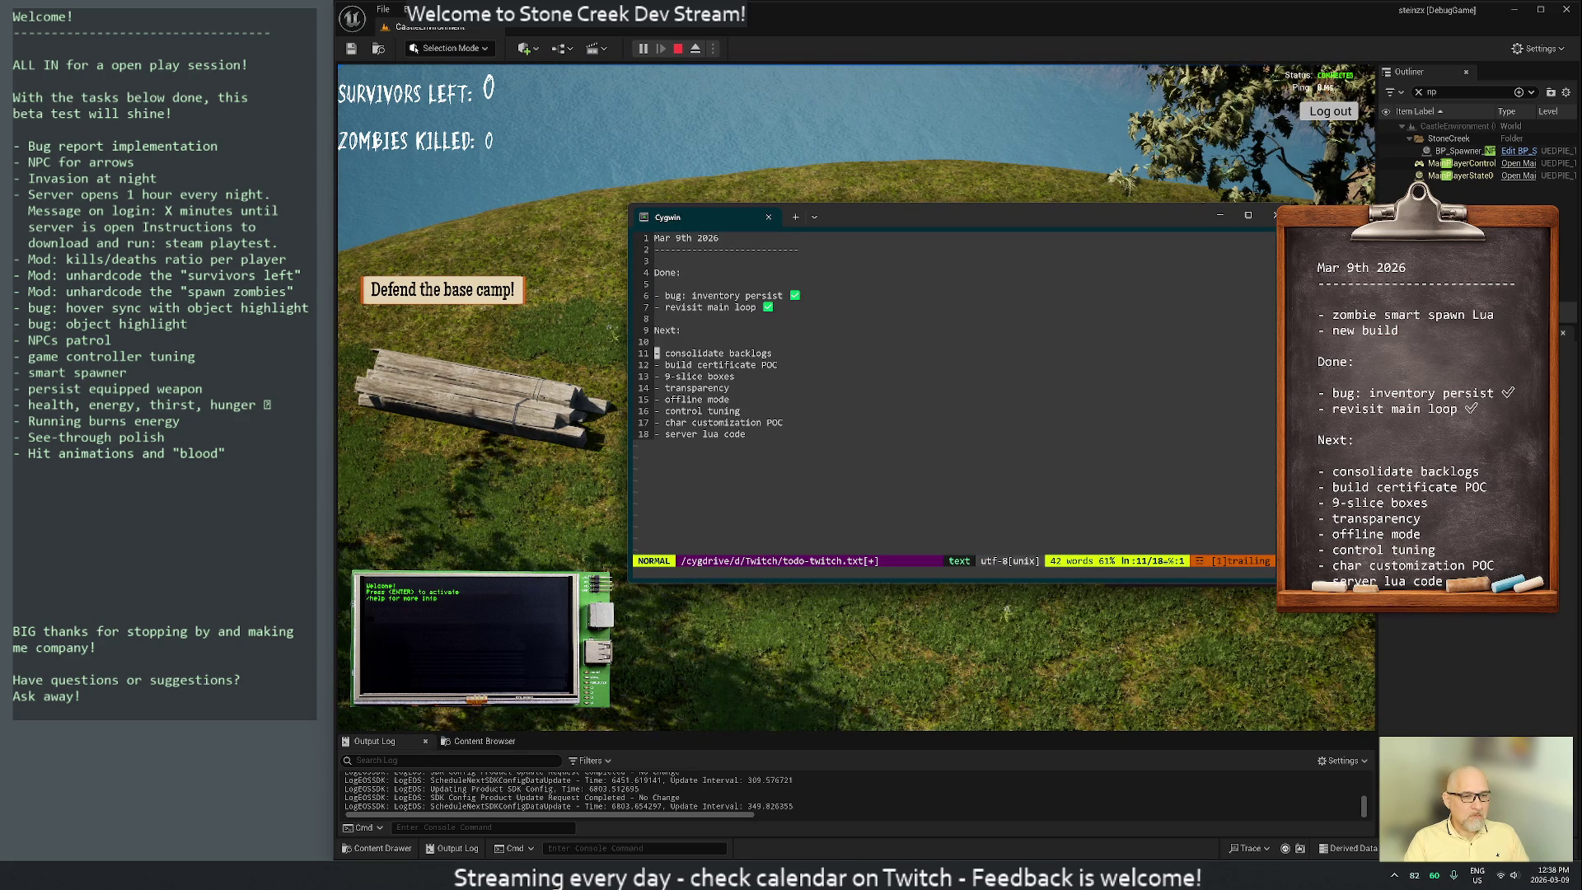
key("d")
key("d")
key("k")
key("k")
key("k")
key("shift+p")
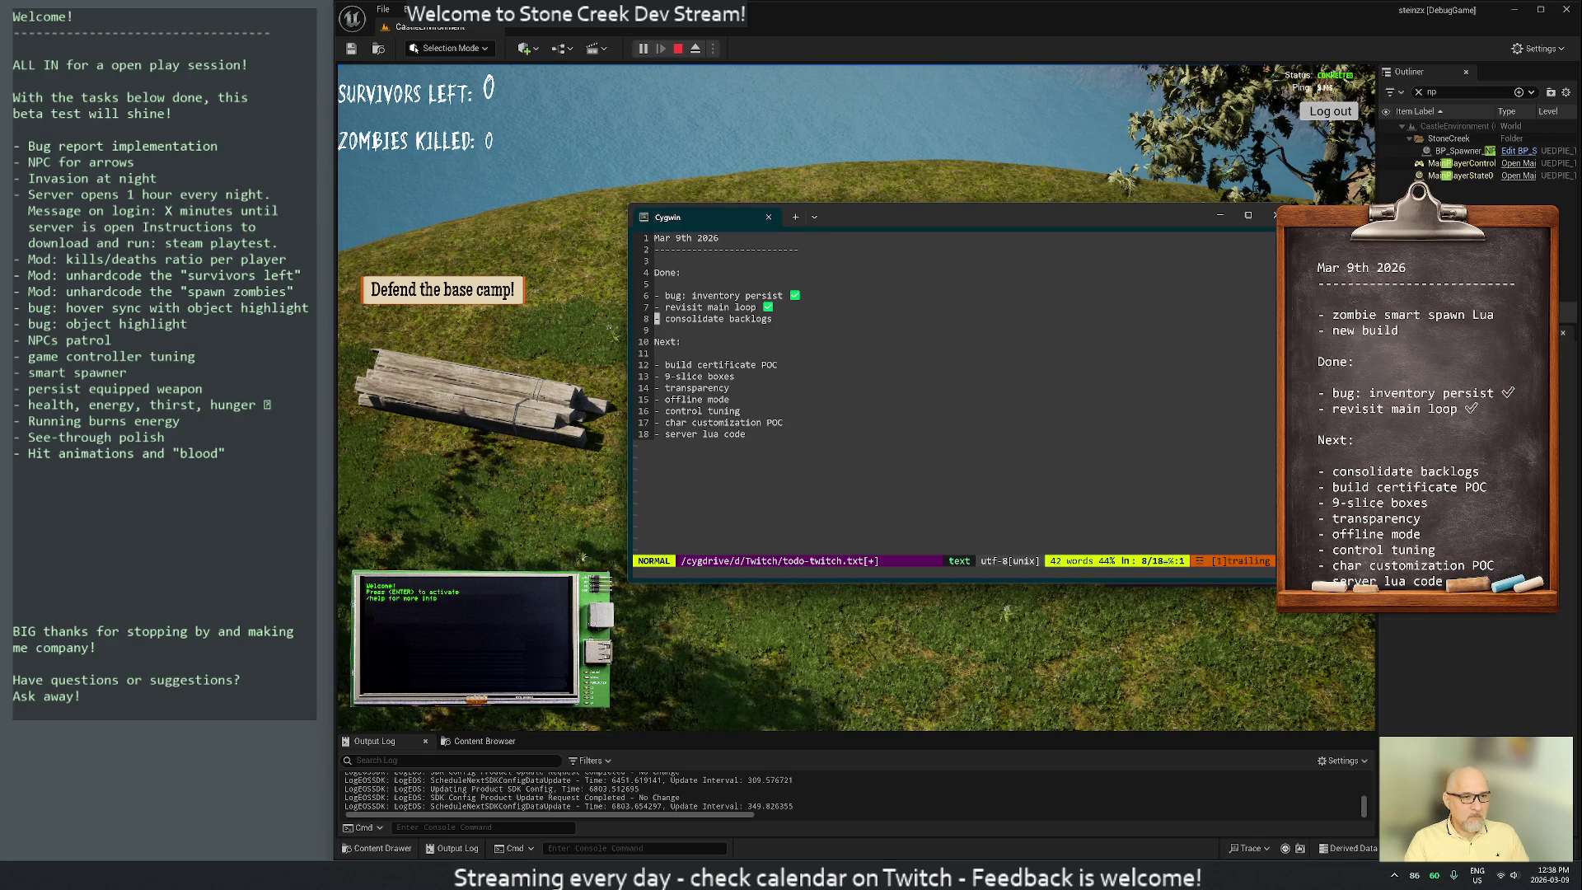
Keep the checkmark on 'revisit main loop' and append a ✅ to 'consolidate backlogs'
key("k")
key("shift+a")
key("BackSpace")
key("Escape")
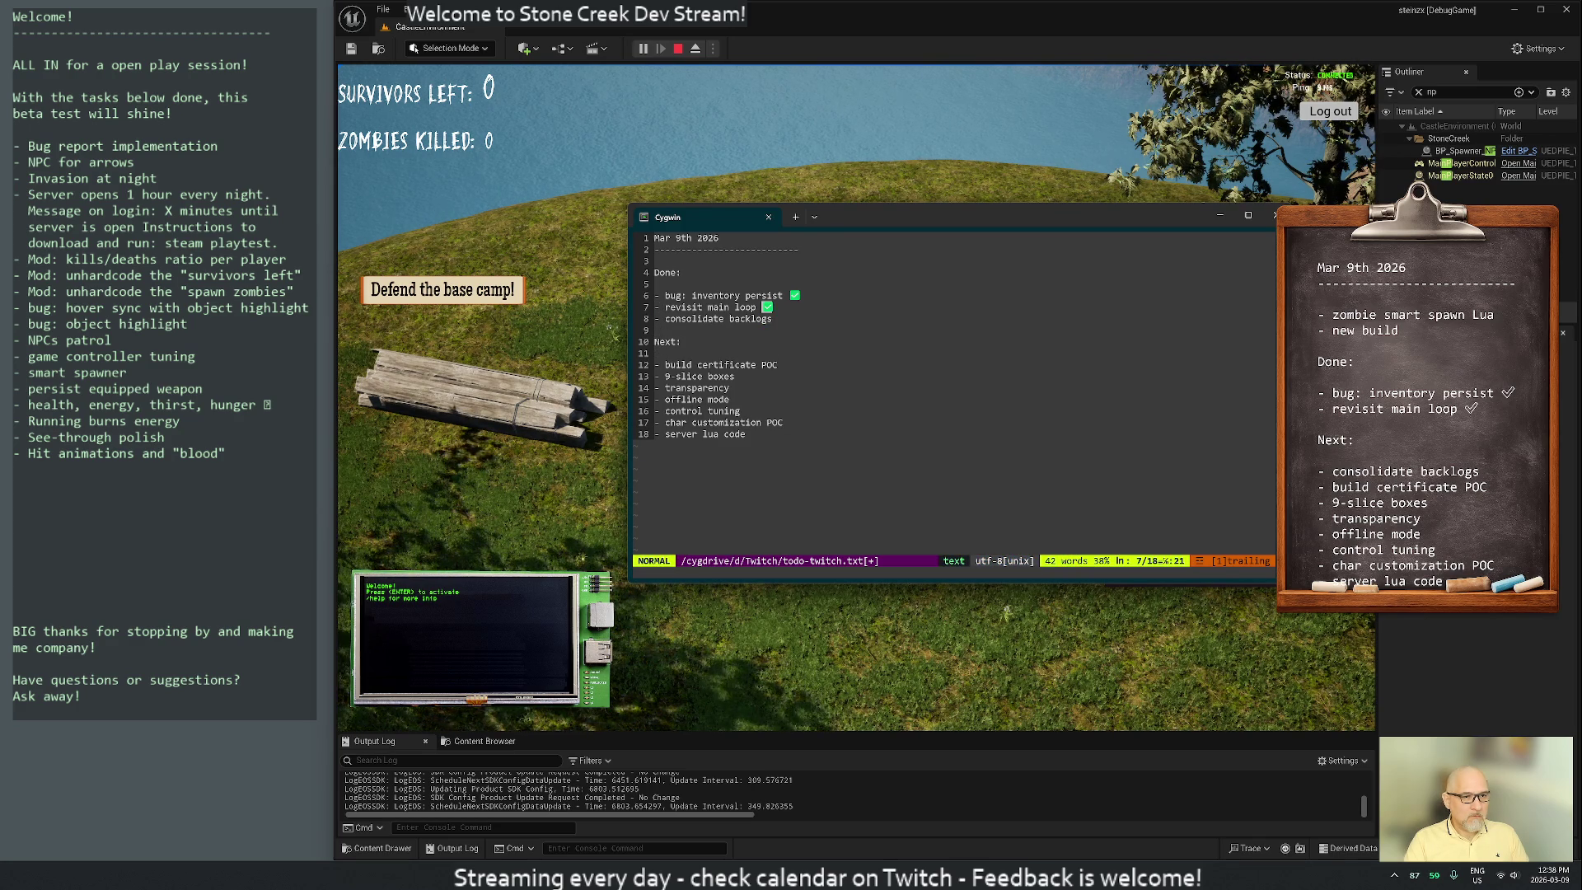
key("j")
key("p")
key("j")
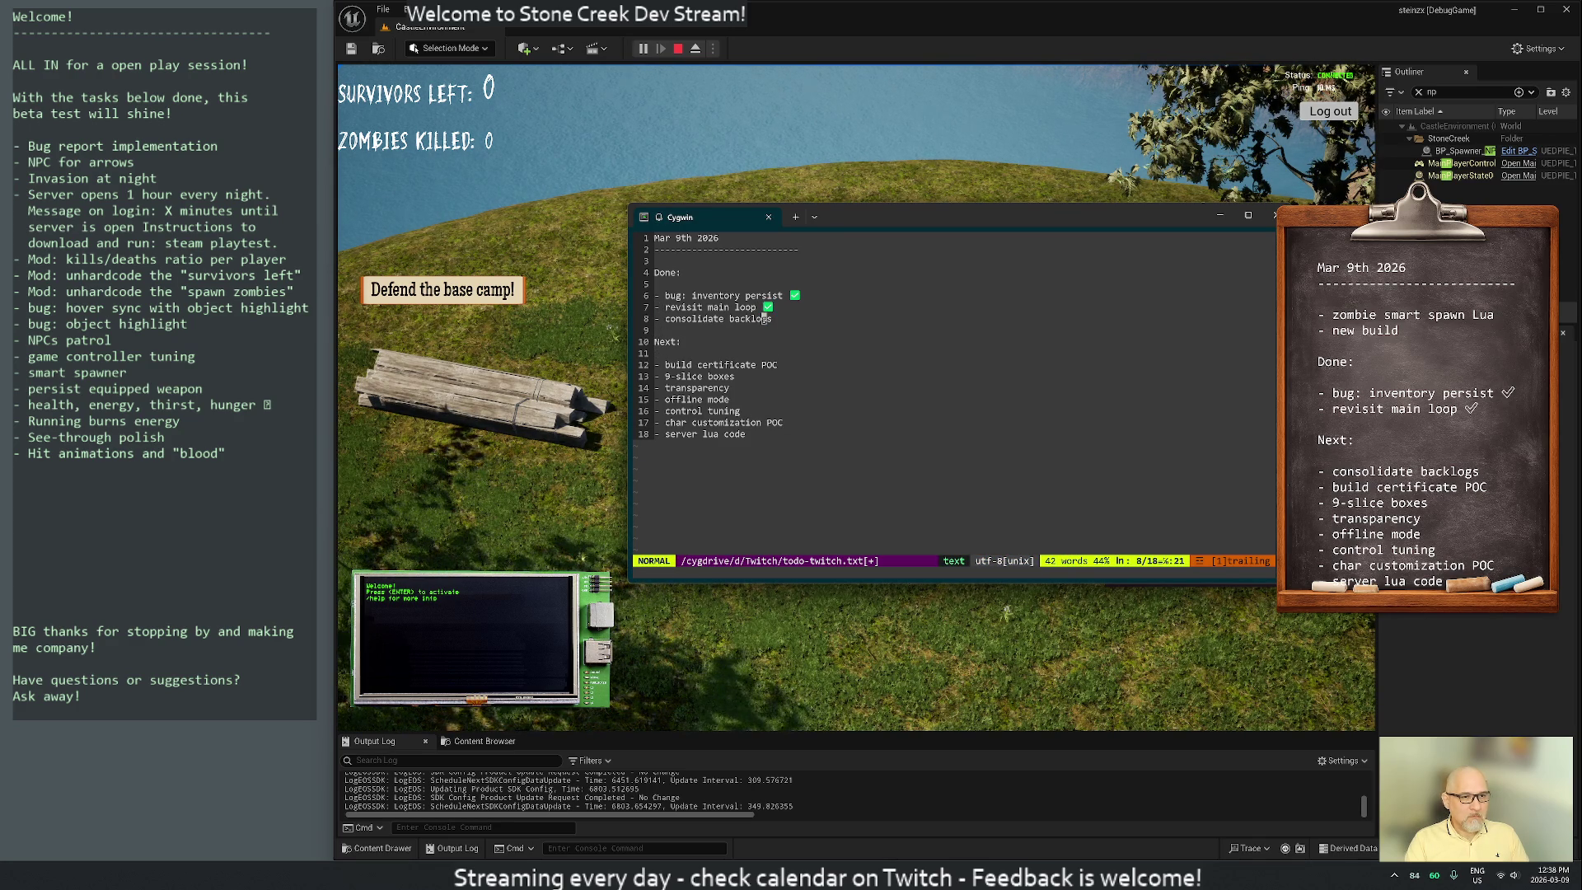
key("shift+a")
type("p")
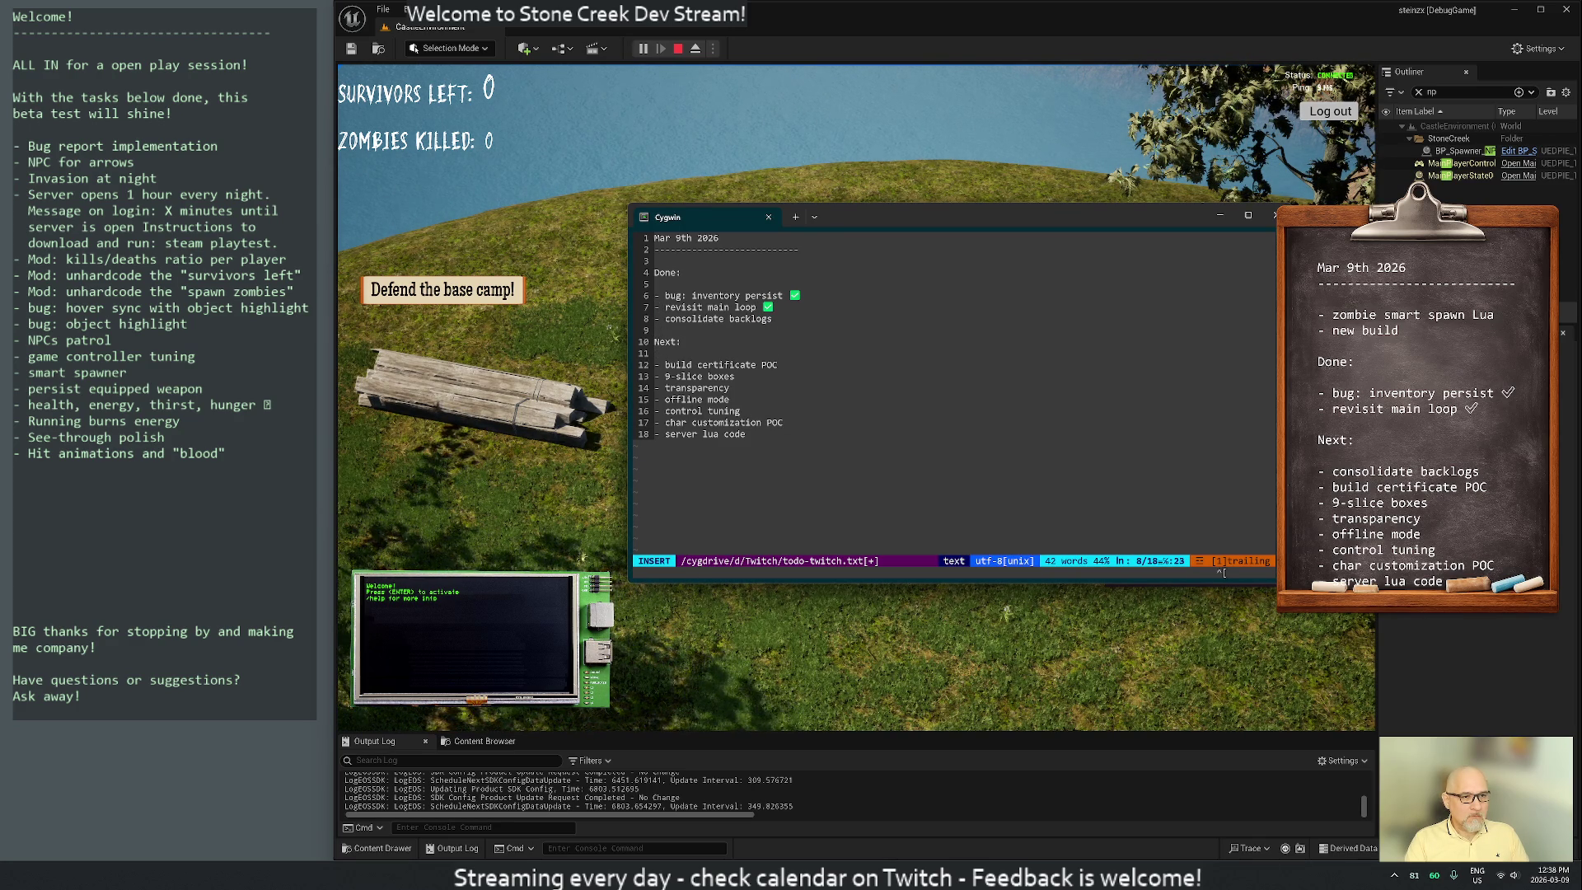
key("Escape")
Add three lines containing only a ✅ below 'consolidate backlogs'
type("ji")
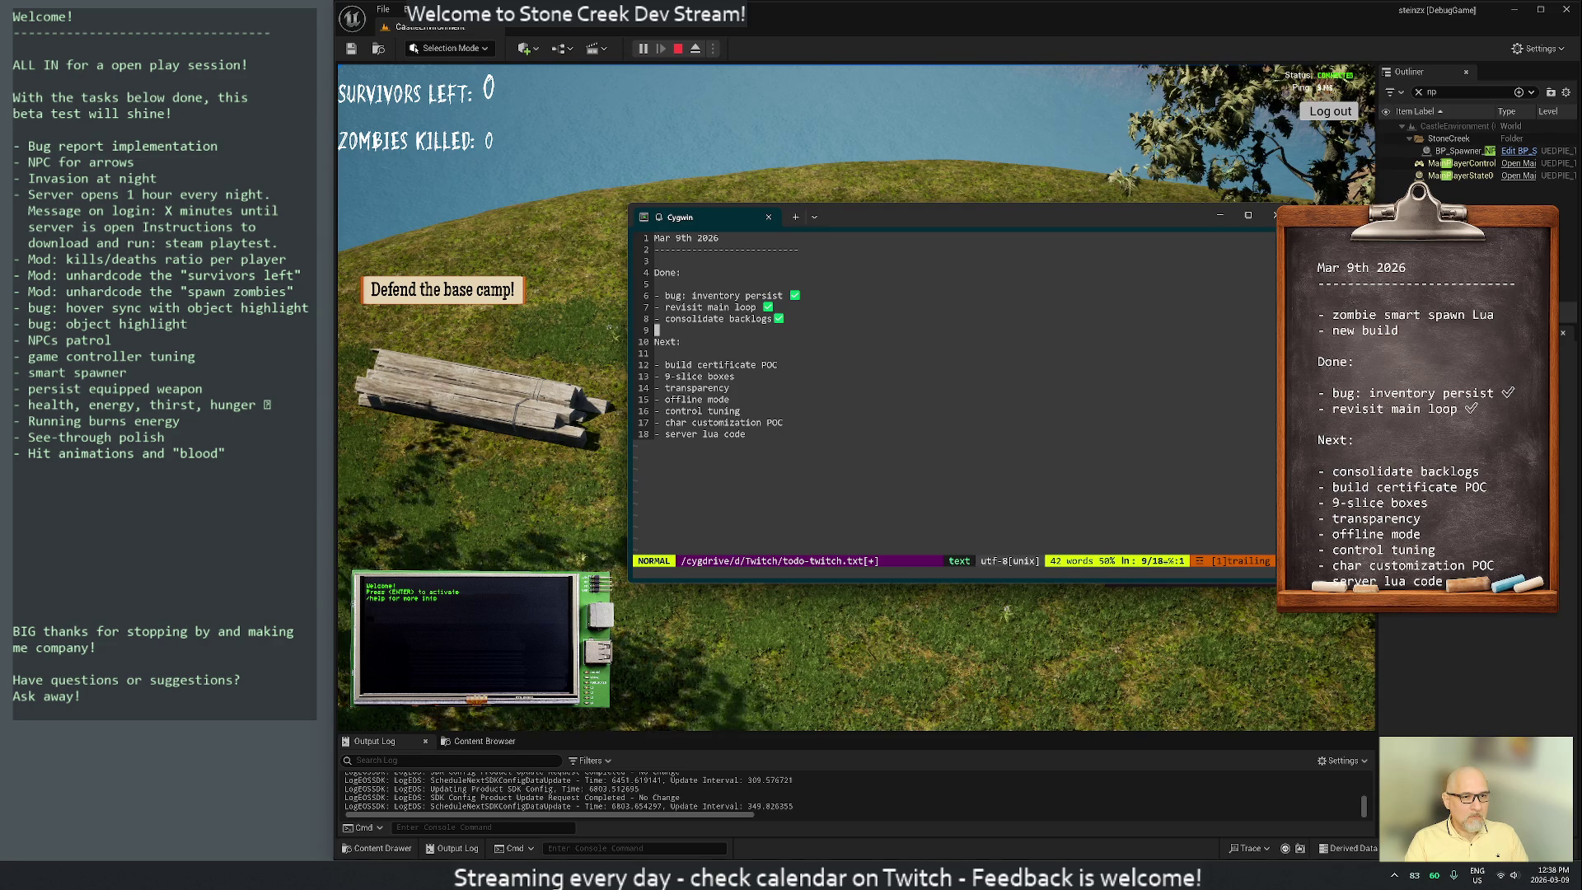
type("✅")
key("Return")
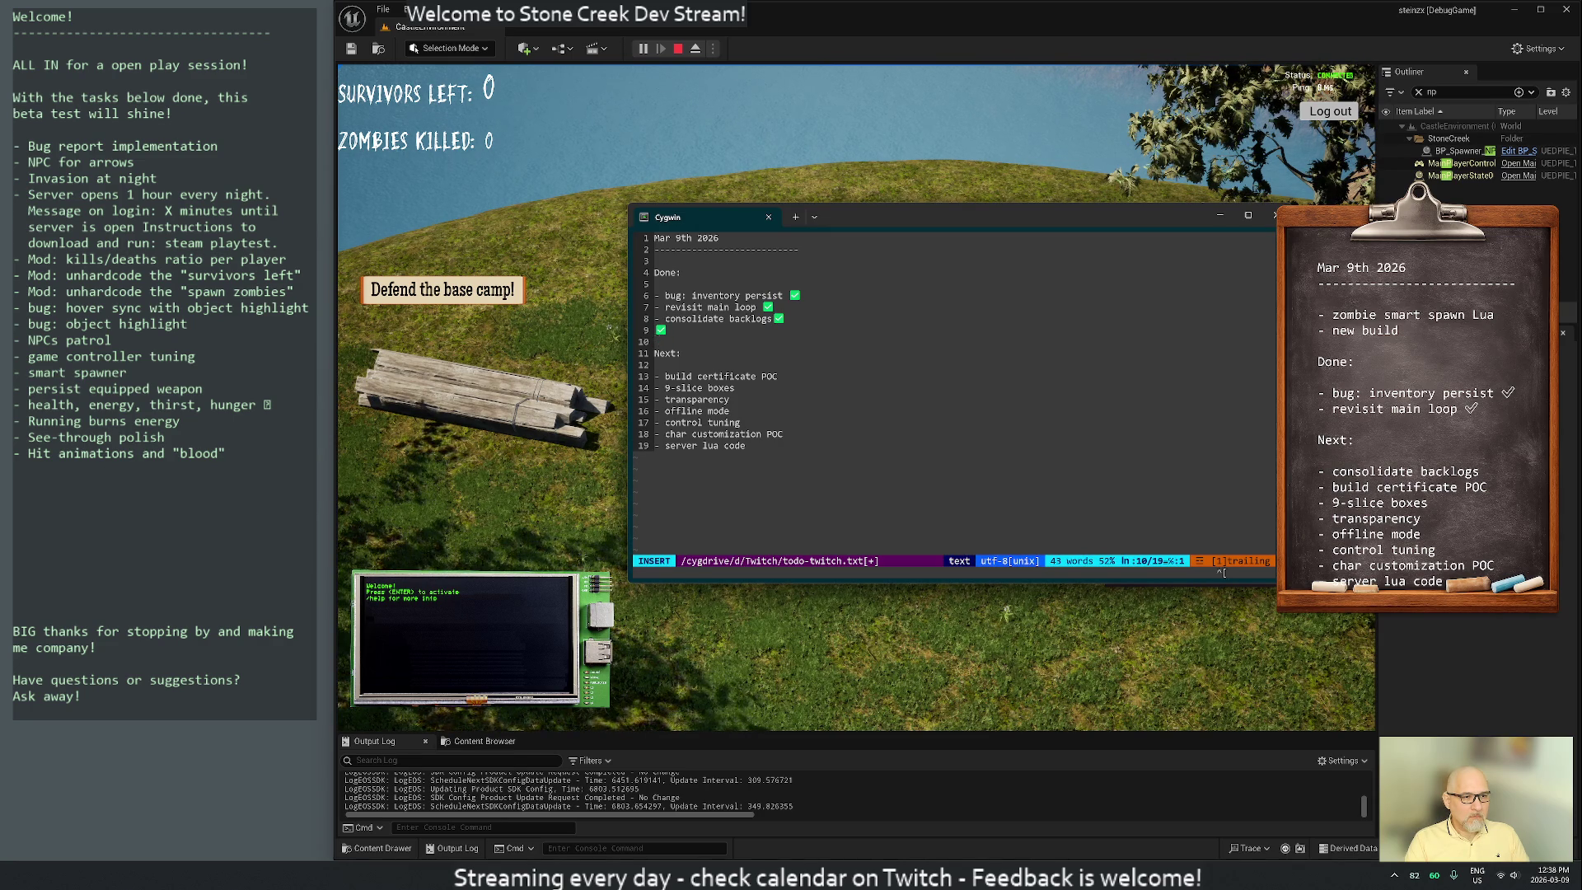
type("✅")
key("Return")
type("✅")
key("Escape")
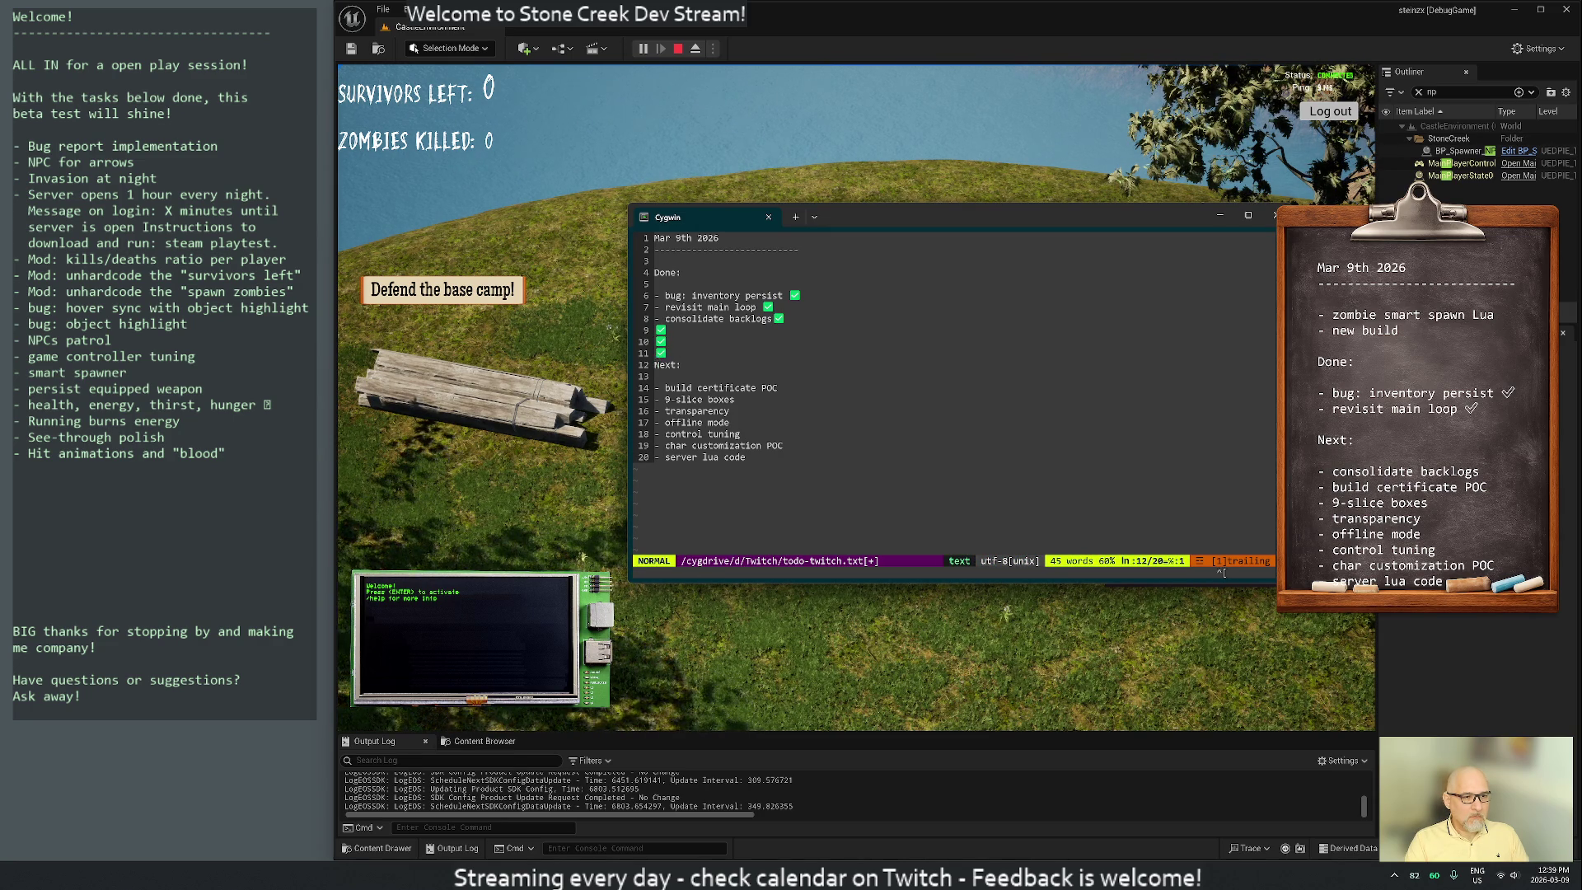
Keep a single blank line above Next: and space out the 'consolidate backlogs' checkmark
key("i")
key("Return")
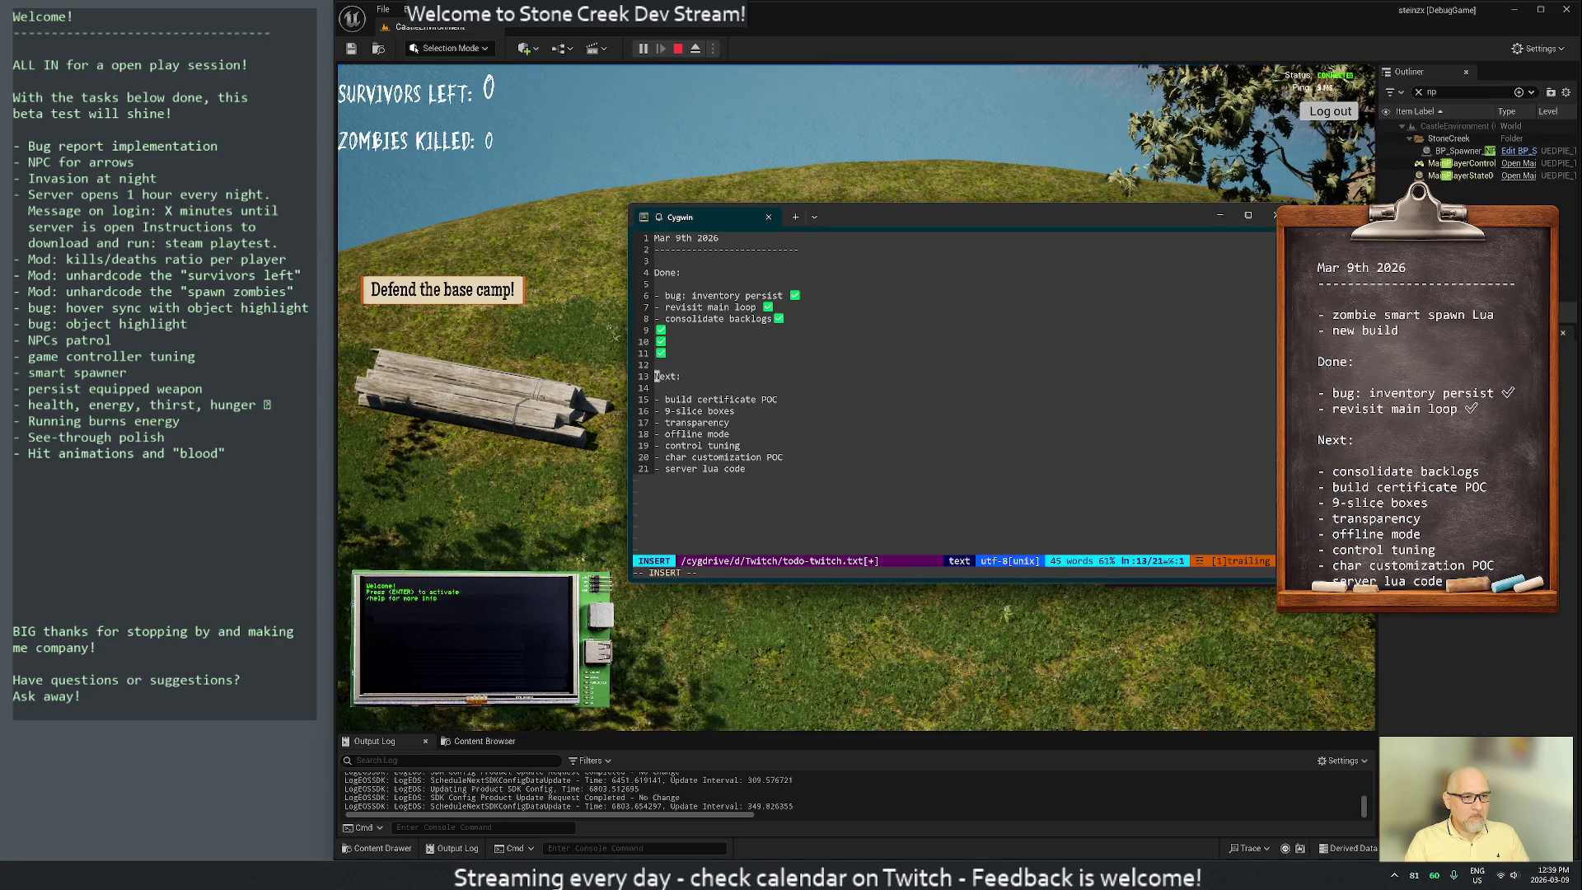
key("Escape")
key("k")
key("d")
key("d")
key("i")
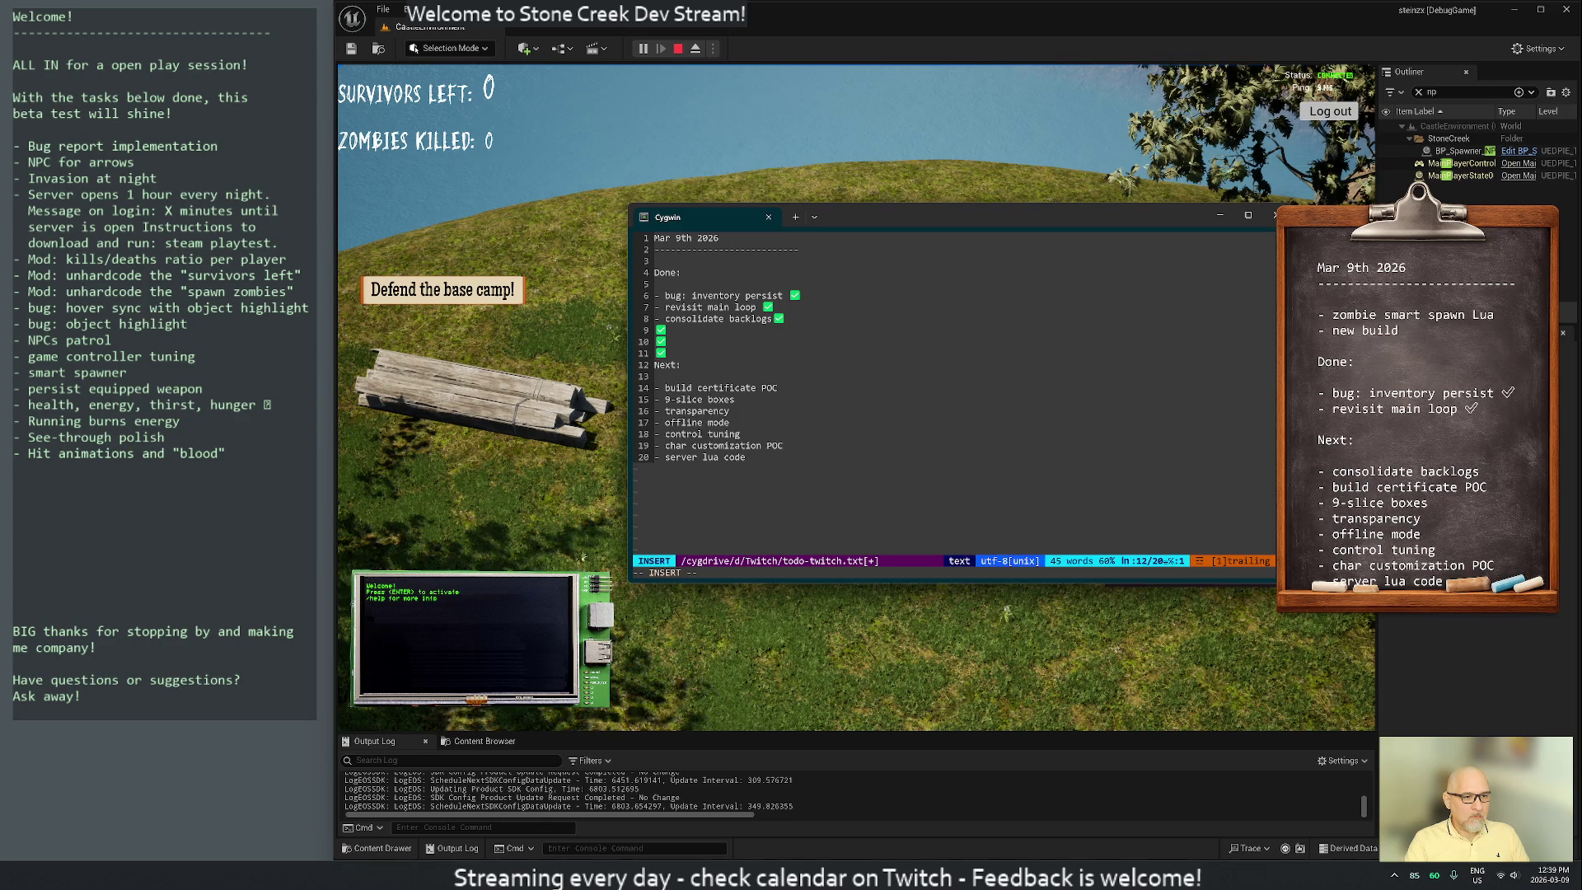
key("Return")
key("Escape")
key("k")
key("k")
key("i")
key("Escape")
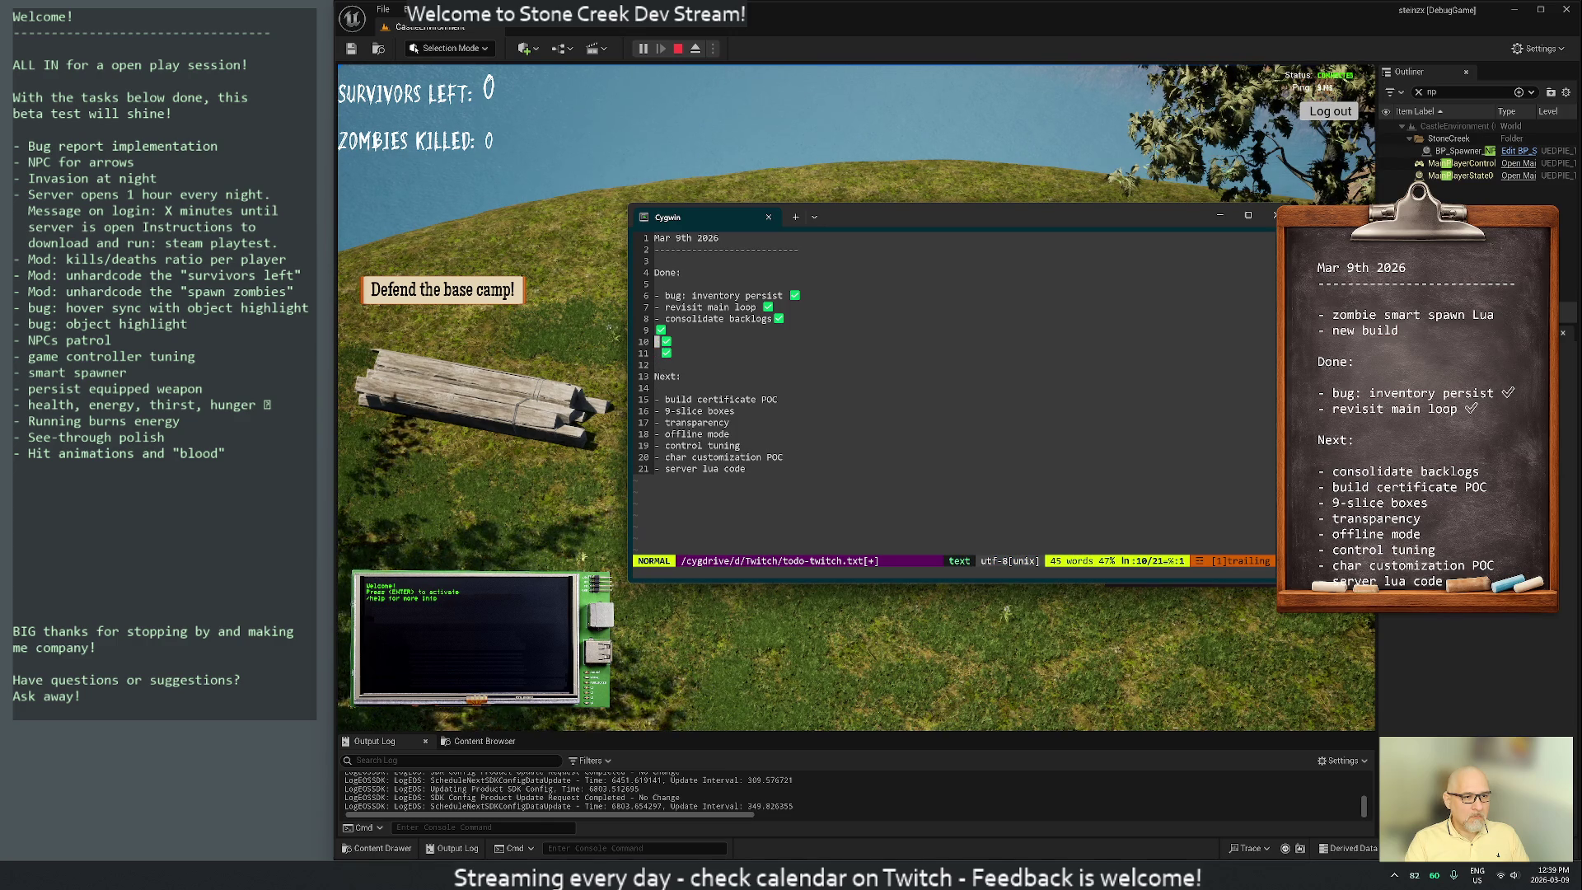
key("k")
type("j$")
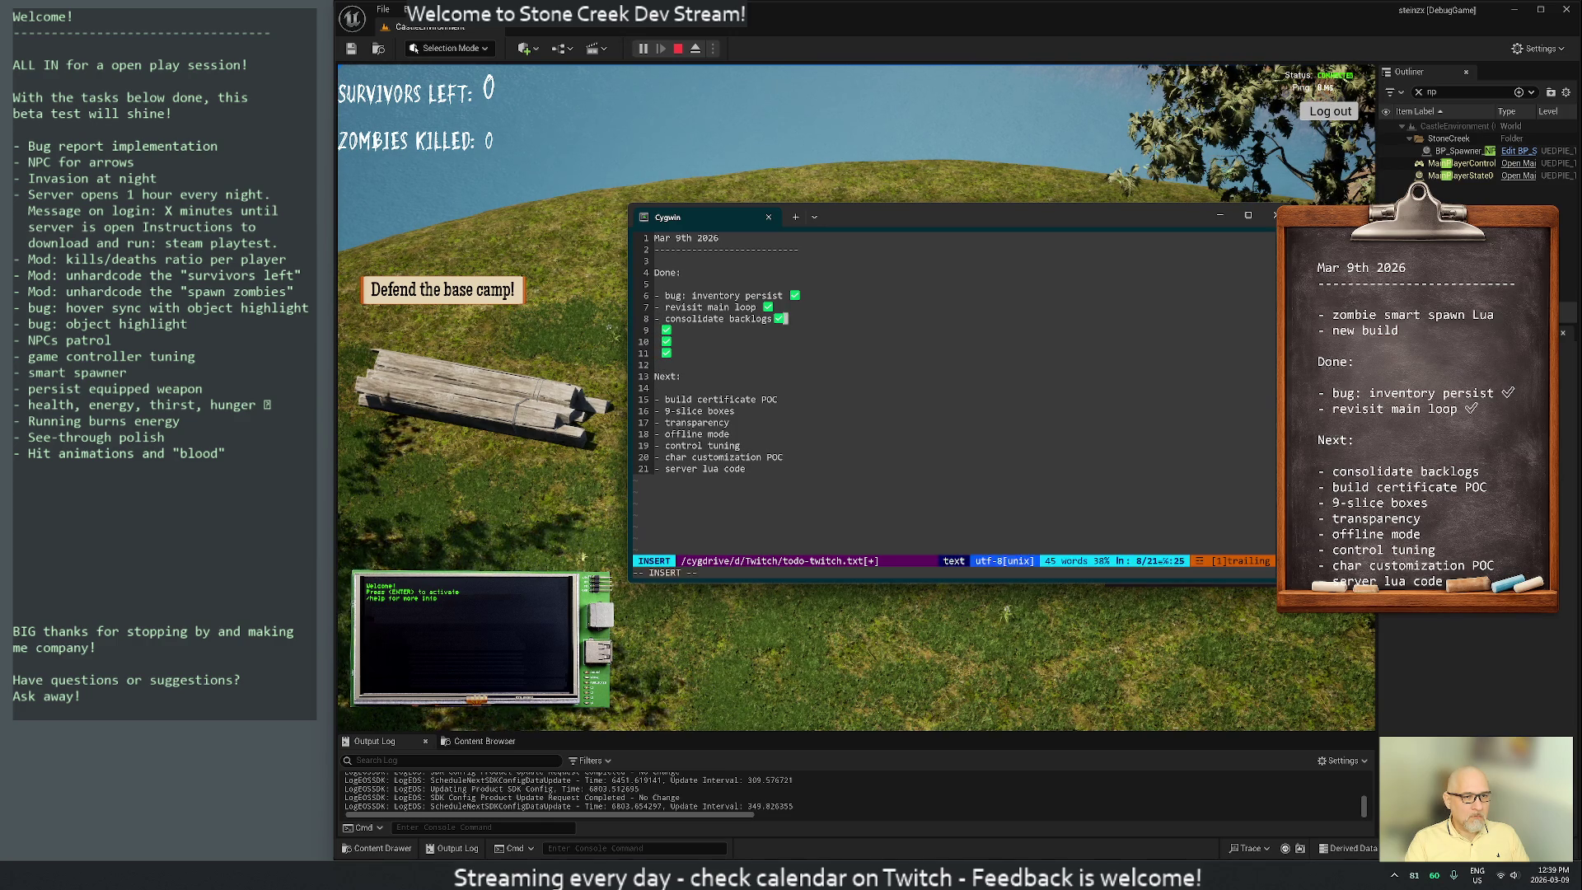
type("i")
key("Escape")
Delete the 'server lua code' and 'transparency' items from the Next list
key("j")
key("j")
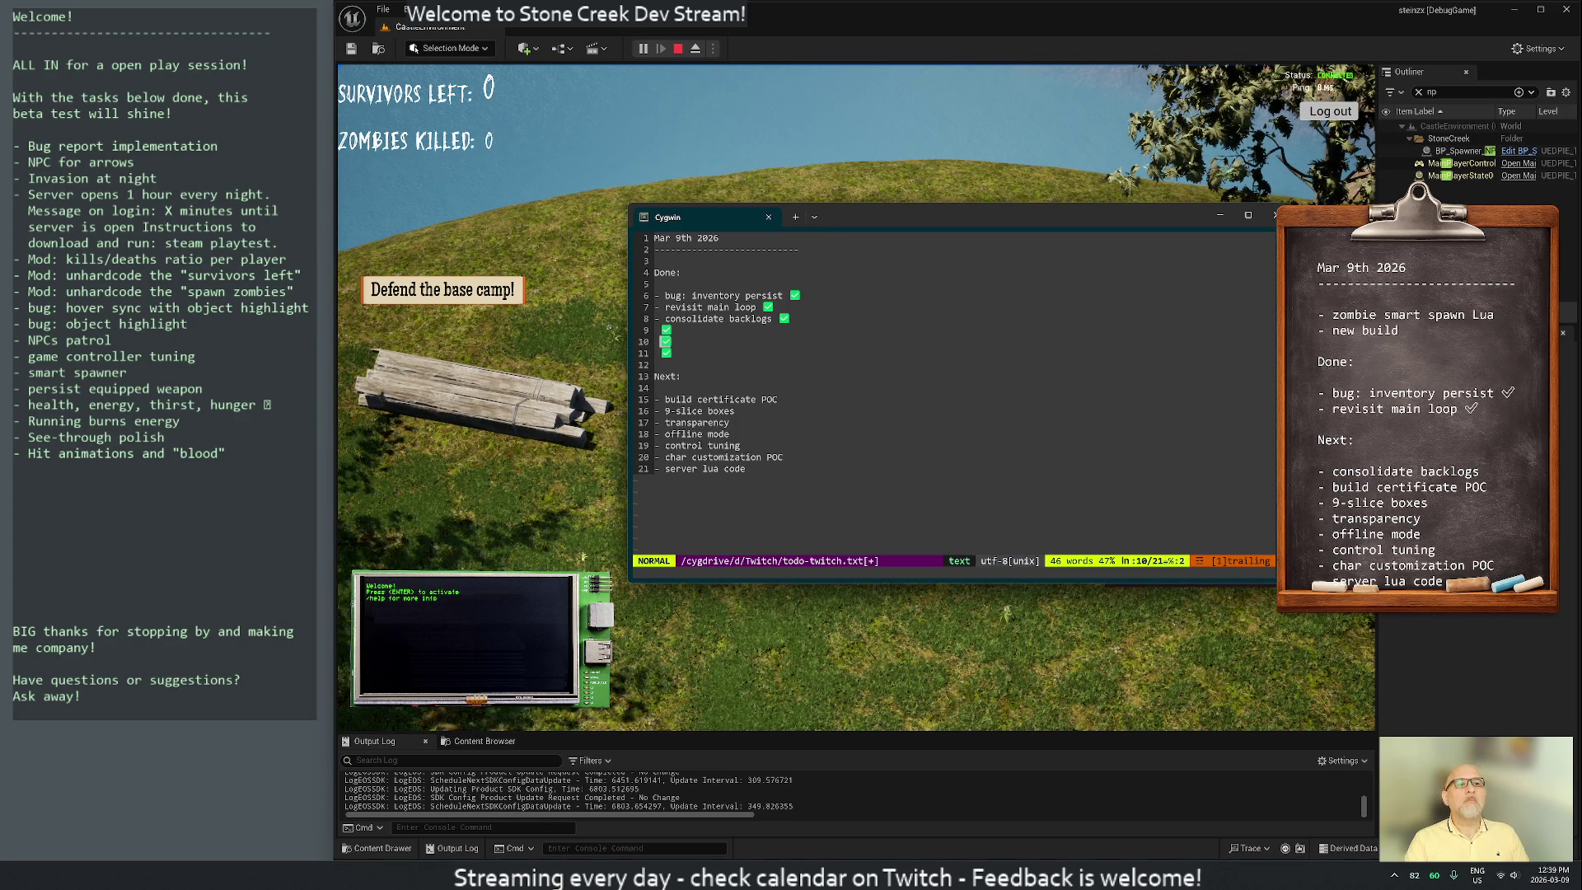
left_click(731, 410)
left_click(775, 399)
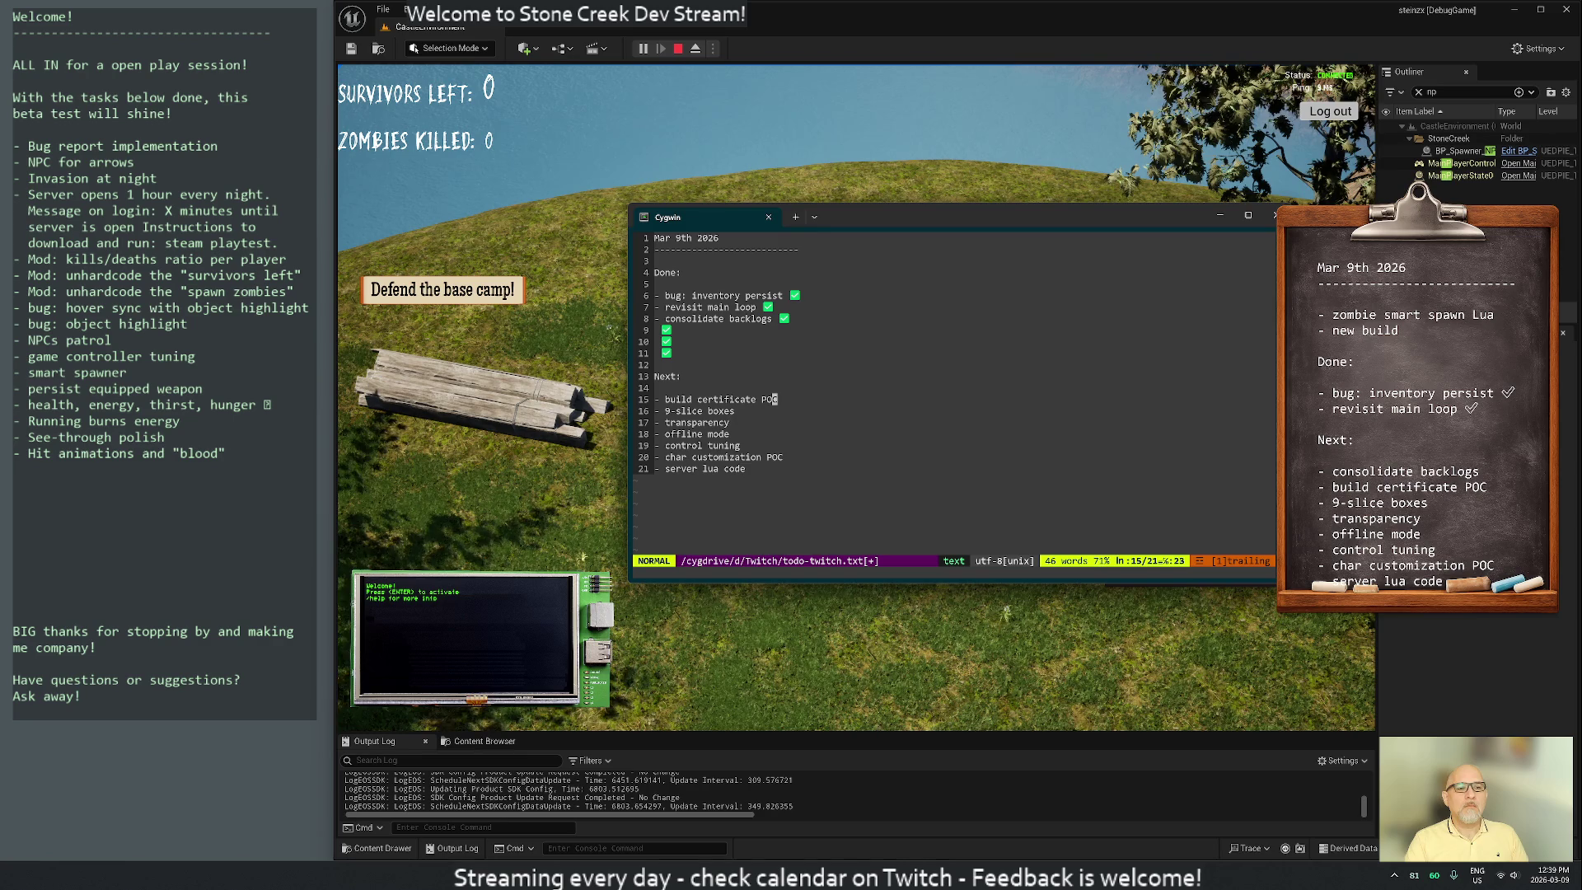
key("j")
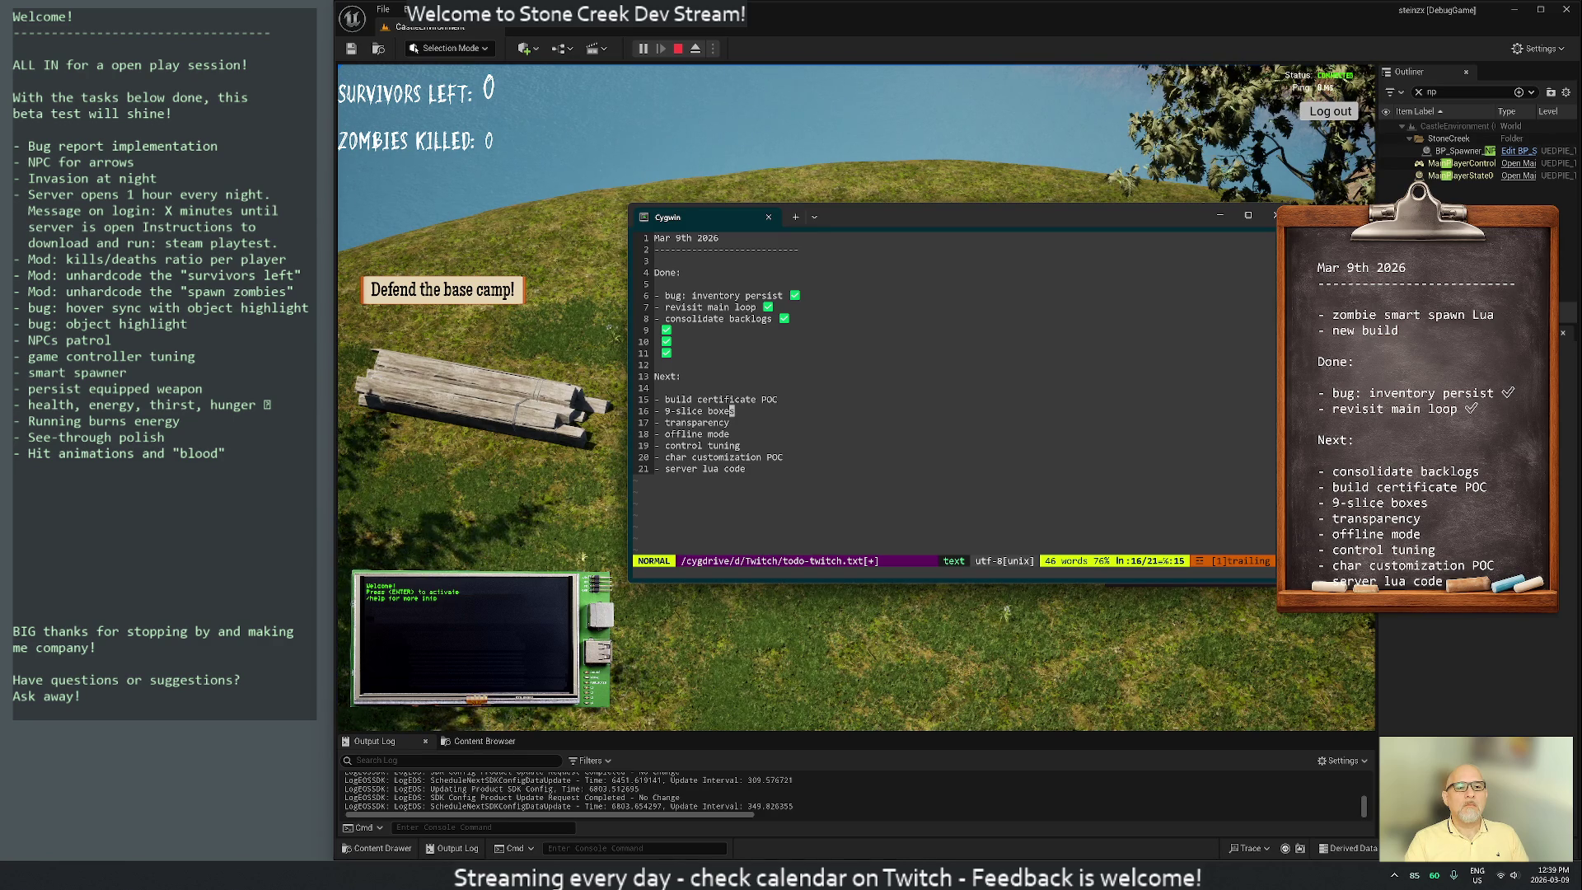
key("j")
key("j")
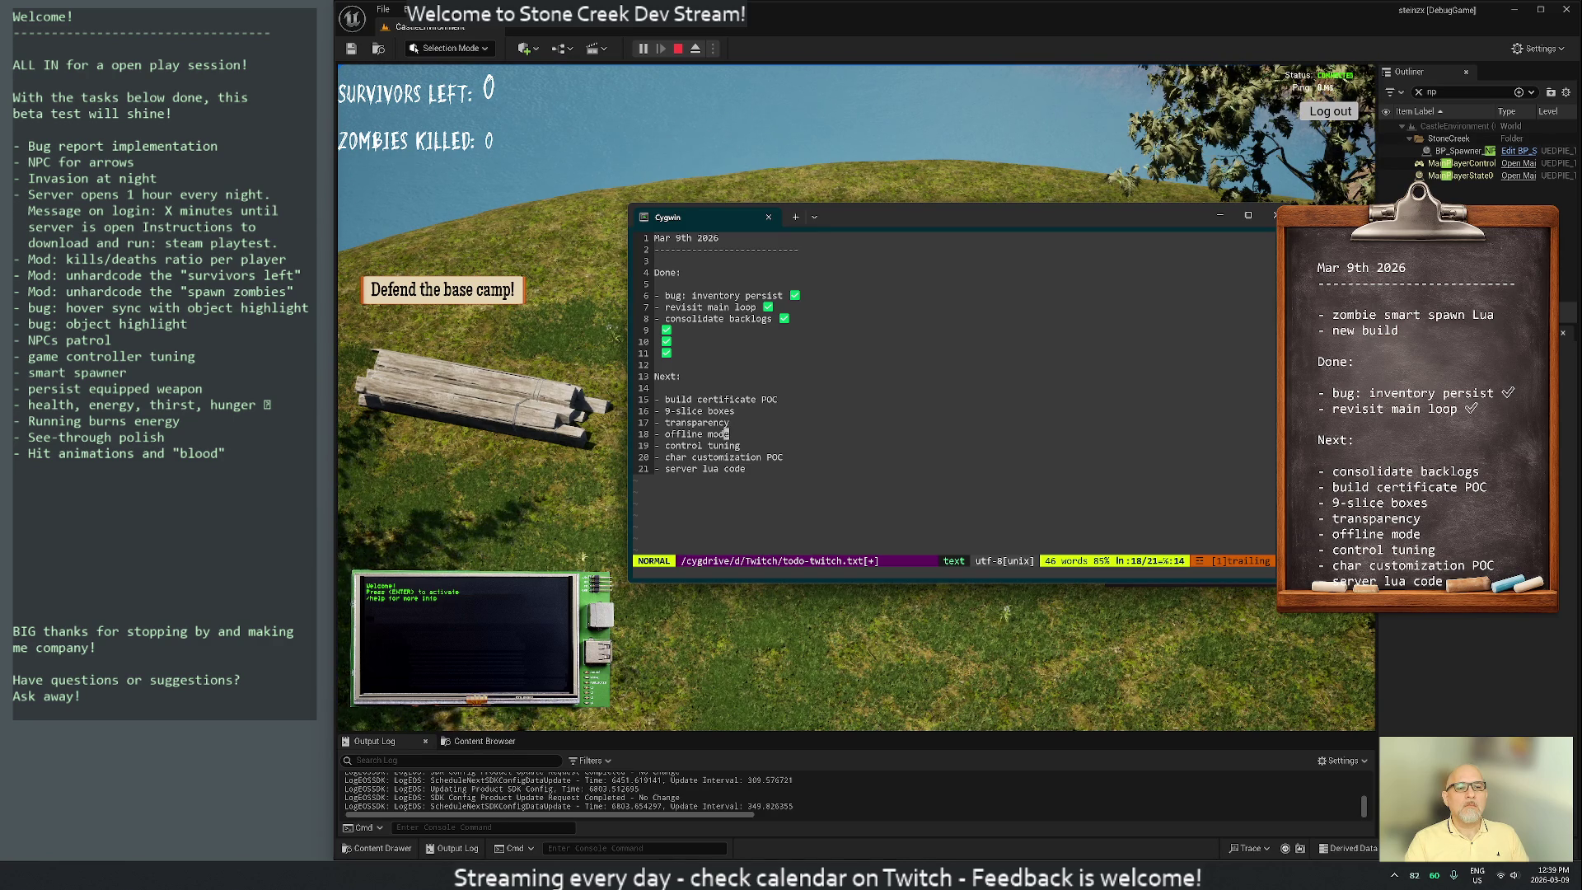
key("k")
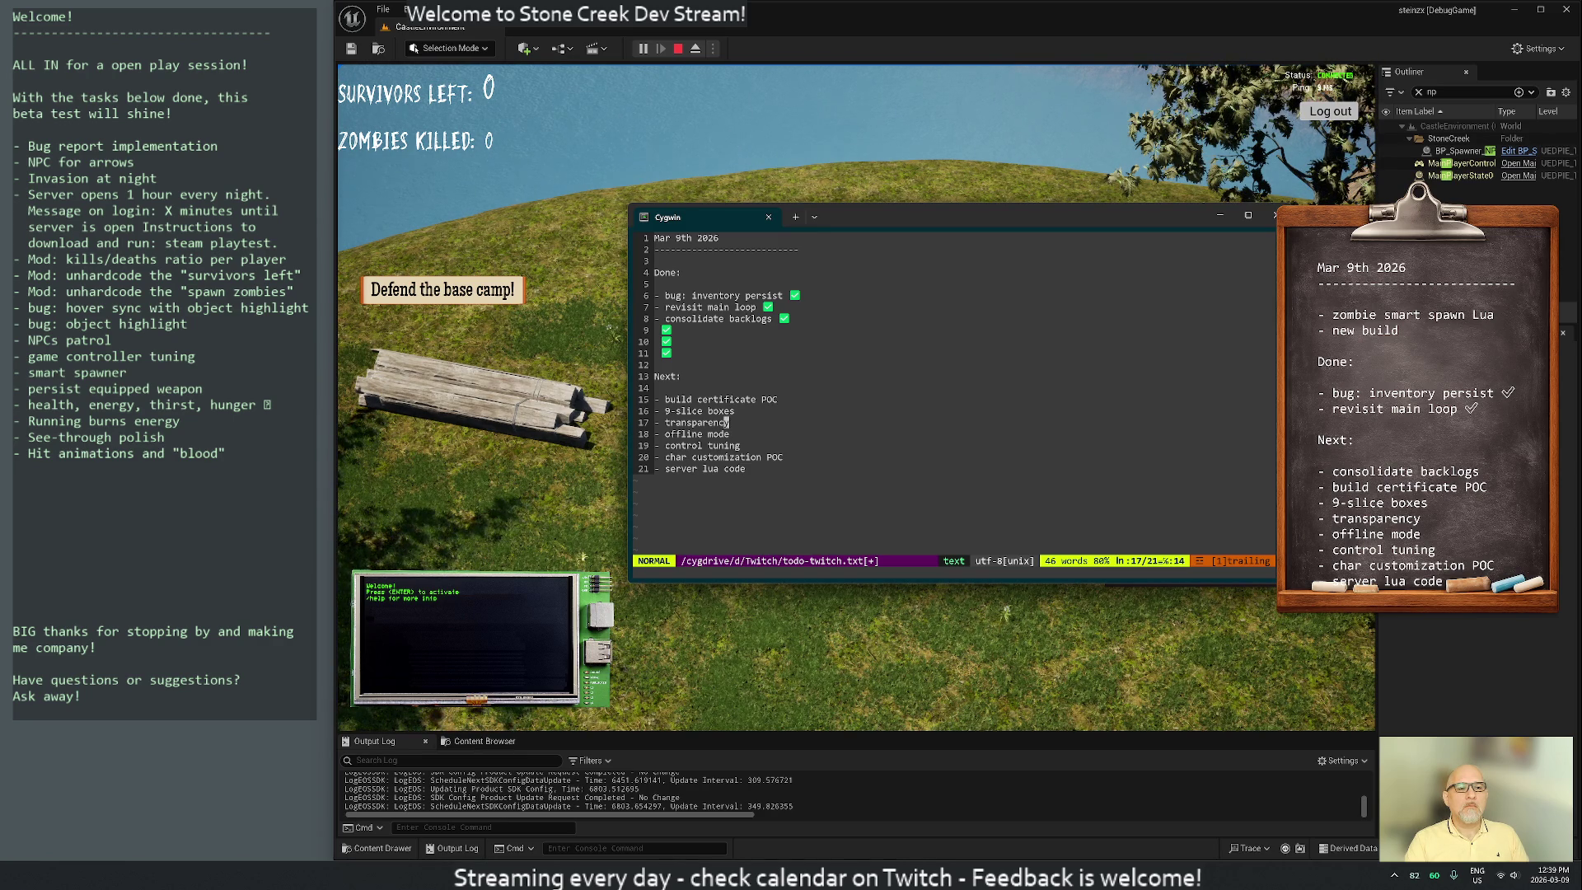
key("j")
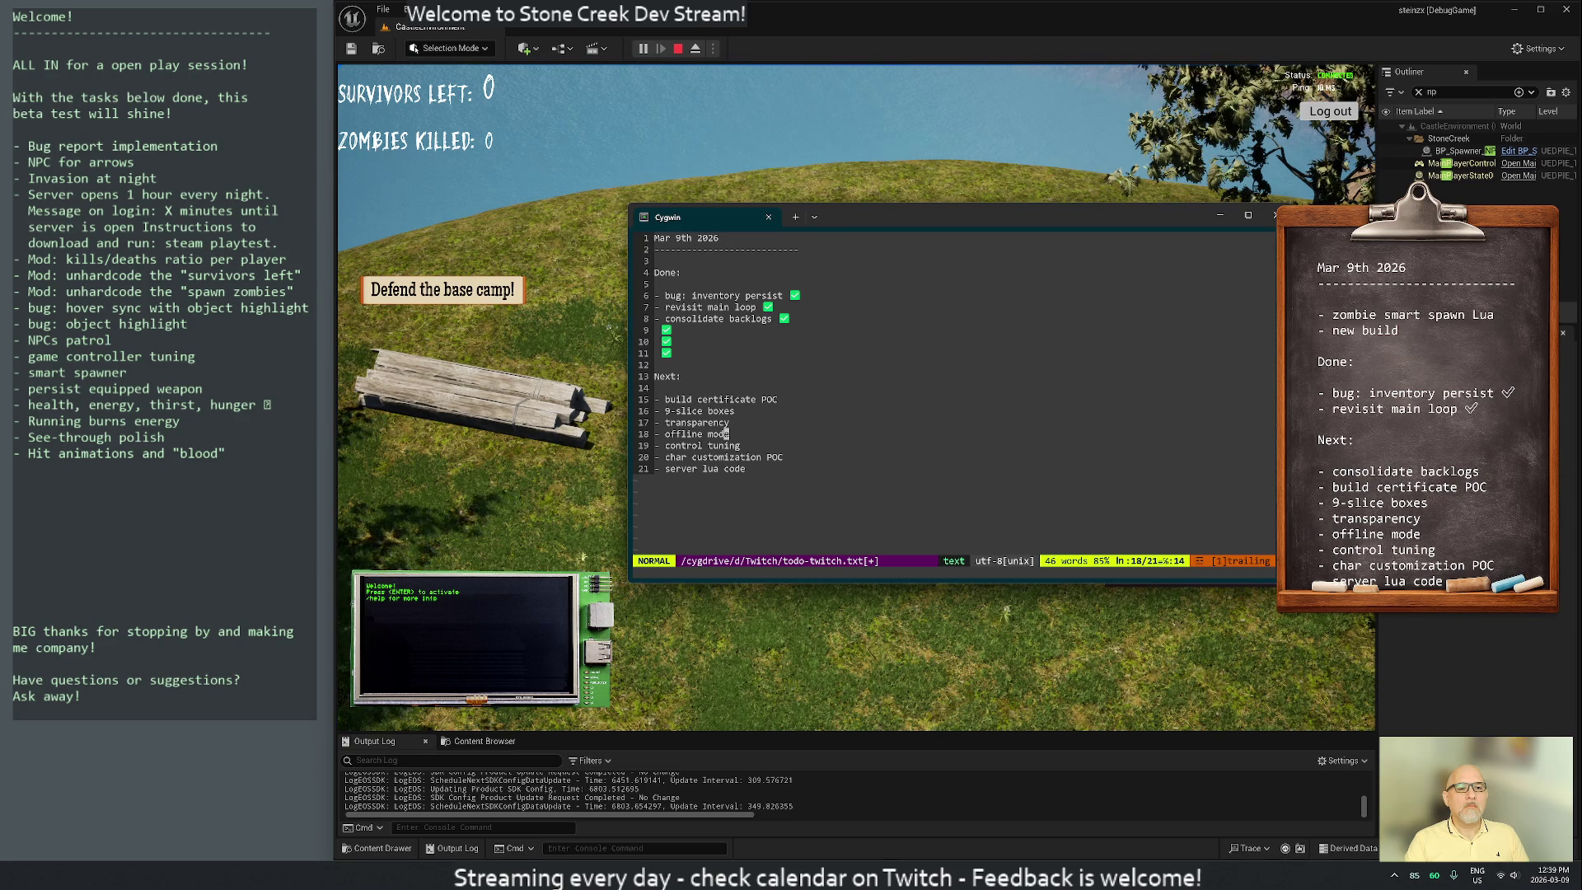
key("shift+g")
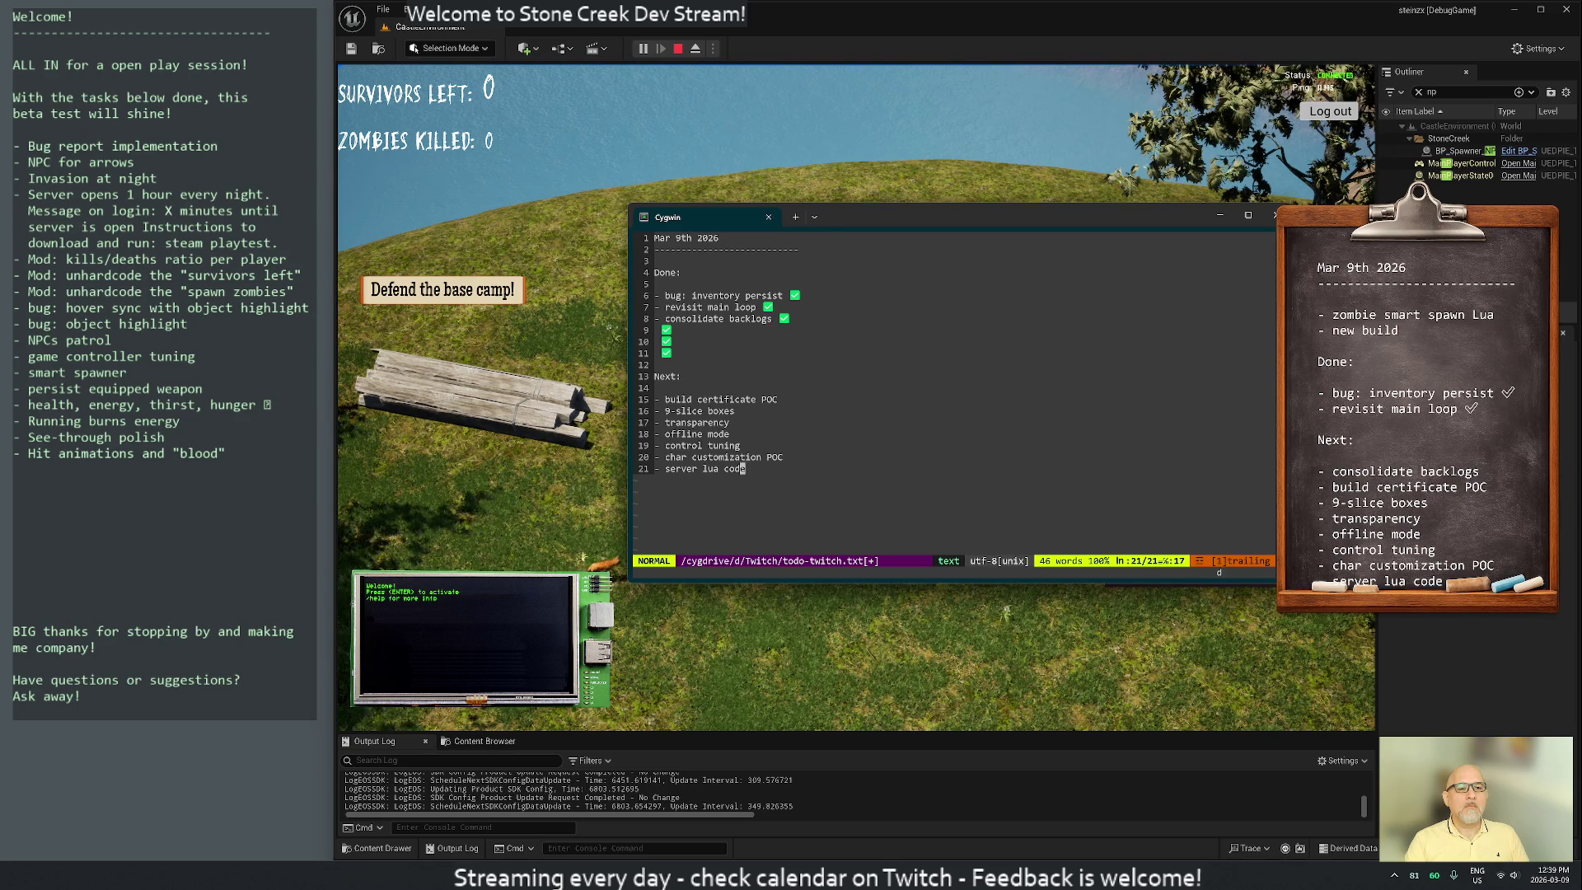
key("d")
key("d")
key("k")
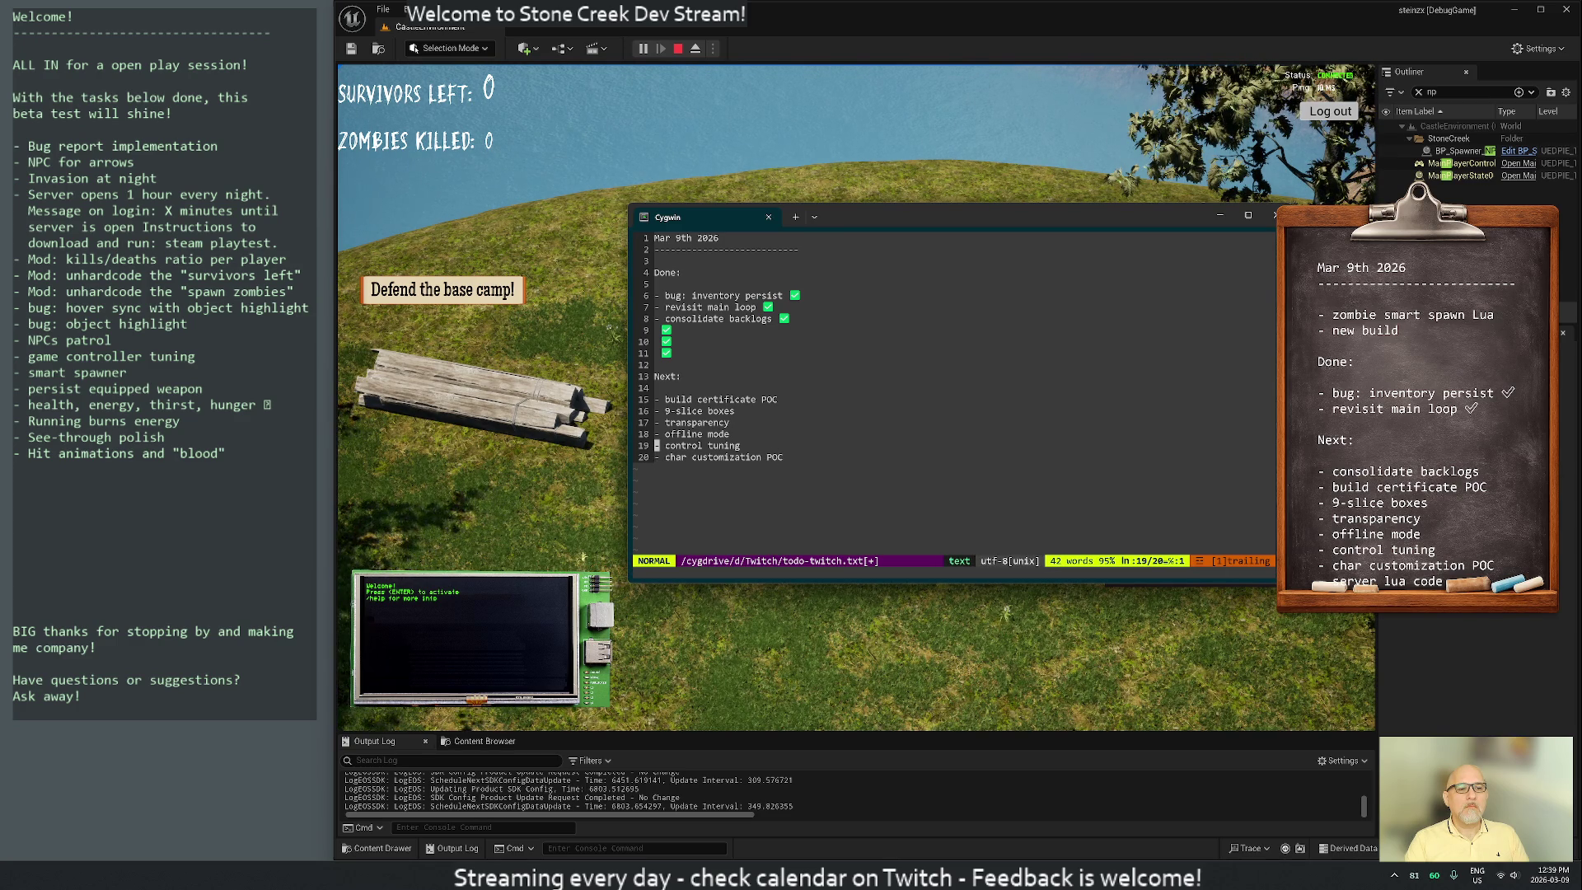
key("k")
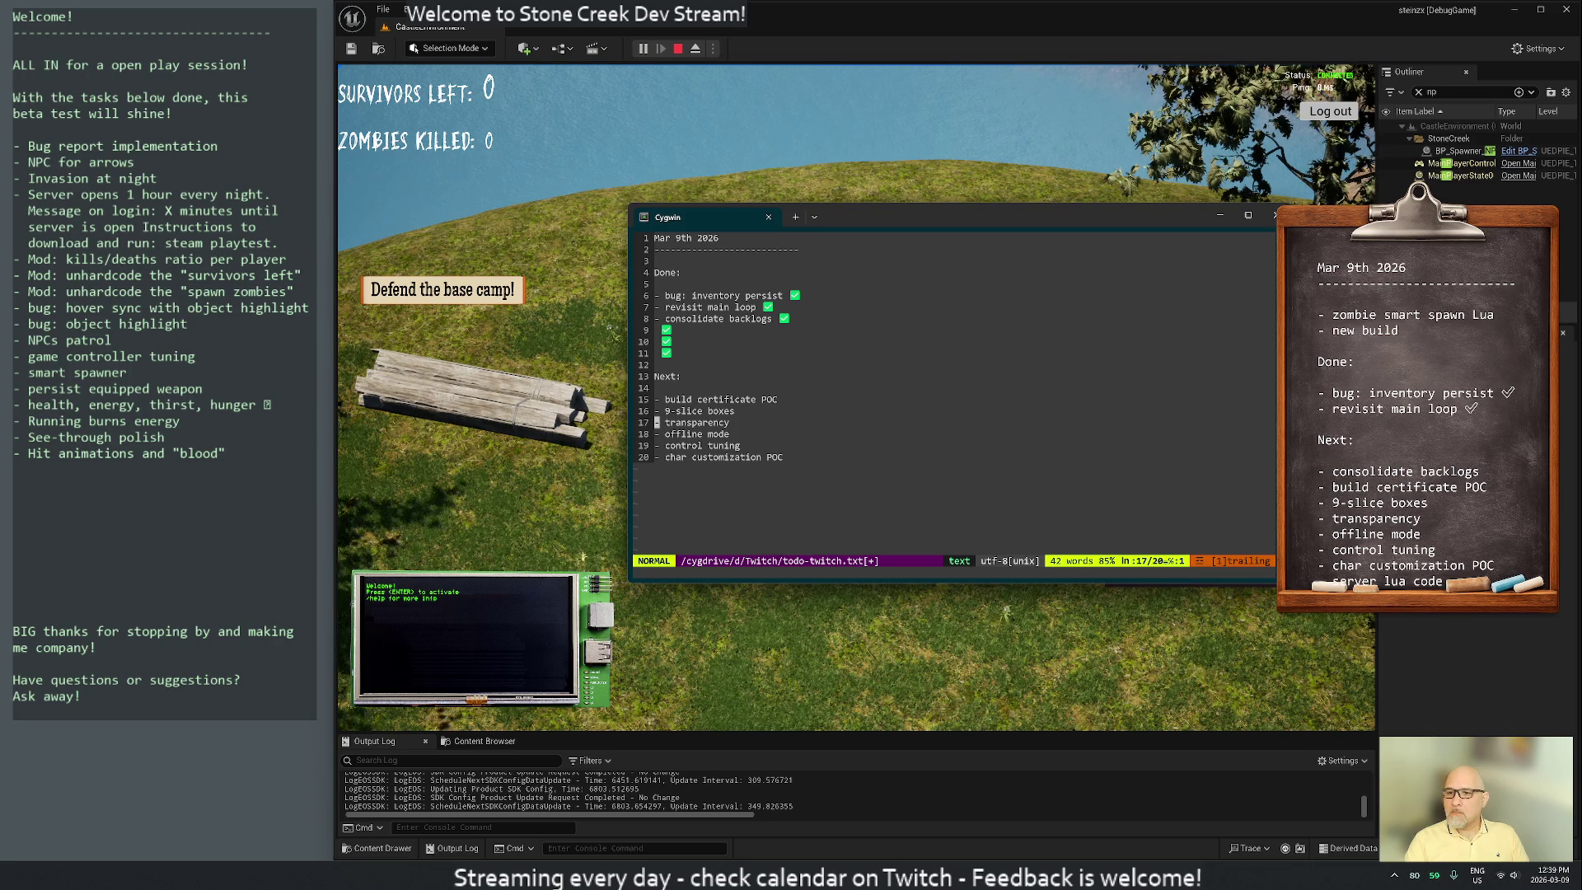
key("d")
key("d")
key("k")
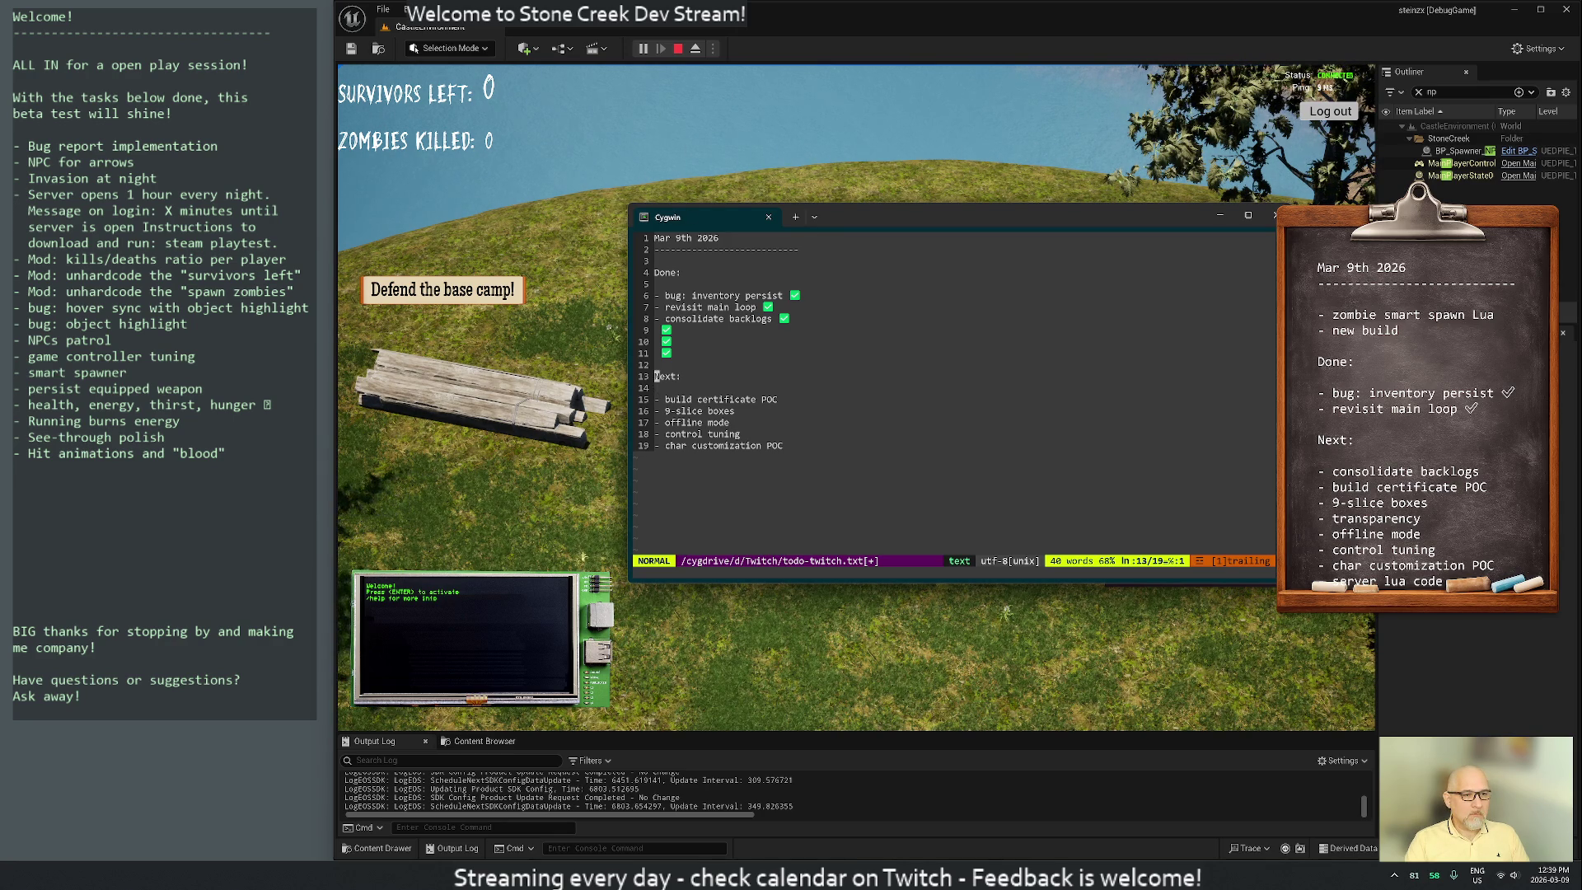
Delete the three checkmark-only lines under Done
key("j")
key("shift+v")
key("j")
key("j")
key("j")
key("Escape")
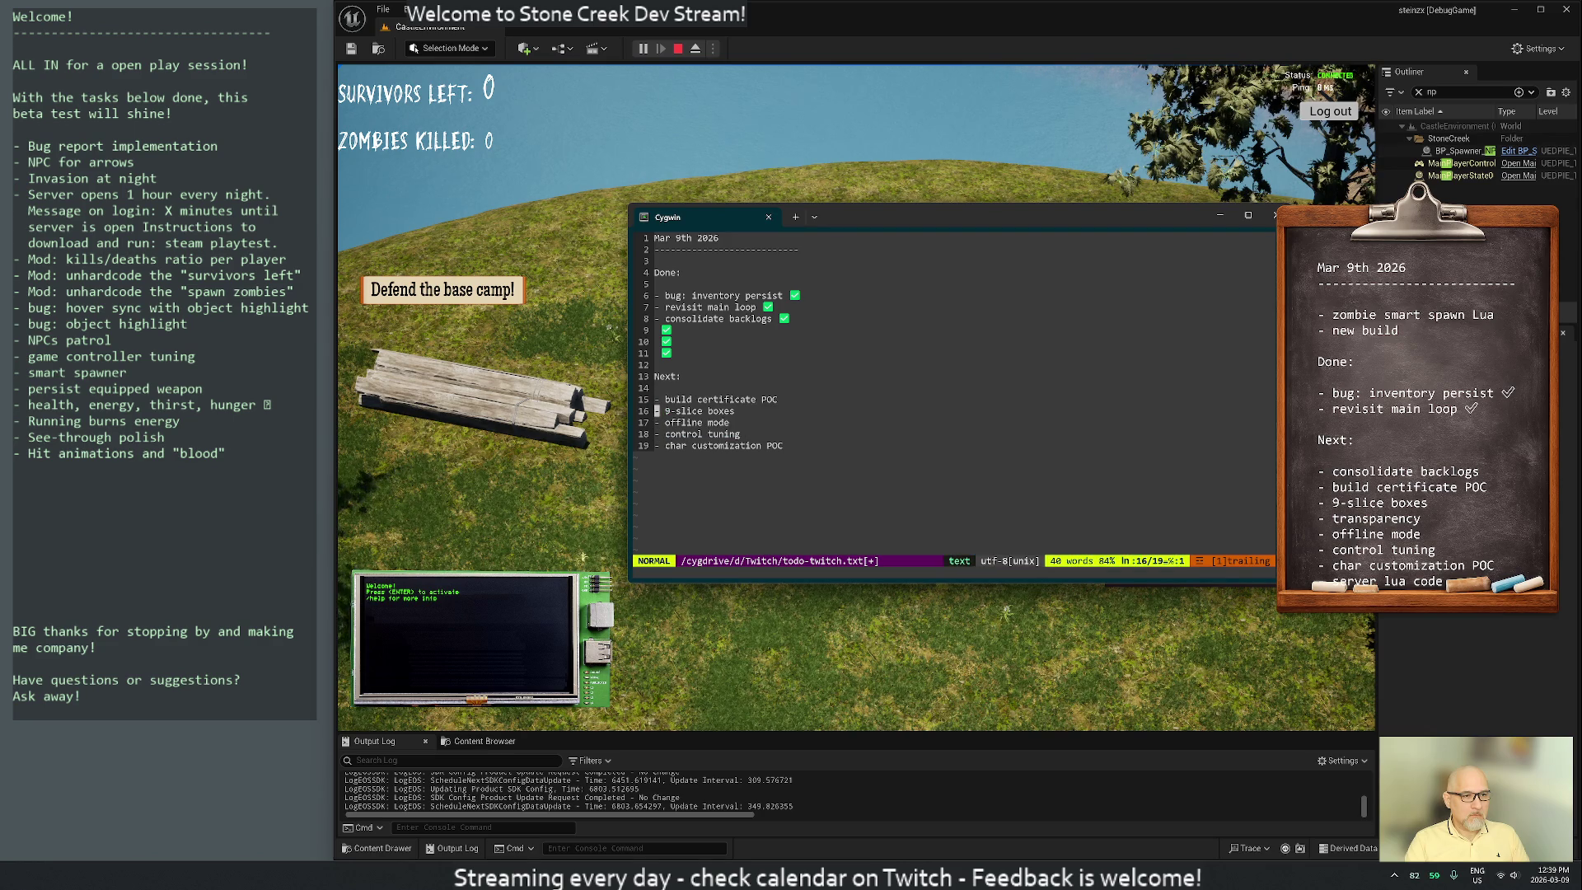
key("k")
key("k")
key("k")
key("3")
key("d")
key("d")
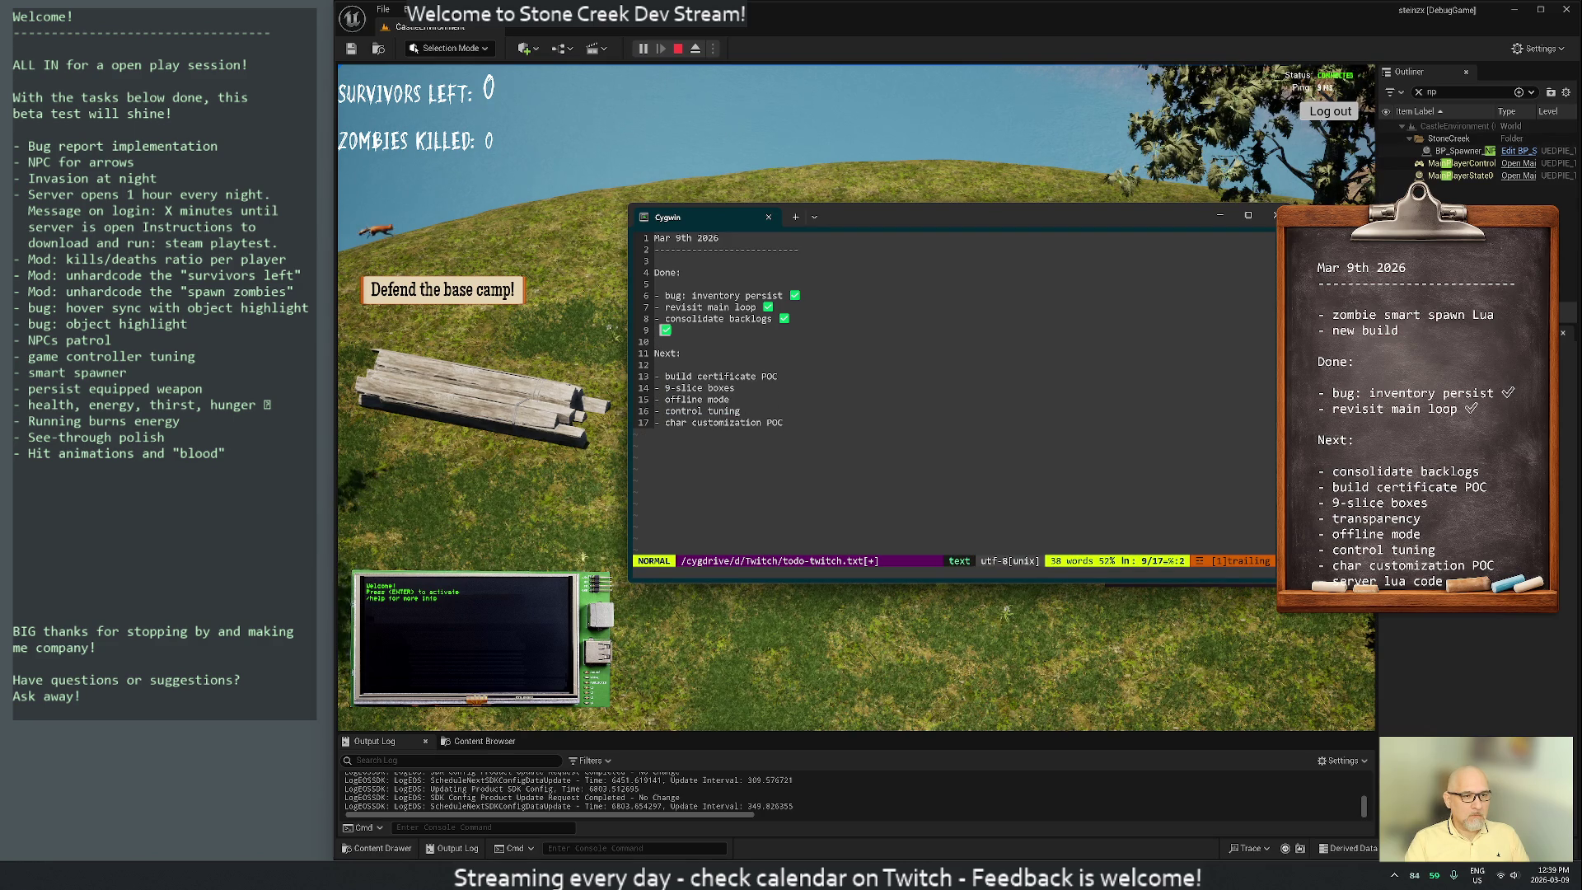
key("j")
Remove the Next: heading and its remaining list items
key("shift+v")
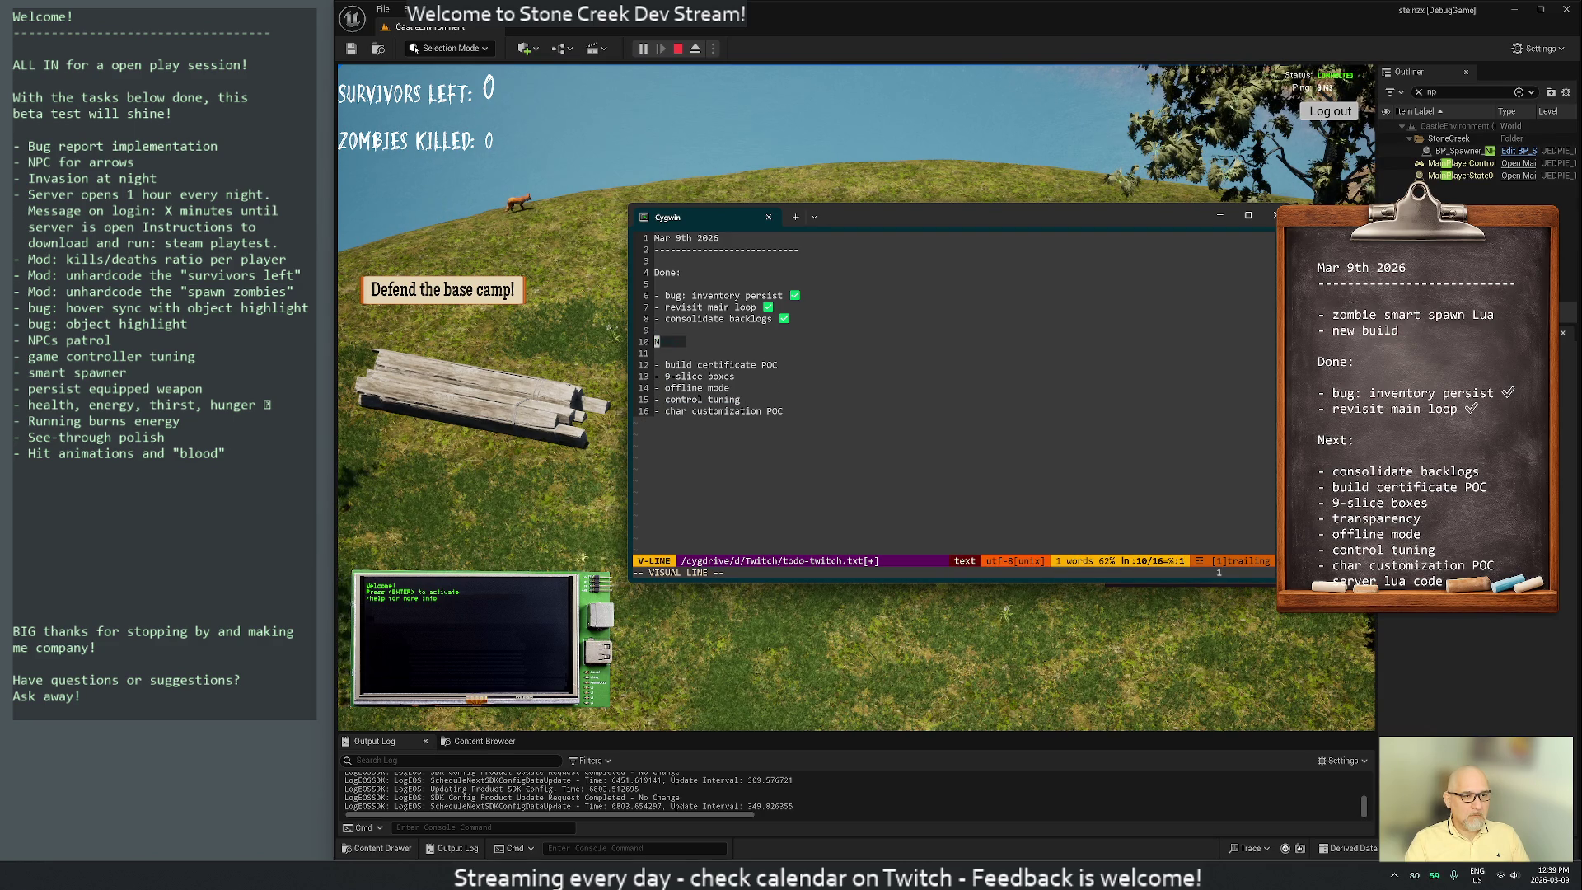
key("Escape")
key("d")
key("d")
key("d")
key("d")
key("d")
key("d")
key("d")
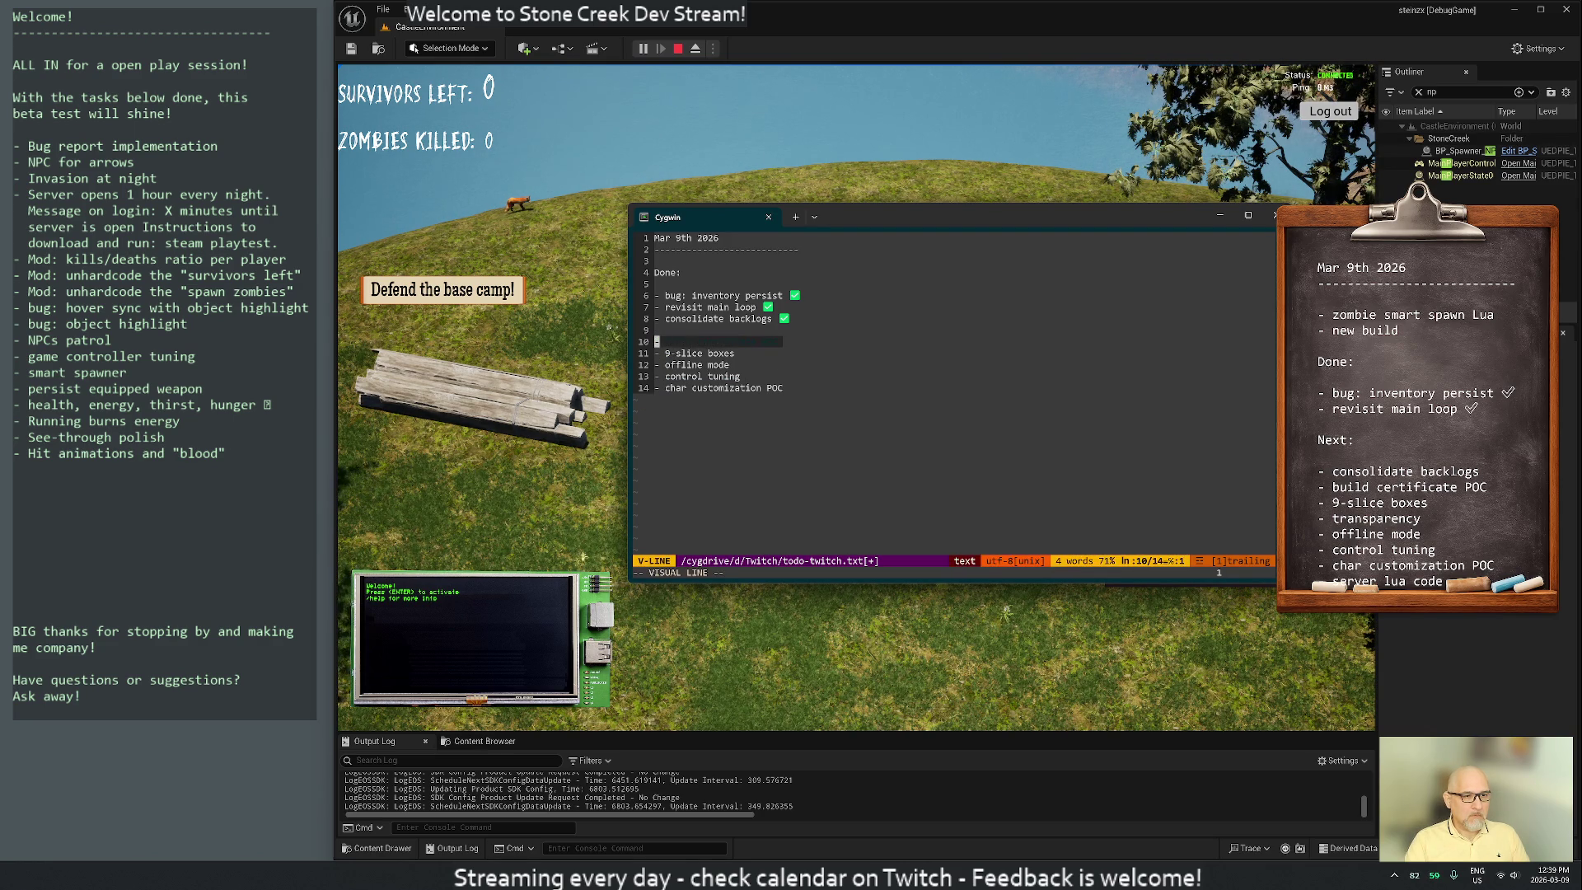
key("i")
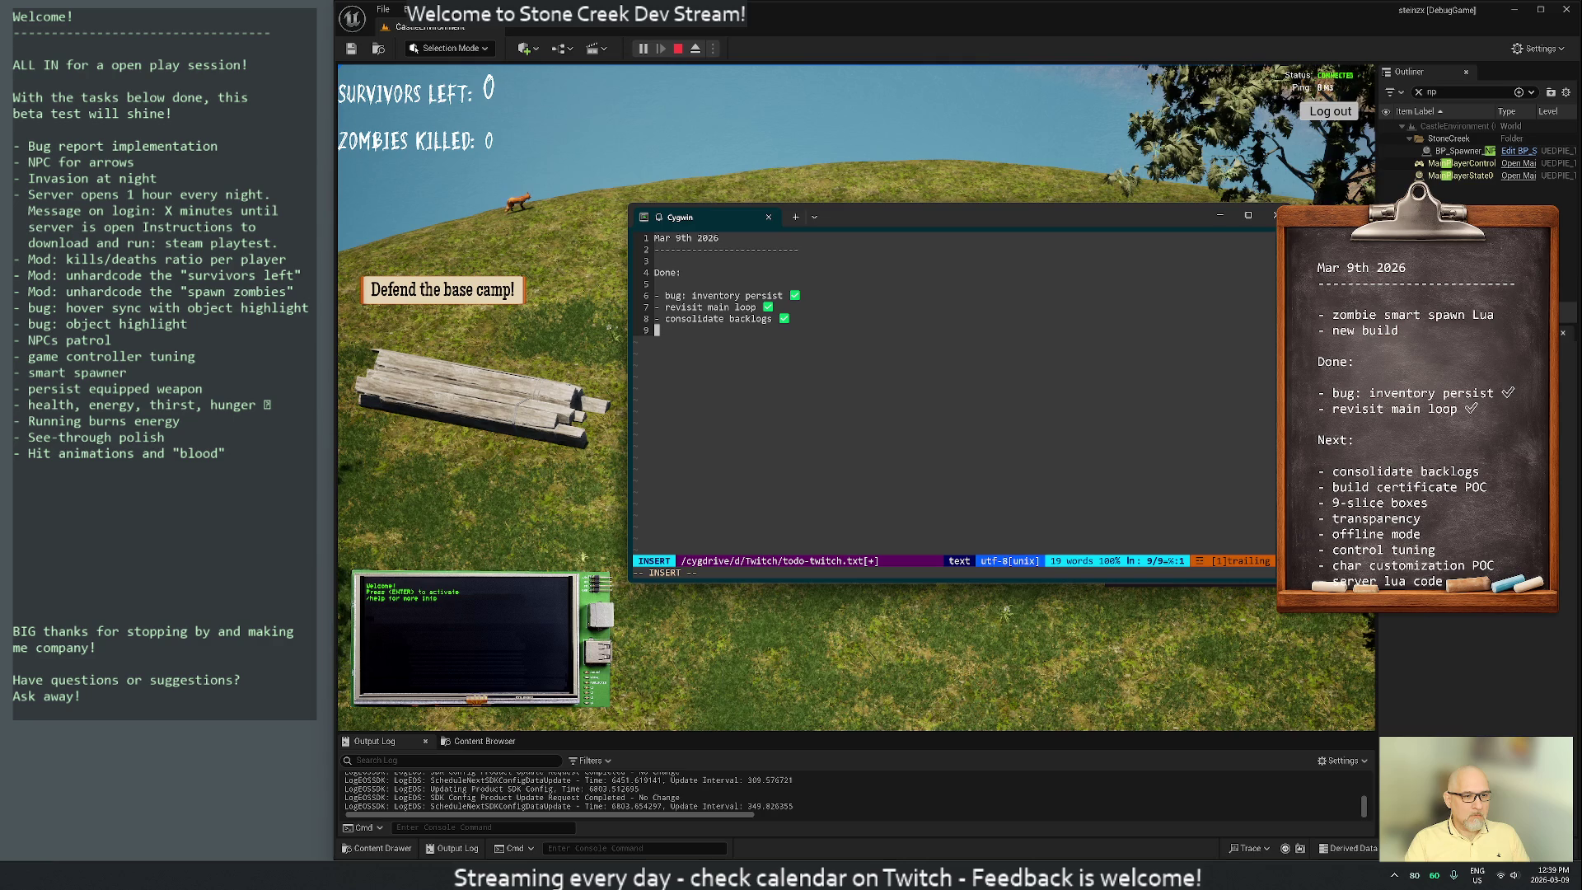
Save todo-twitch.txt and quit Vim with :wq
key("Escape")
type(":wq")
key("Return")
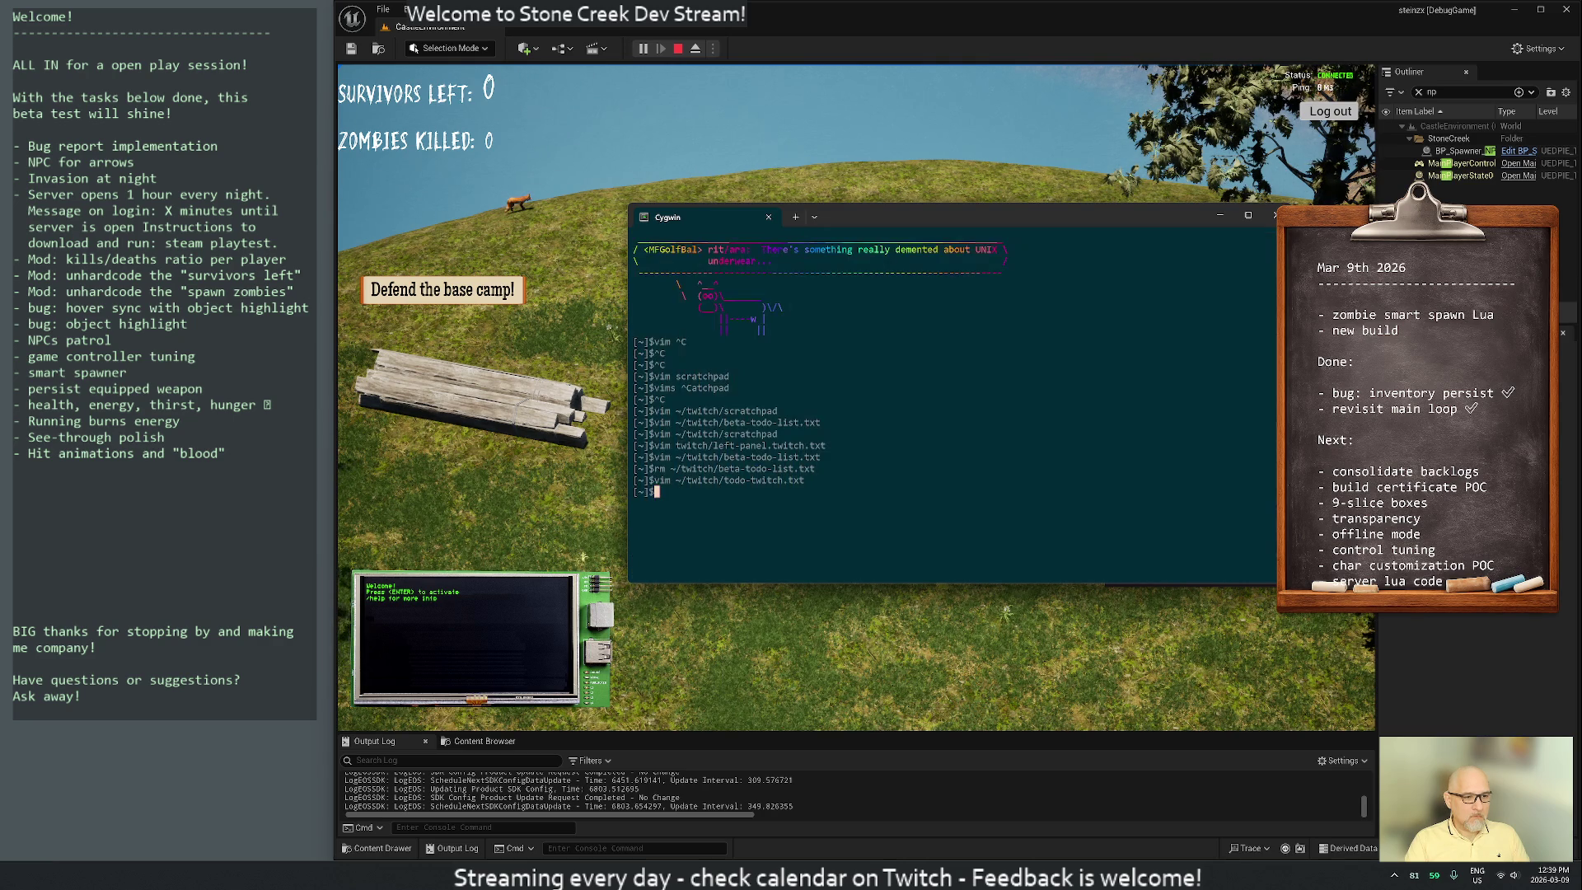
key("ctrl+r")
Open ~/twitch/scratchpad, drop the 9 slice boxes line and move offline mode to the file end
type("scra")
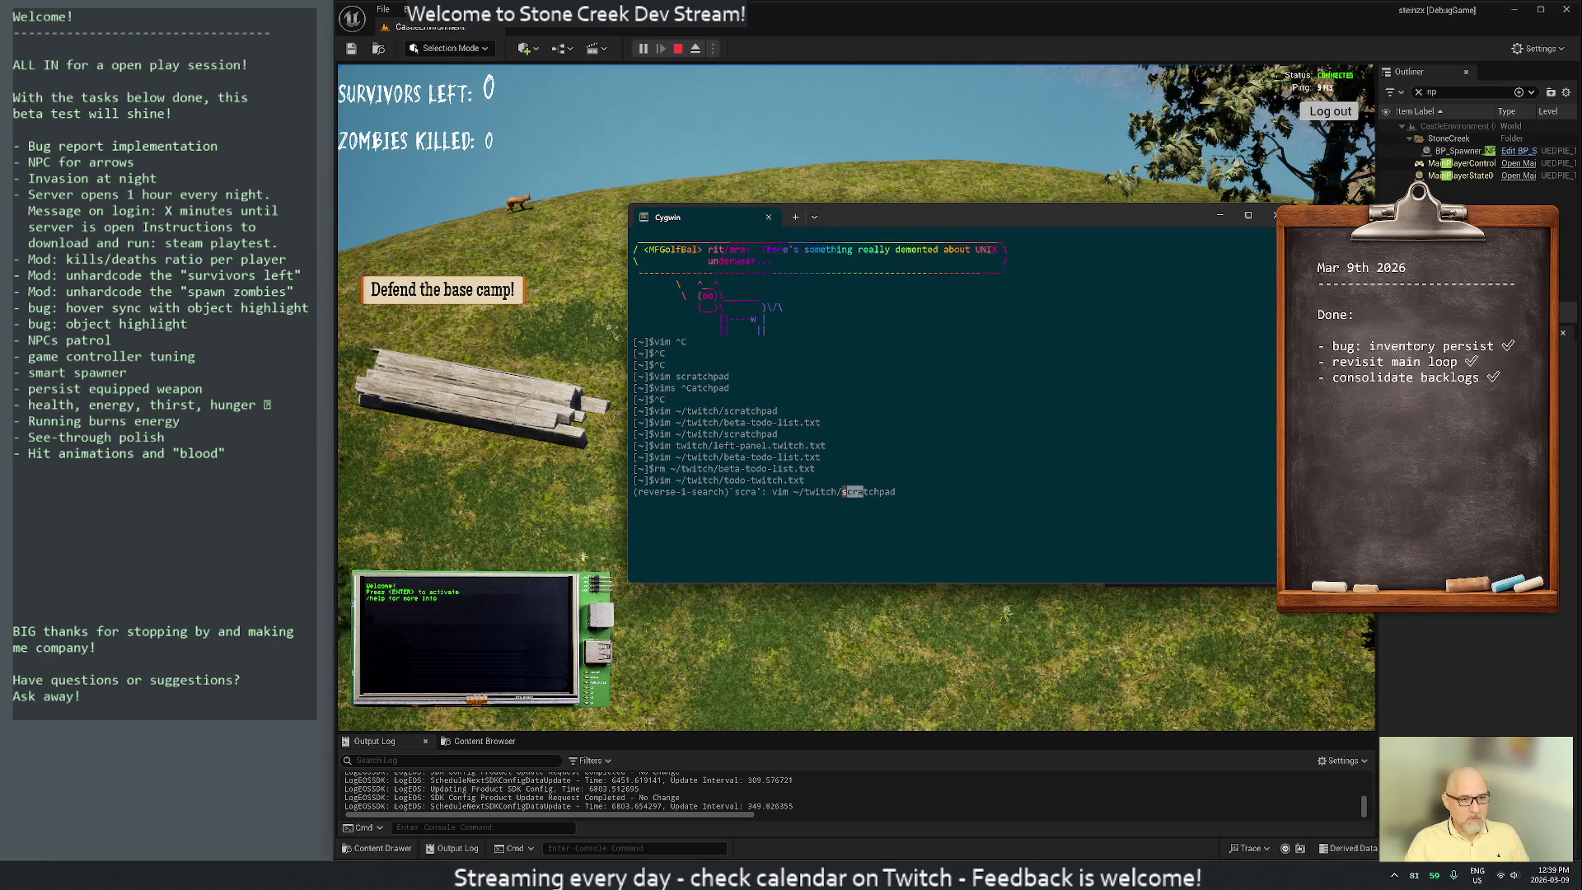
key("Return")
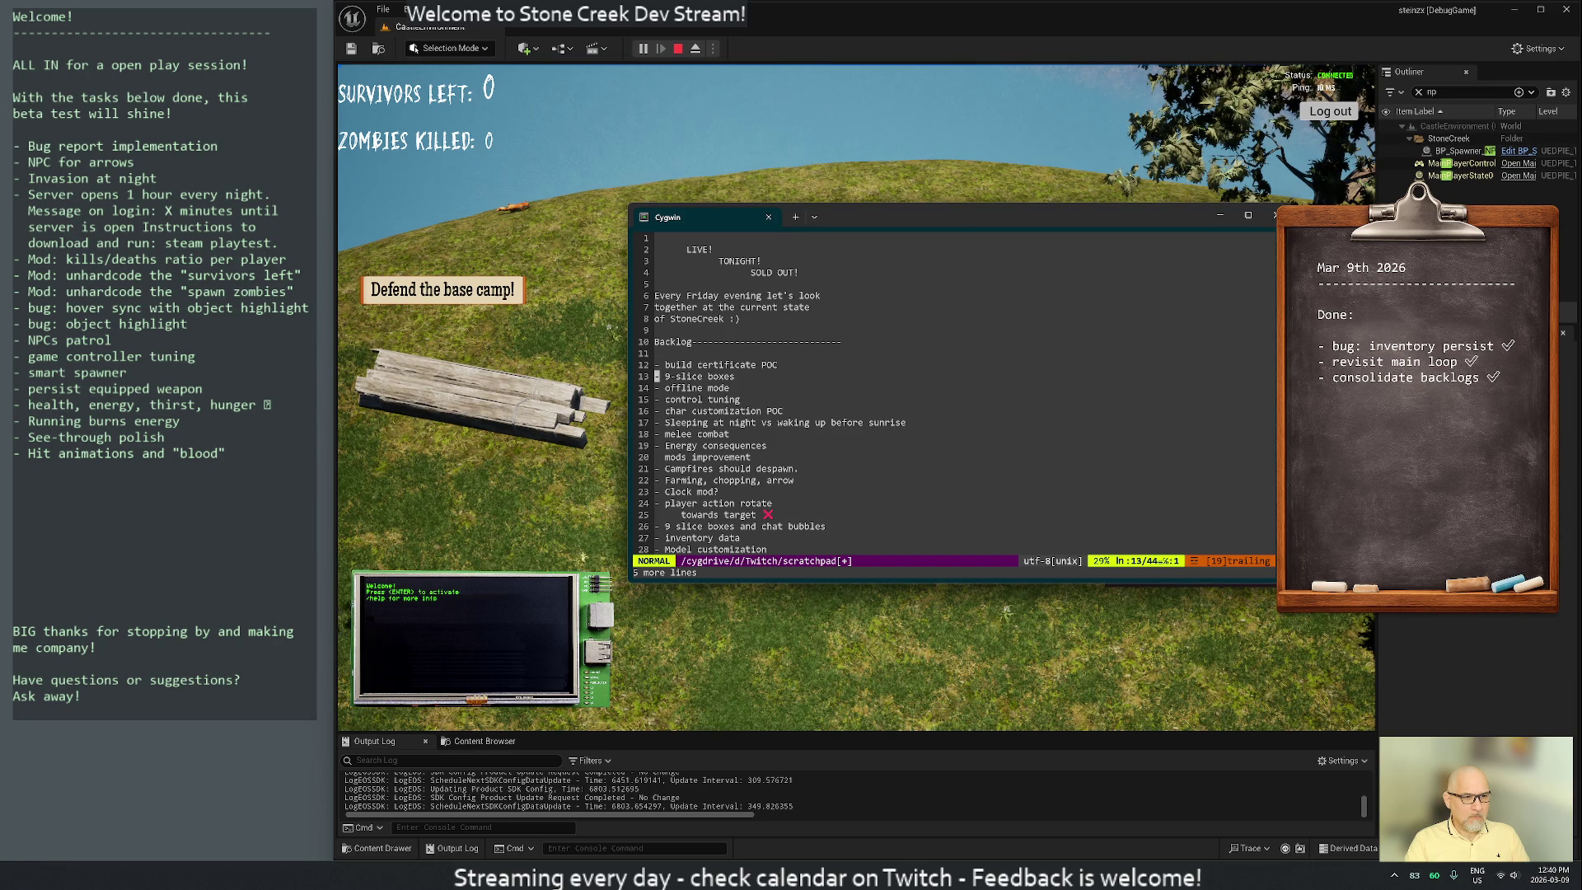
key("d")
key("d")
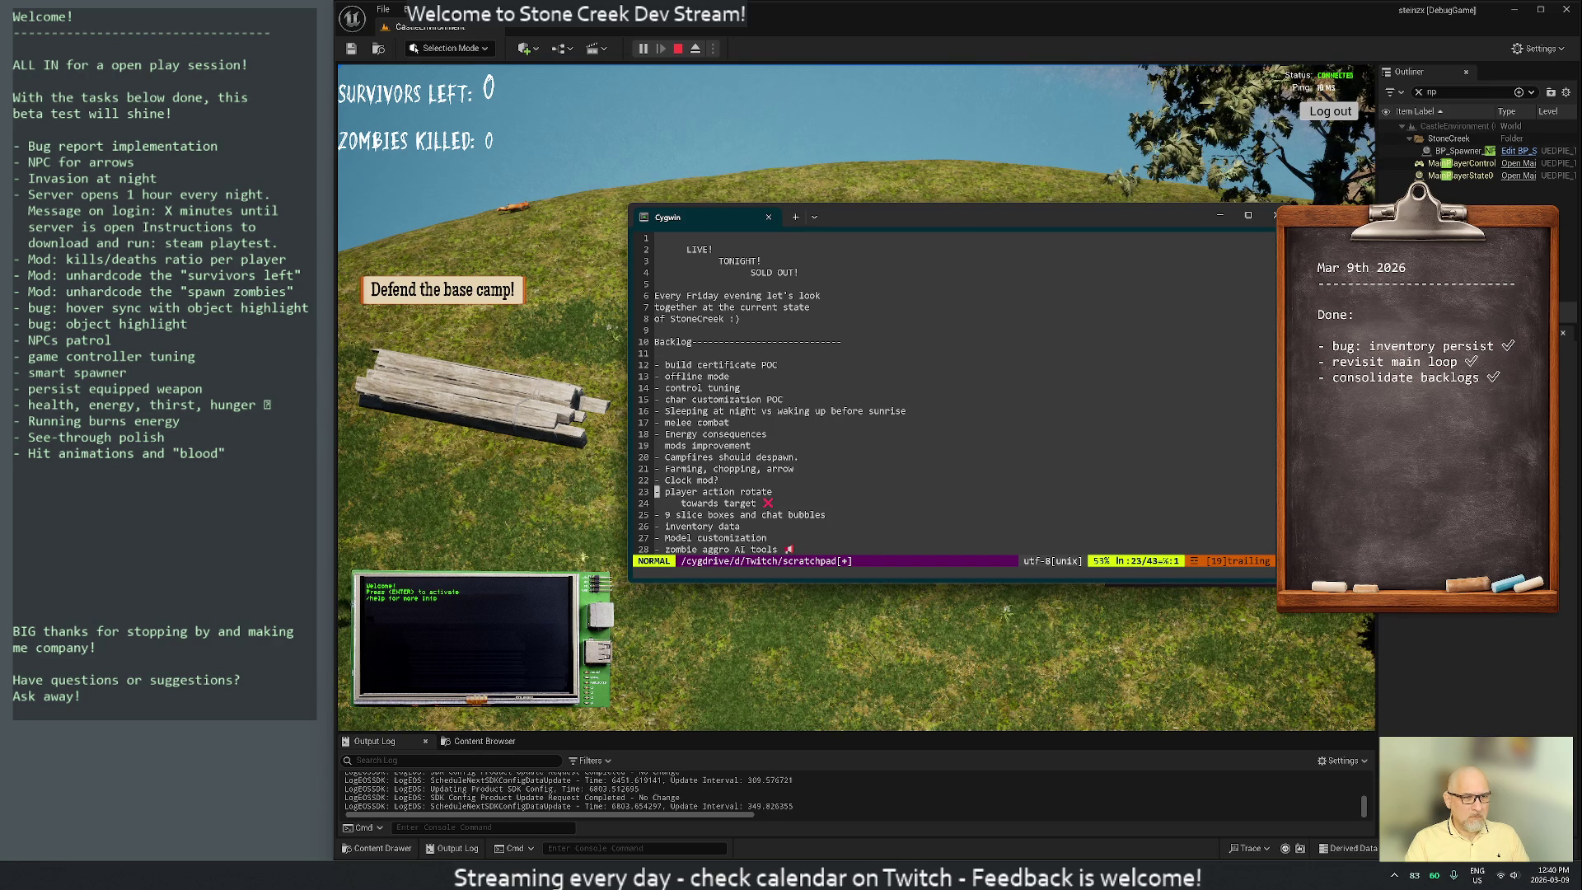
key("j")
key("j")
key("j")
key("k")
key("k")
key("k")
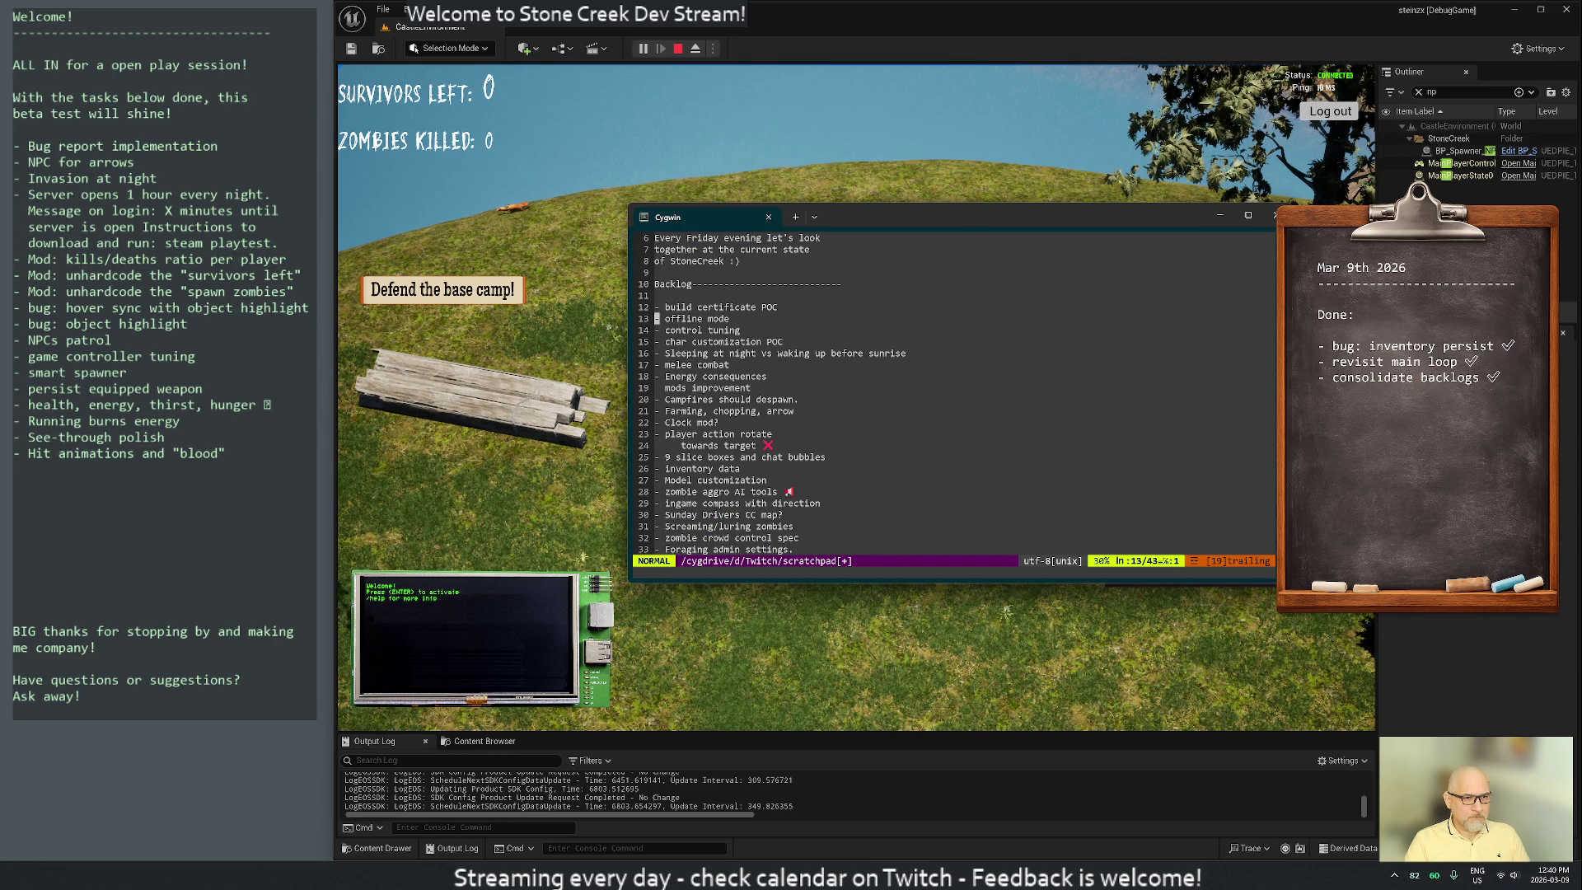
key("d")
key("d")
key("k")
key("k")
key("p")
key("o")
key("Escape")
key("k")
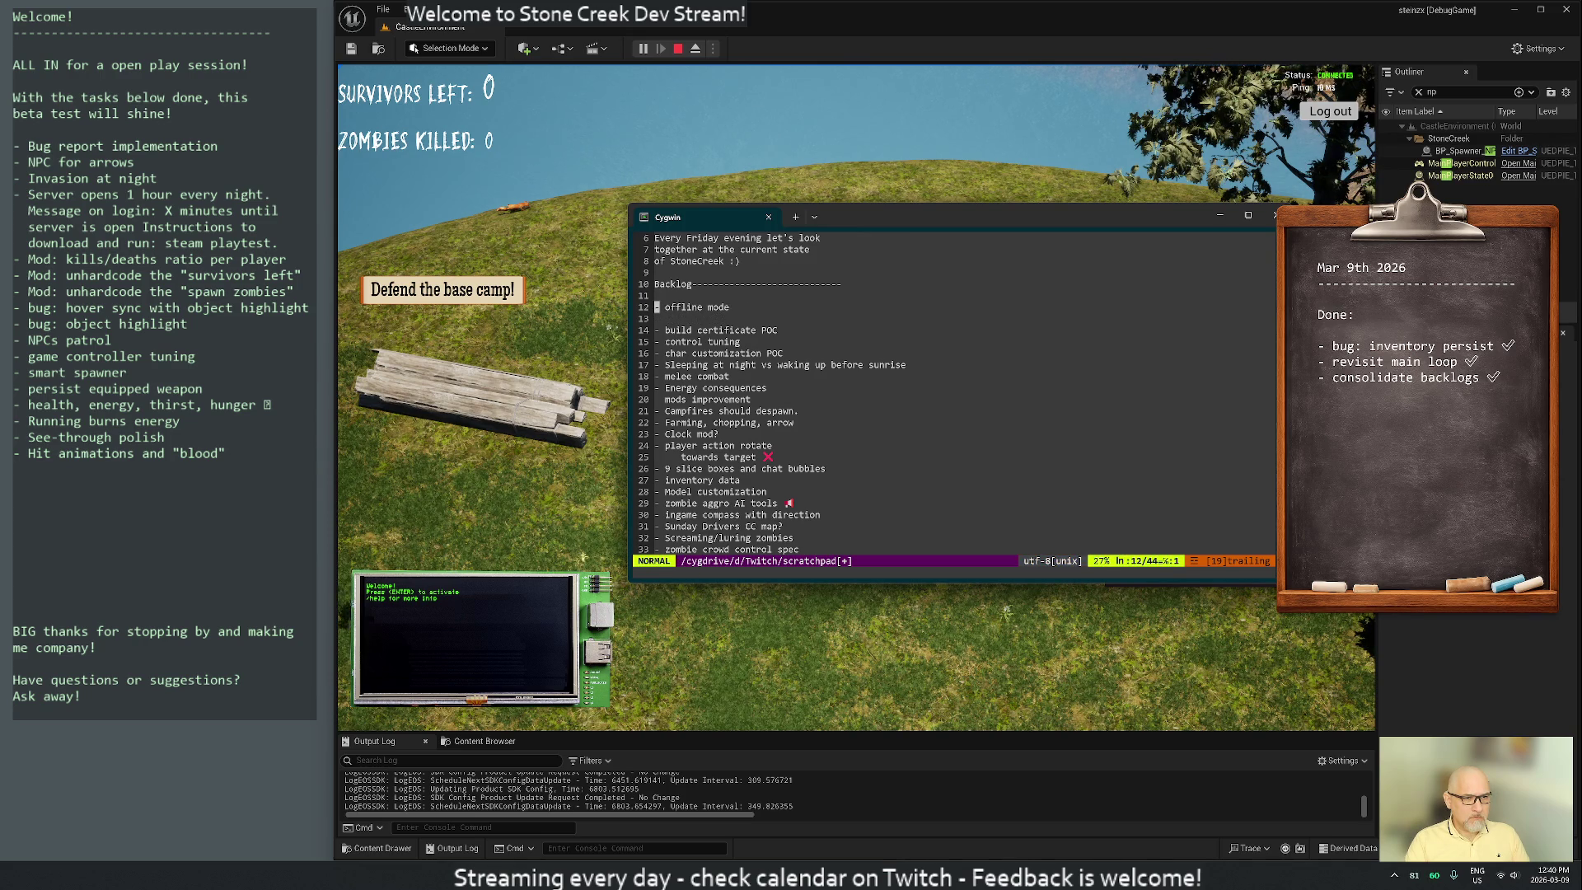
key("d")
key("d")
key("d")
key("shift+g")
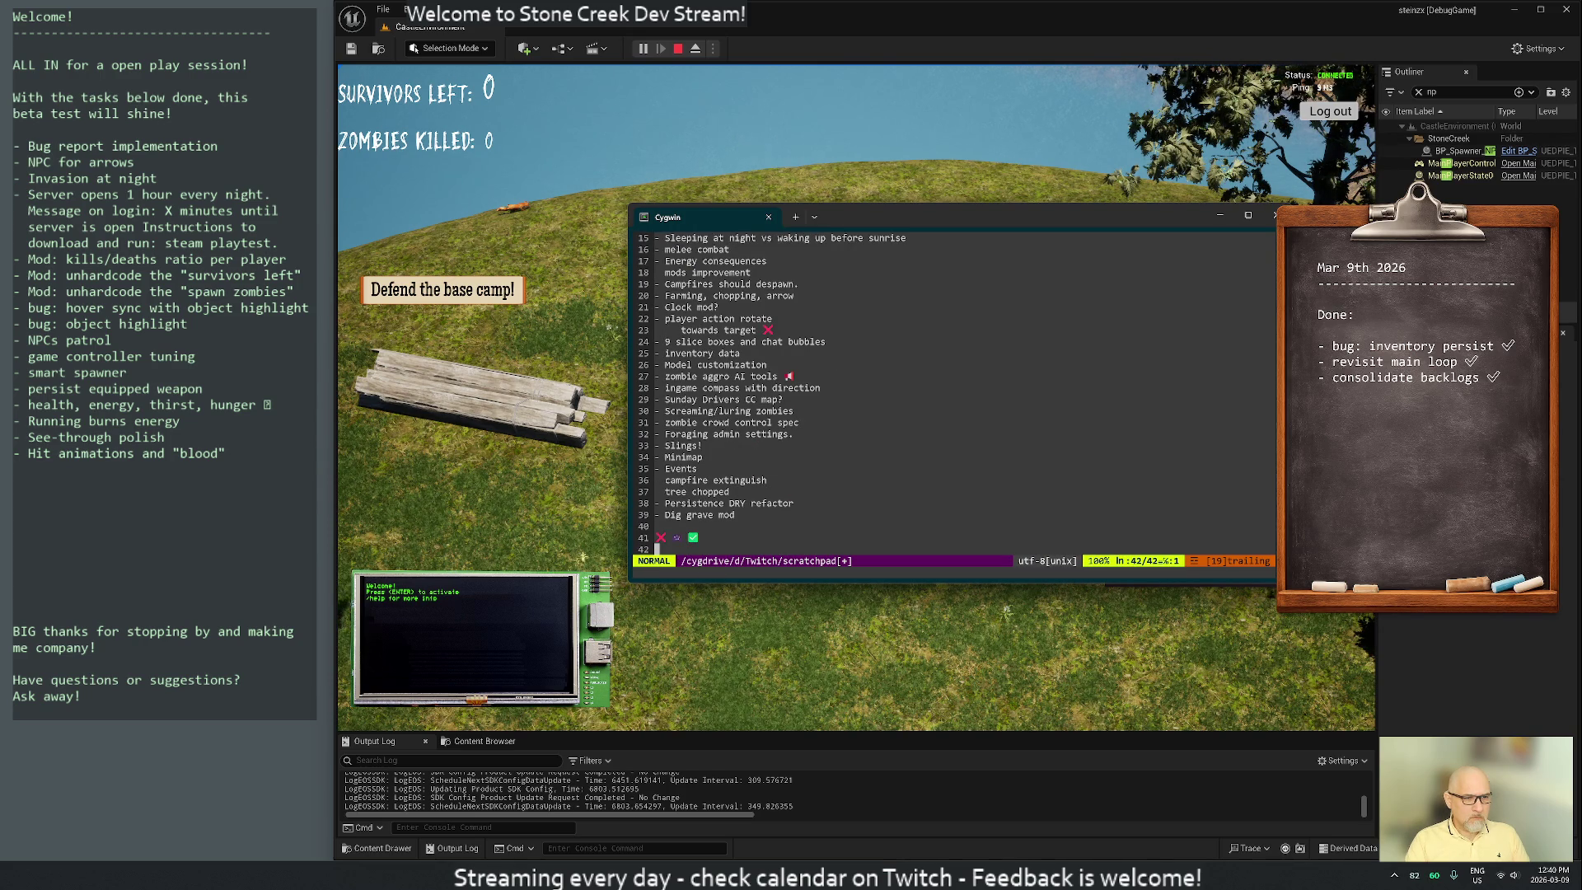
key("u")
key("u")
key("u")
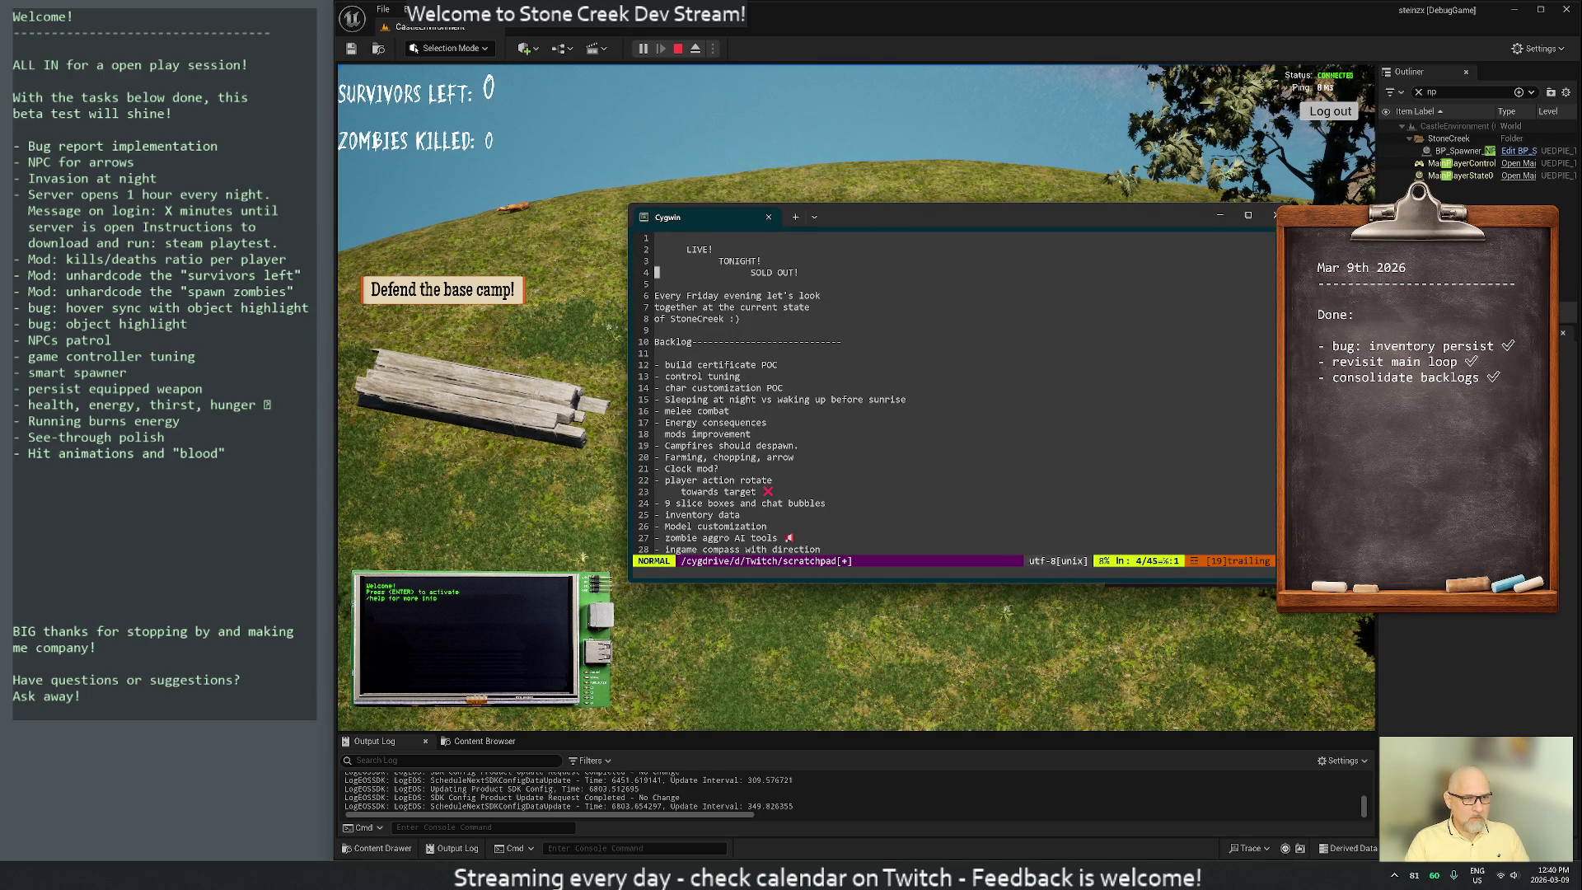
Move the control tuning and char customization POC items to the end of the scratchpad
key("j")
key("j")
key("j")
key("d")
key("d")
key("shift+g")
key("p")
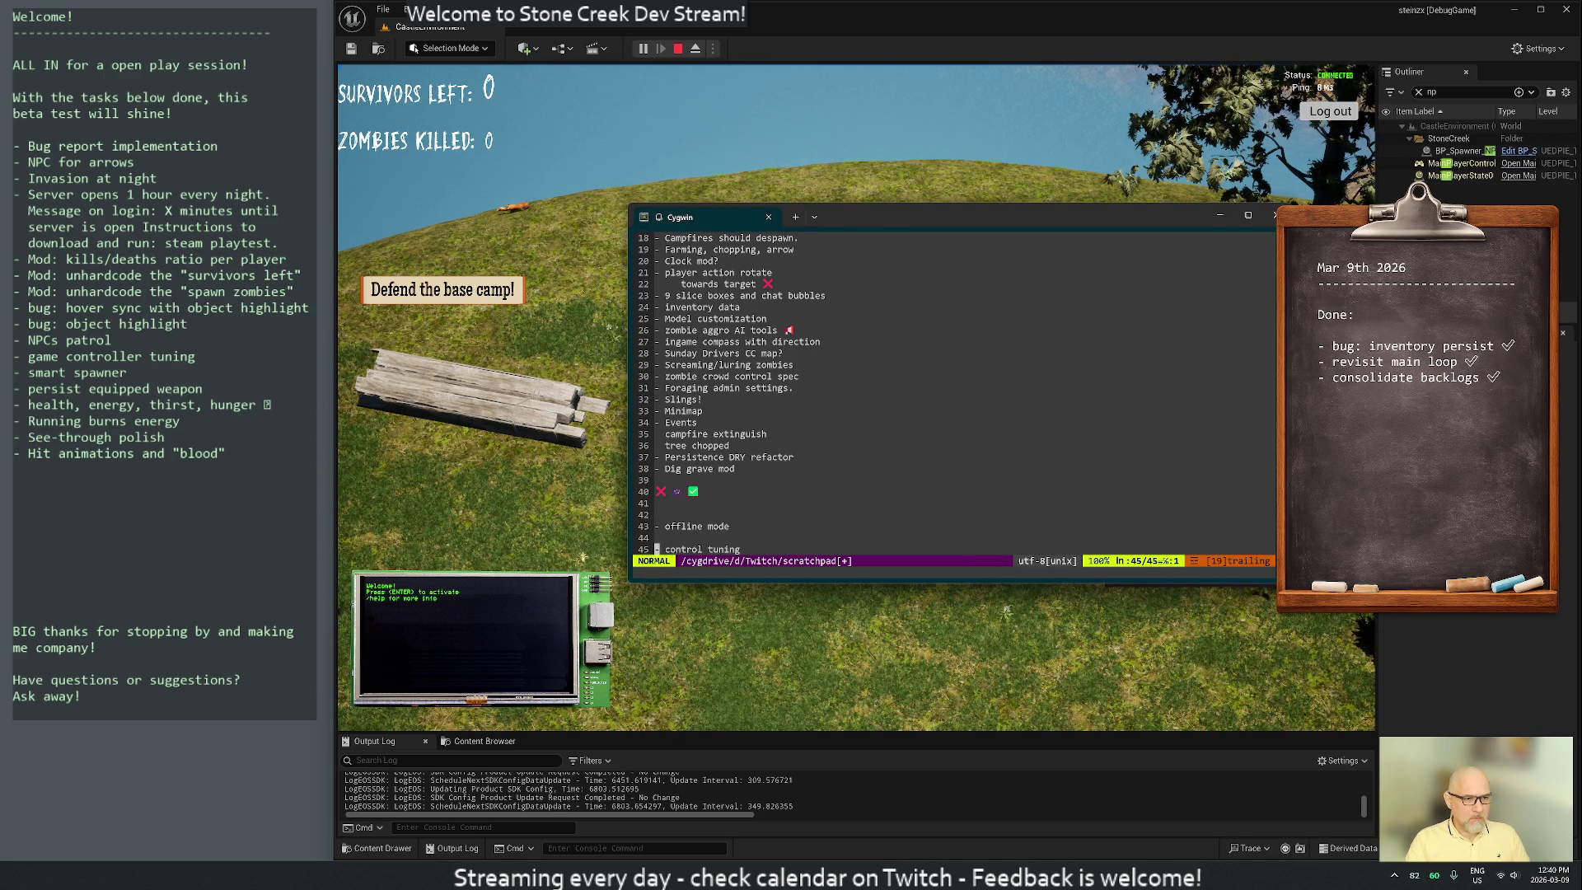
key("d")
key("d")
key("g")
key("g")
key("j")
key("j")
key("j")
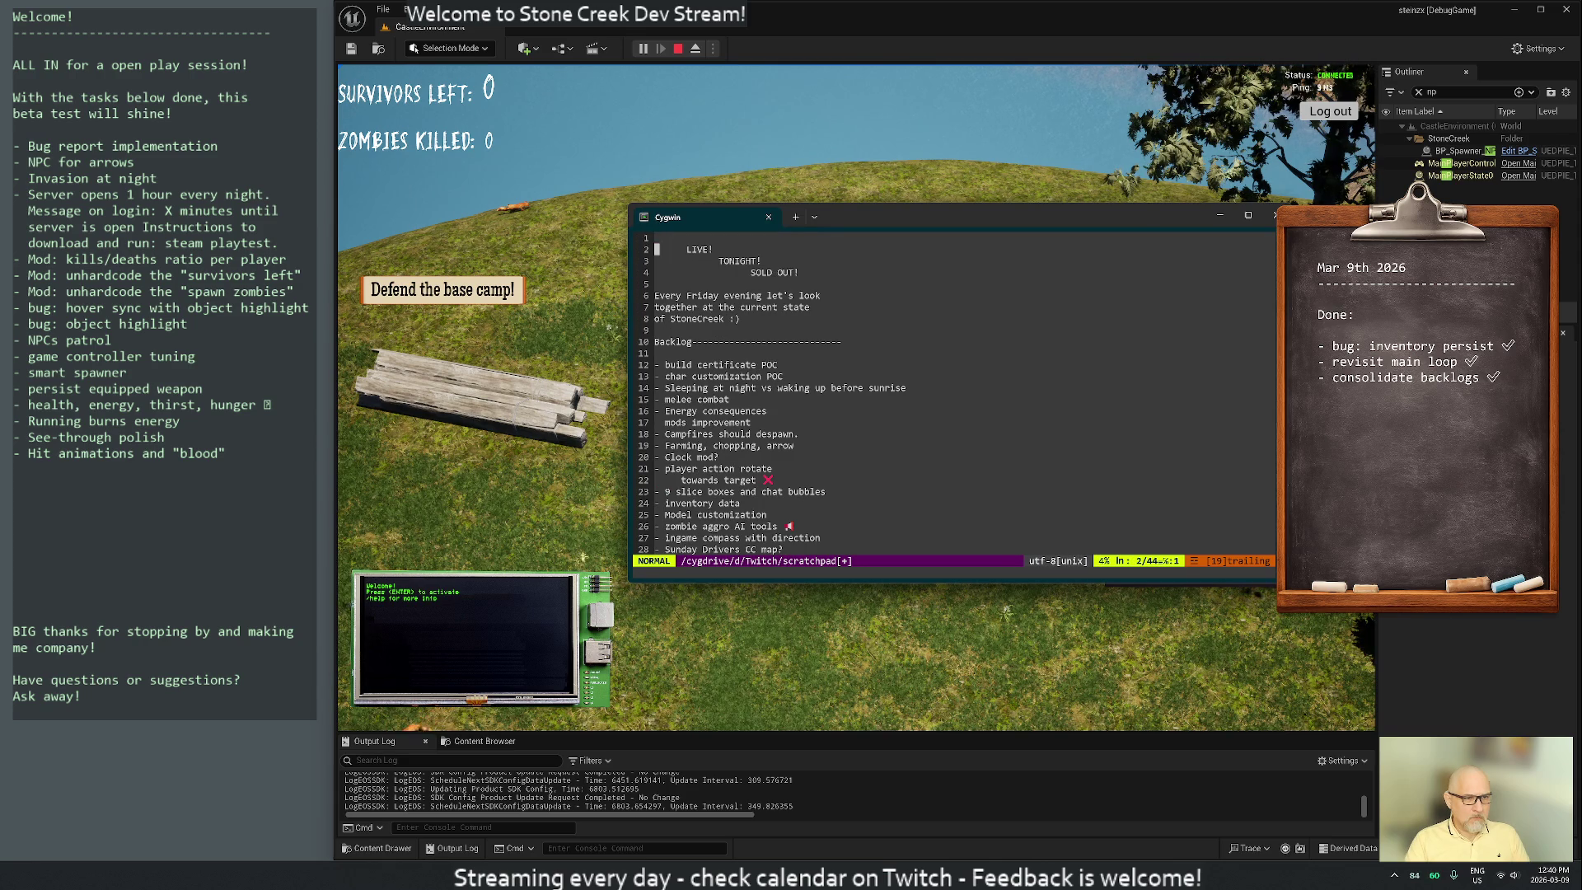
key("d")
key("d")
key("shift+g")
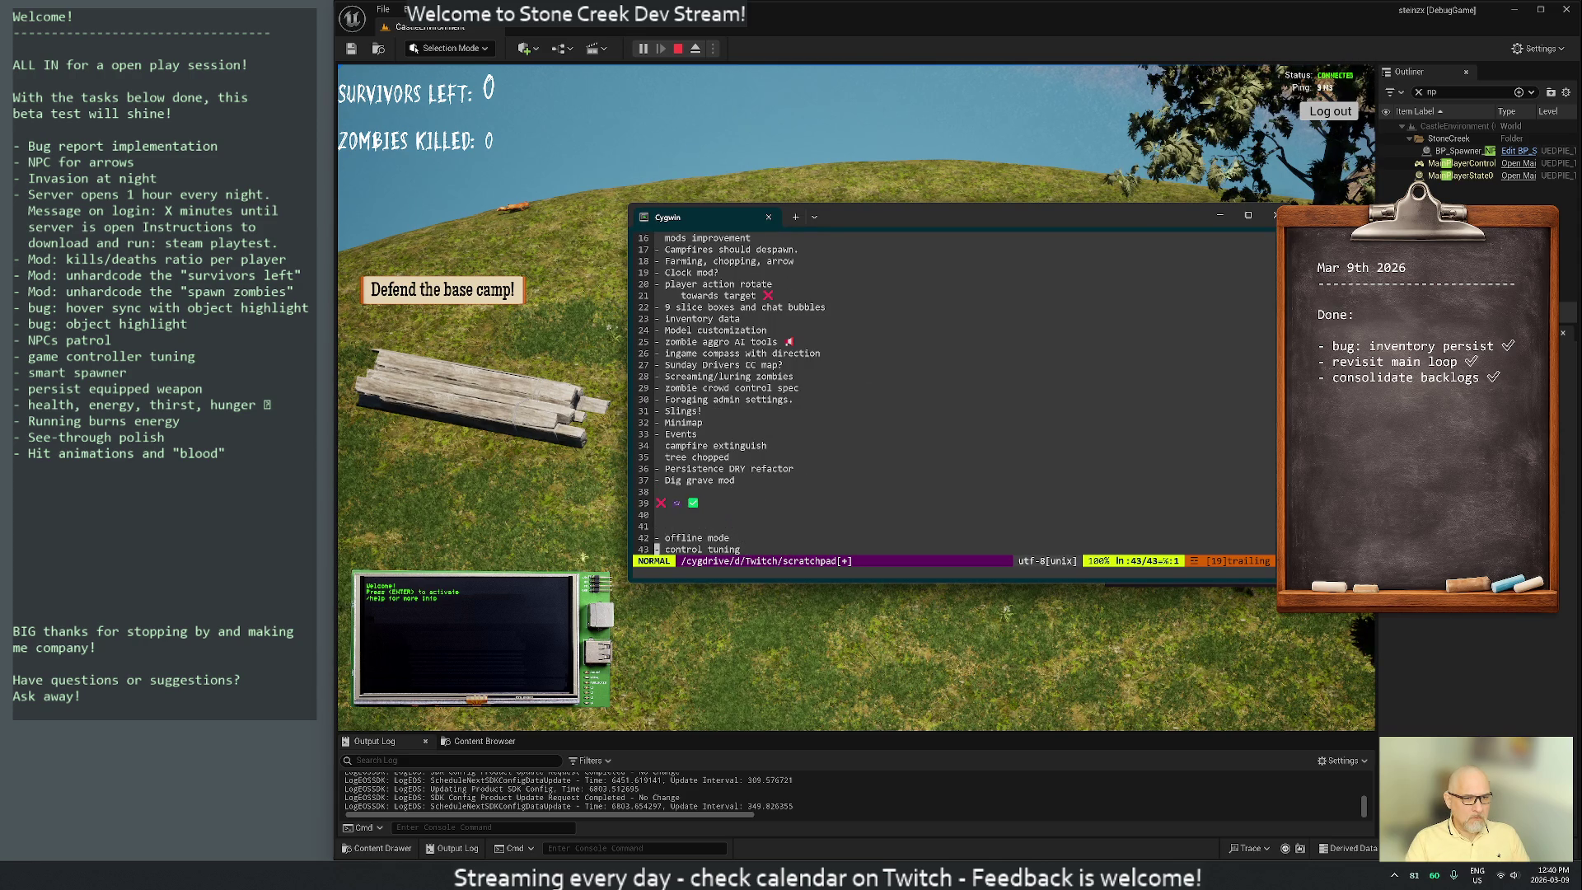
key("p")
key("g")
key("g")
Delete the Energy consequences and mods improvement items from the backlog
key("j")
key("j")
key("j")
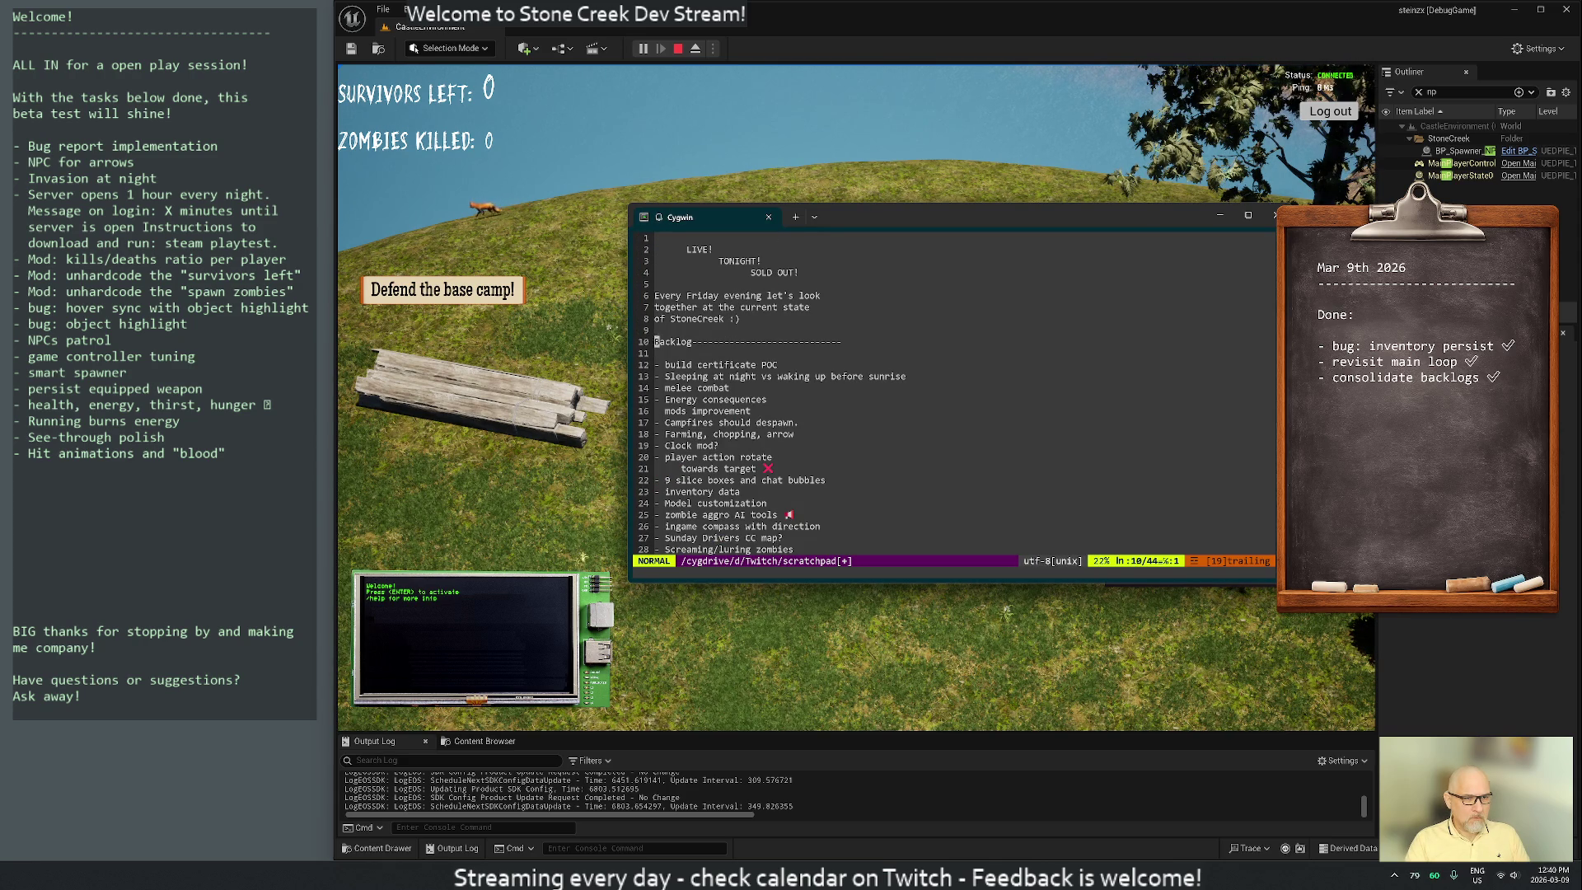
key("d")
key("d")
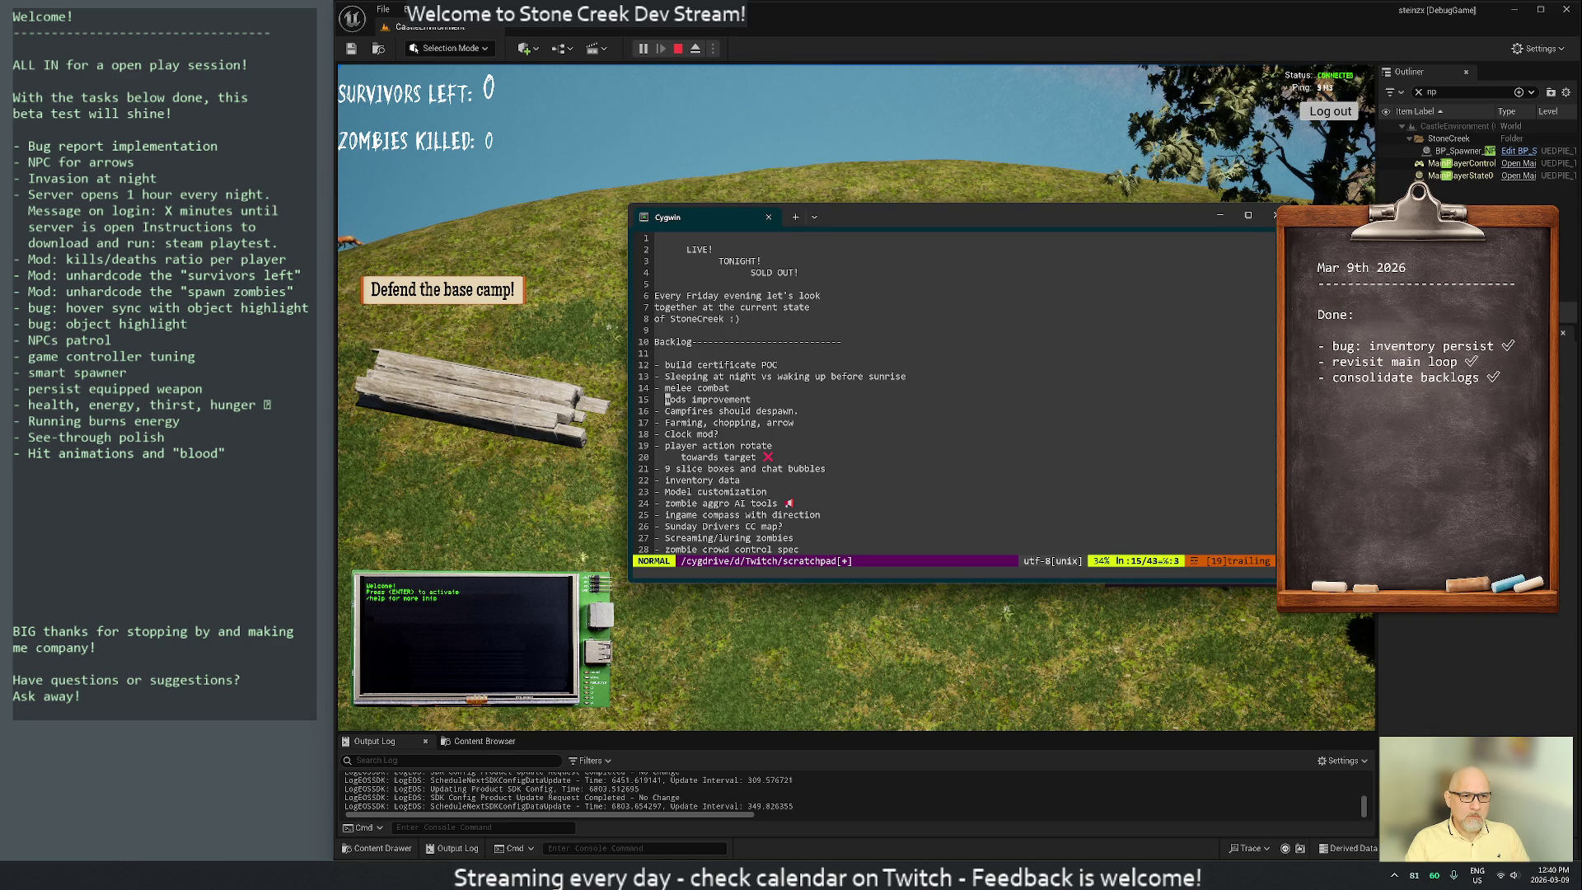
key("d")
key("d")
key("j")
key("j")
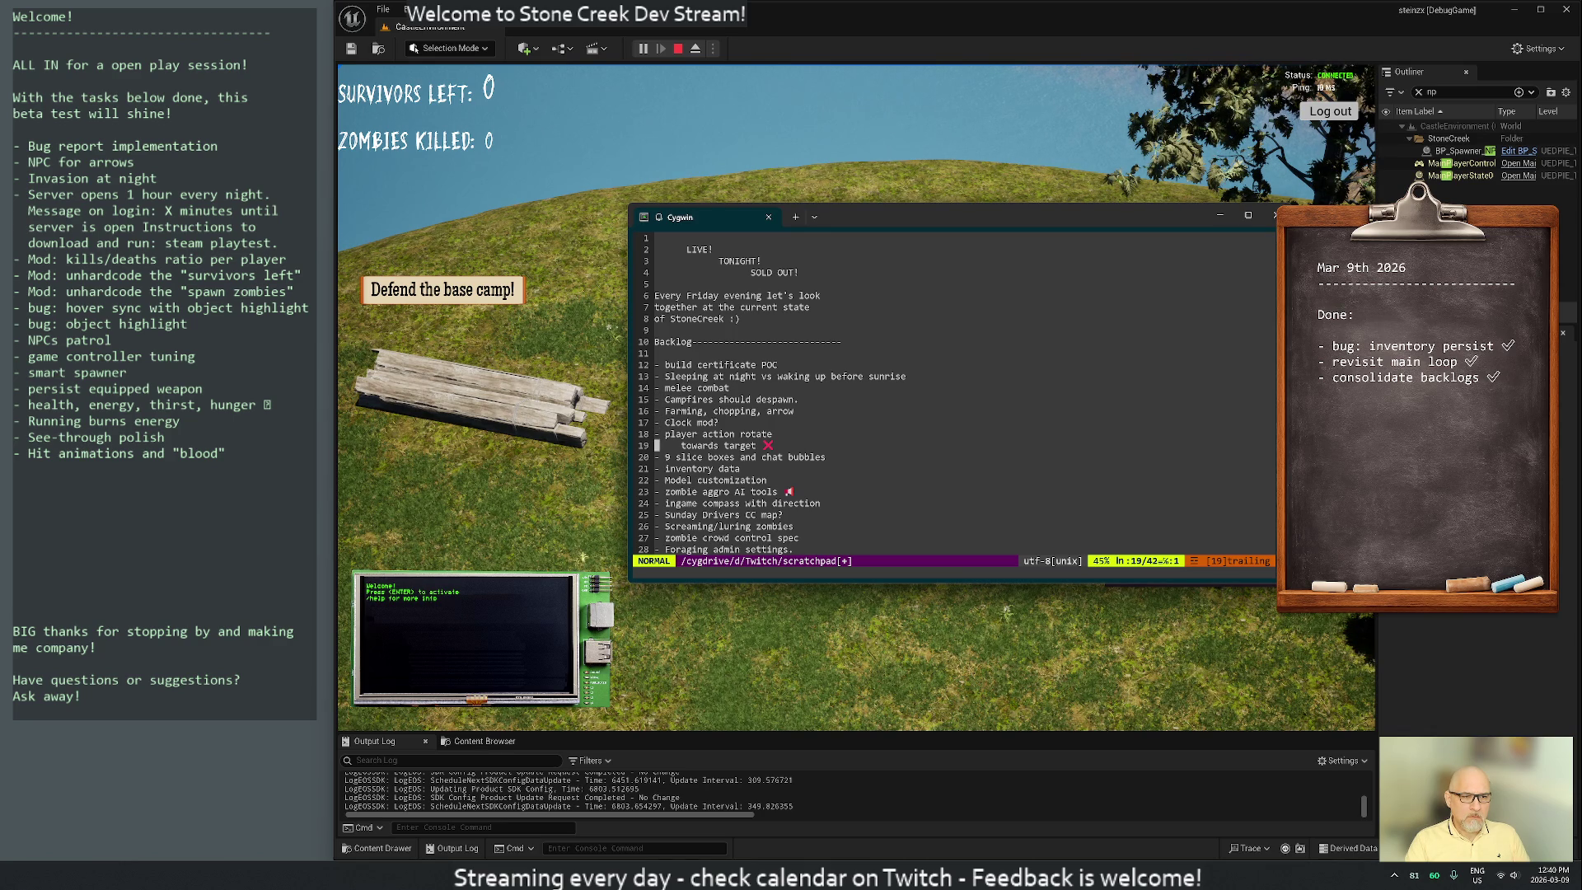
key("k")
key("k")
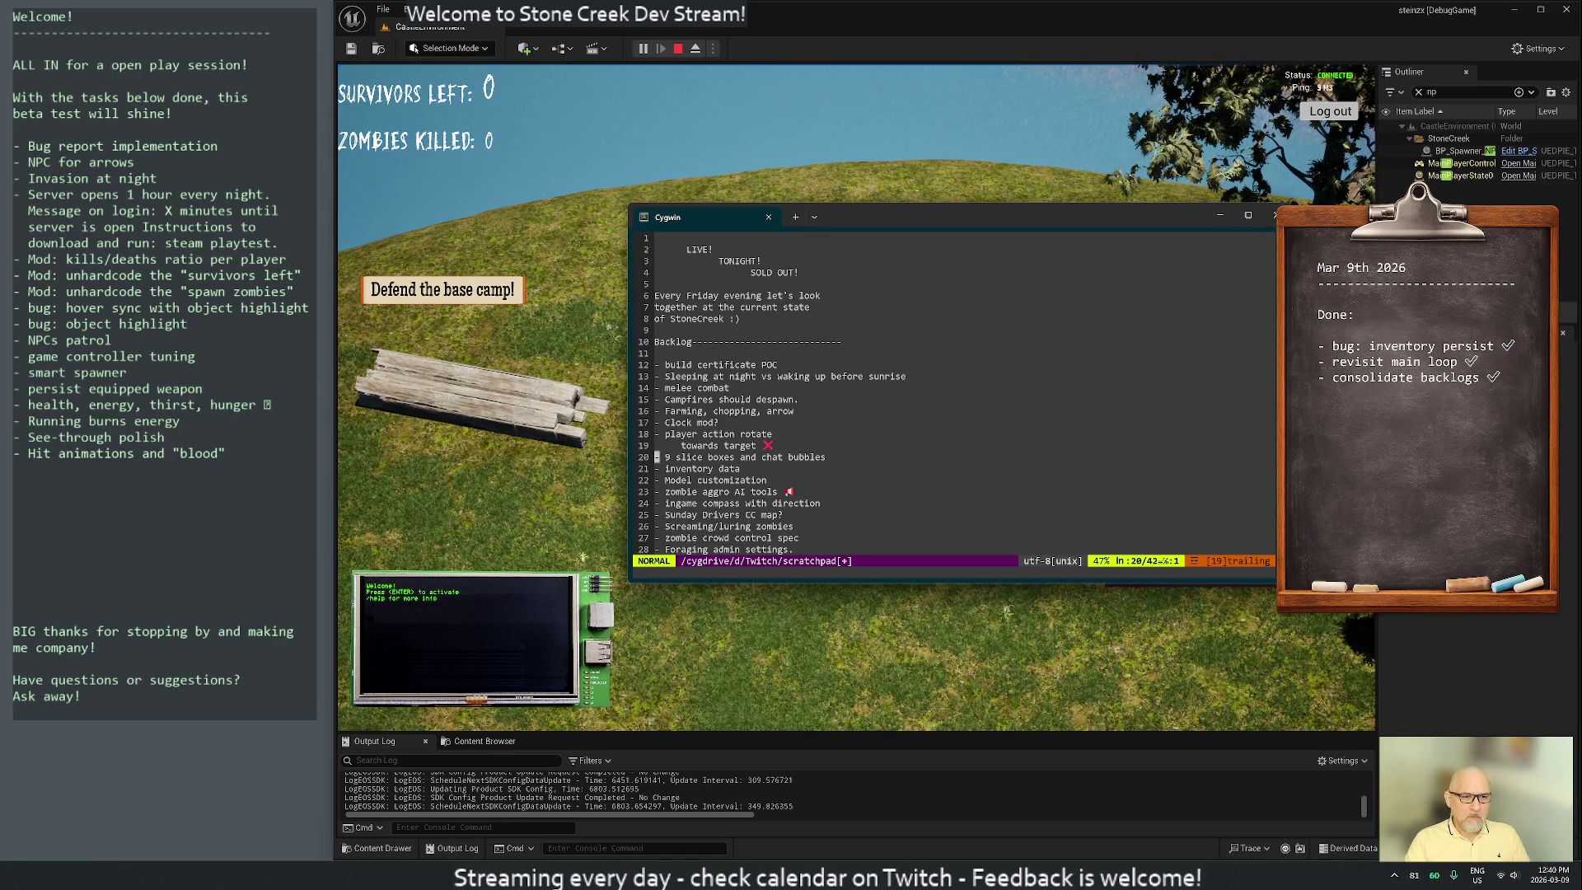
Move the 9 slice boxes and build certificate POC lines to the file end
key("j")
key("j")
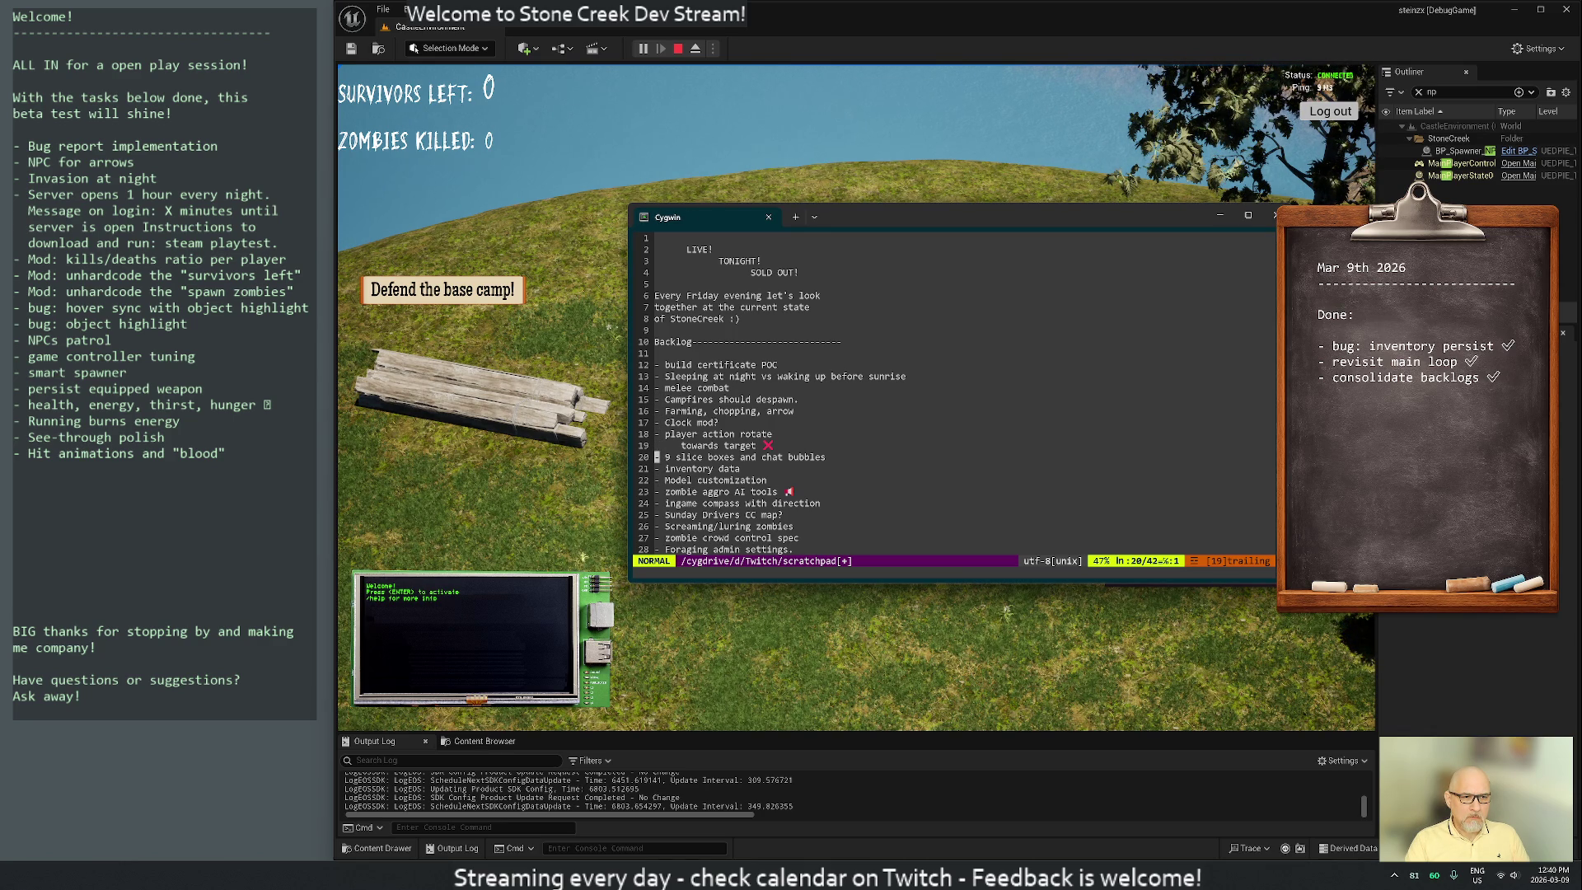
key("d")
key("d")
key("shift+g")
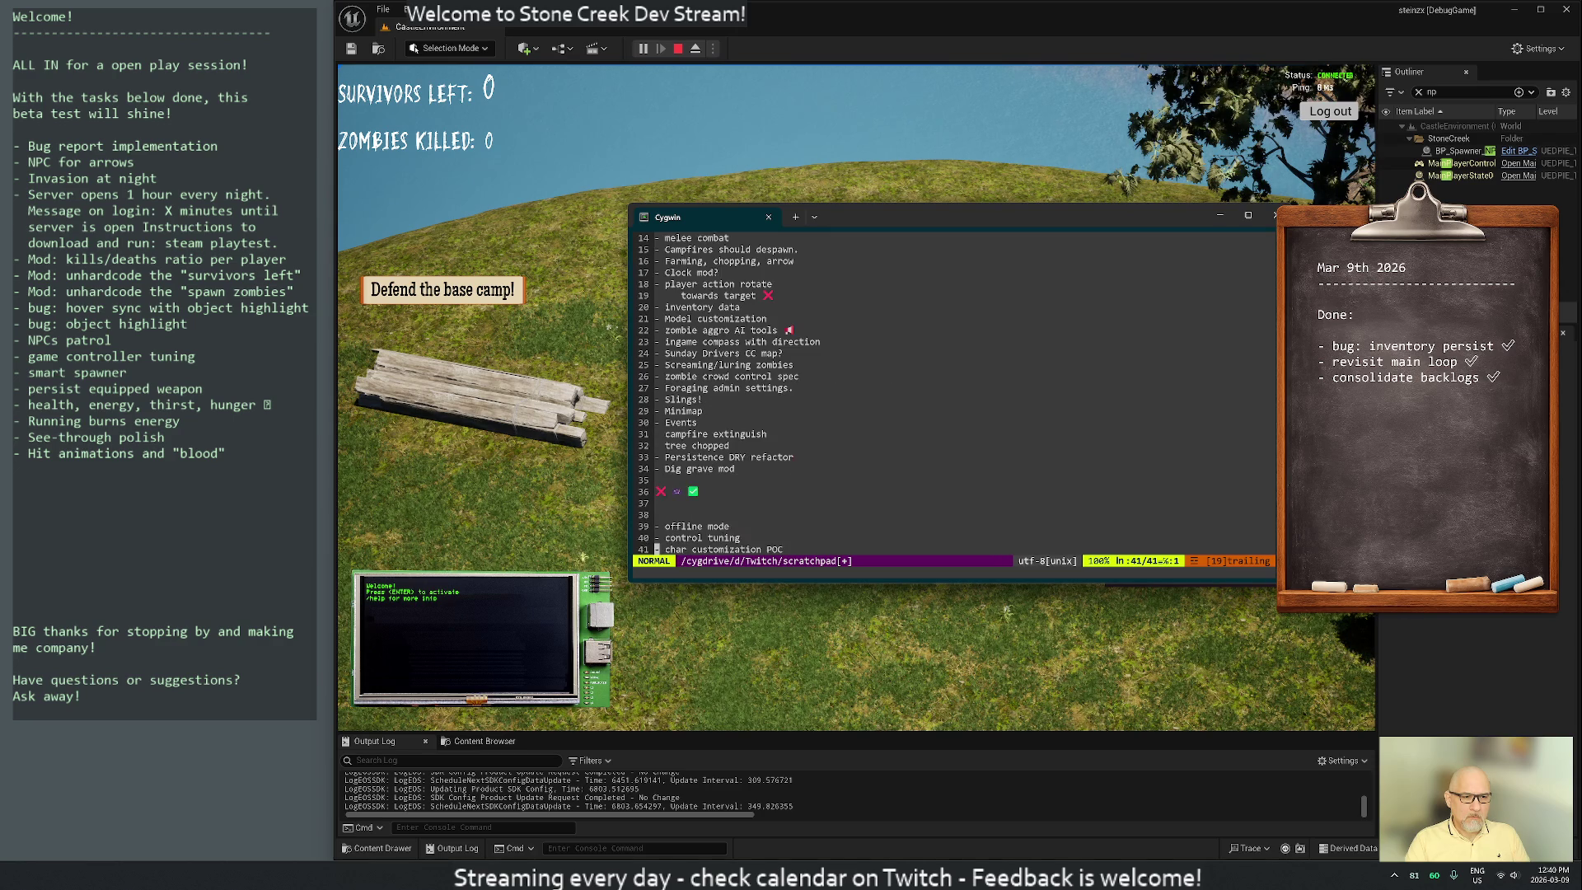
key("p")
key("g")
key("g")
key("j")
key("j")
key("j")
key("j")
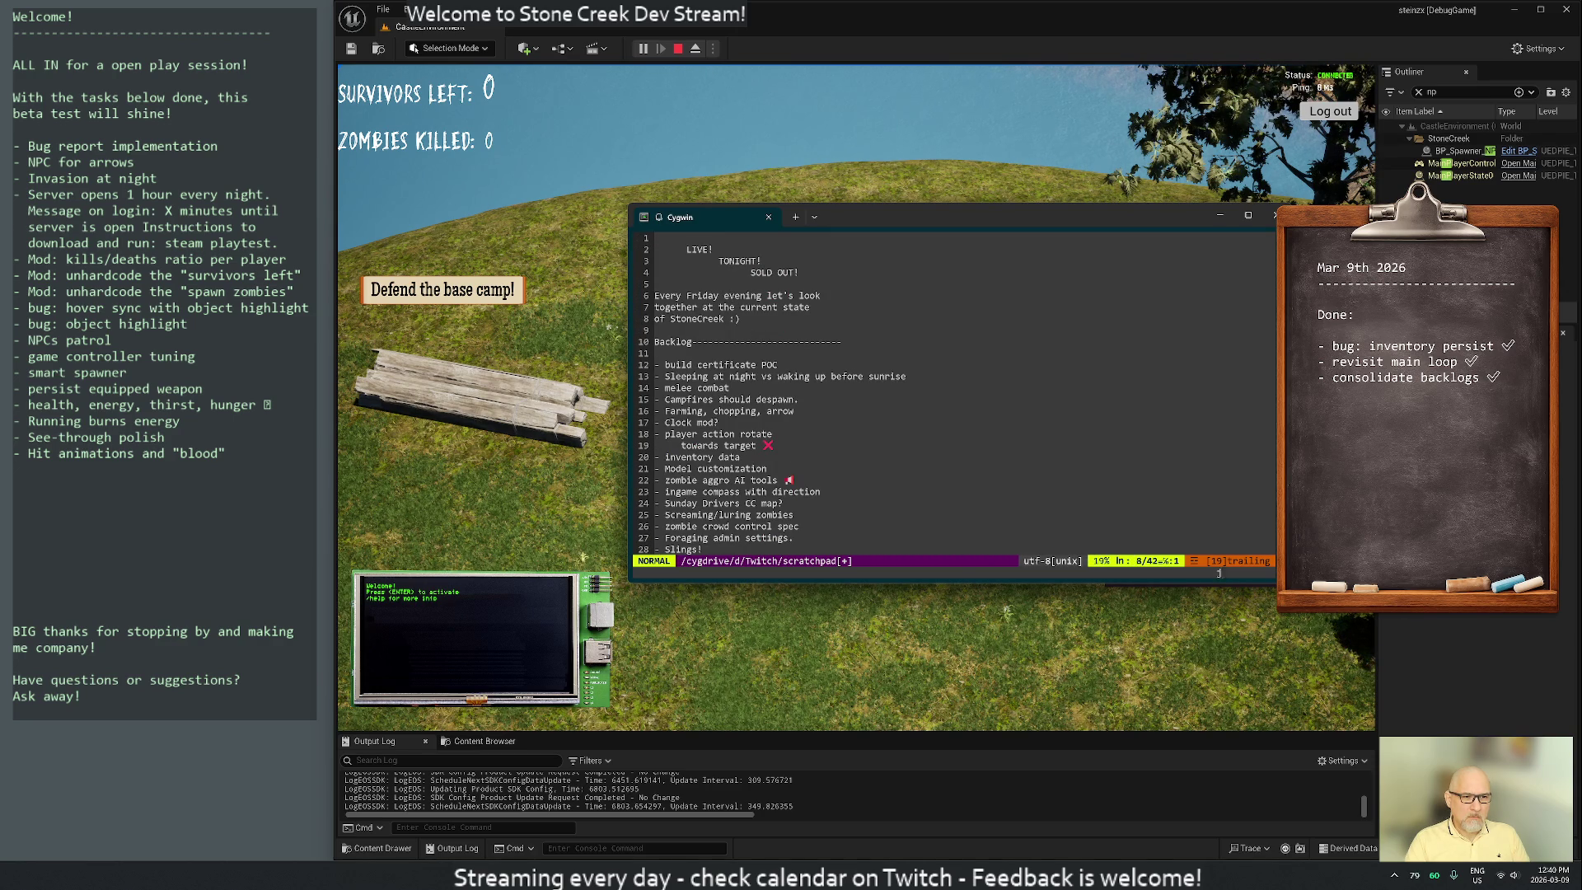
key("k")
key("k")
key("k")
key("k")
key("k")
key("k")
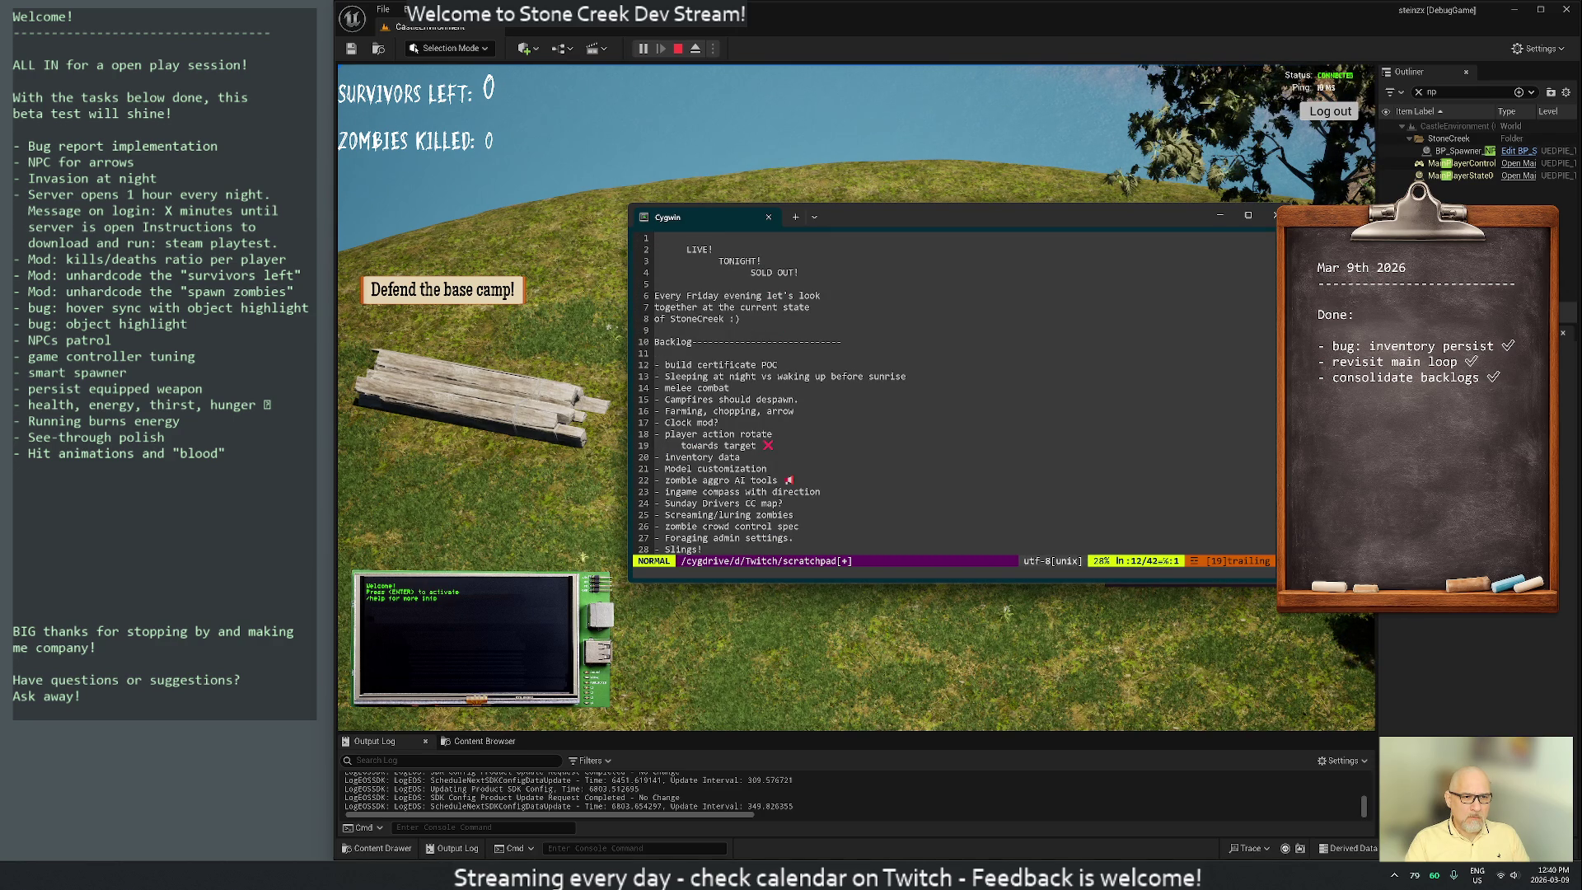
key("d")
key("d")
key("shift+g")
key("p")
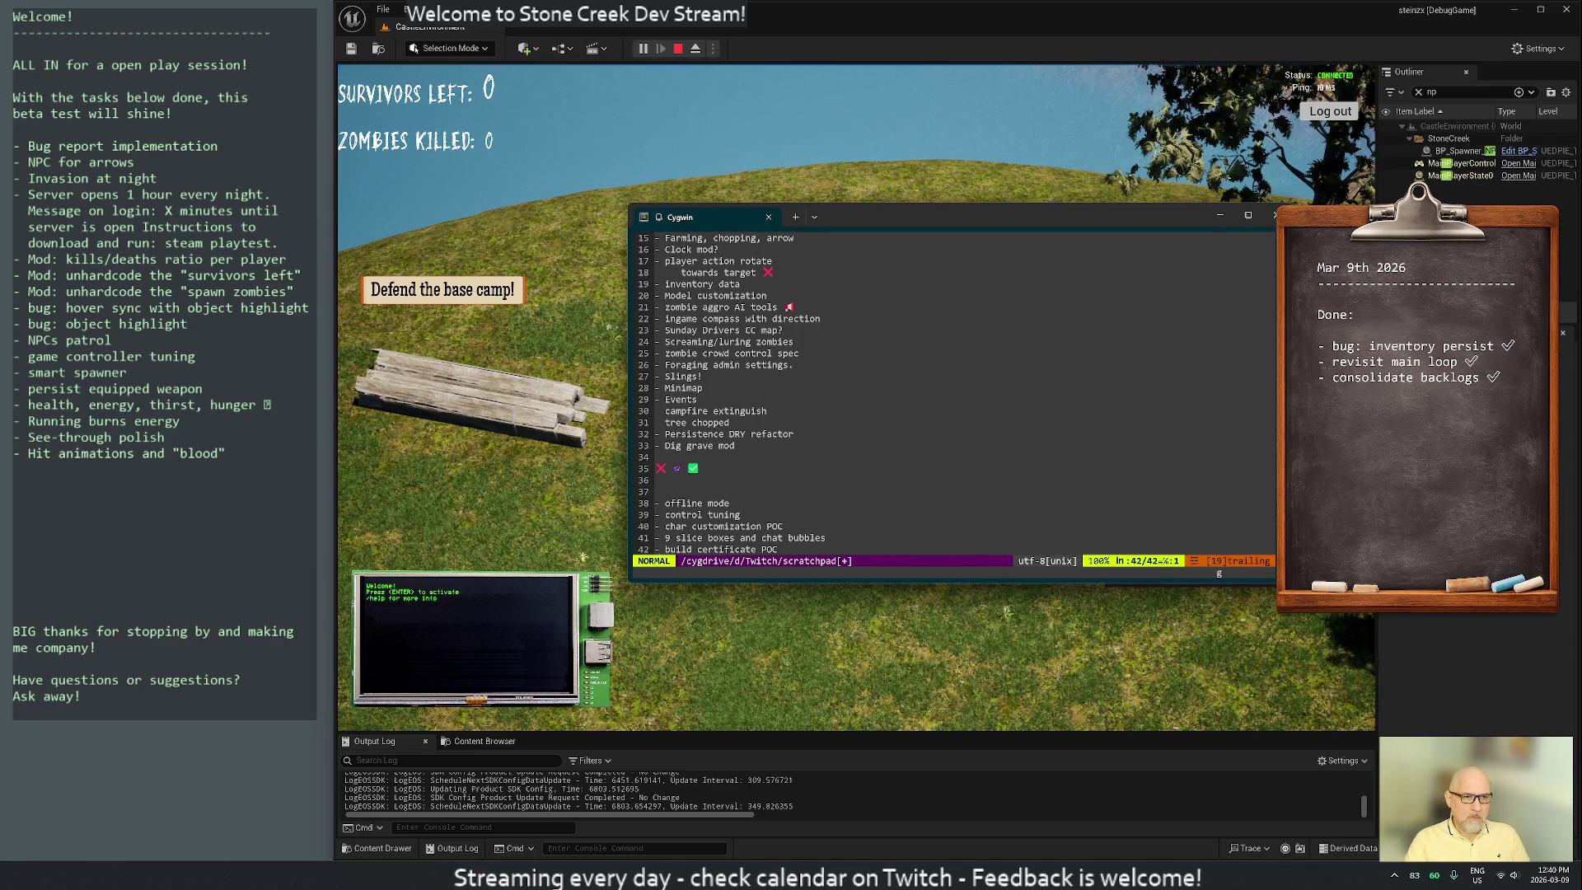
Move the inventory data item to the end of the scratchpad
key("g")
key("g")
key("j")
key("j")
key("j")
key("j")
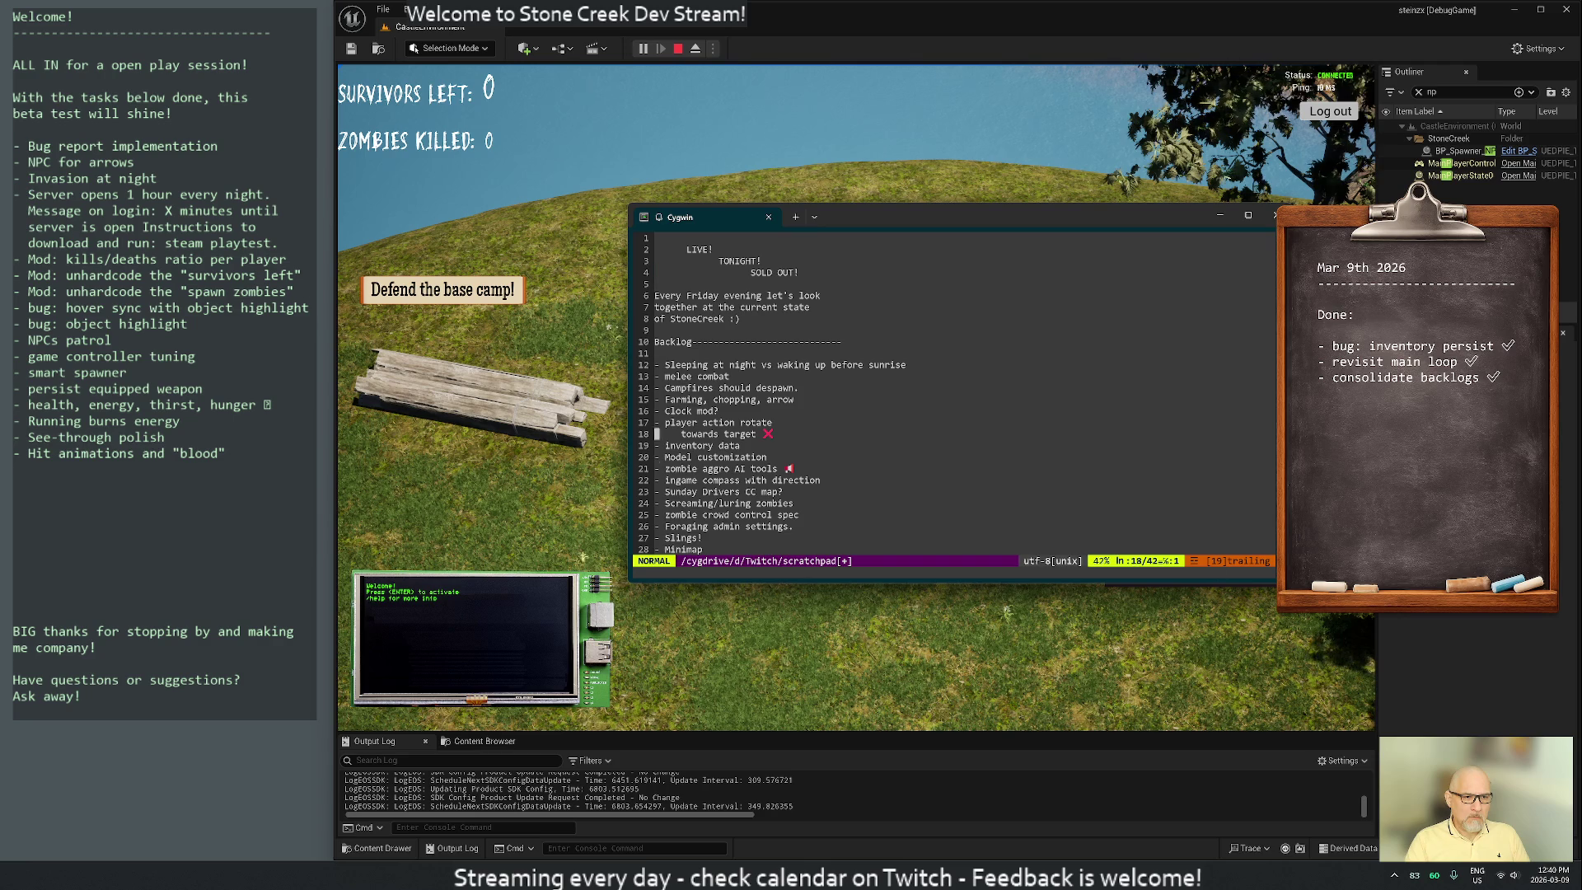
key("k")
key("k")
key("k")
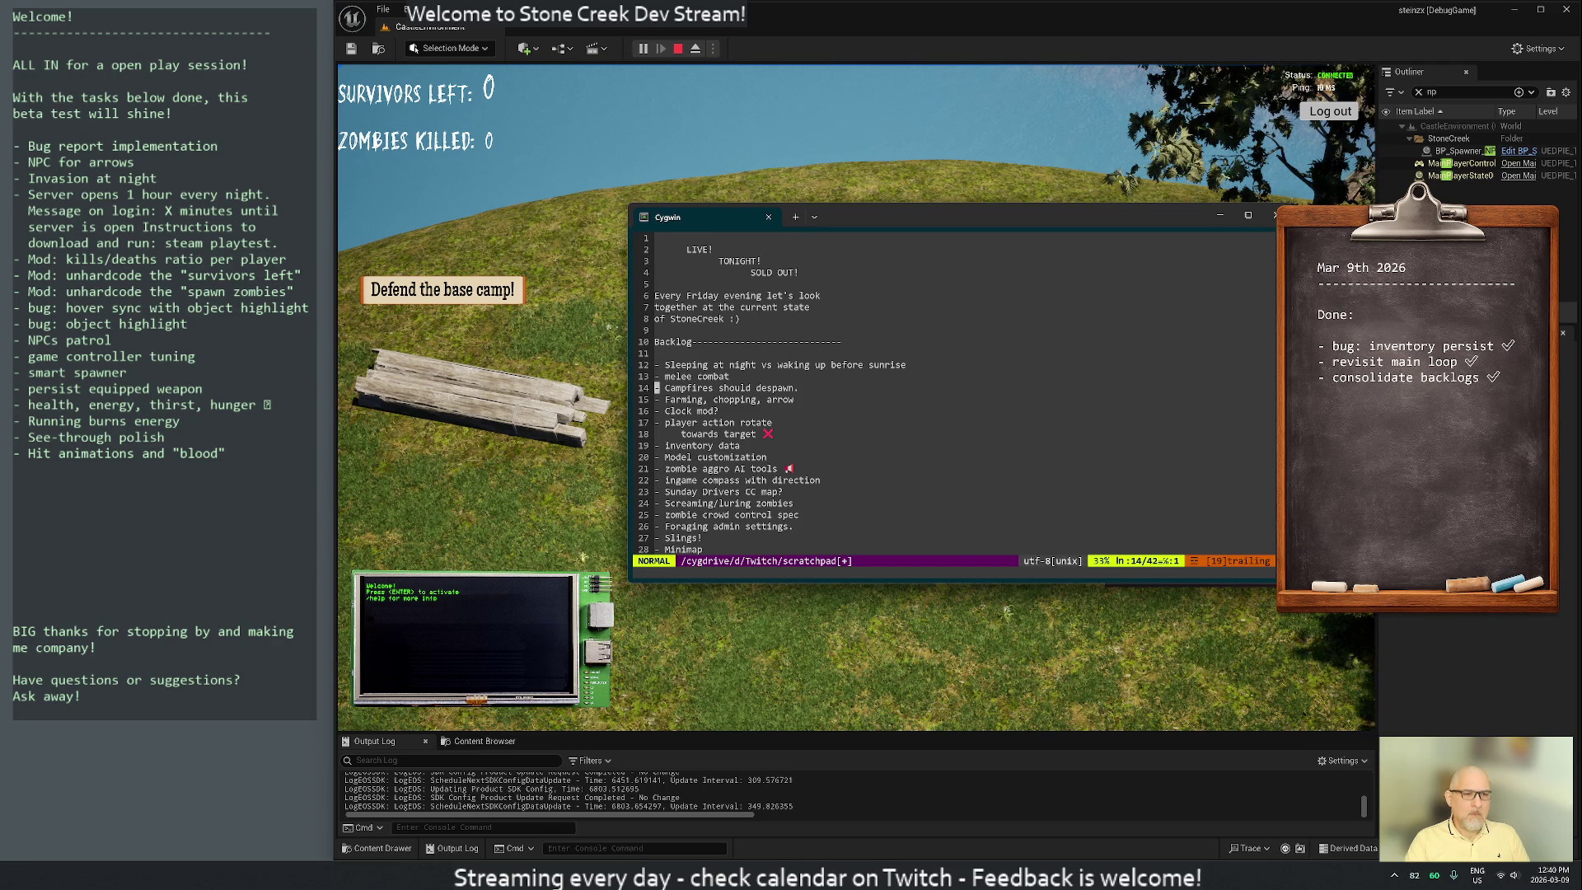
key("j")
key("j")
key("j")
key("j")
key("j")
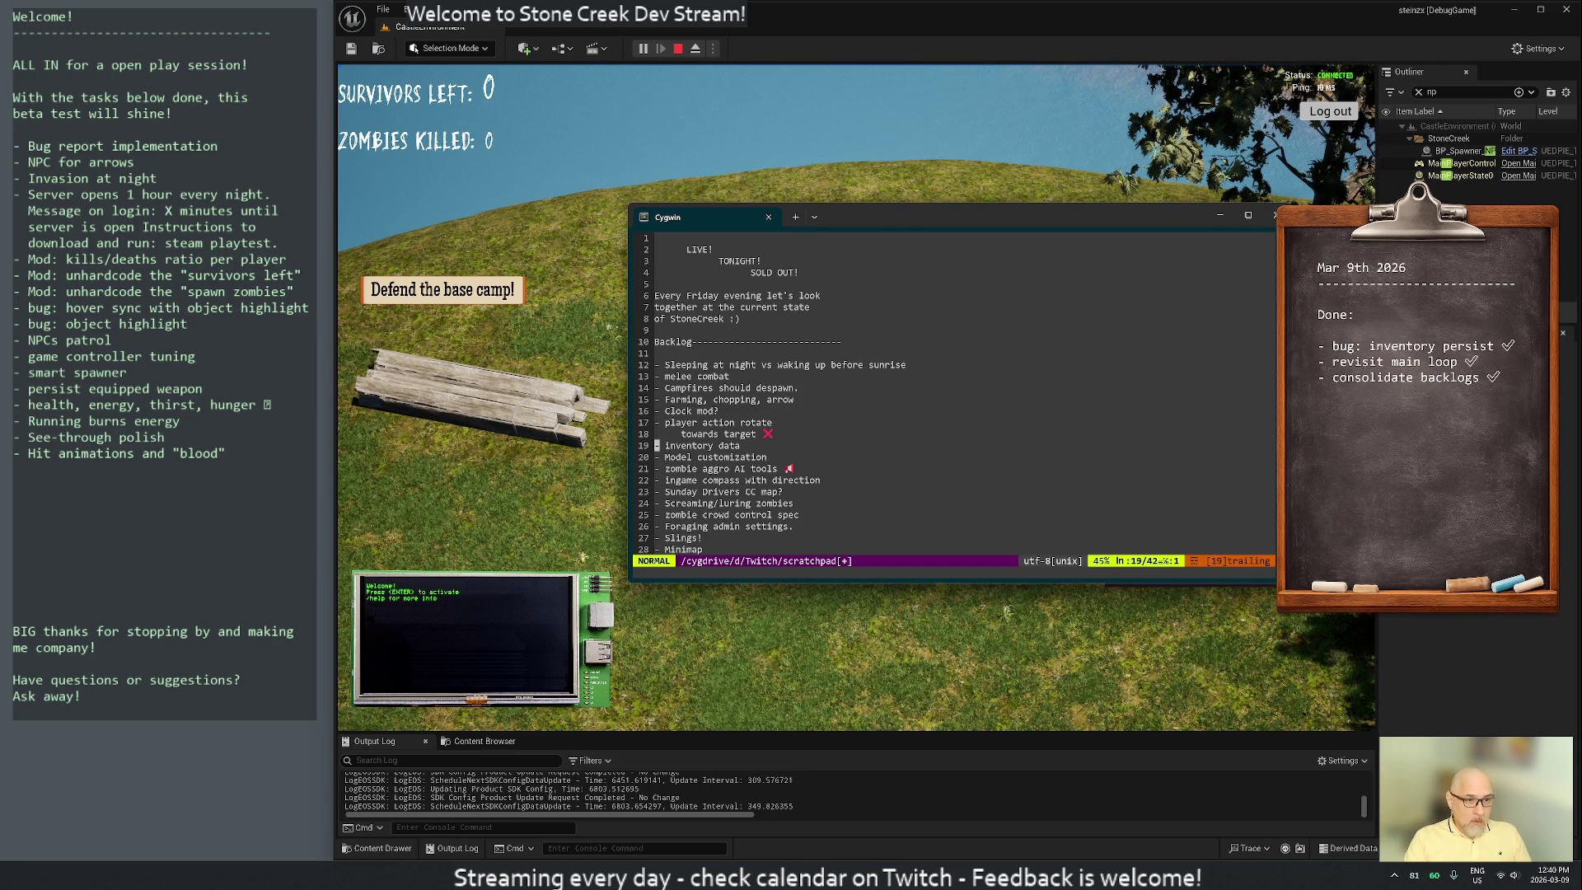
key("d")
key("d")
key("shift+g")
key("p")
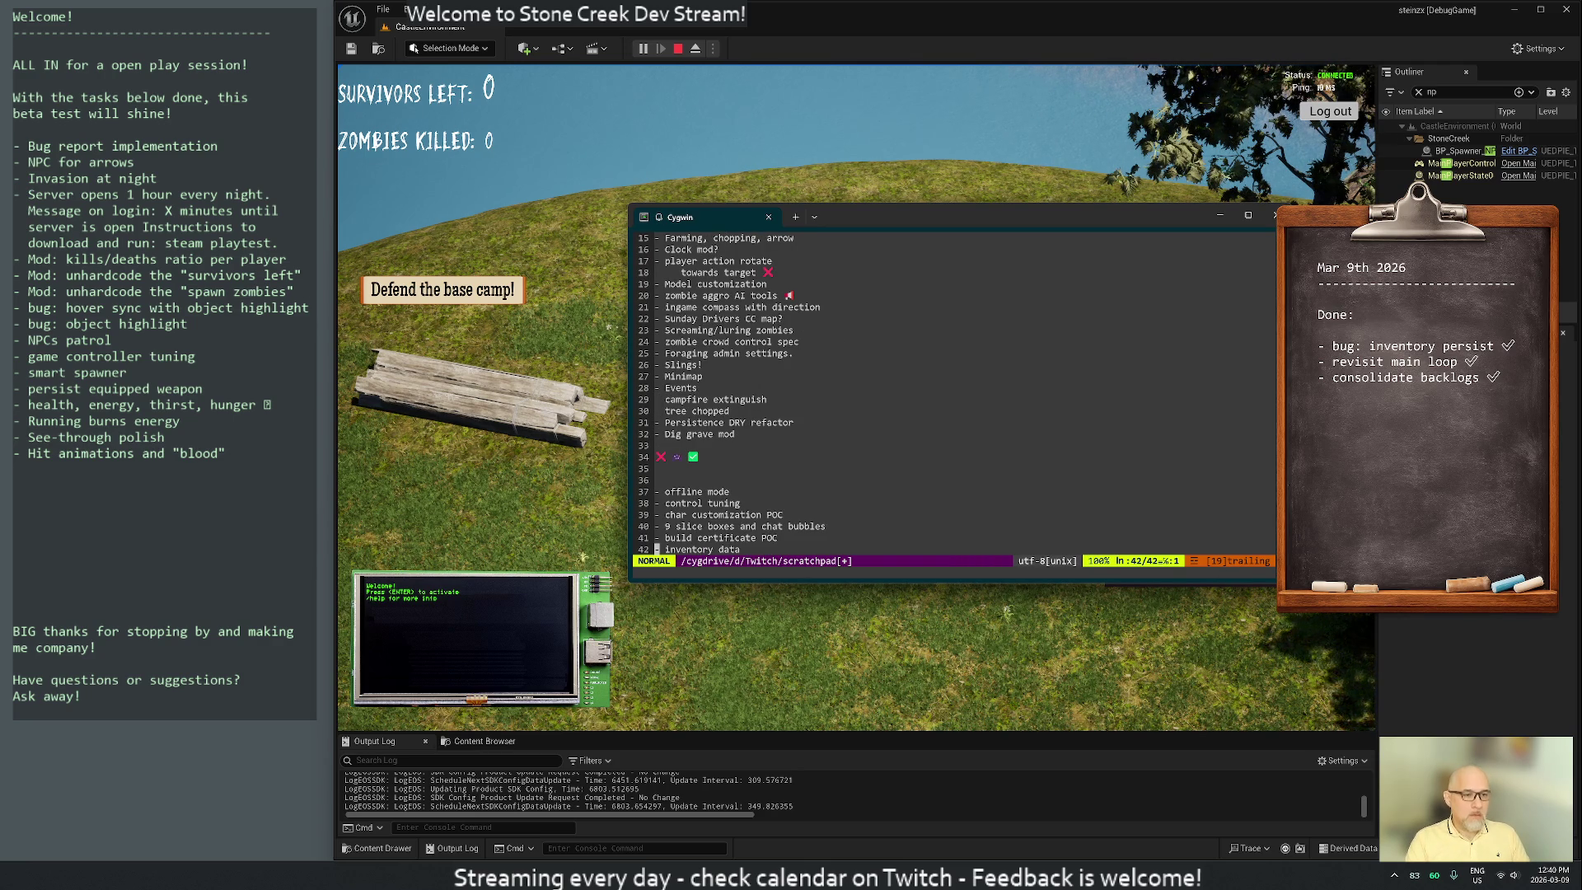
Delete the six collected lines after "Dig grave mod" and save and quit with :wq
key("k")
key("k")
key("k")
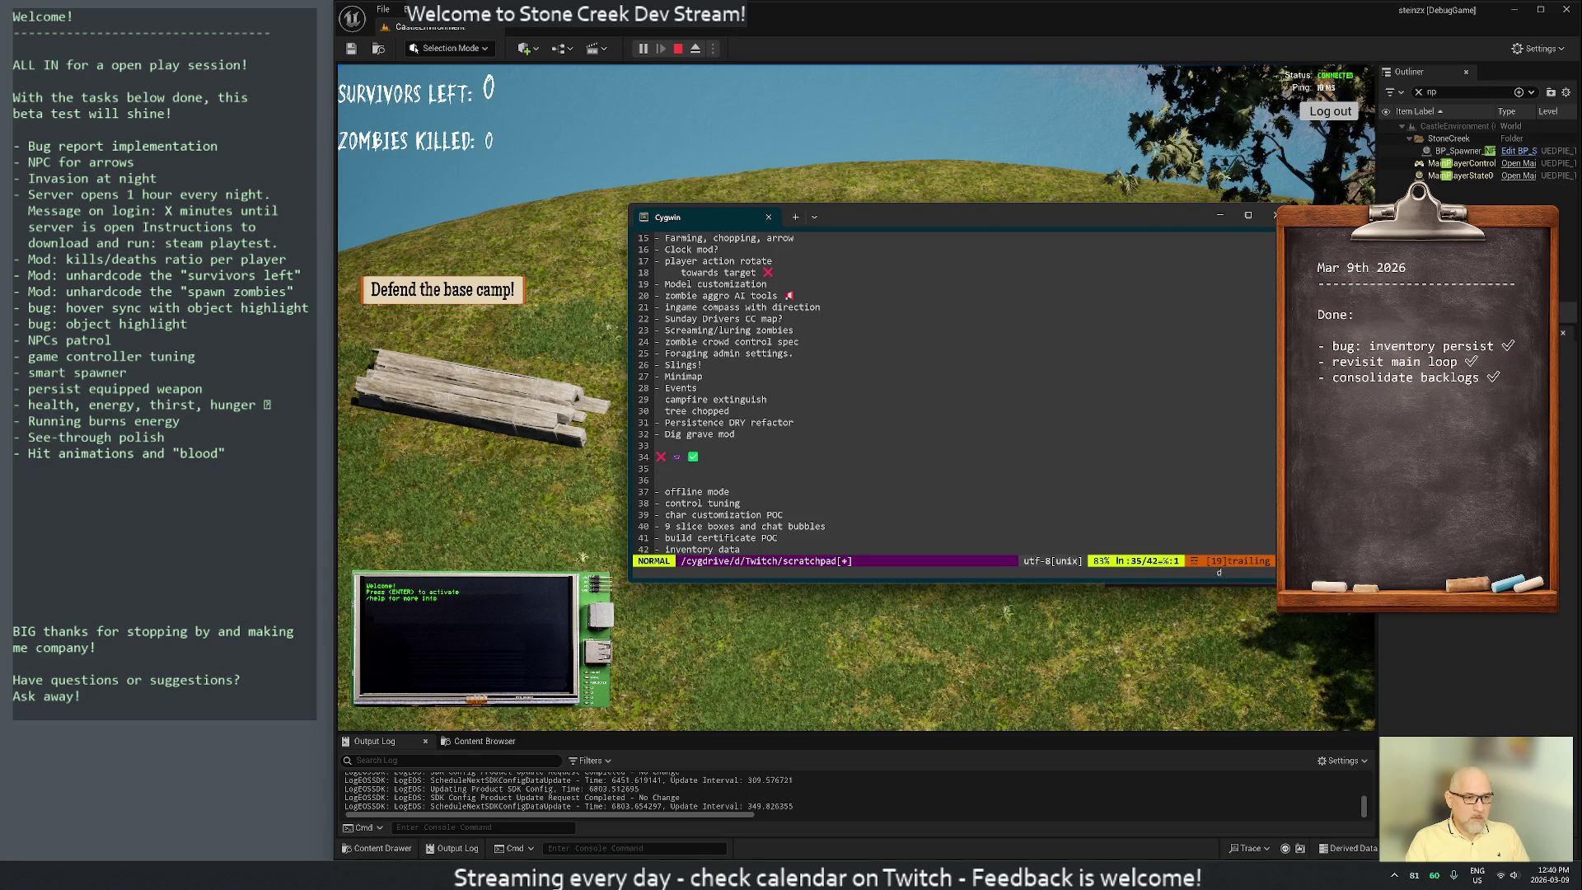
key("d")
key("d")
key("d")
key("shift+v")
key("shift+g")
key("d")
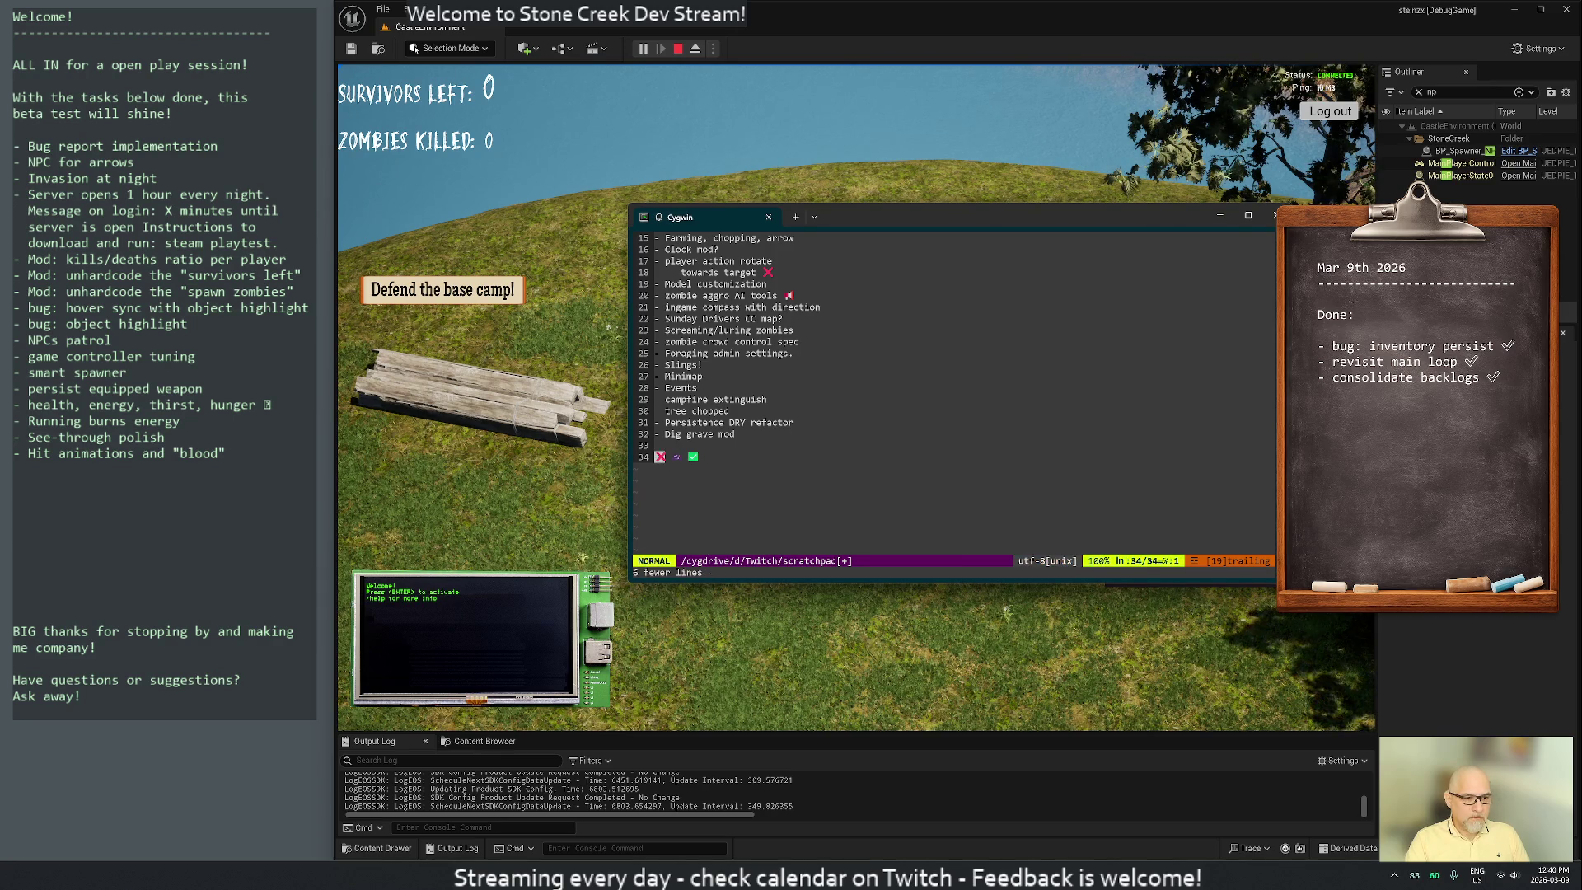
key("colon")
type("wq")
key("Return")
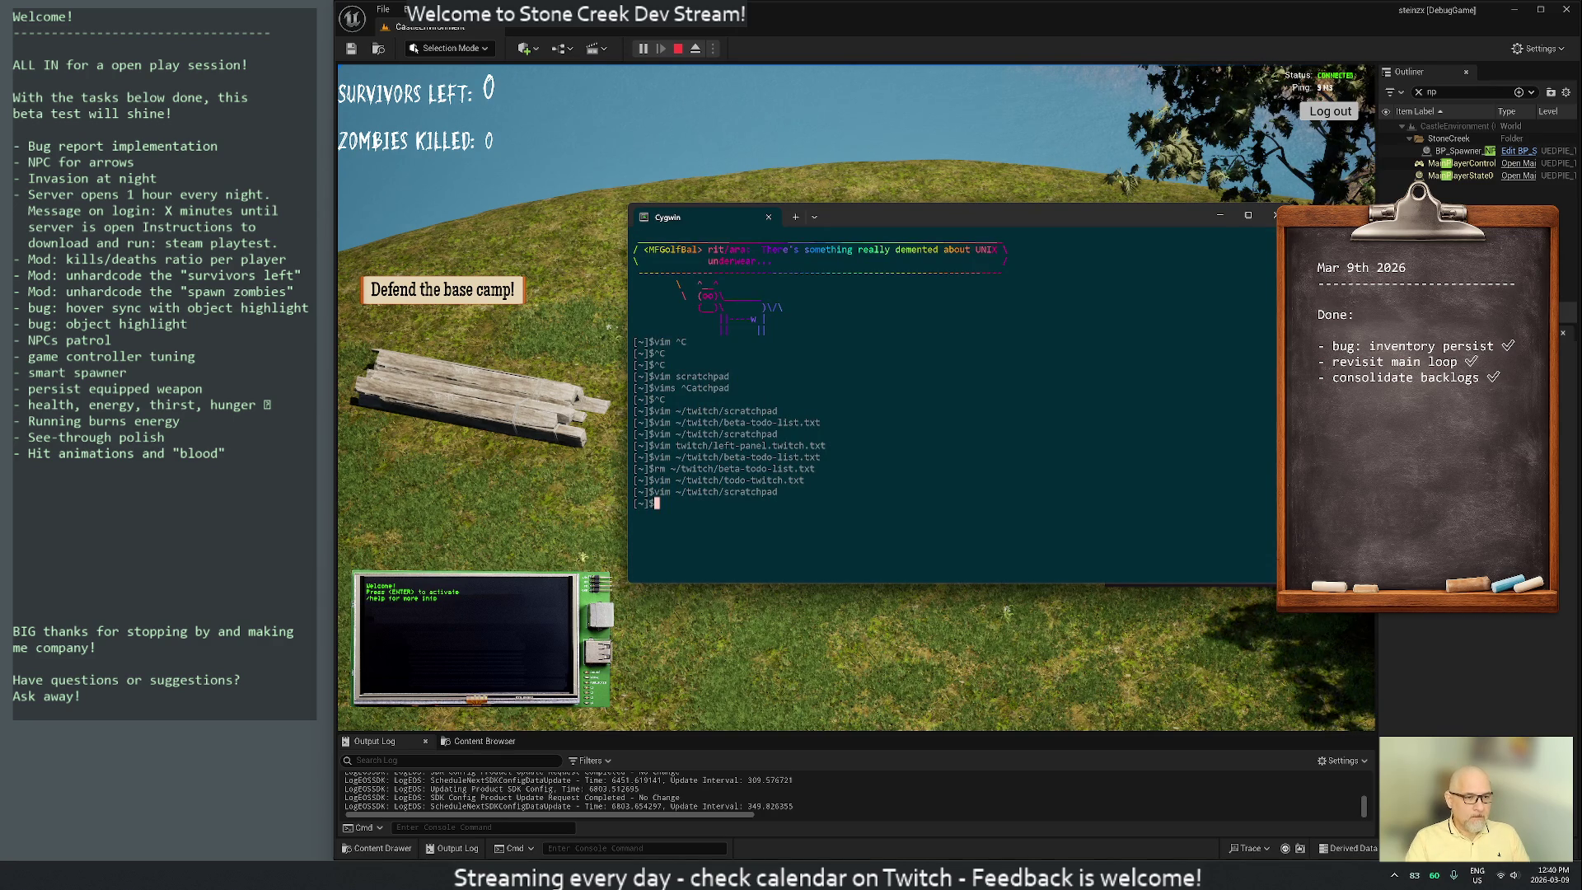
Reopen ~/twitch/left-panel.twitch.txt in Vim from the shell history
key("ctrl+r")
type("vim lef")
key("Return")
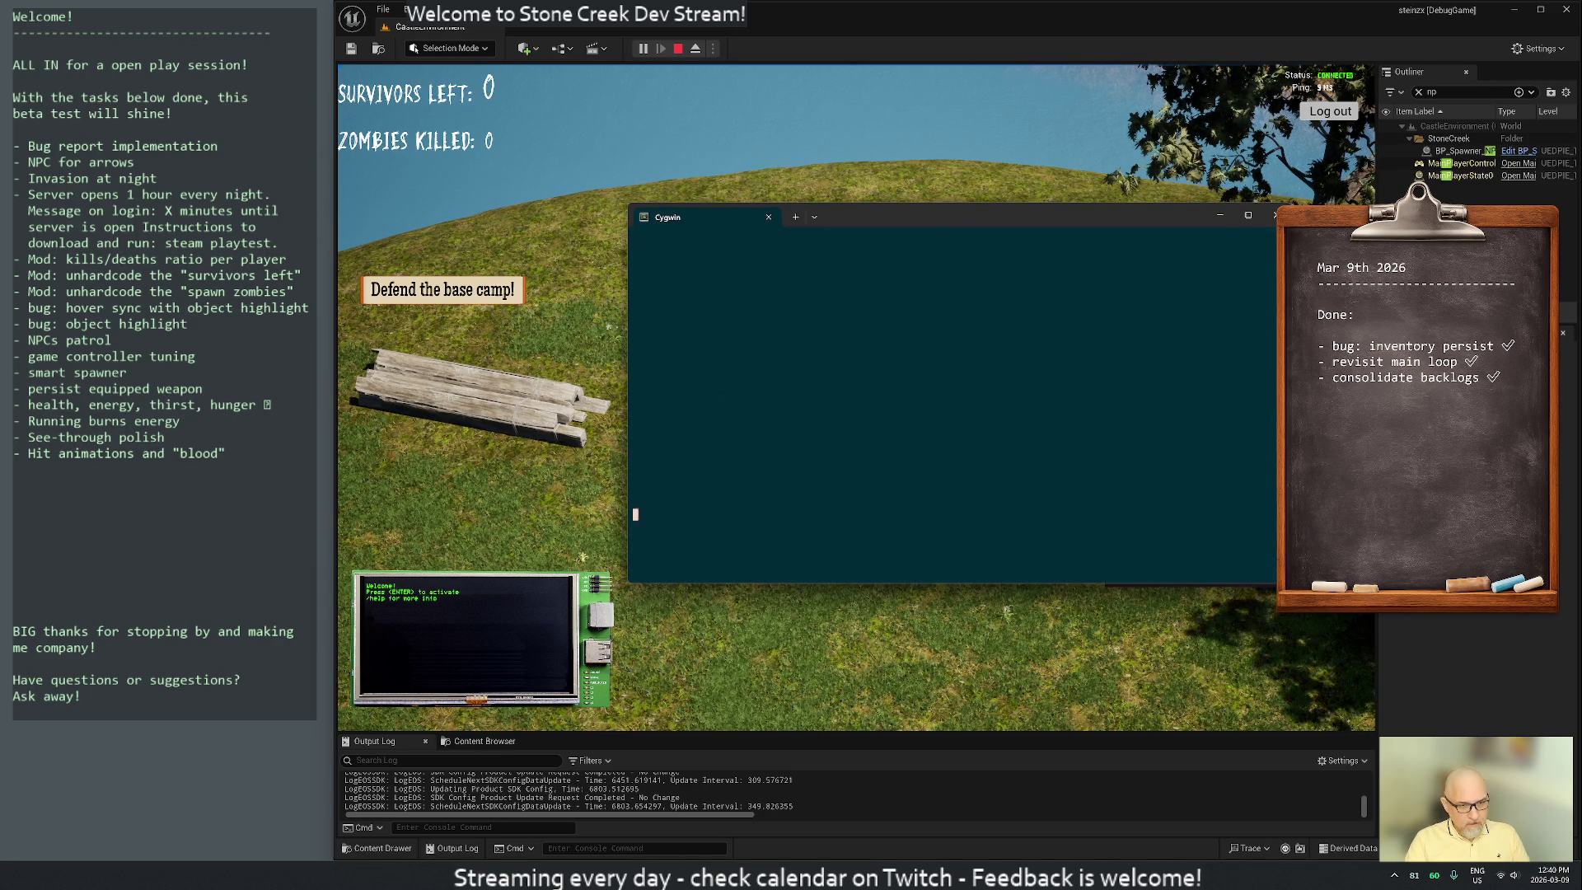
type(":q")
key("Return")
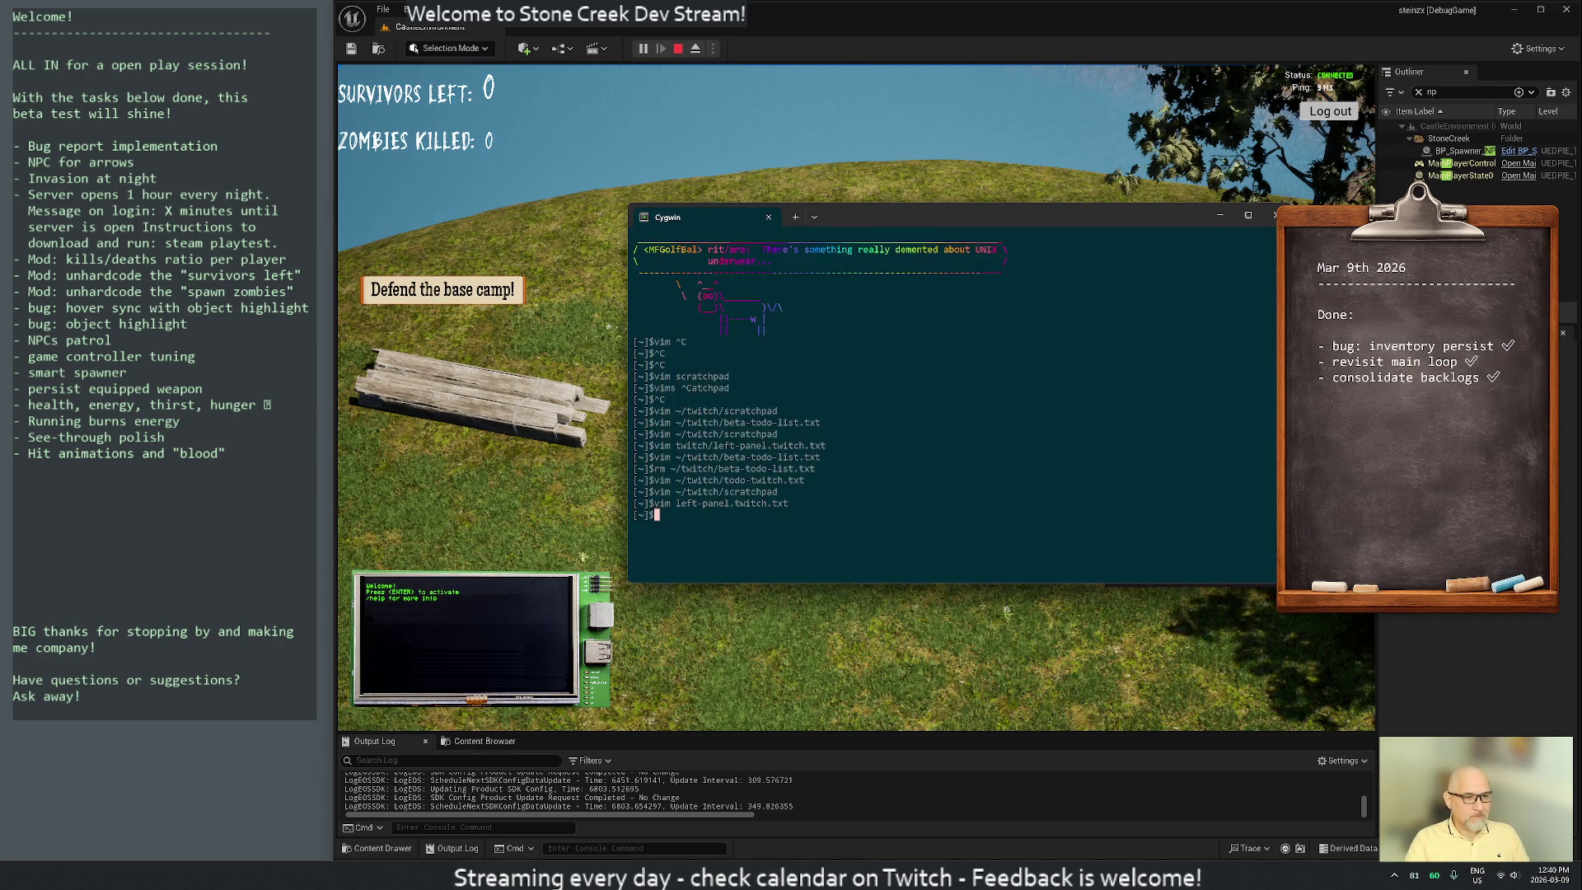
key("ctrl+r")
type("left")
key("ctrl+r")
key("Return")
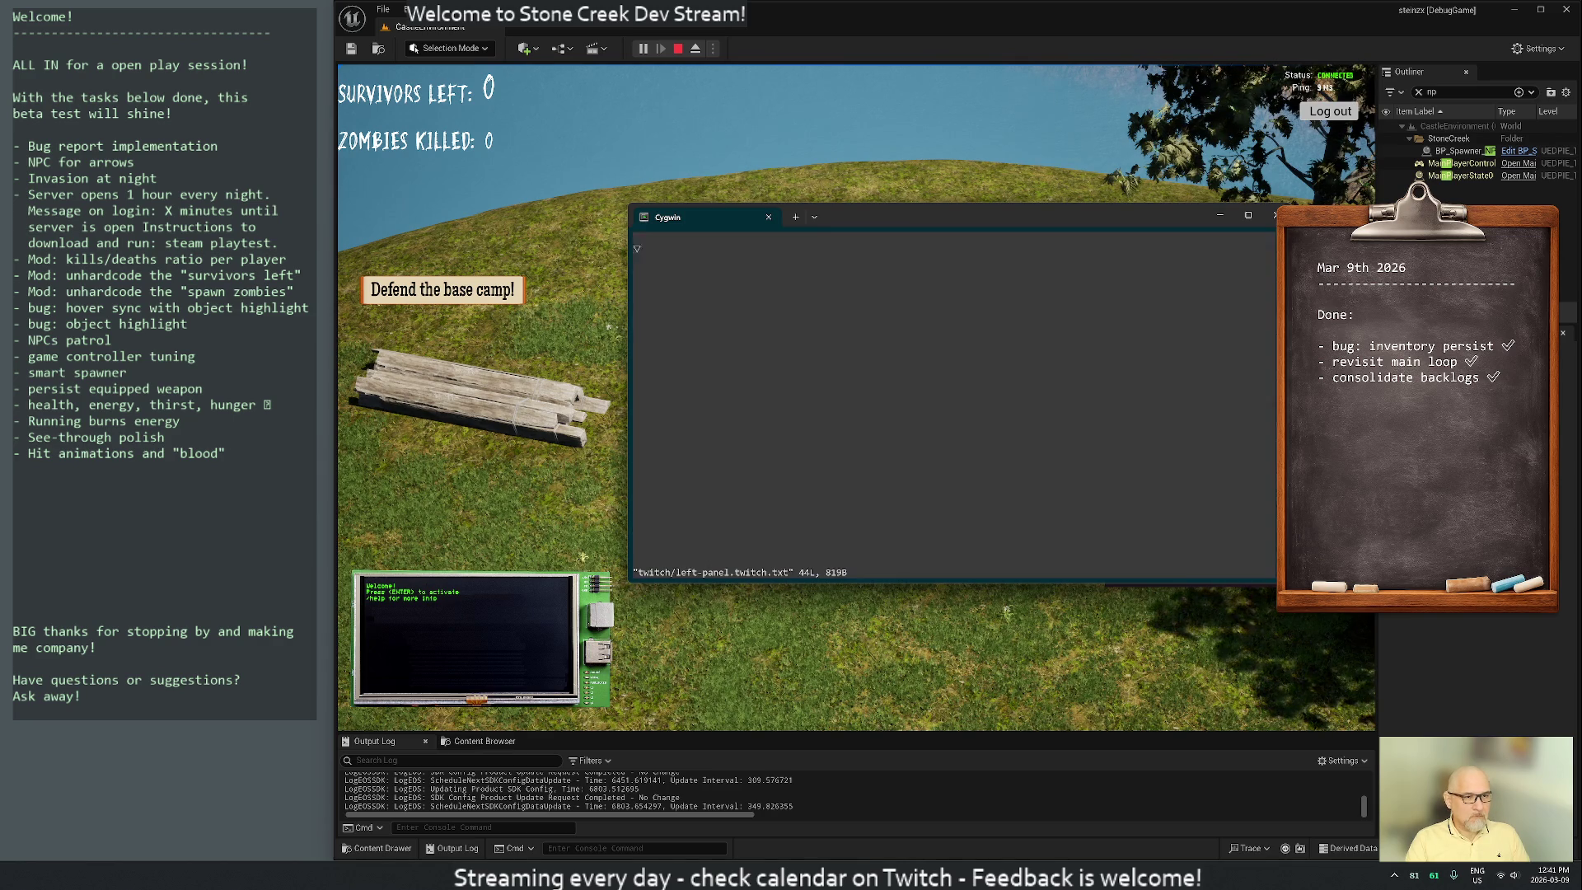
Paste the six new task items at the end of the list and remove the blank lines above them
left_click(668, 364)
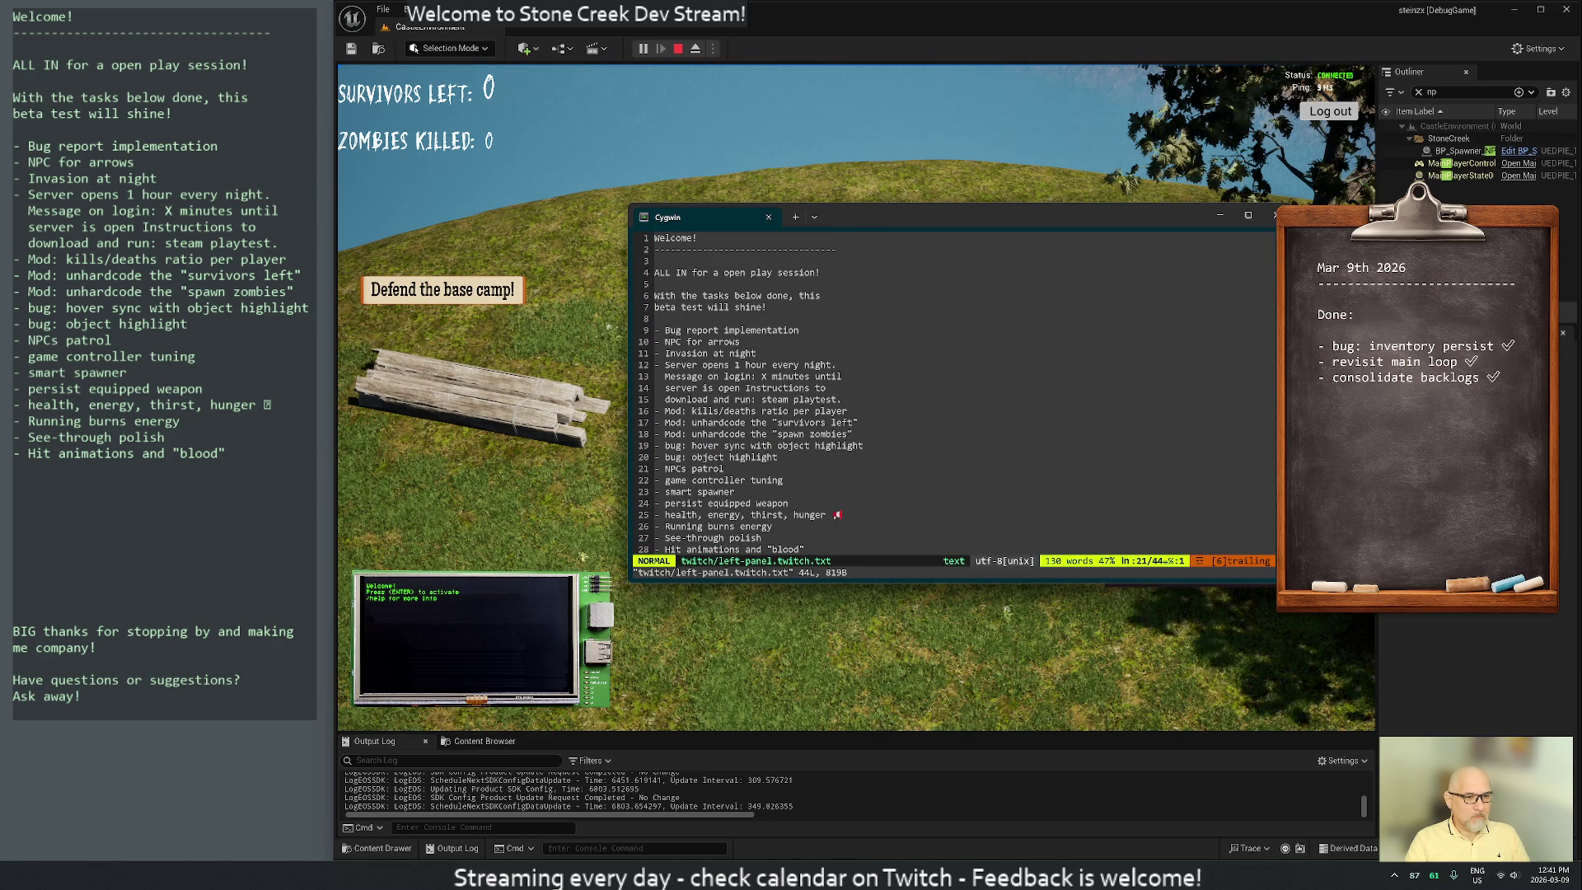
key("shift+g")
key("k")
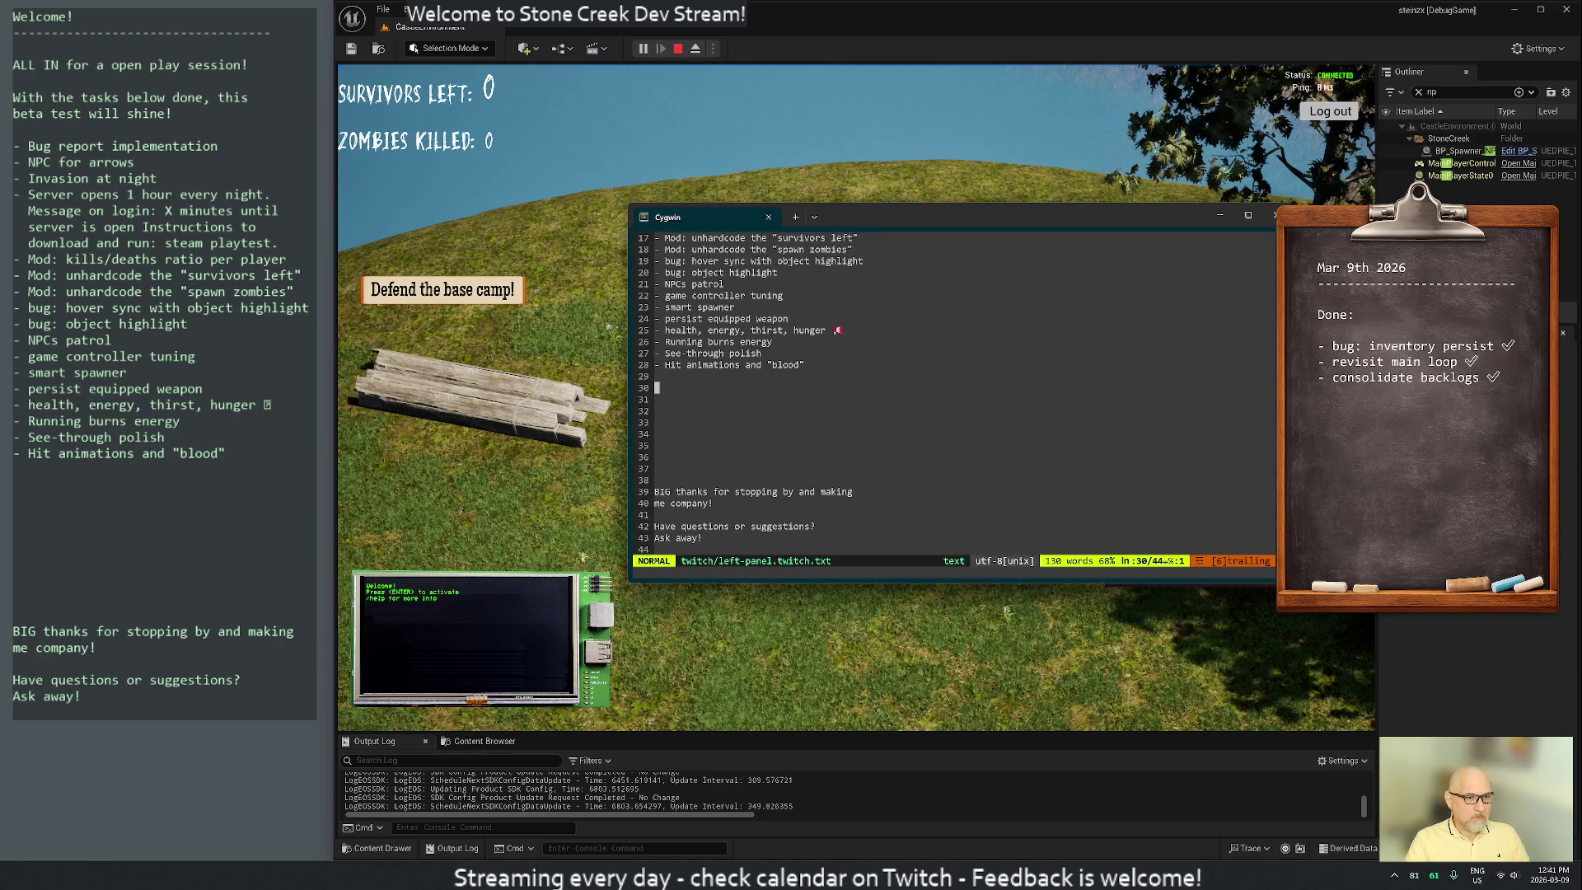
key("p")
key("j")
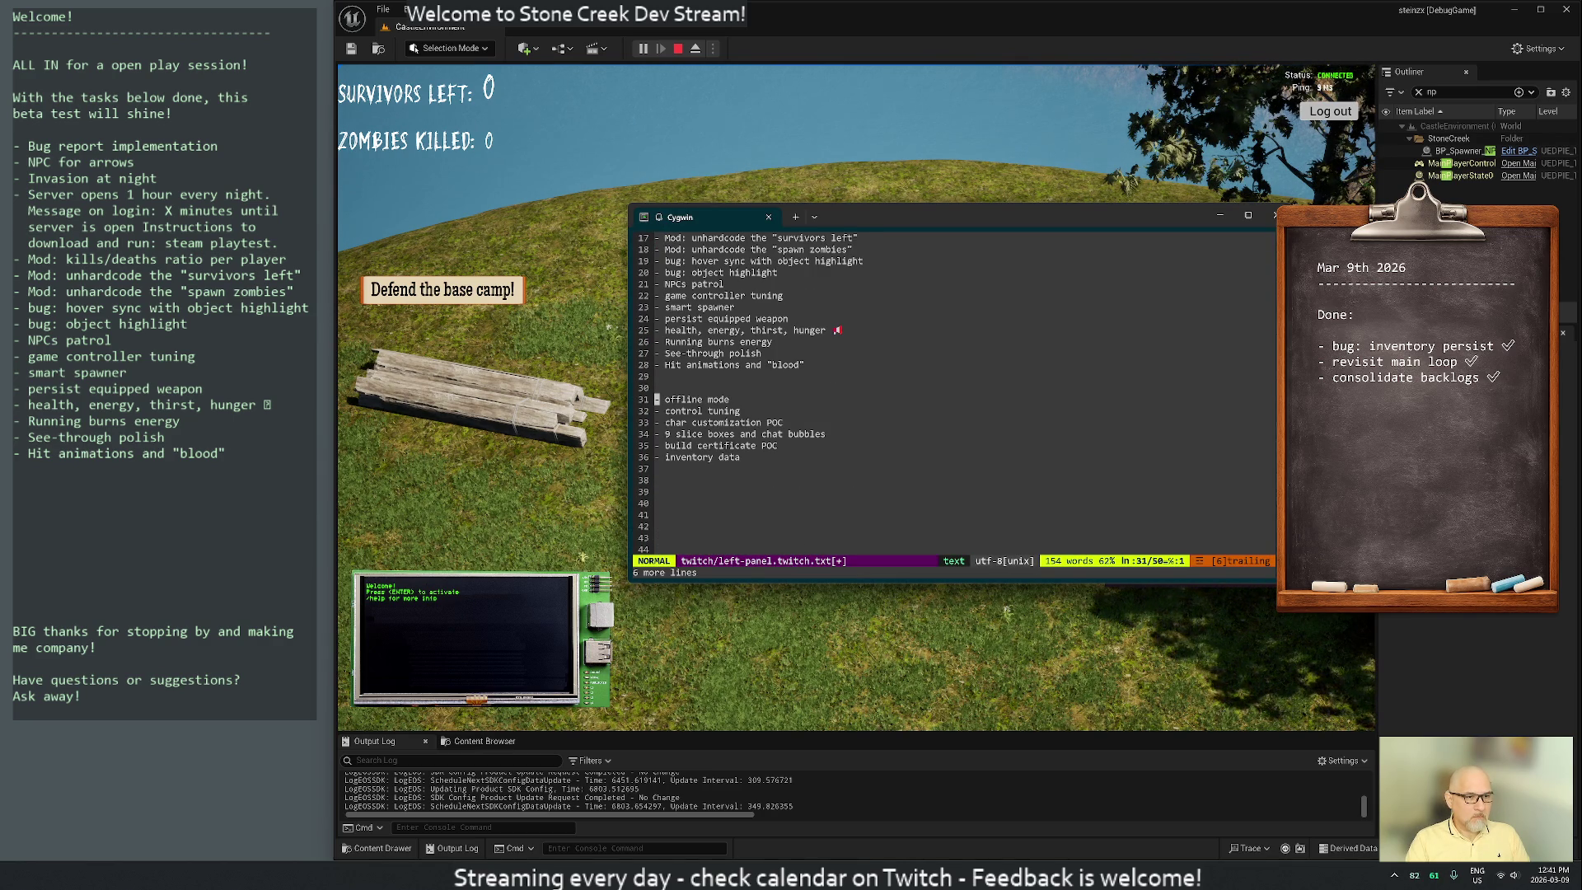
key("d")
key("d")
key("d")
key("d")
Prefix offline mode, char customization and build certificate with "POC: ", removing the trailing POC
type("w")
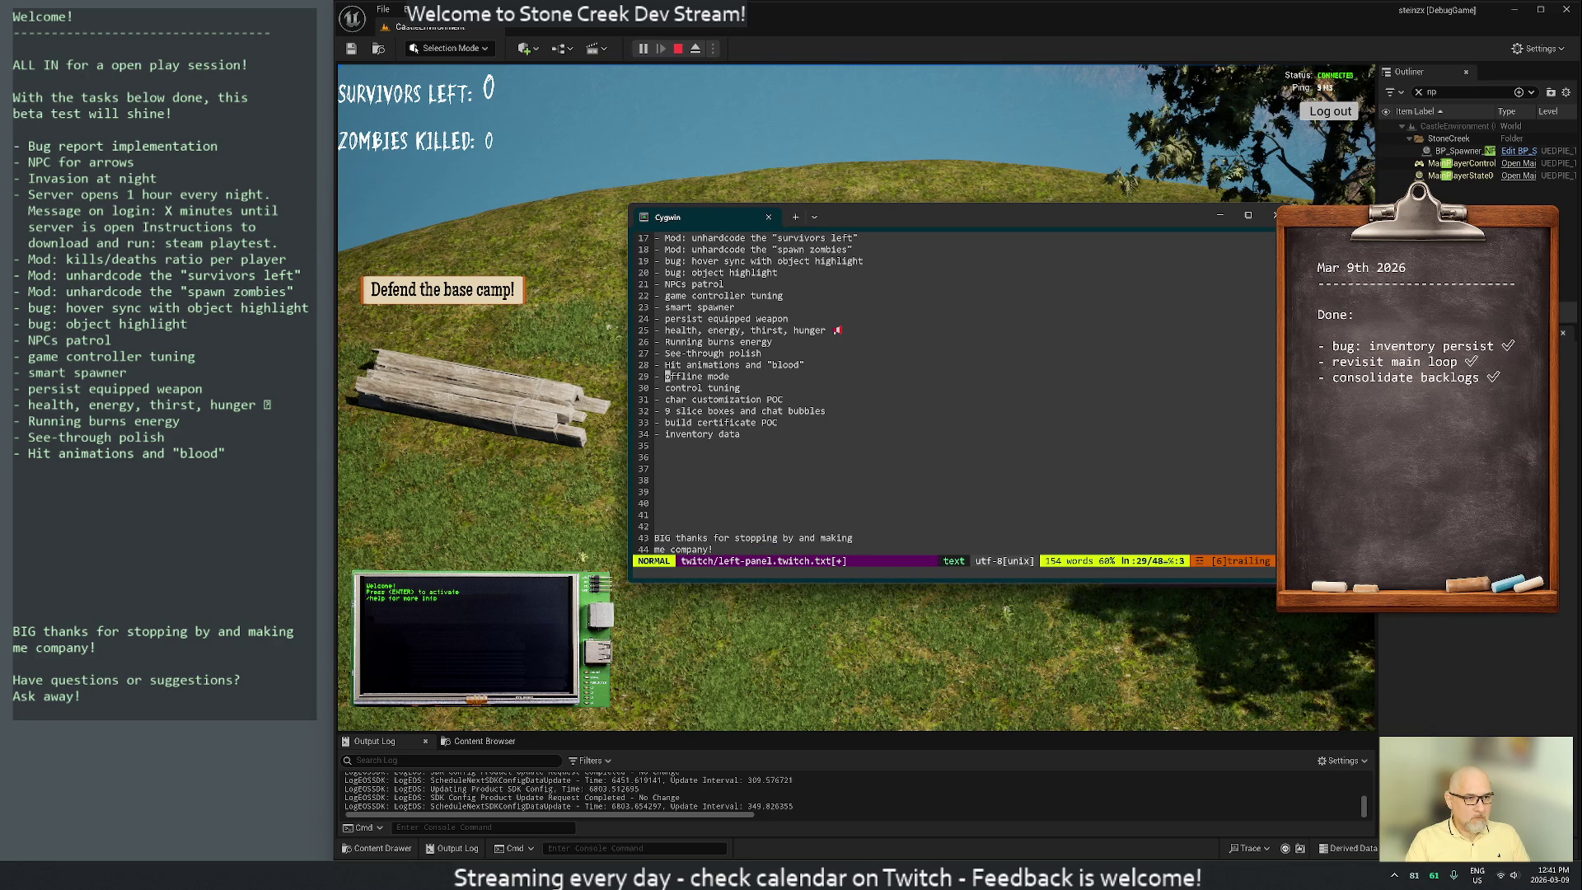
type("iPOC:")
key("Escape")
key("j")
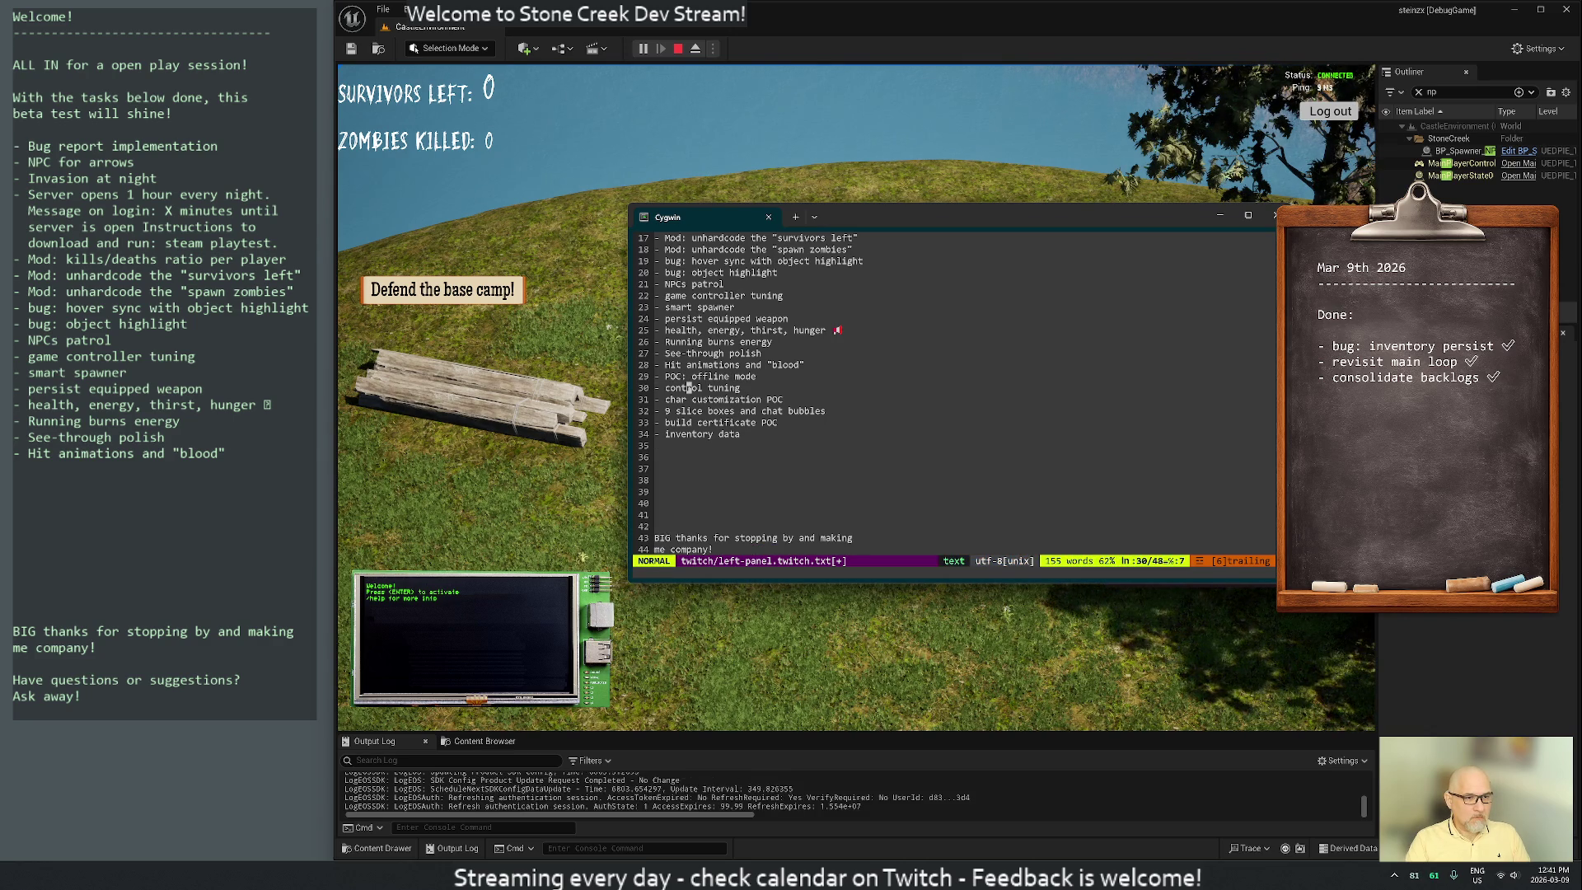
key("Return")
type("wiPOC:")
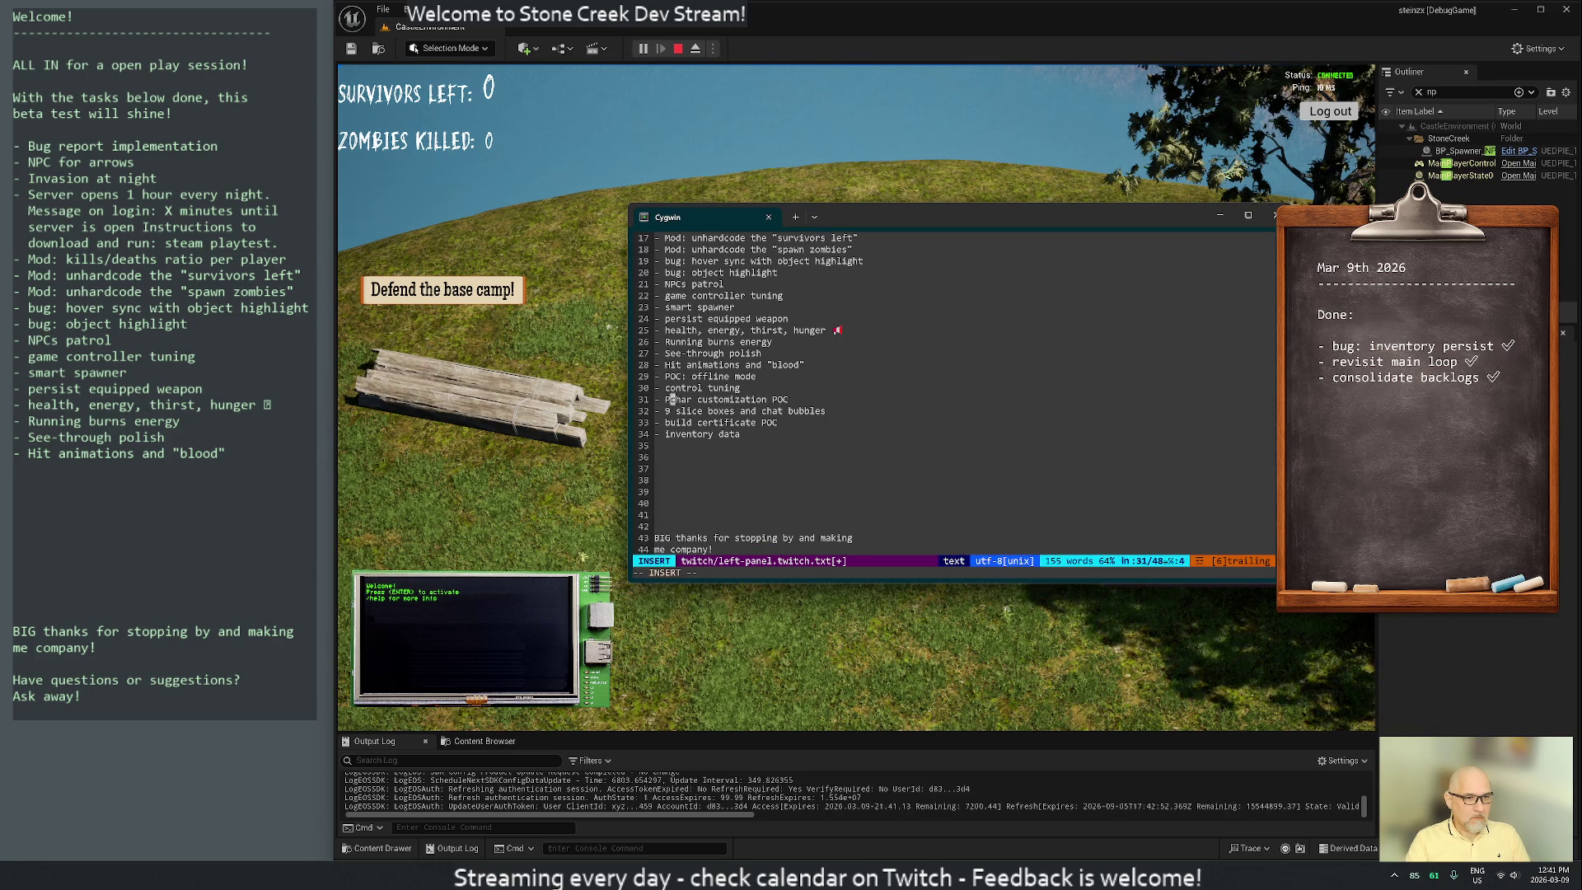
key("Escape")
key("A")
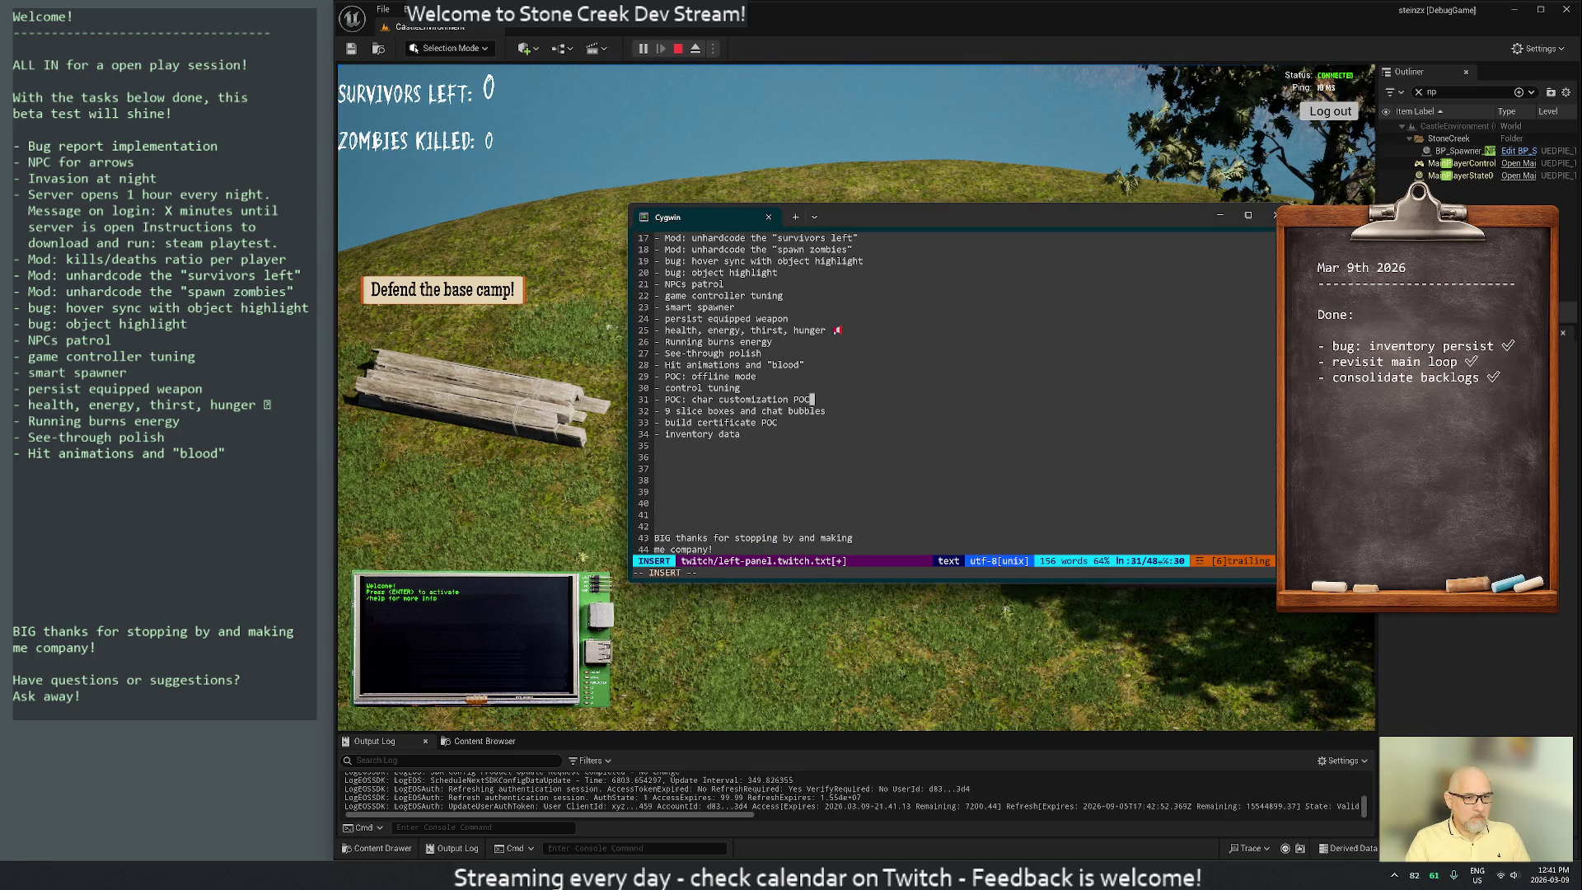
key("Escape")
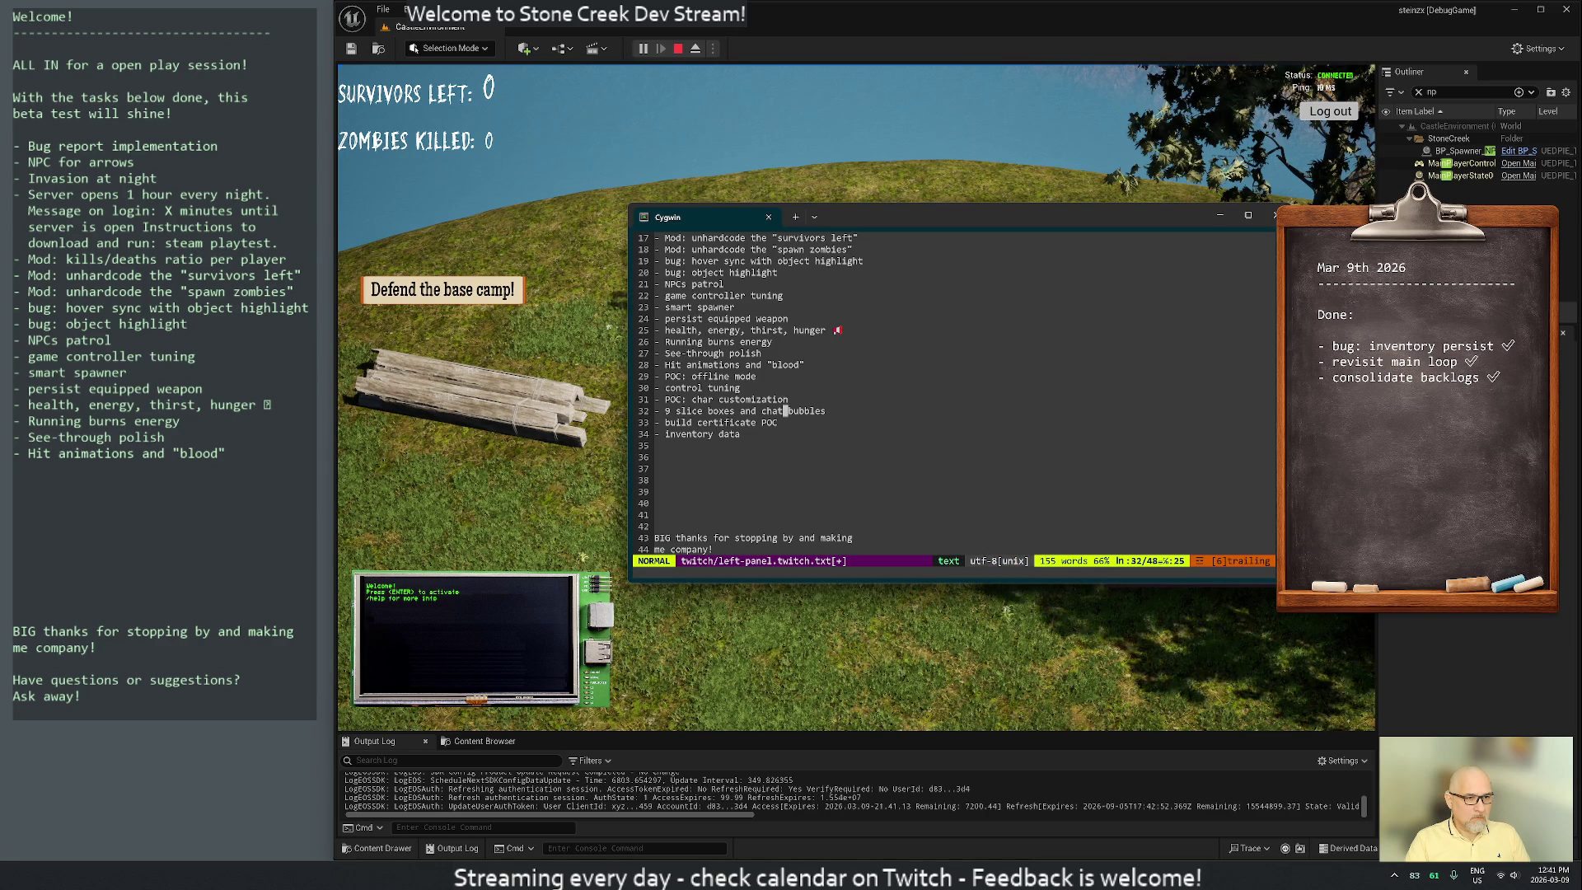
key("j")
key("x")
key("x")
key("x")
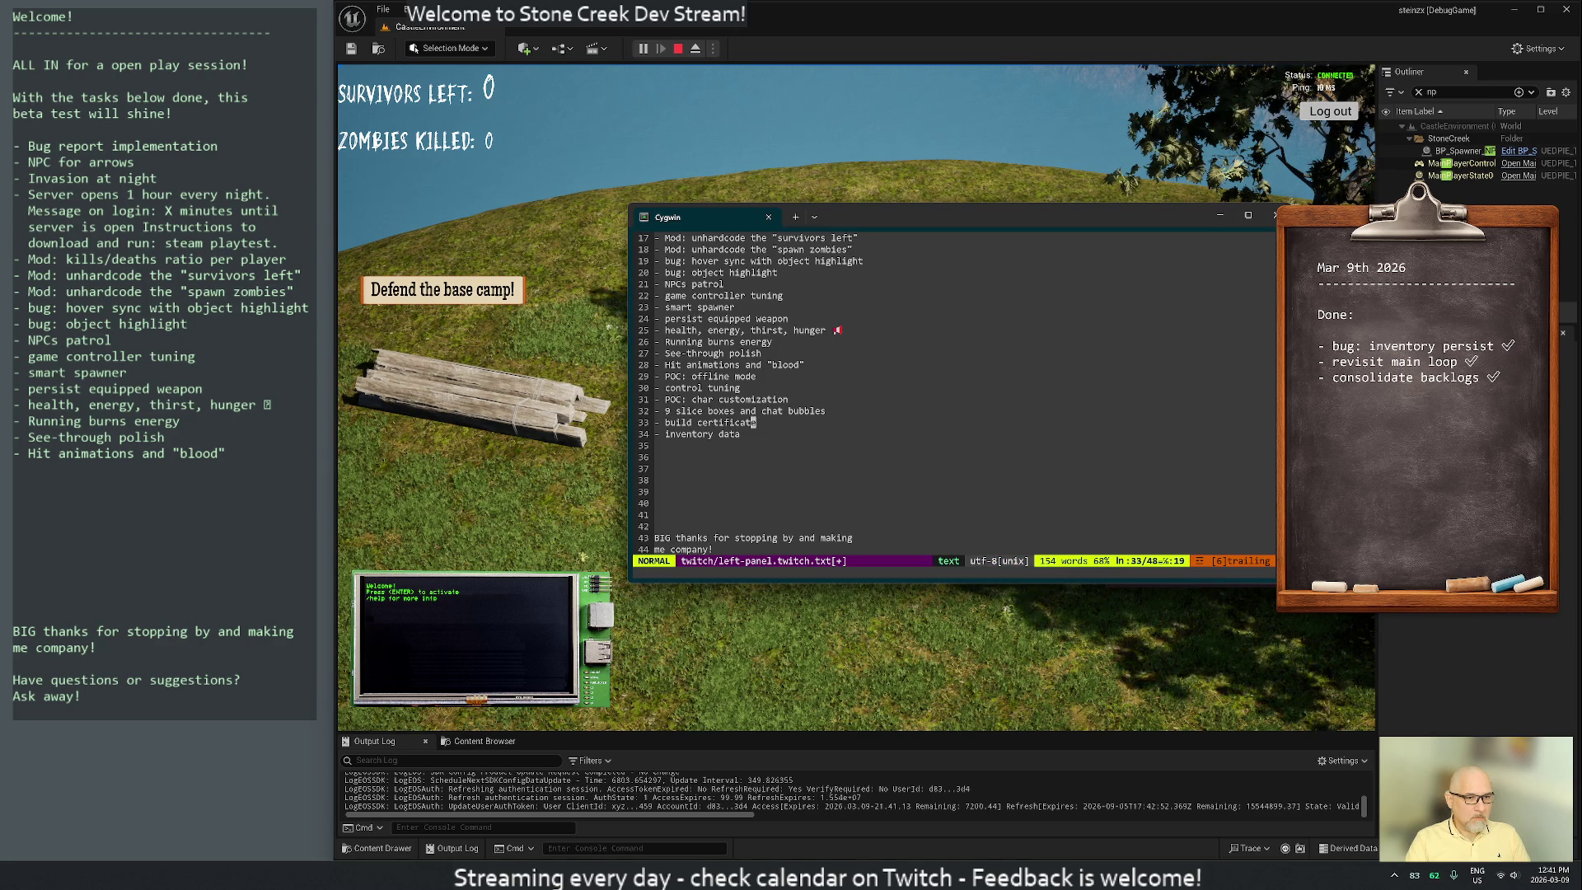
type("0wiPOC:")
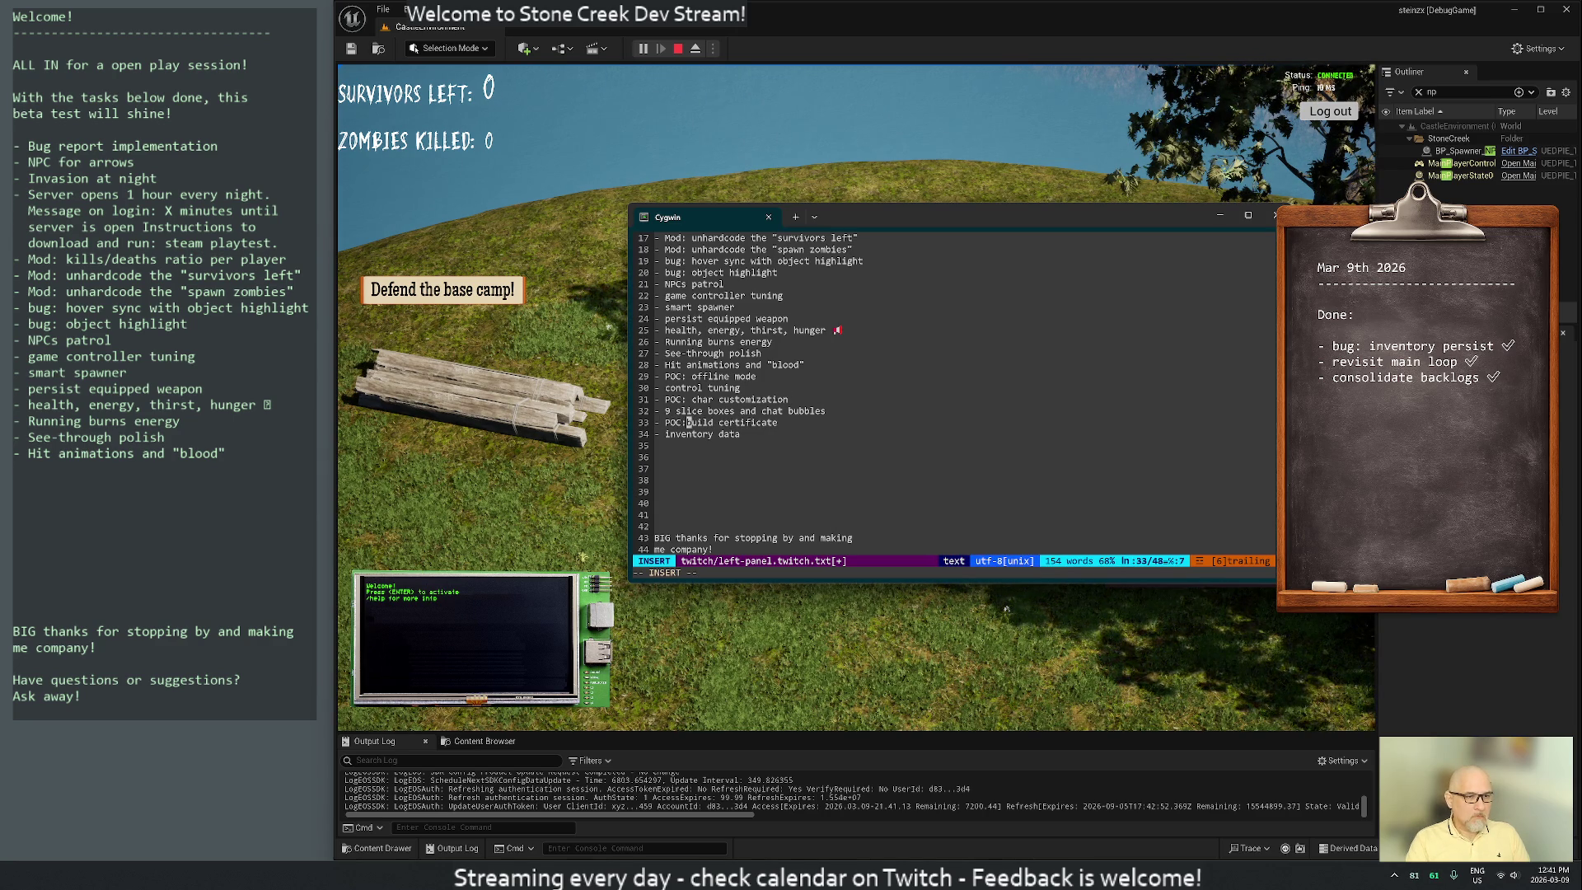
key("Escape")
Put 9 slice boxes above the POC items, move POC: offline mode below it, and delete extra empty lines
key("k")
key("k")
key("d")
key("d")
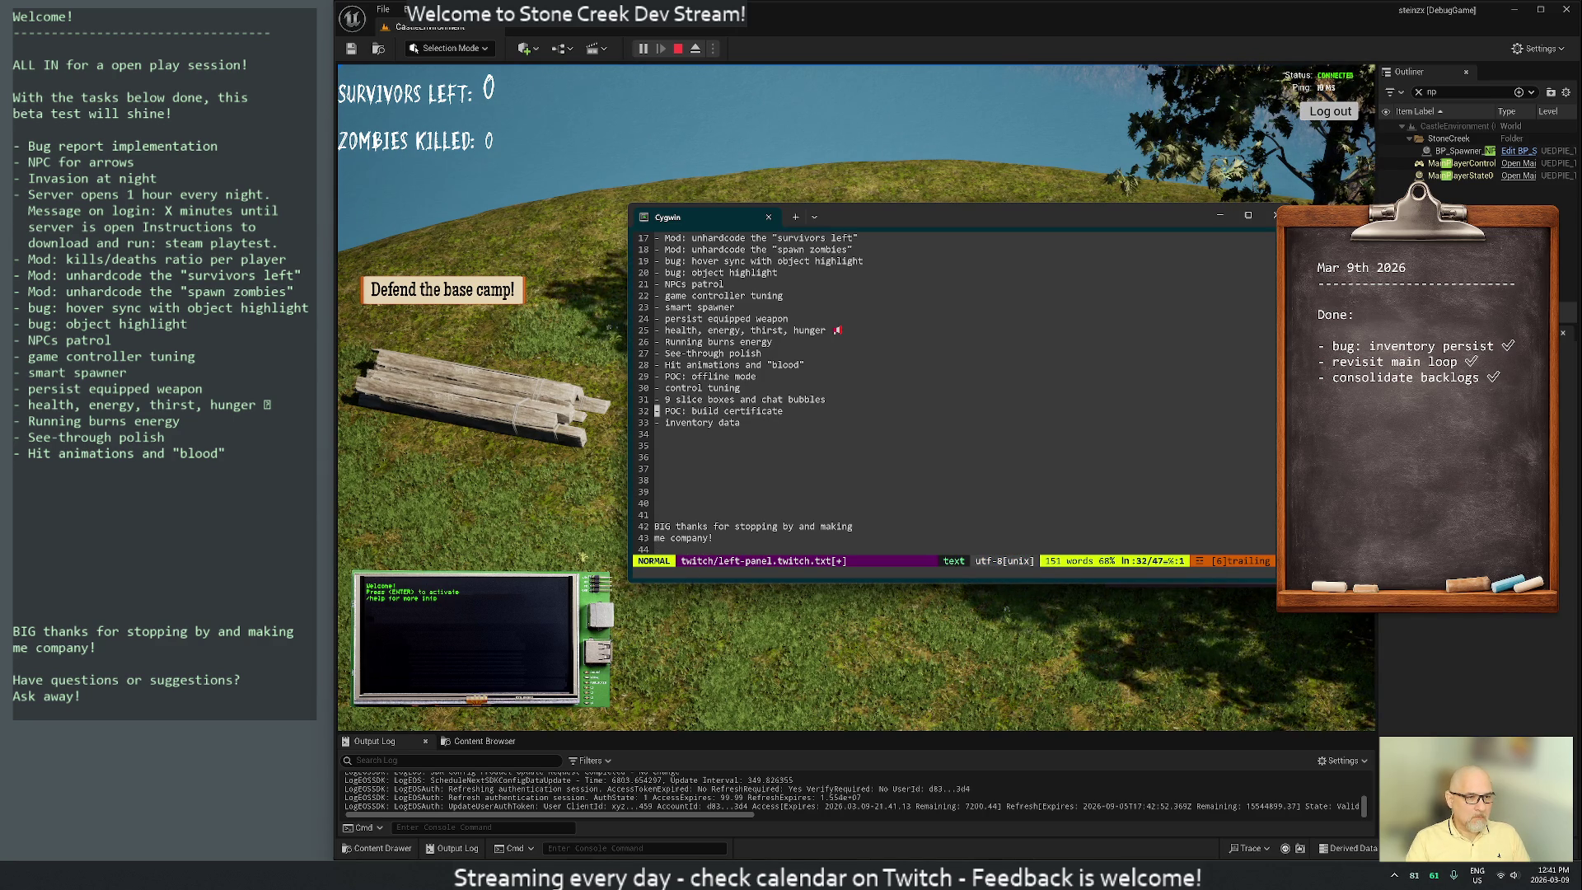
key("p")
key("k")
key("d")
key("d")
key("j")
key("p")
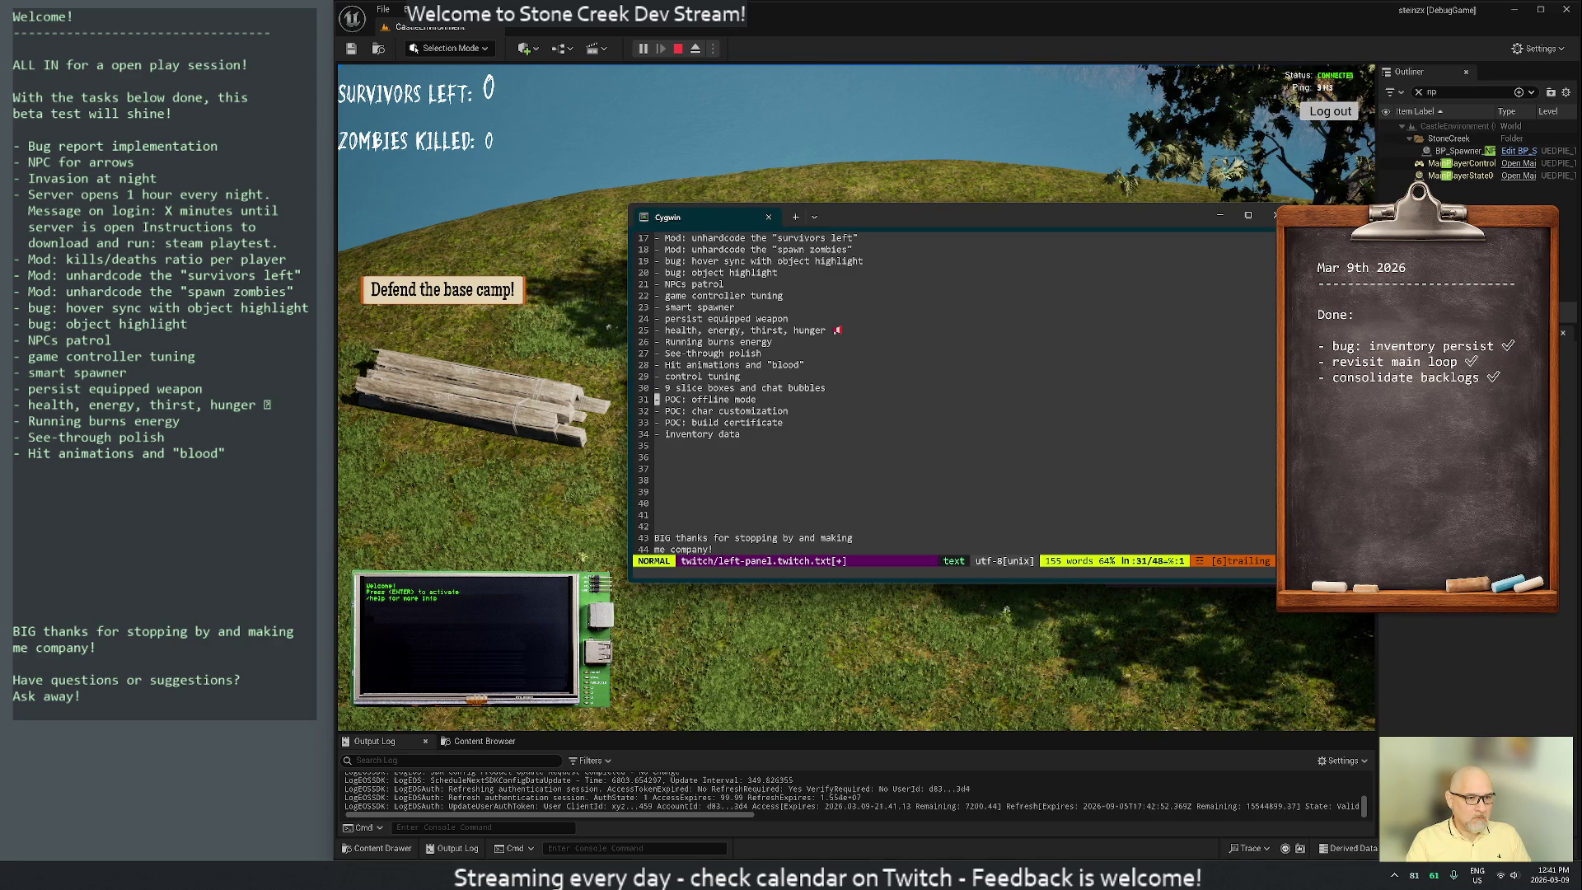
key("d")
key("d")
key("d")
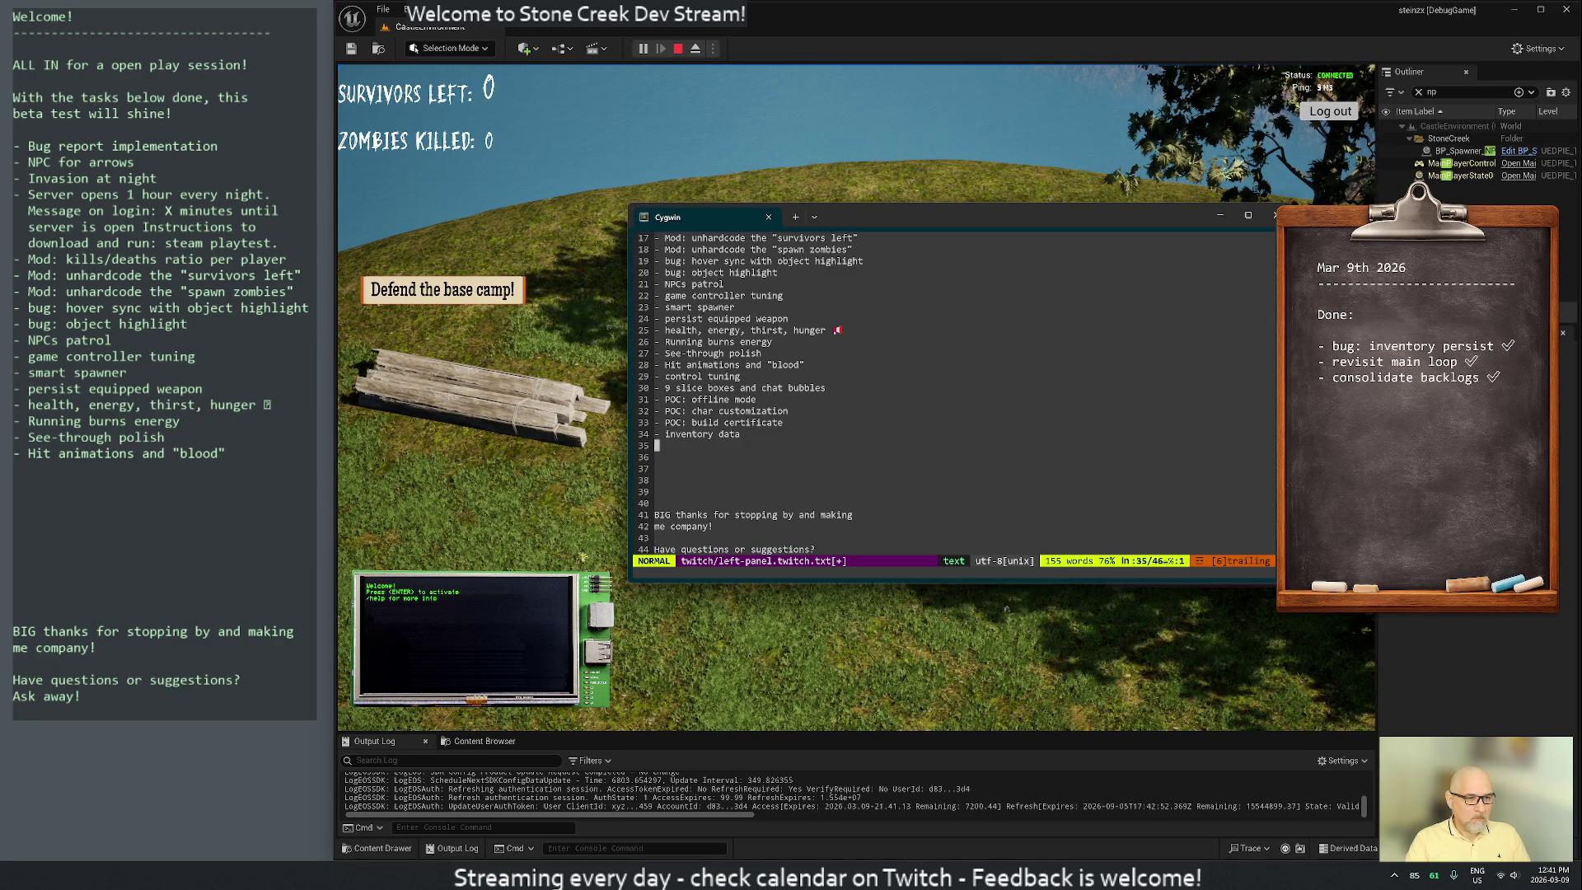
type(":w")
key("Return")
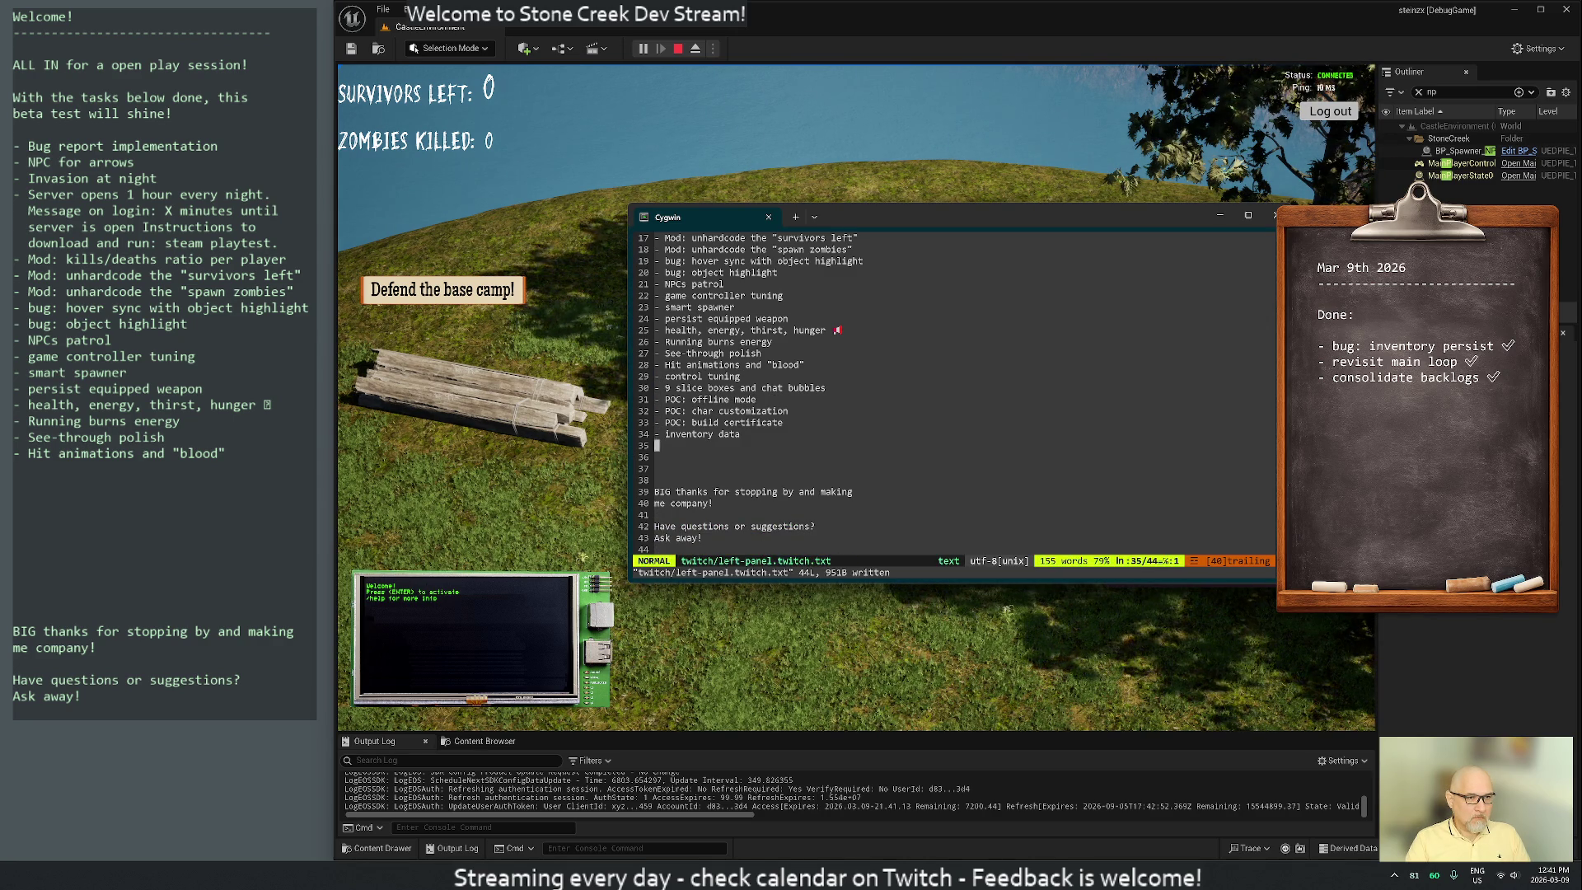
key("k")
key("k")
key("k")
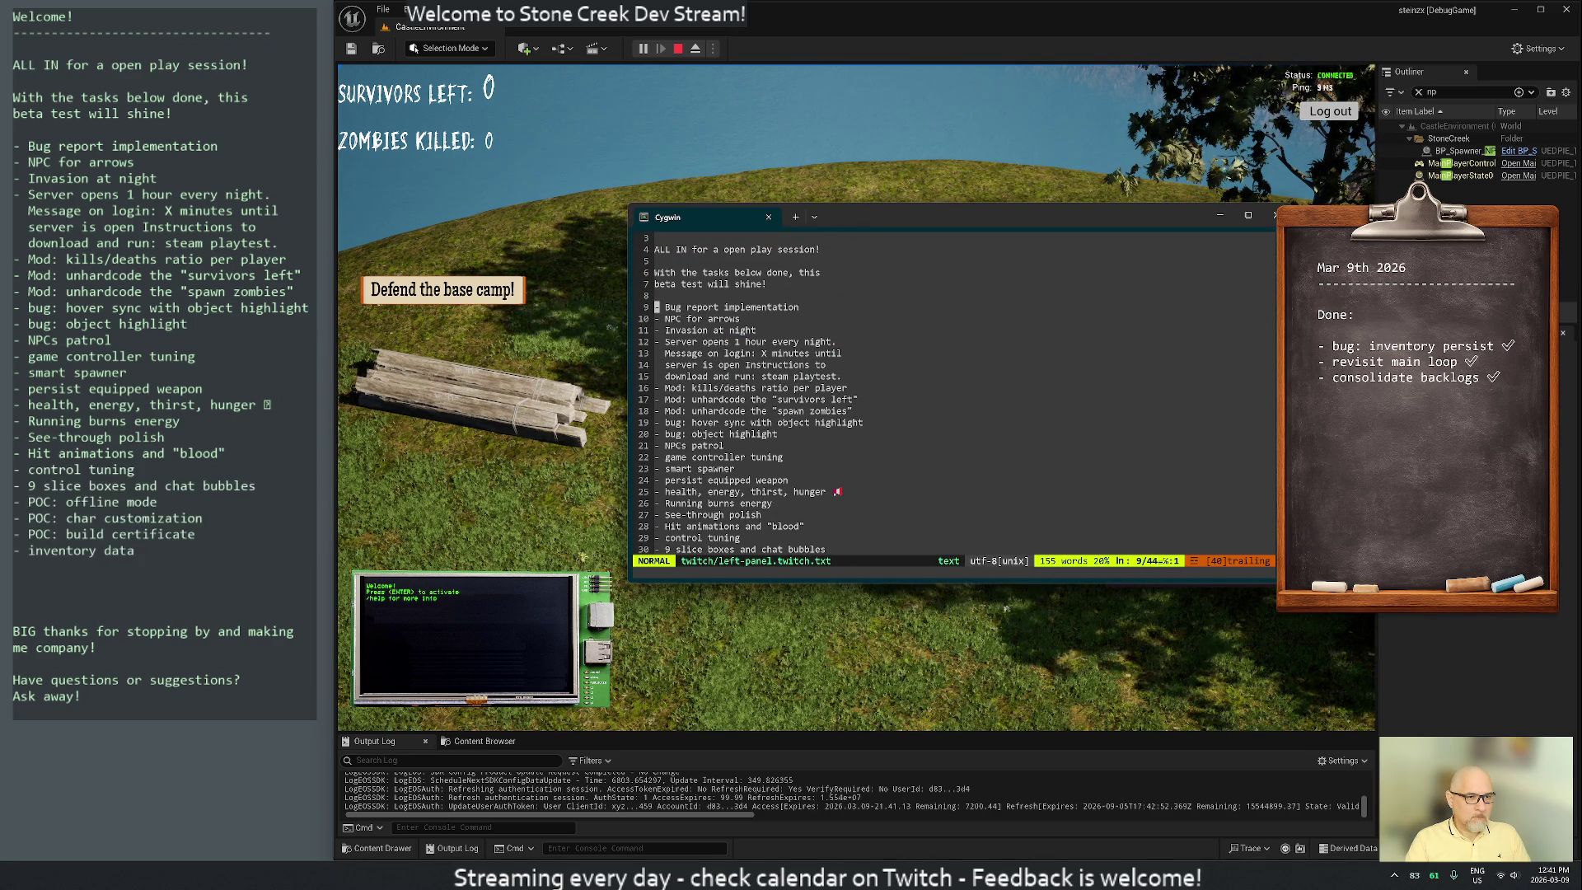
key("j")
key("j")
key("j")
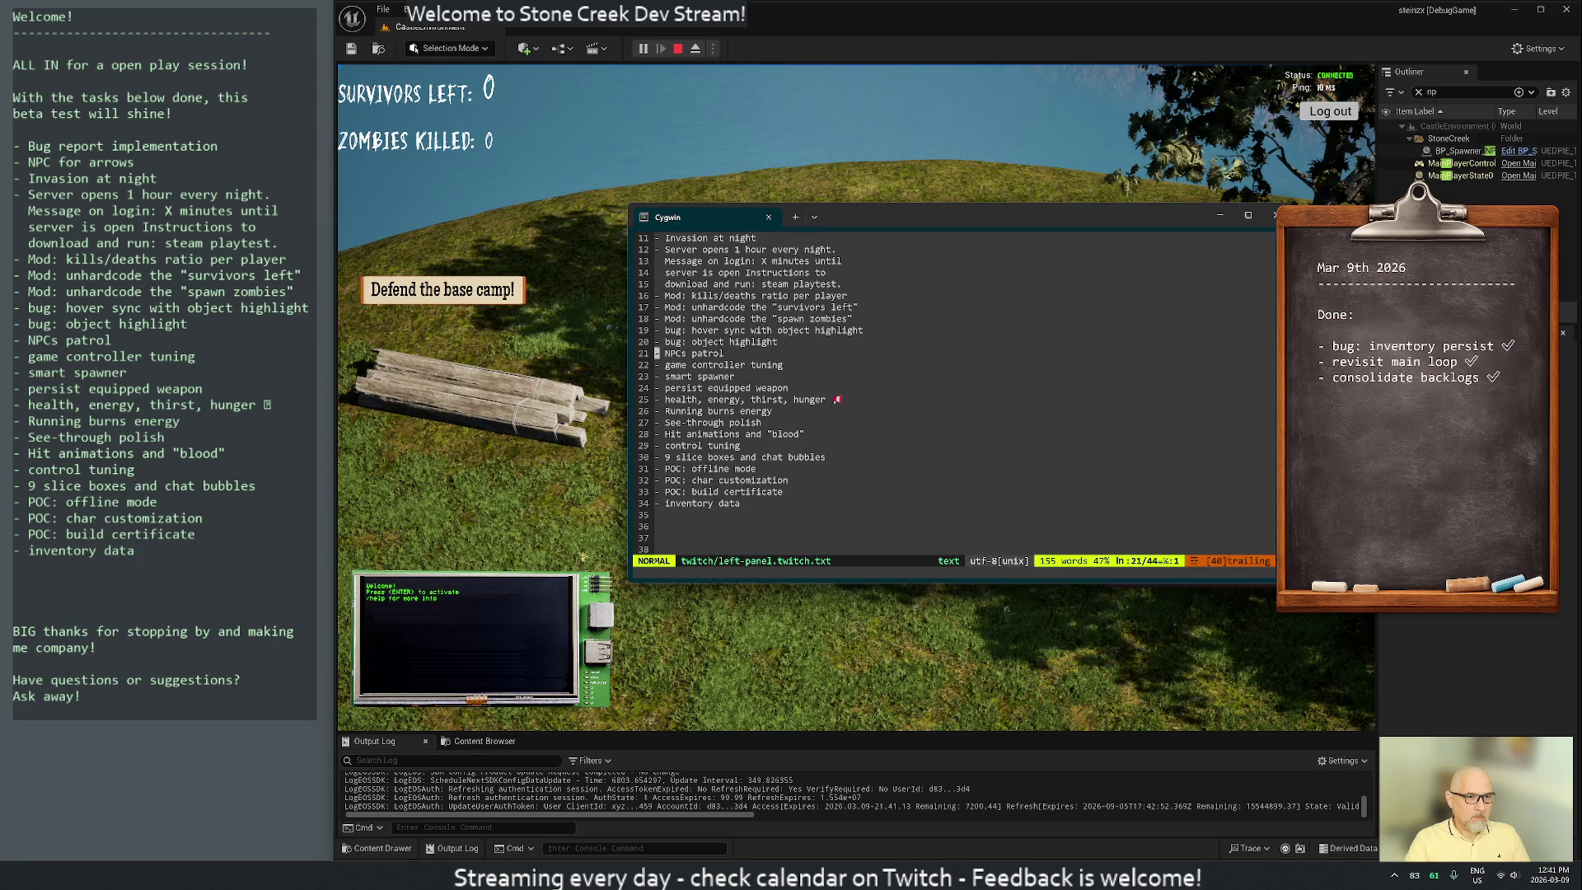
key("k")
key("k")
key("k")
key("j")
key("j")
key("j")
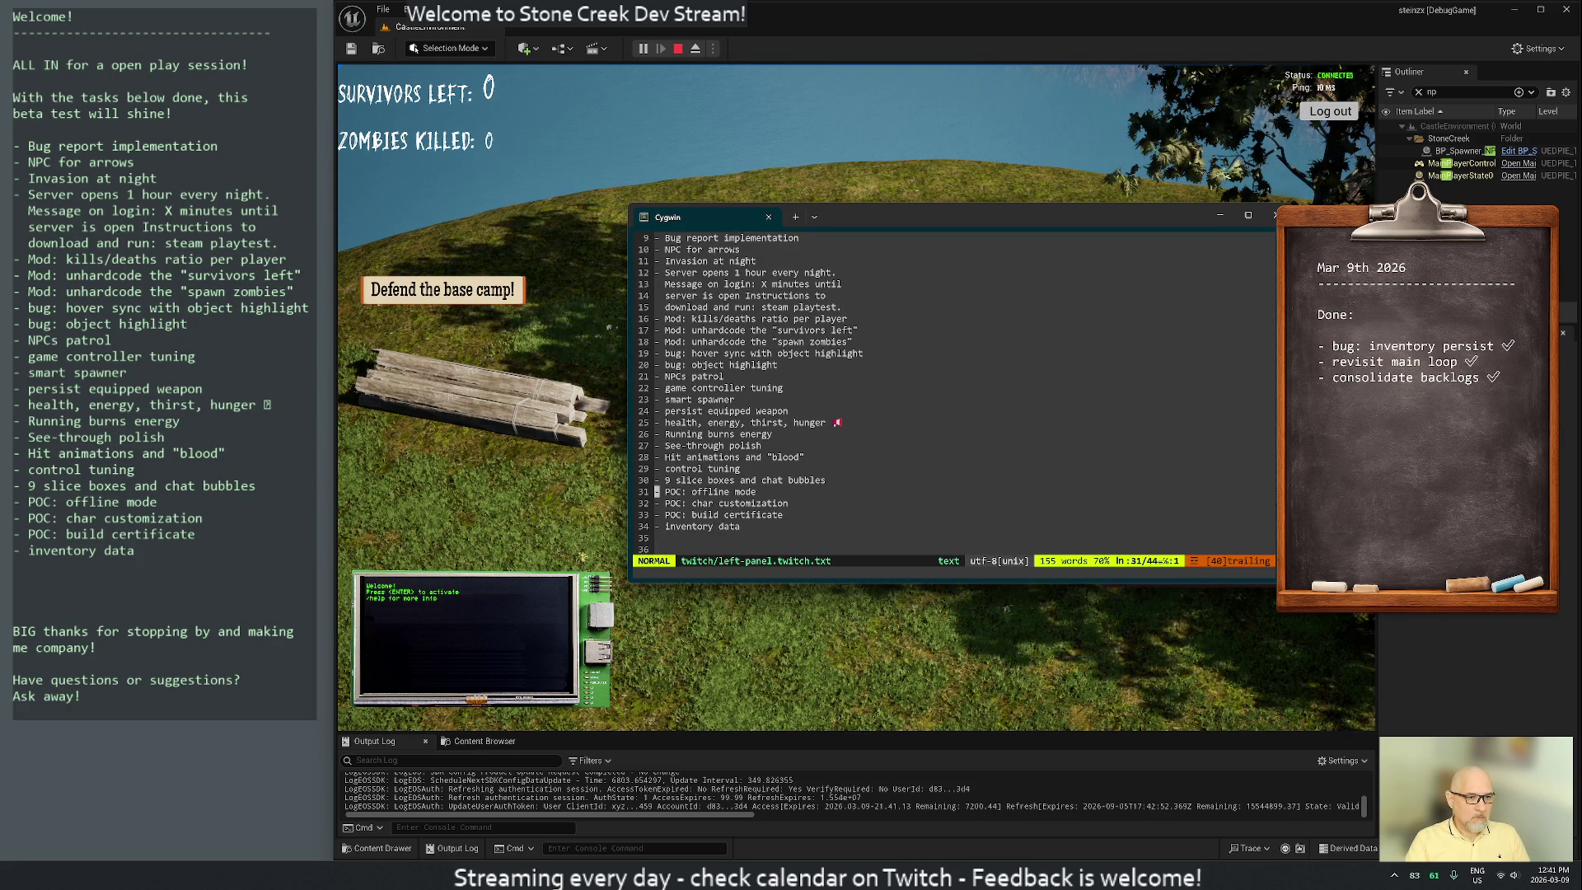
key("k")
key("k")
key("k")
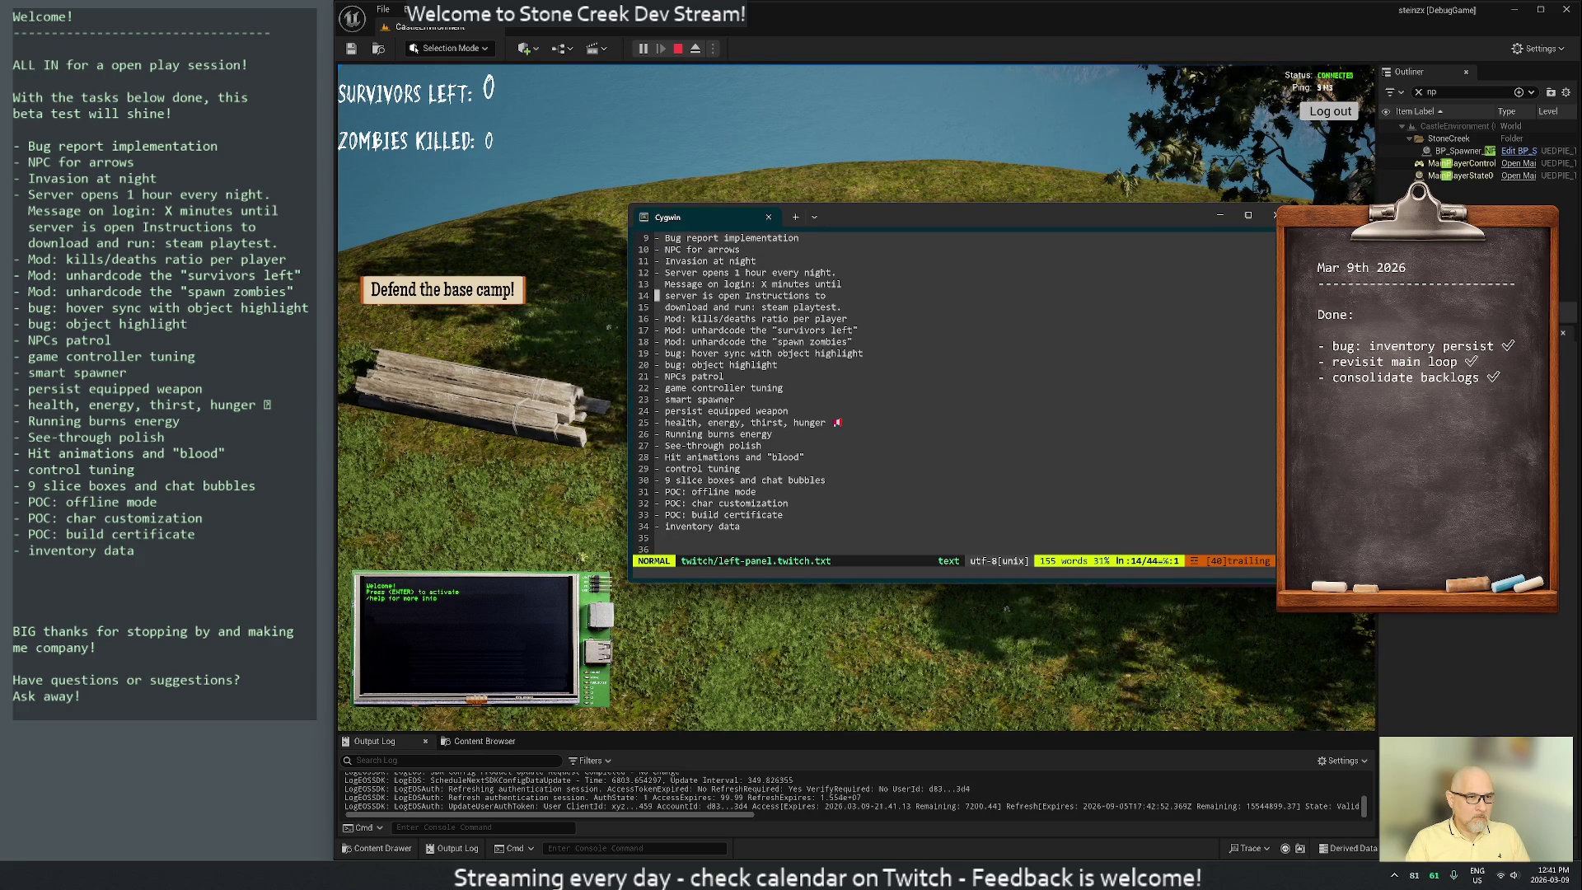
key("j")
key("j")
key("j")
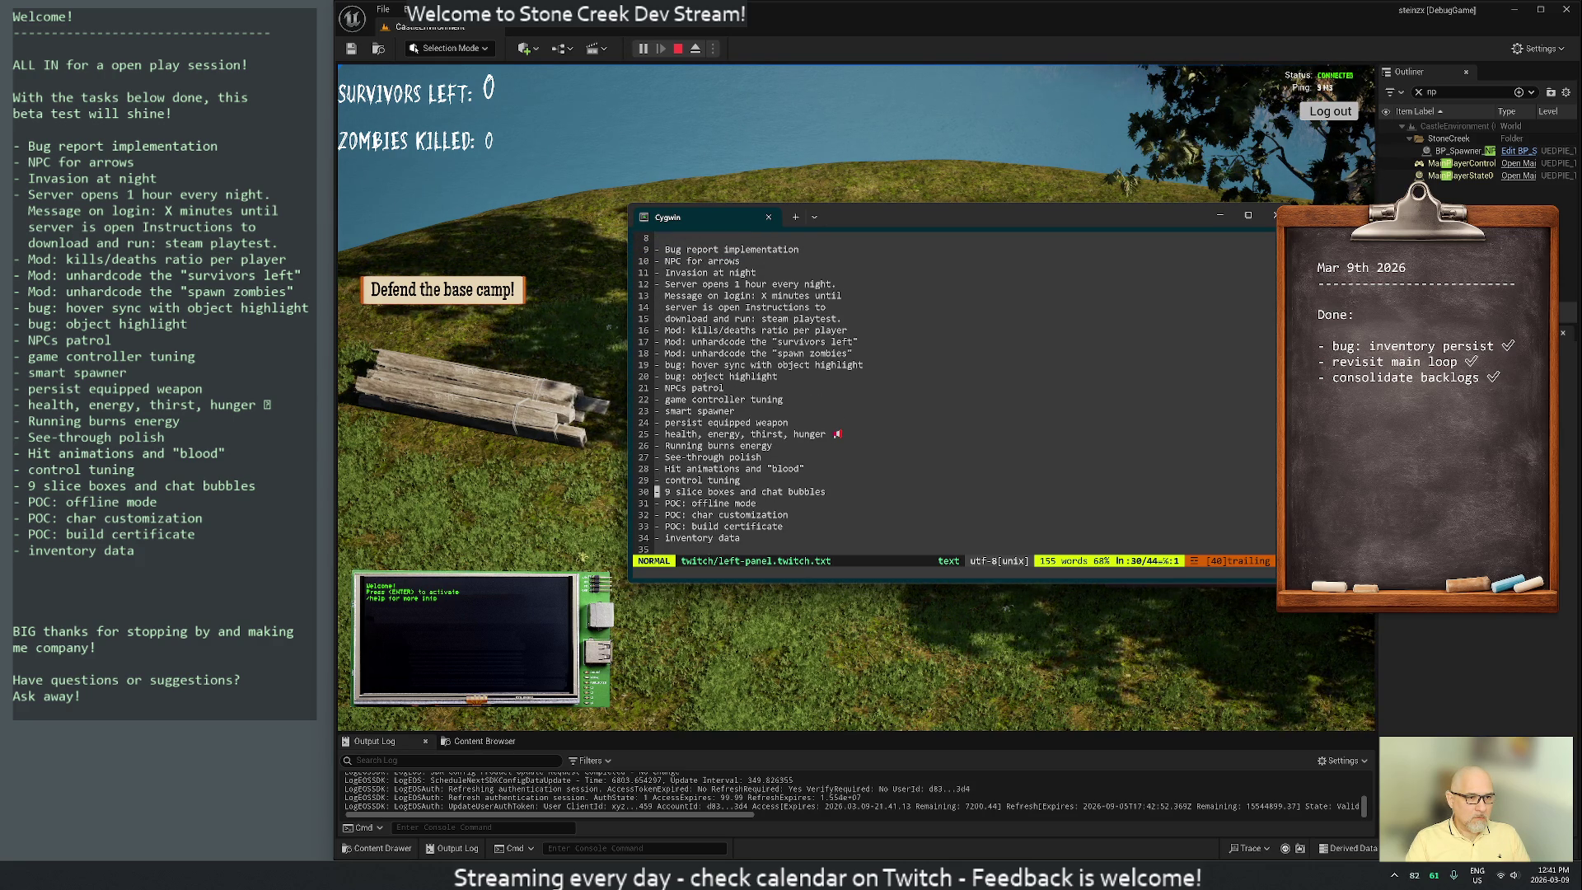
key("k")
key("k")
key("k")
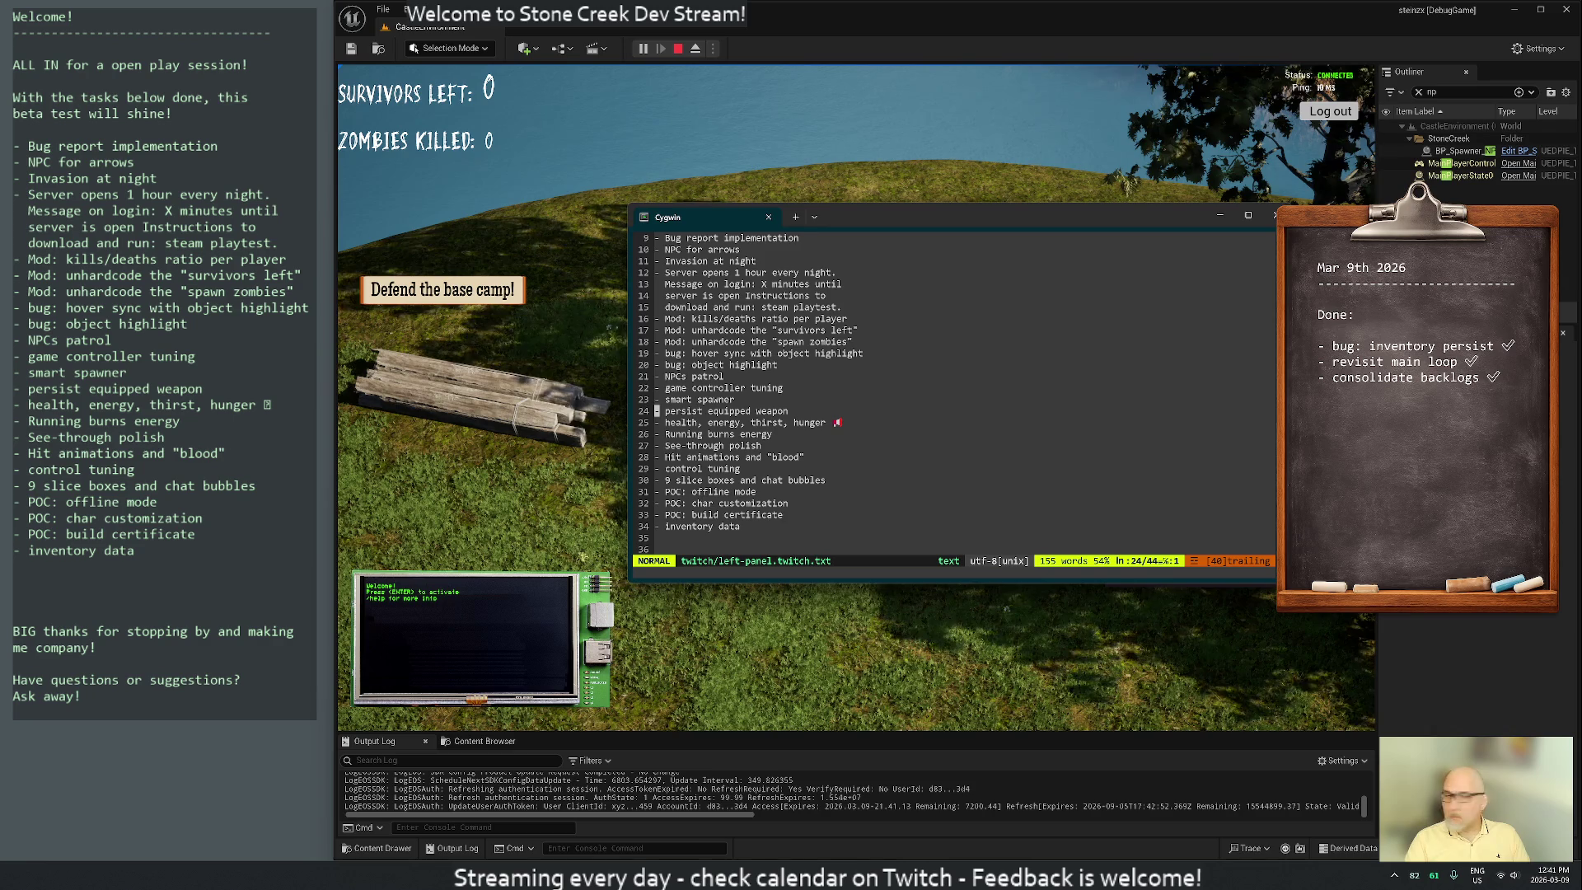
key("k")
key("k")
key("k")
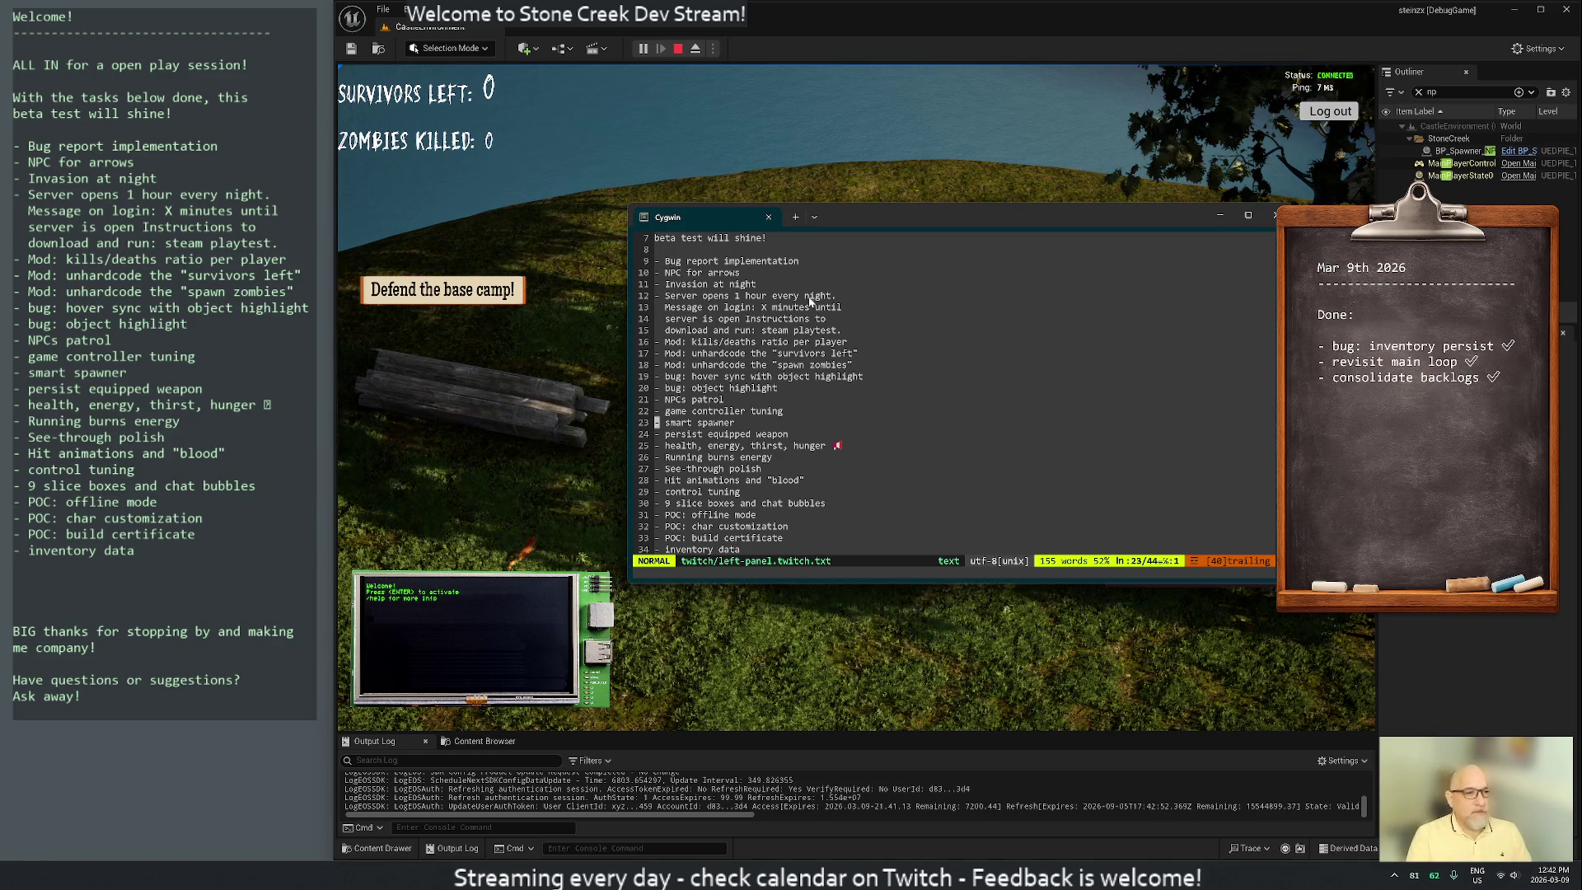
Move the emoji after the hunger item onto its own line as a separator row
key("j")
key("j")
key("w")
key("w")
key("w")
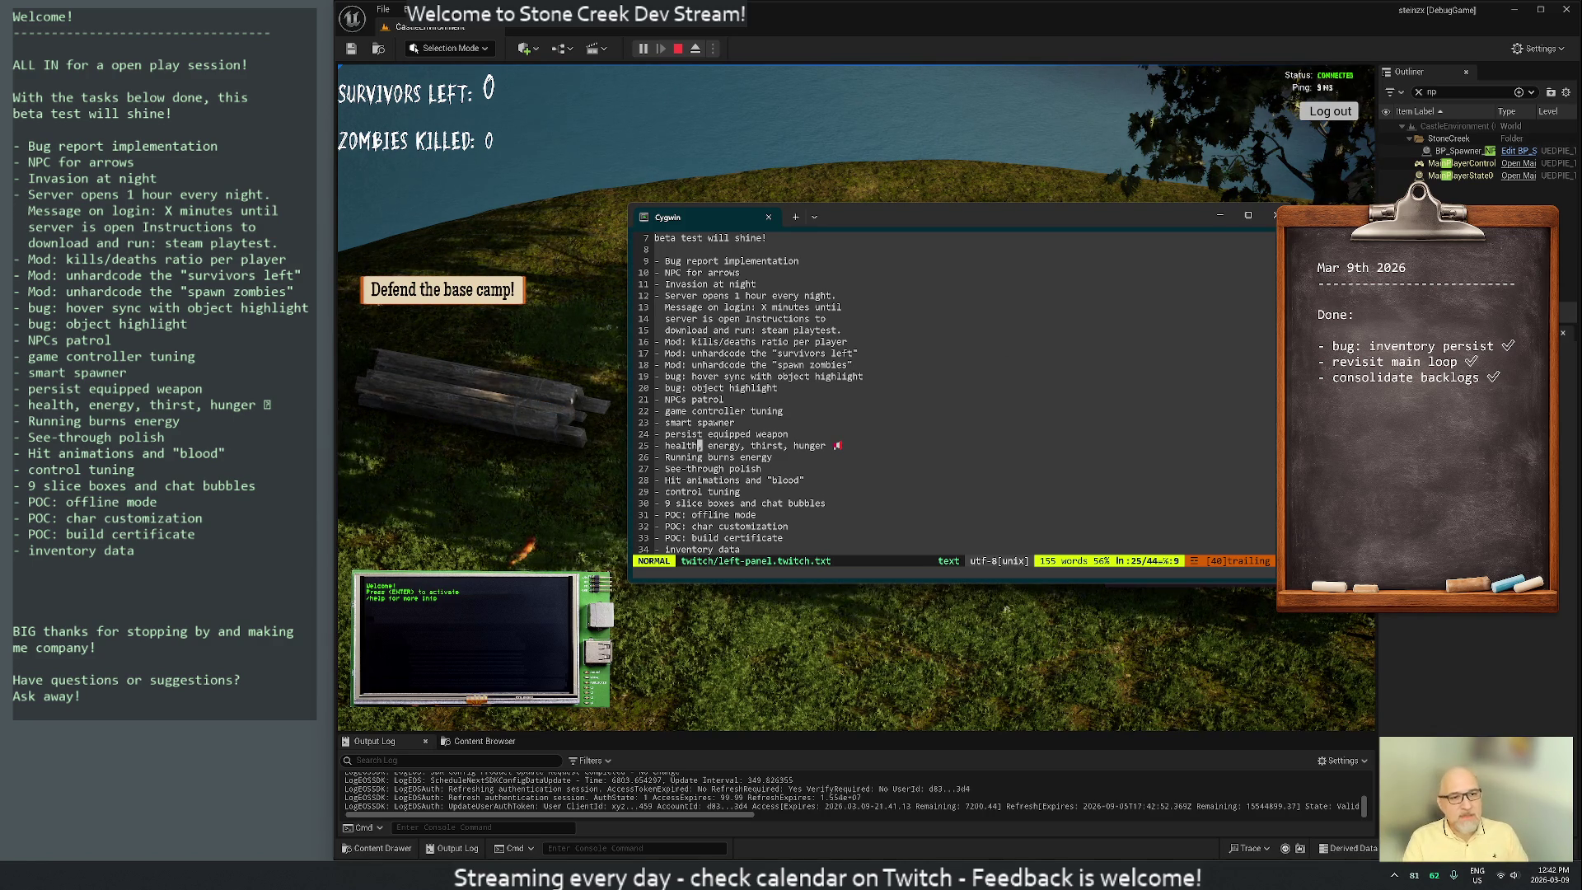
key("i")
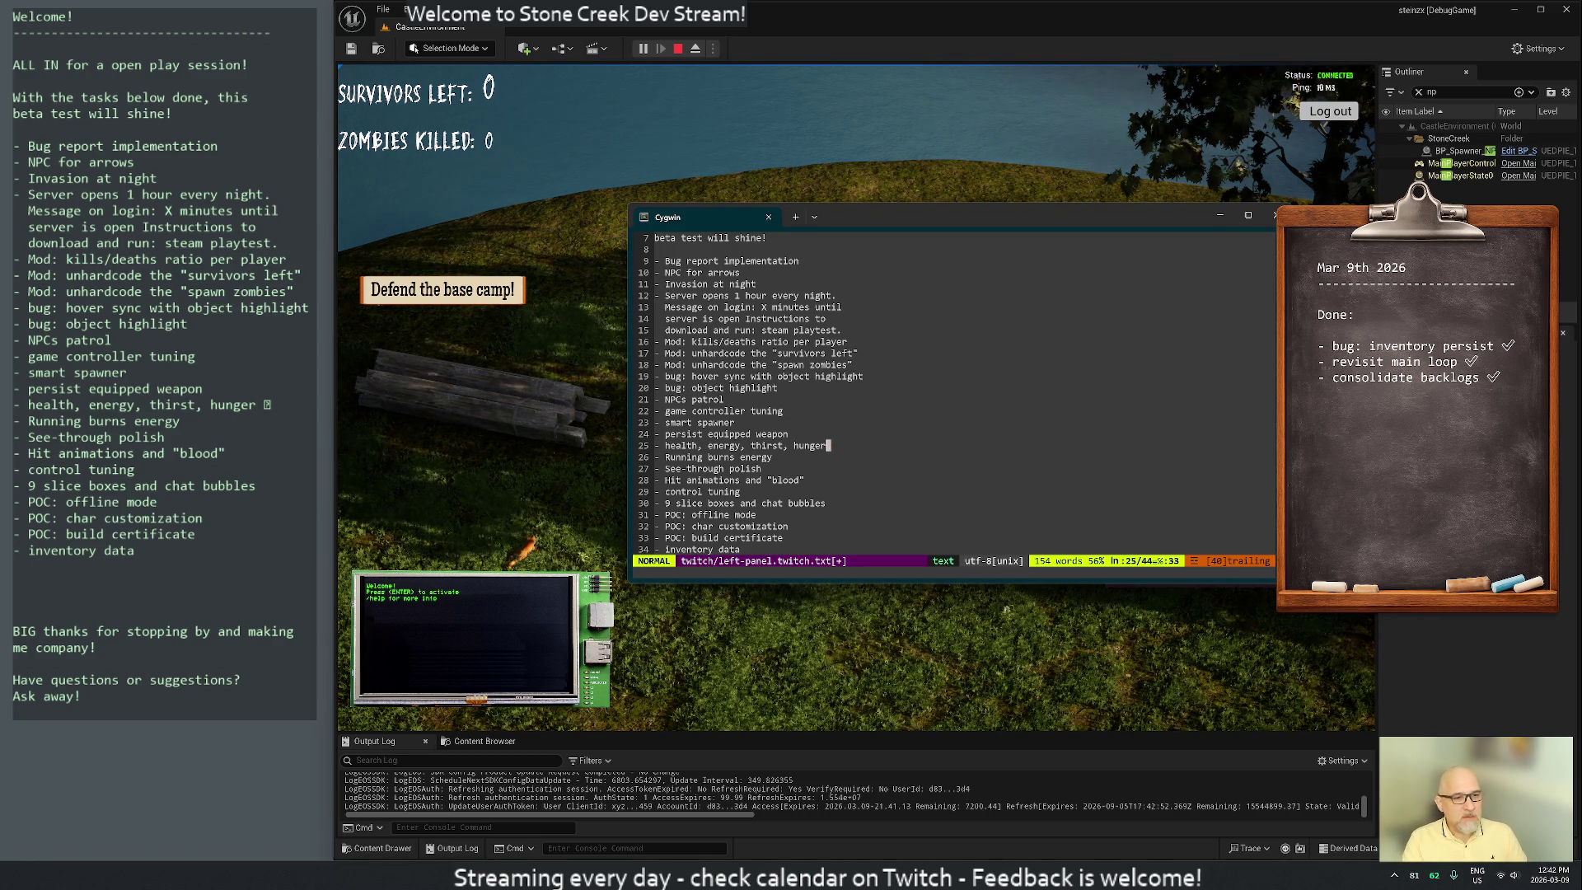
key("Return")
key("Escape")
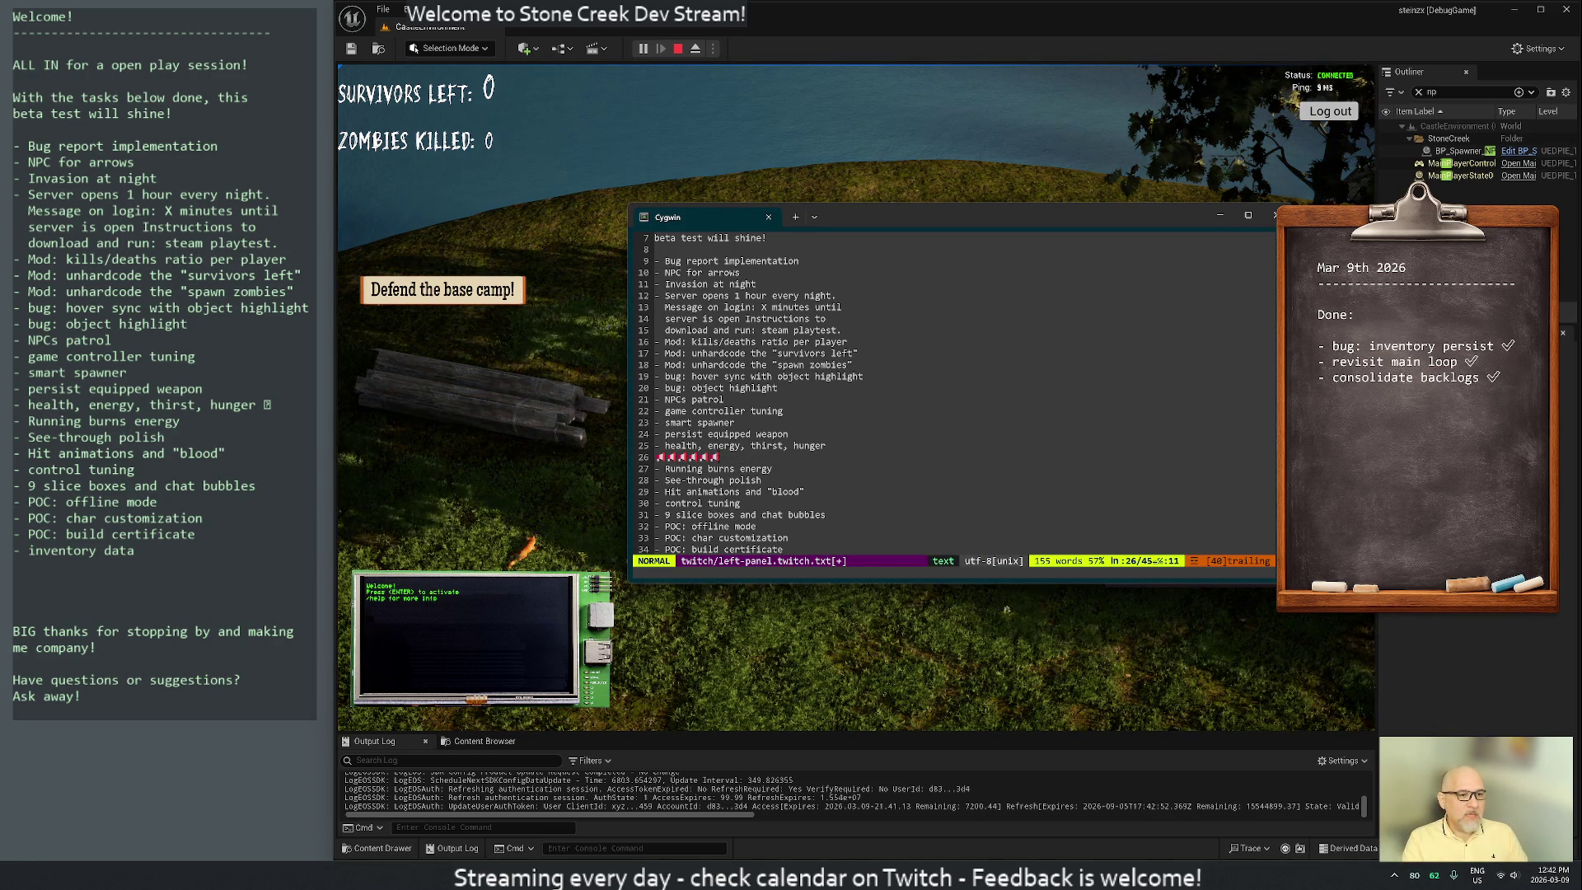
key("o")
key("Escape")
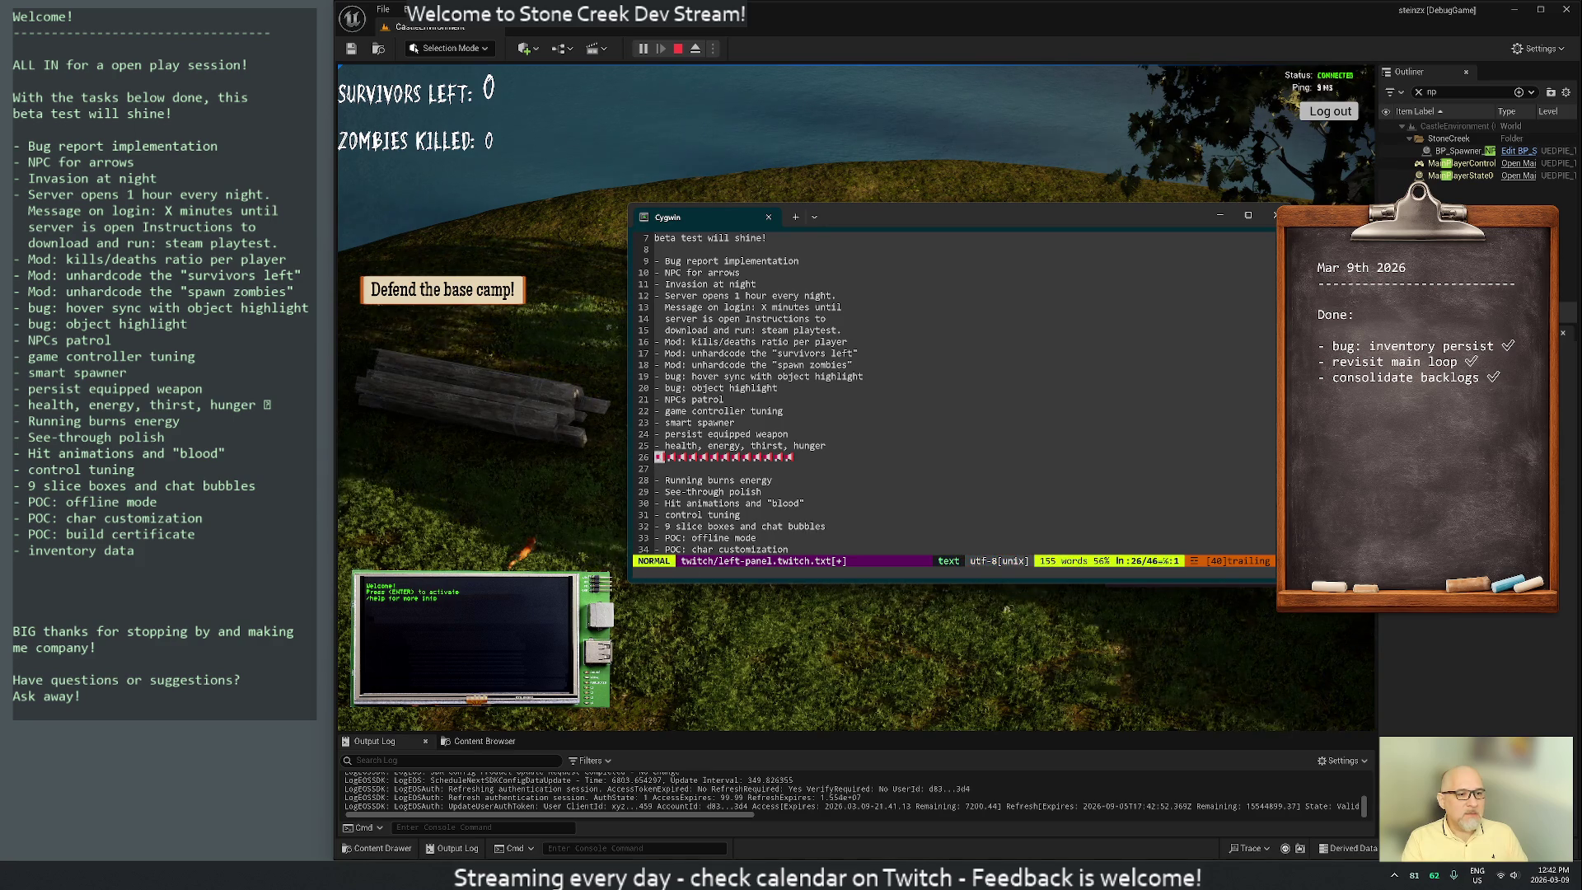
key("k")
key("O")
Add a blank line by the emoji separator, save with :w, then delete and undo-restore the separator
key("Escape")
key("j")
key("j")
key("j")
key("j")
key("j")
key("j")
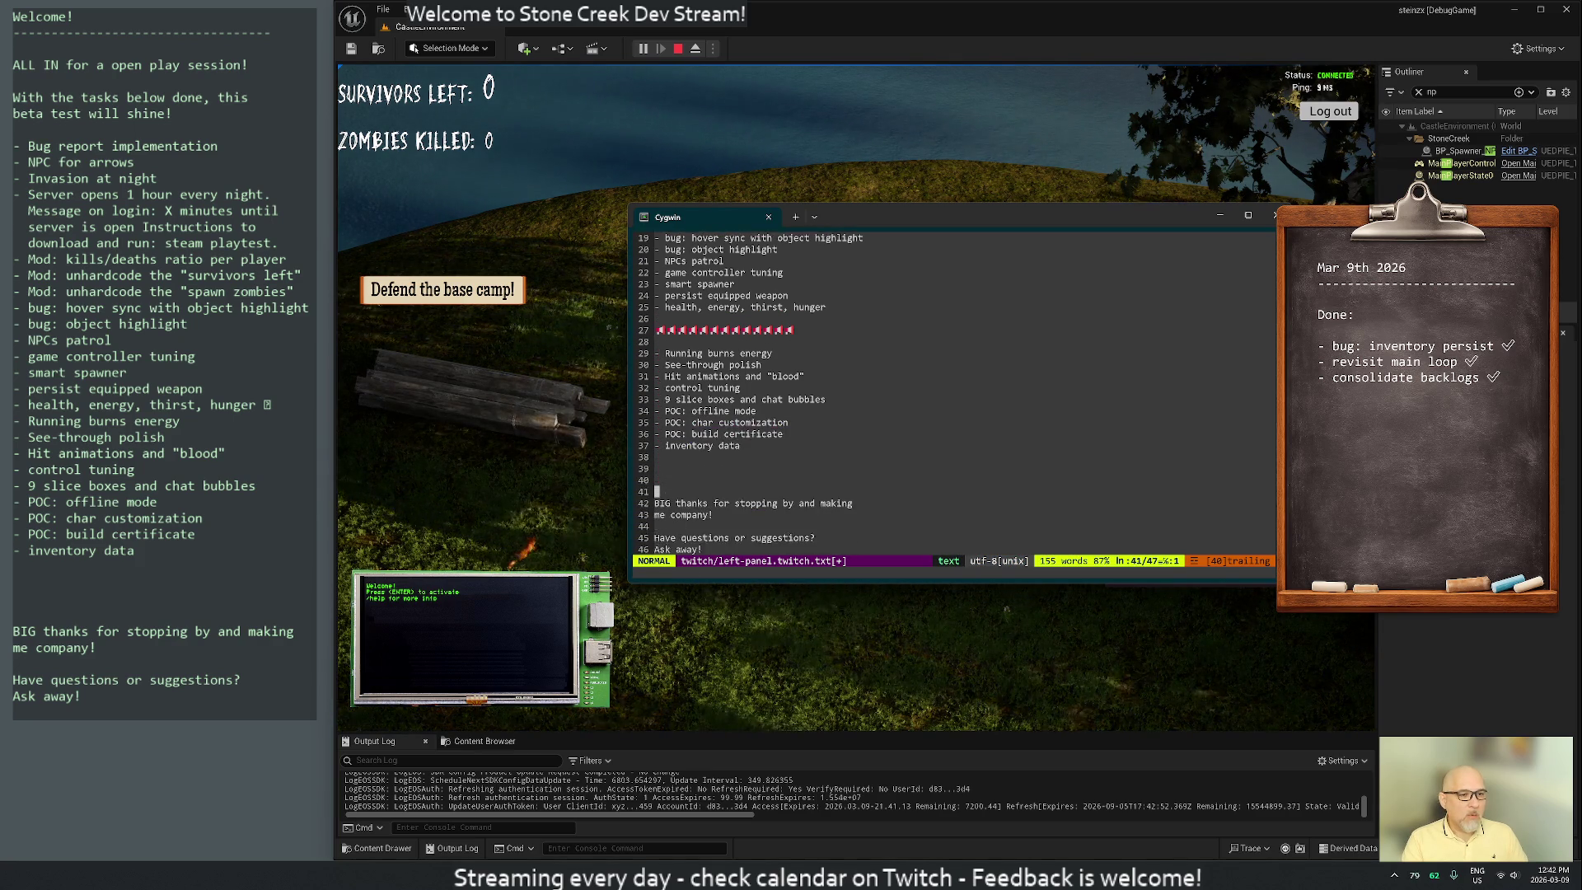
type(":w")
key("Return")
key("k")
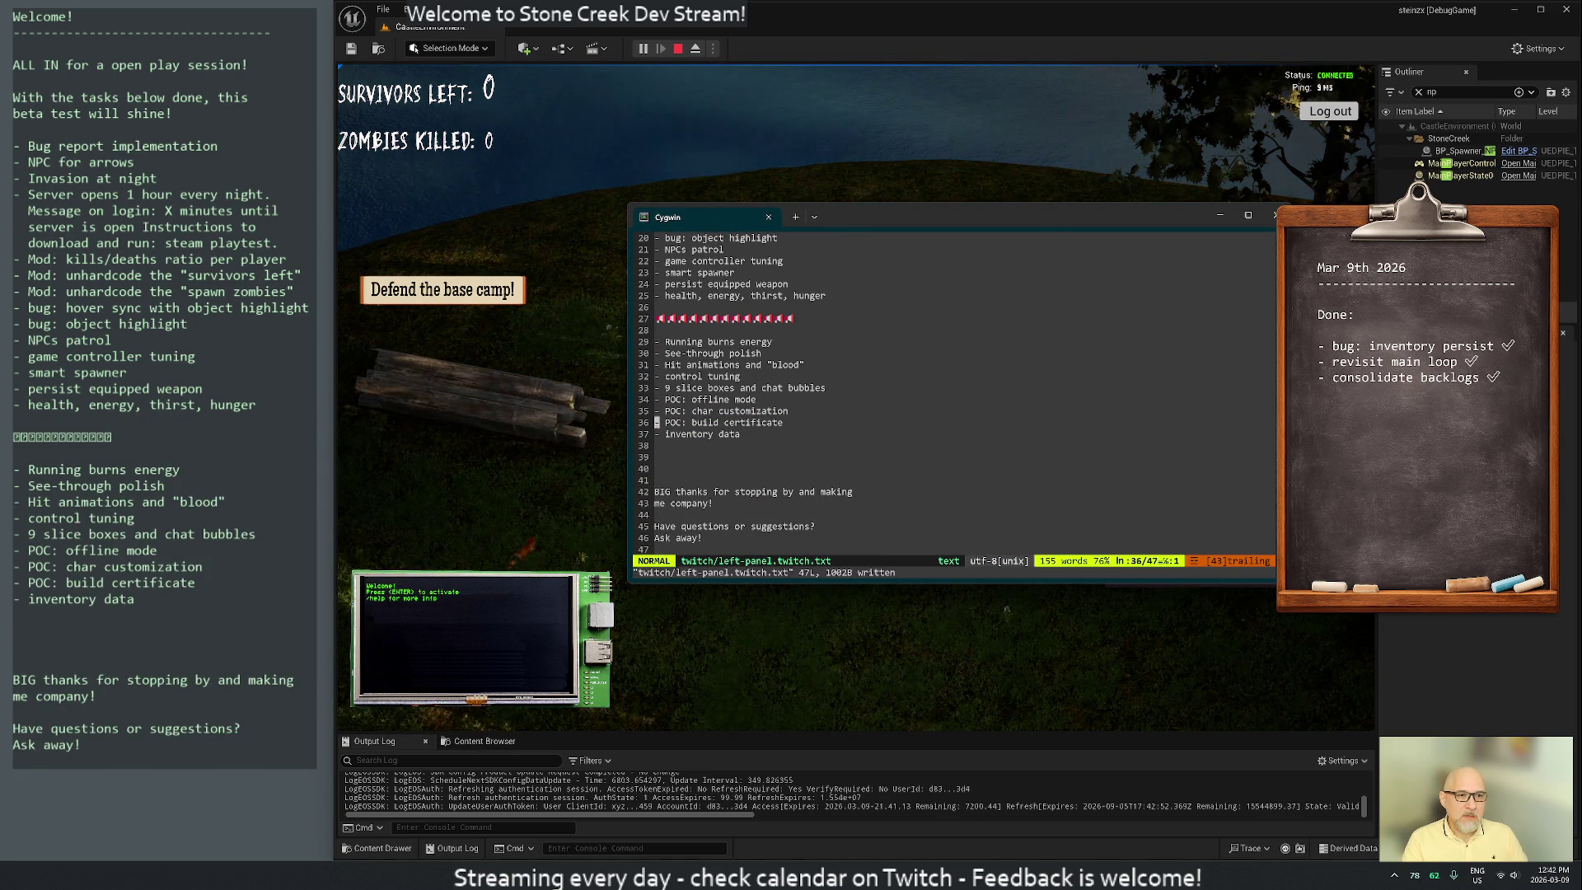
key("k")
key("k")
key("k")
key("d")
key("d")
key("d")
key("j")
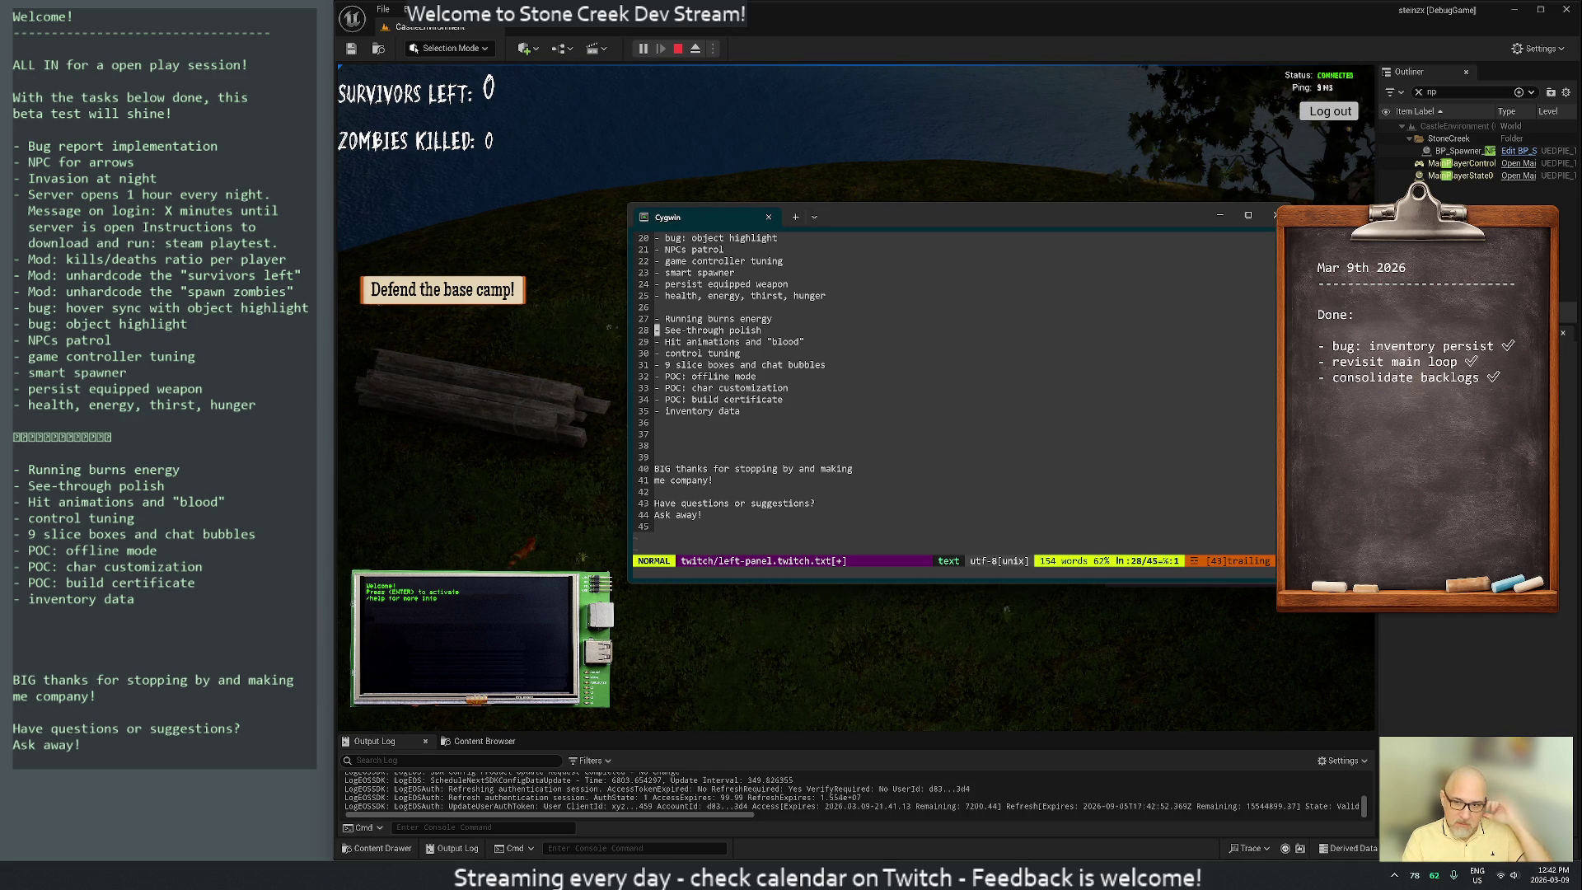
key("u")
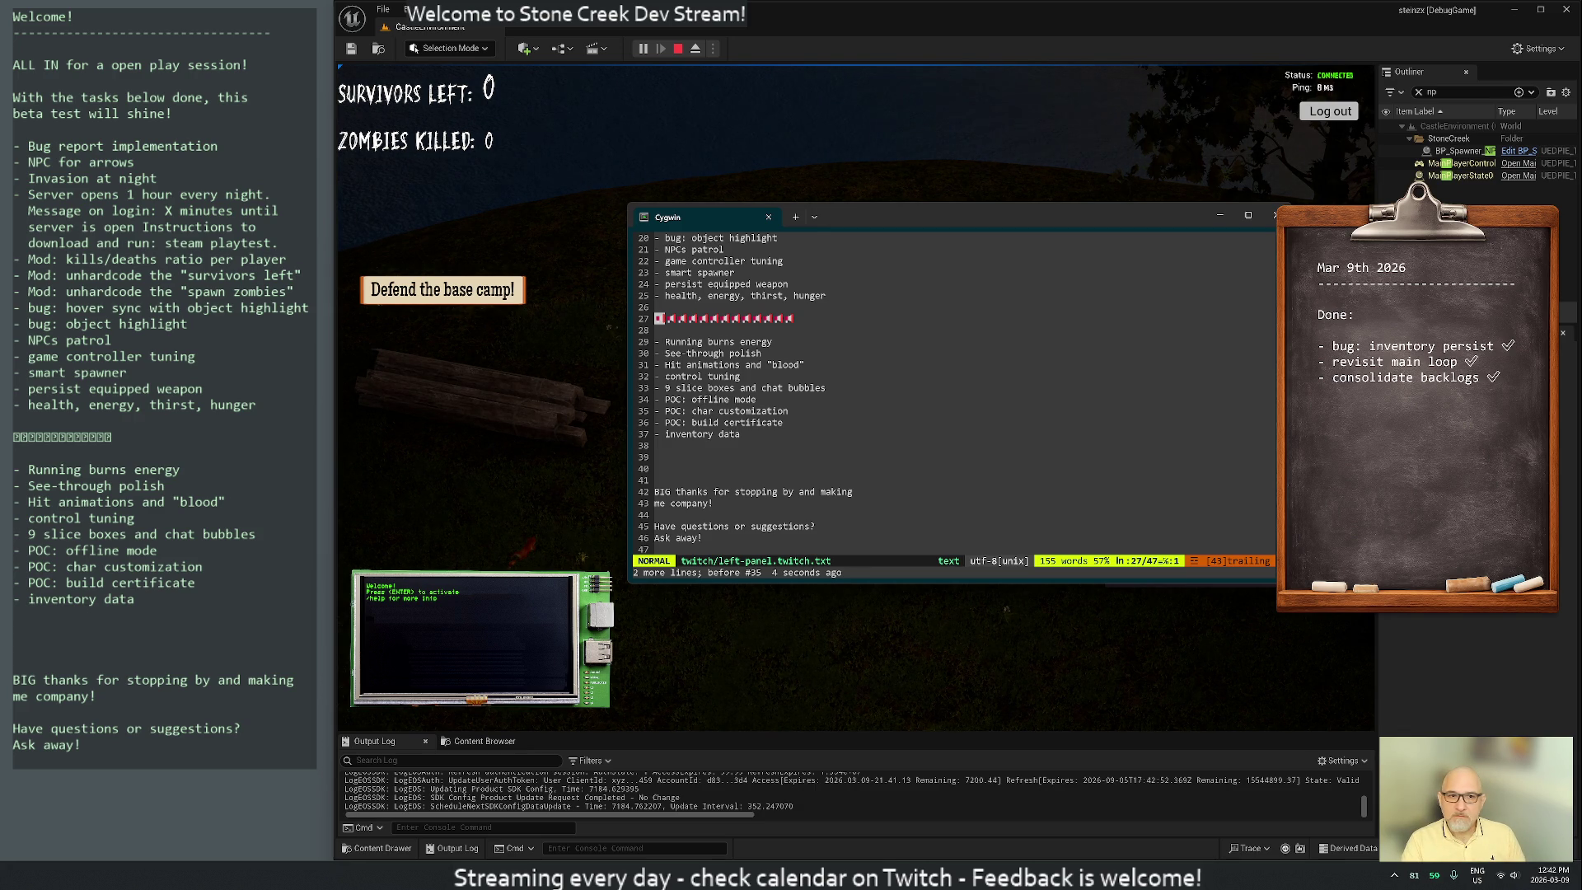
Copy the dashed separator line under Welcome! at the top of the file
key("g")
key("g")
key("j")
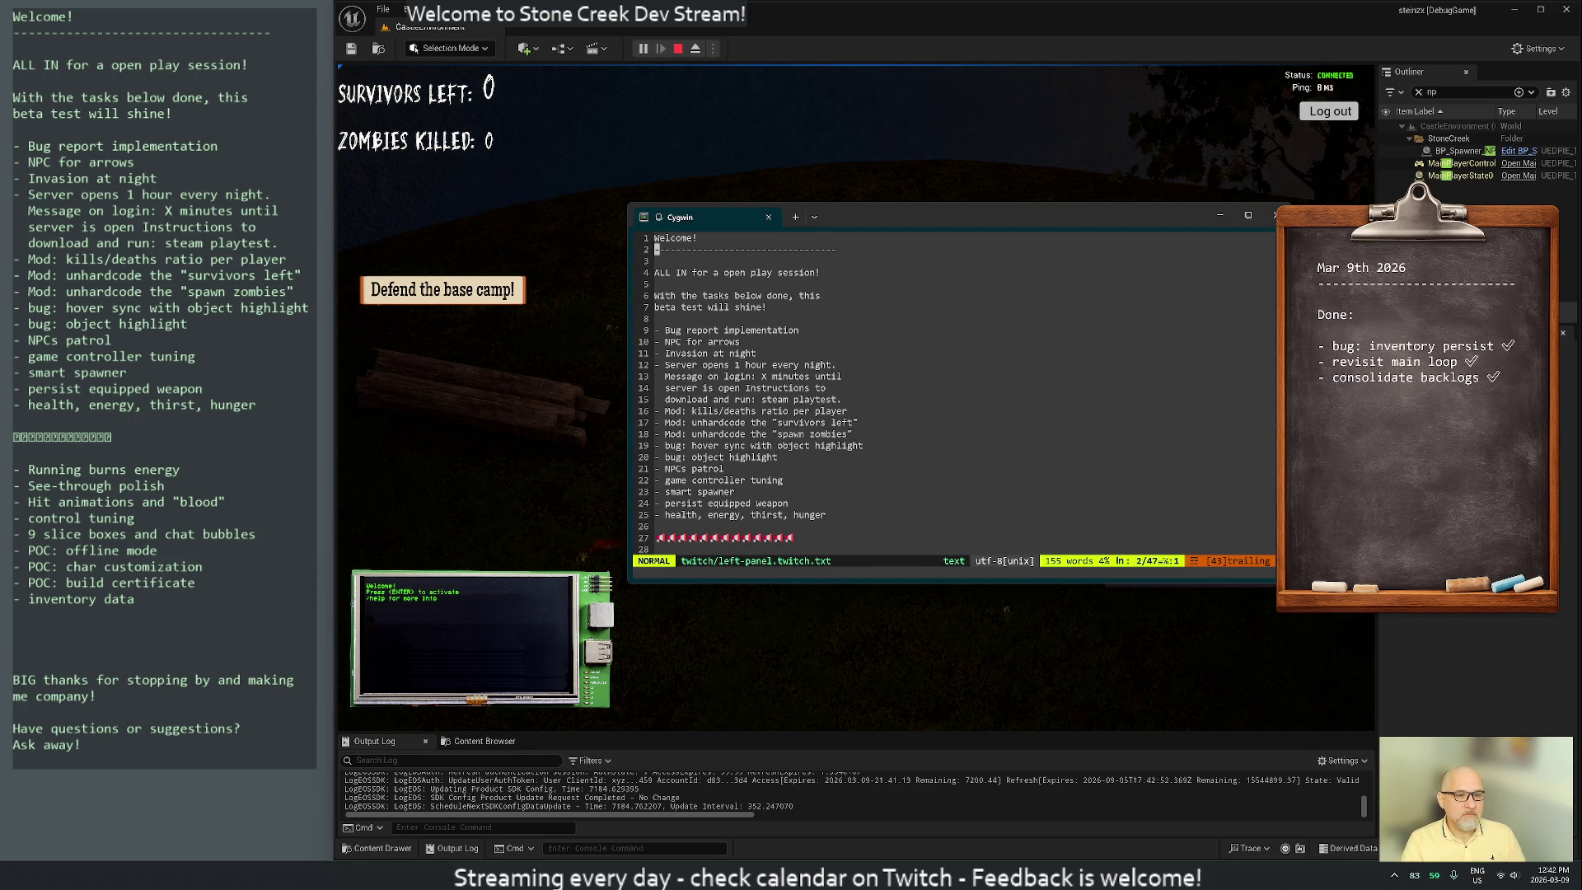
key("braceright")
key("braceright")
key("braceright")
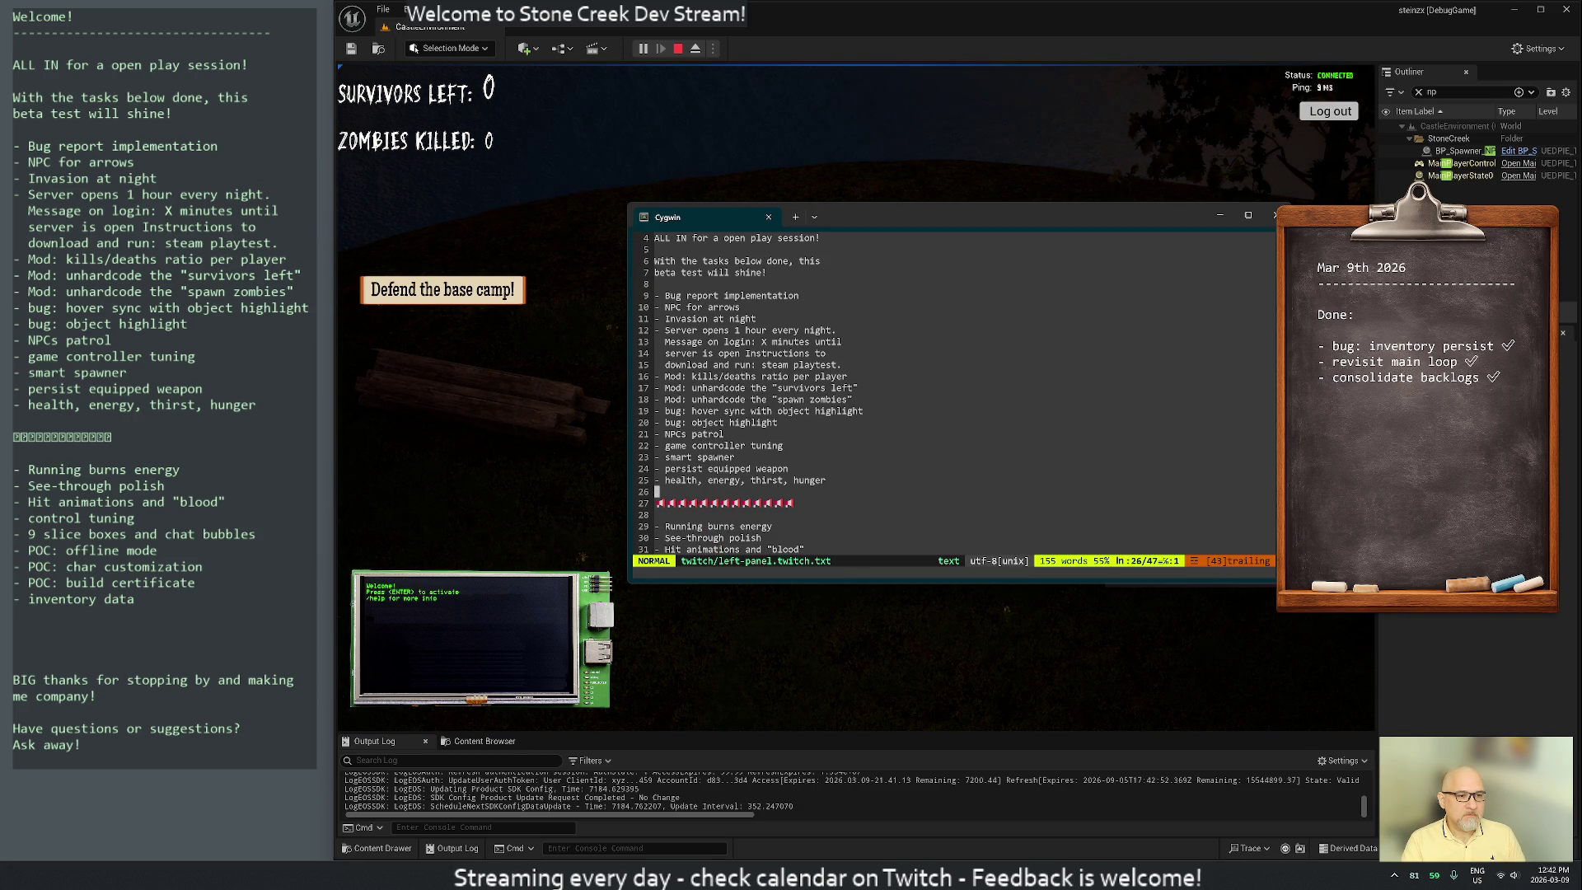
key("p")
key("g")
key("g")
key("j")
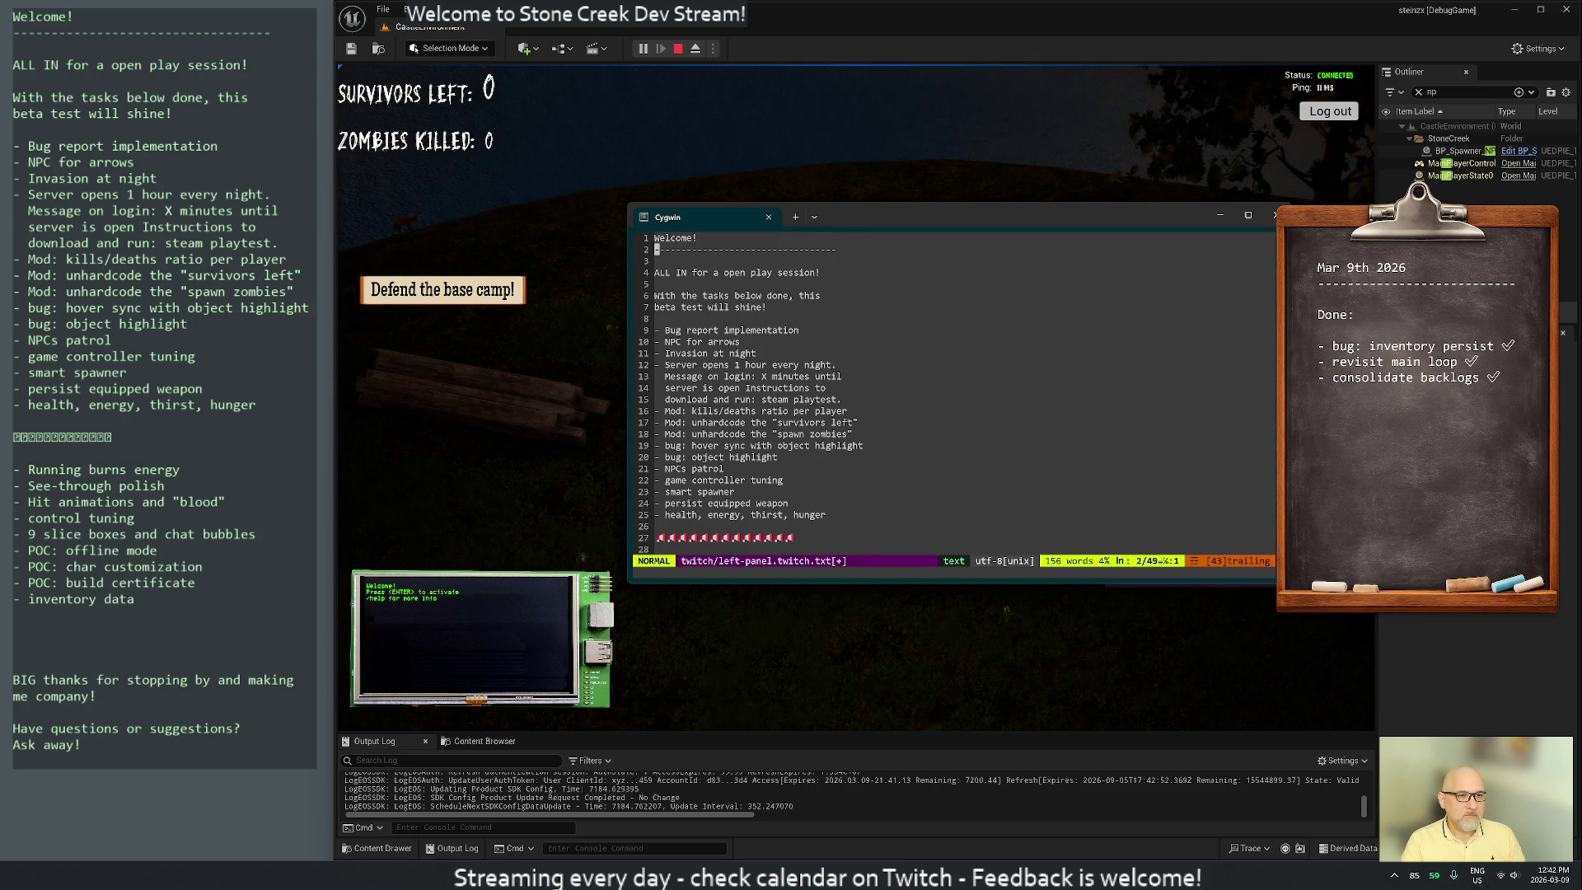
key("d")
key("d")
key("u")
type("27")
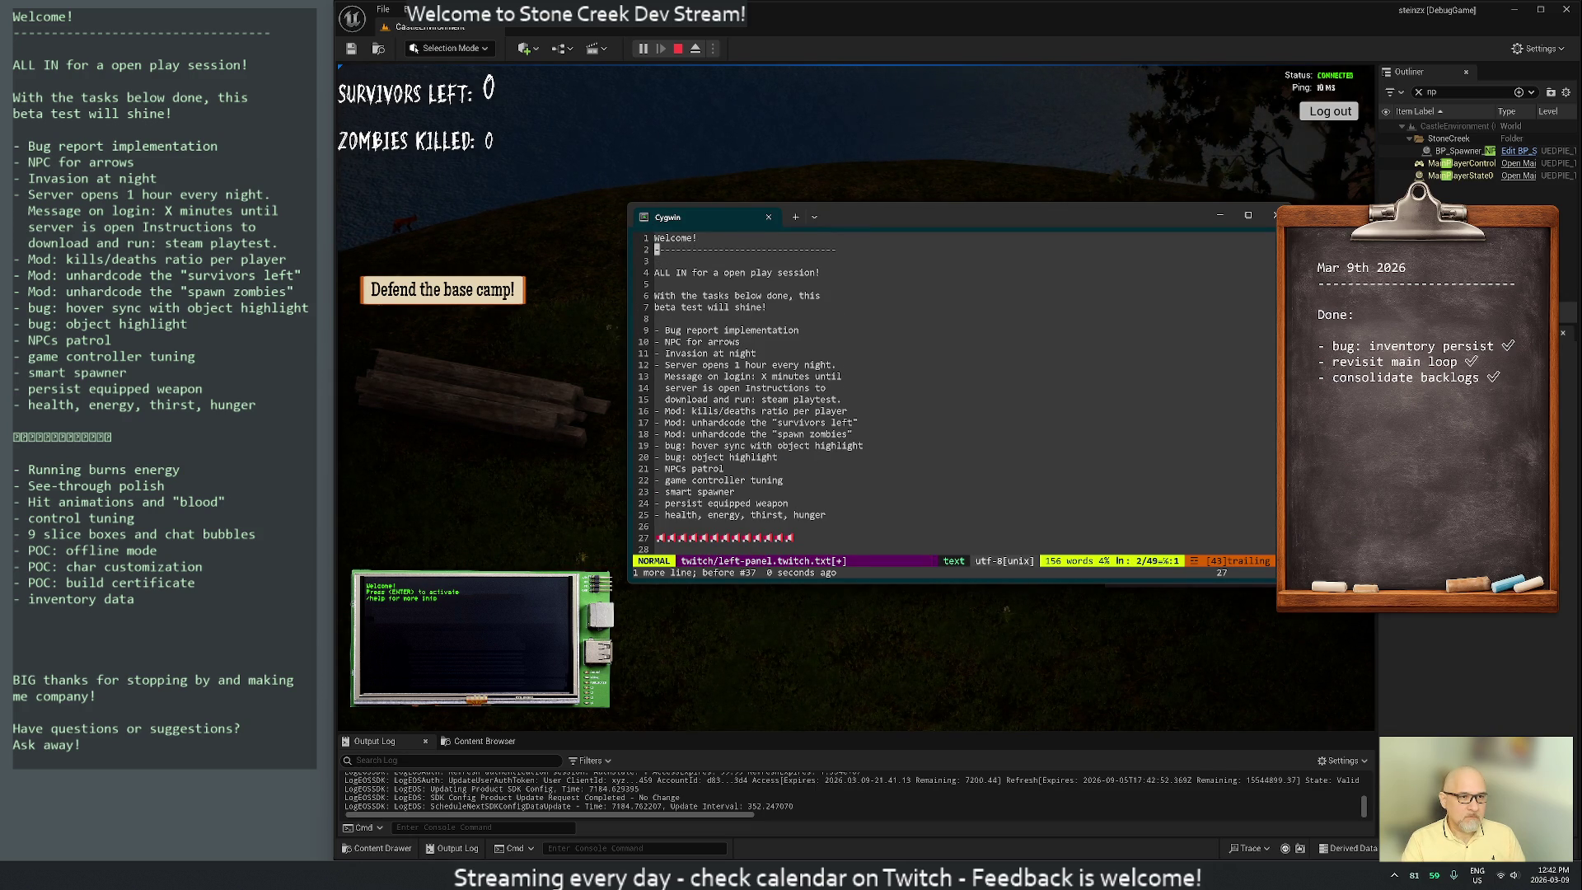
Paste a dashed separator after the task list and remove the old box-character line
key("braceright")
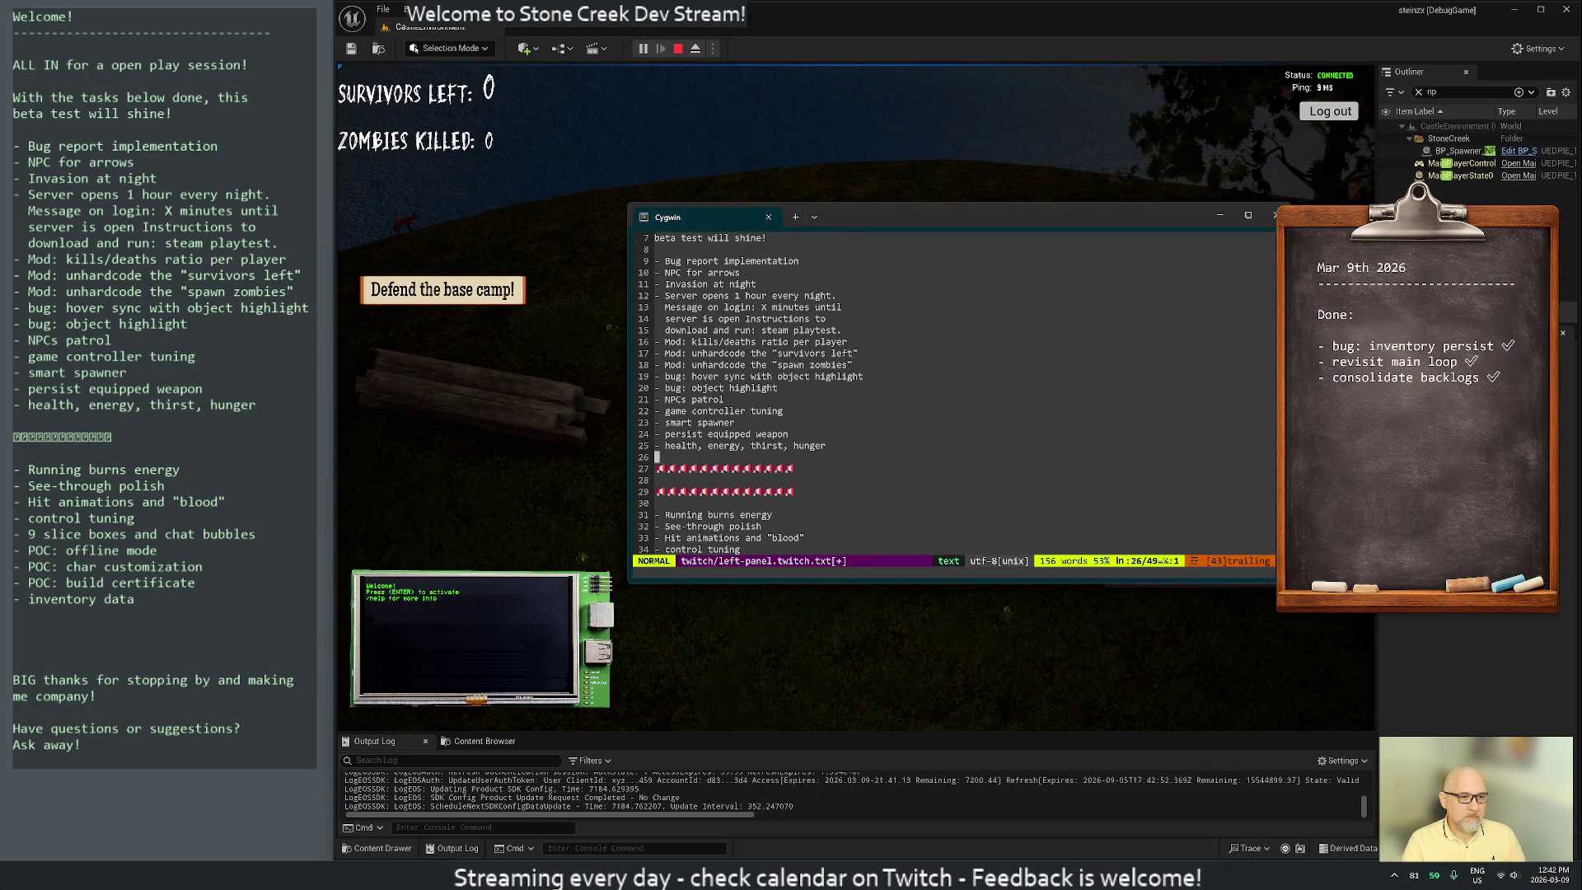
key("p")
key("o")
key("Escape")
key("d")
key("j")
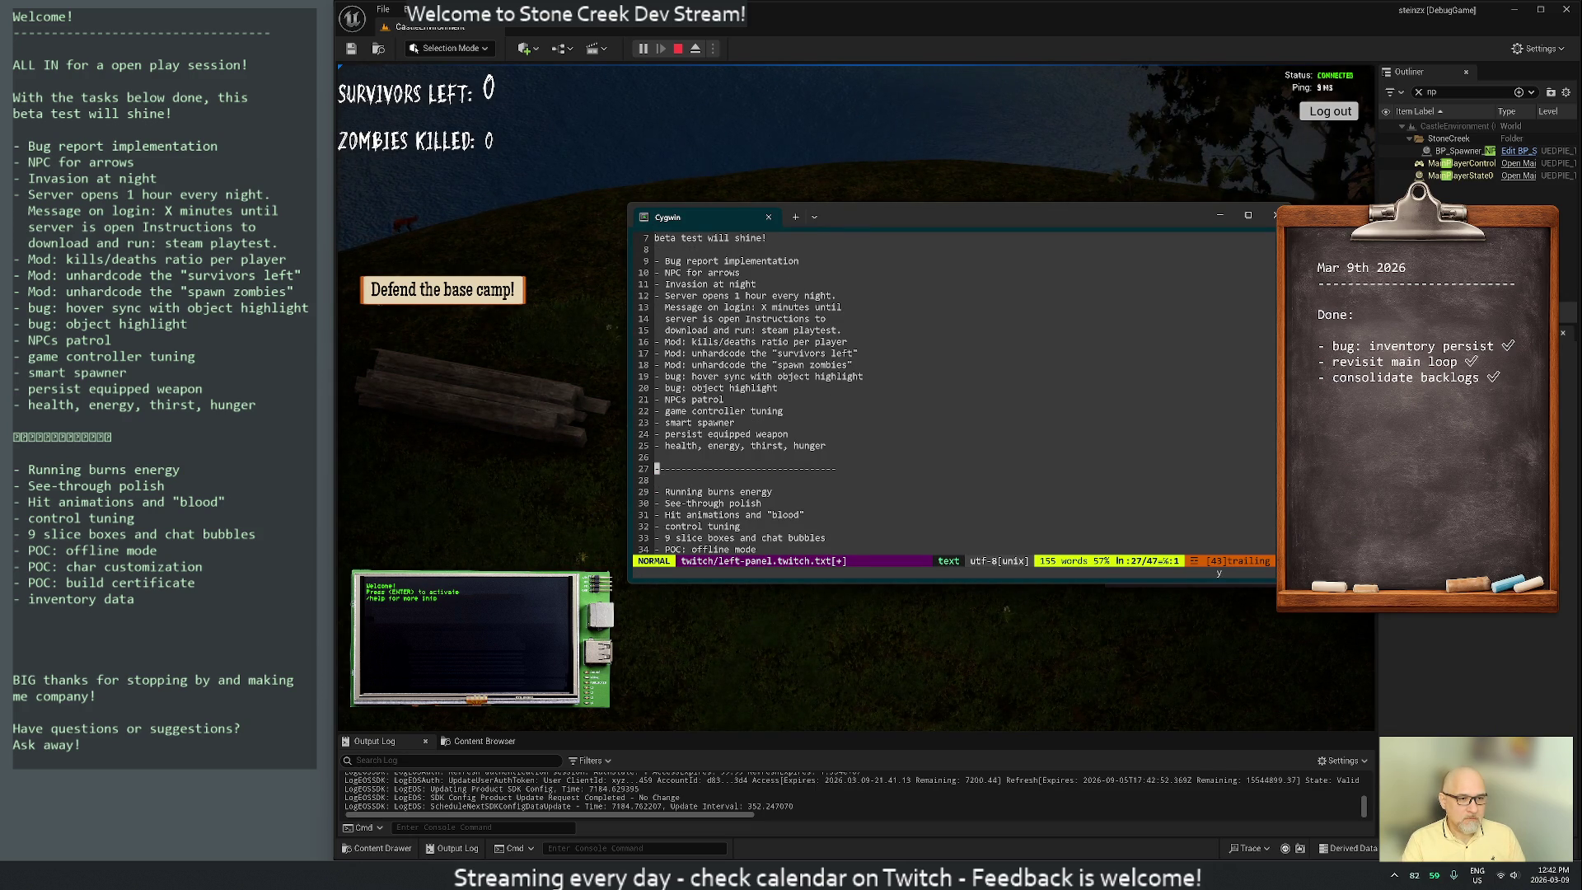
key("G")
key("k")
key("k")
key("k")
key("k")
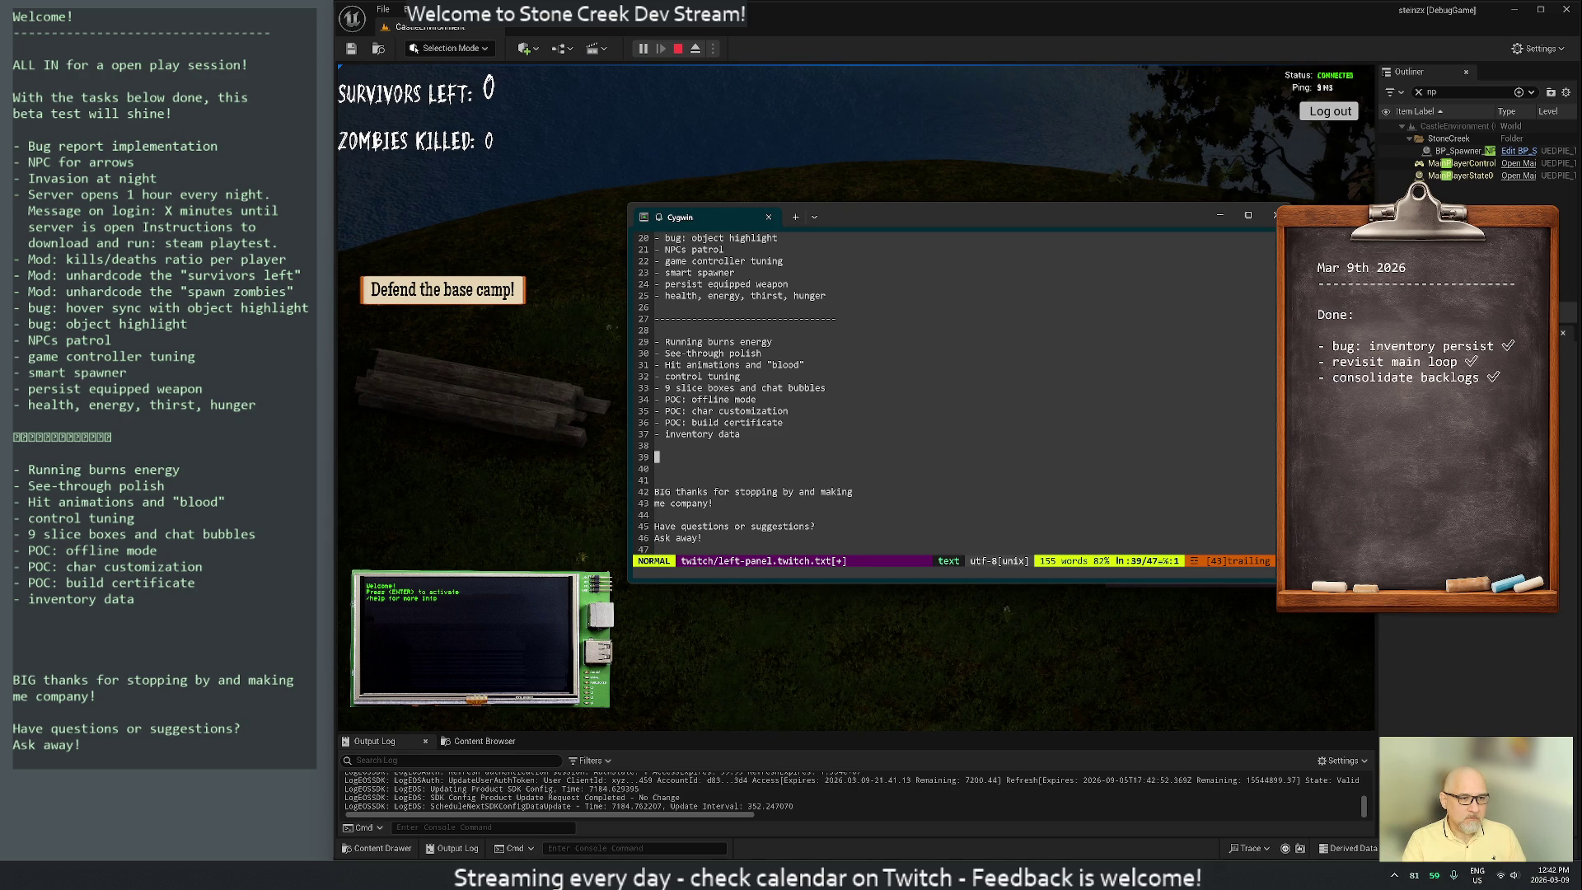
key("p")
key("k")
key("k")
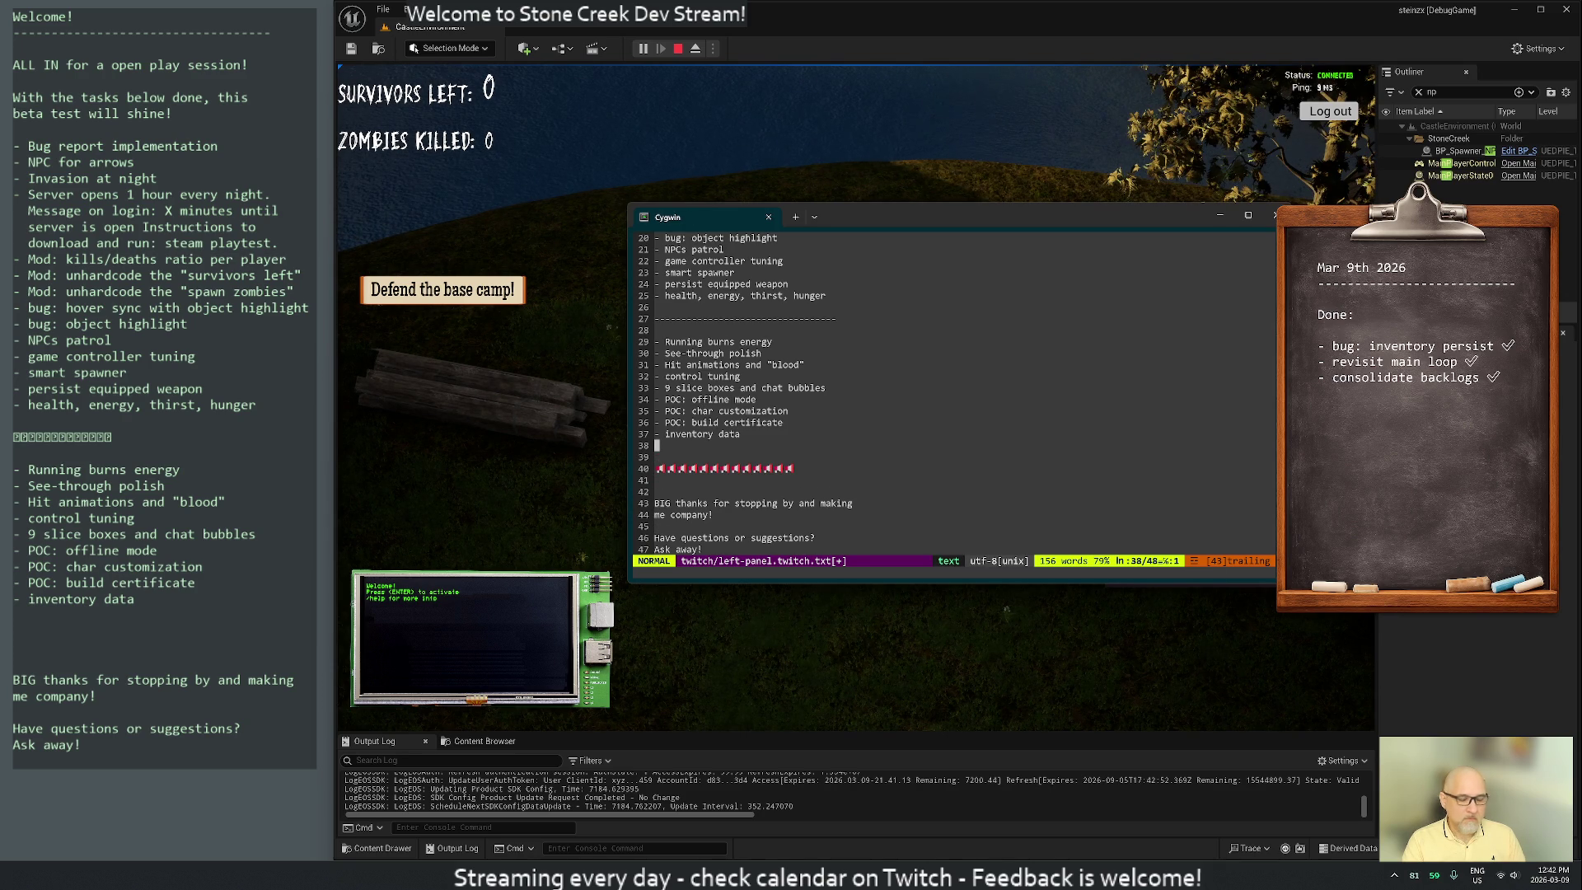
key("k")
key("k")
key("k")
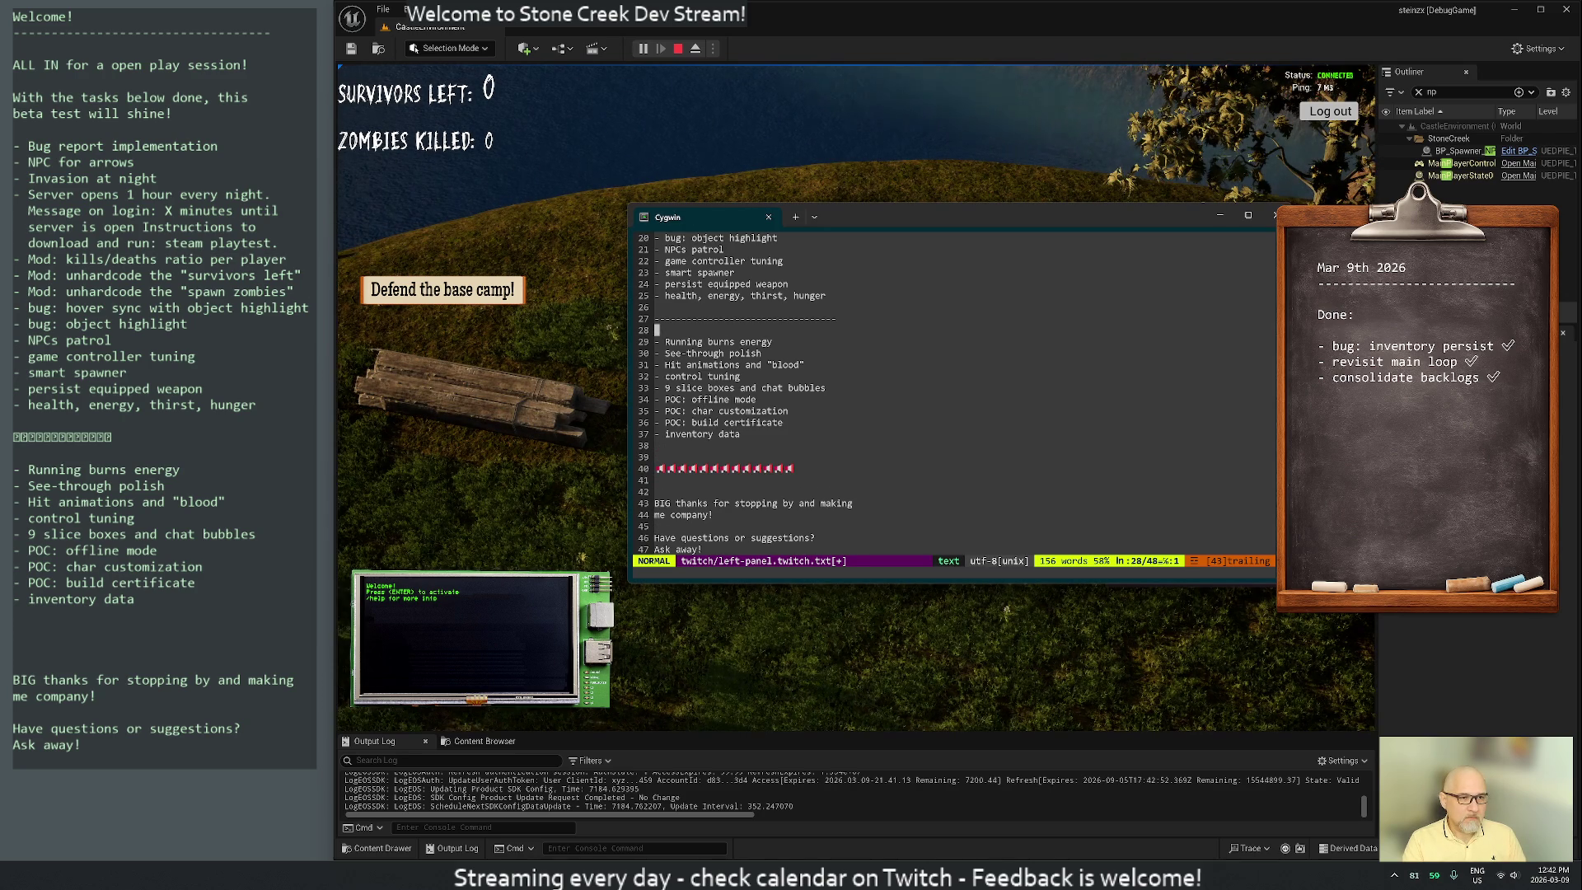
Put a dashed separator above the closing thanks, delete the old separator and blanks, and save
key("d")
key("d")
key("u")
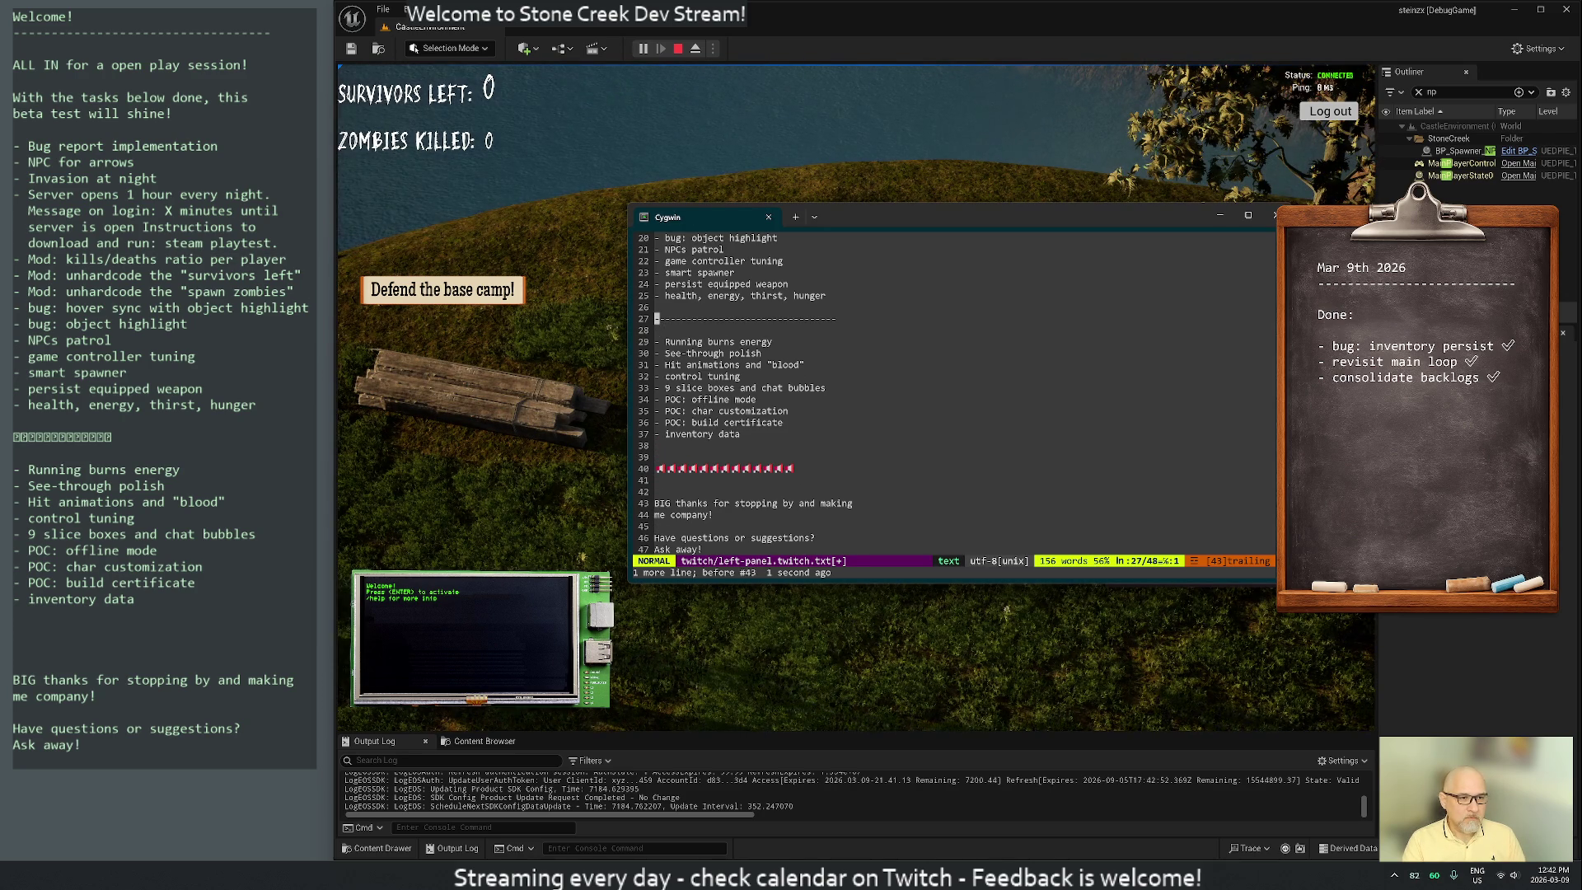
key("j")
key("j")
key("j")
key("j")
key("p")
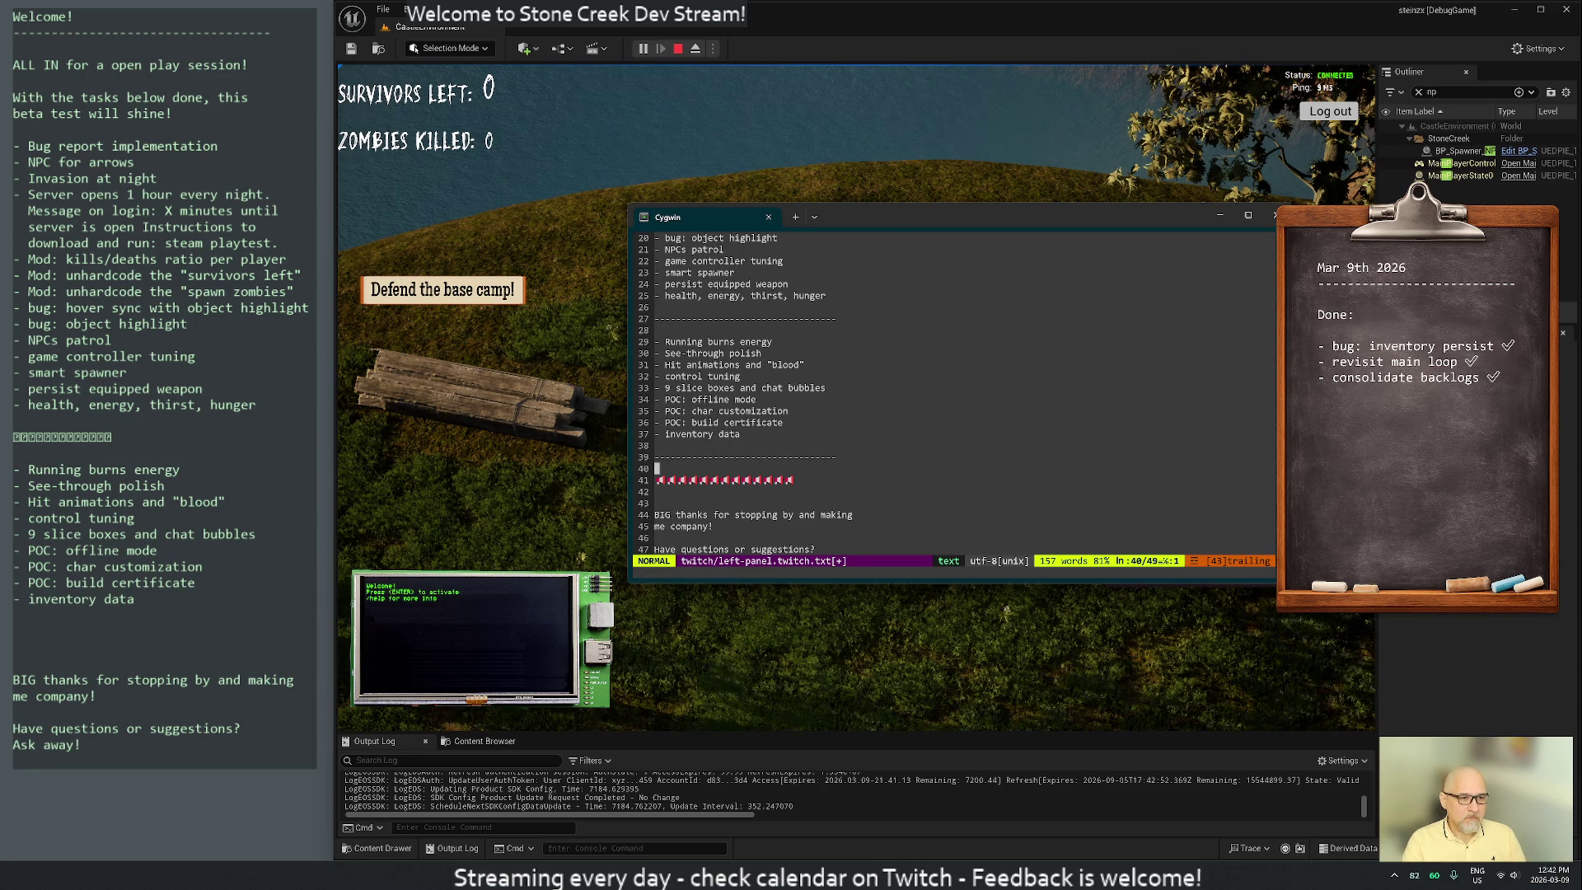
key("j")
key("shift+v")
key("j")
key("j")
key("d")
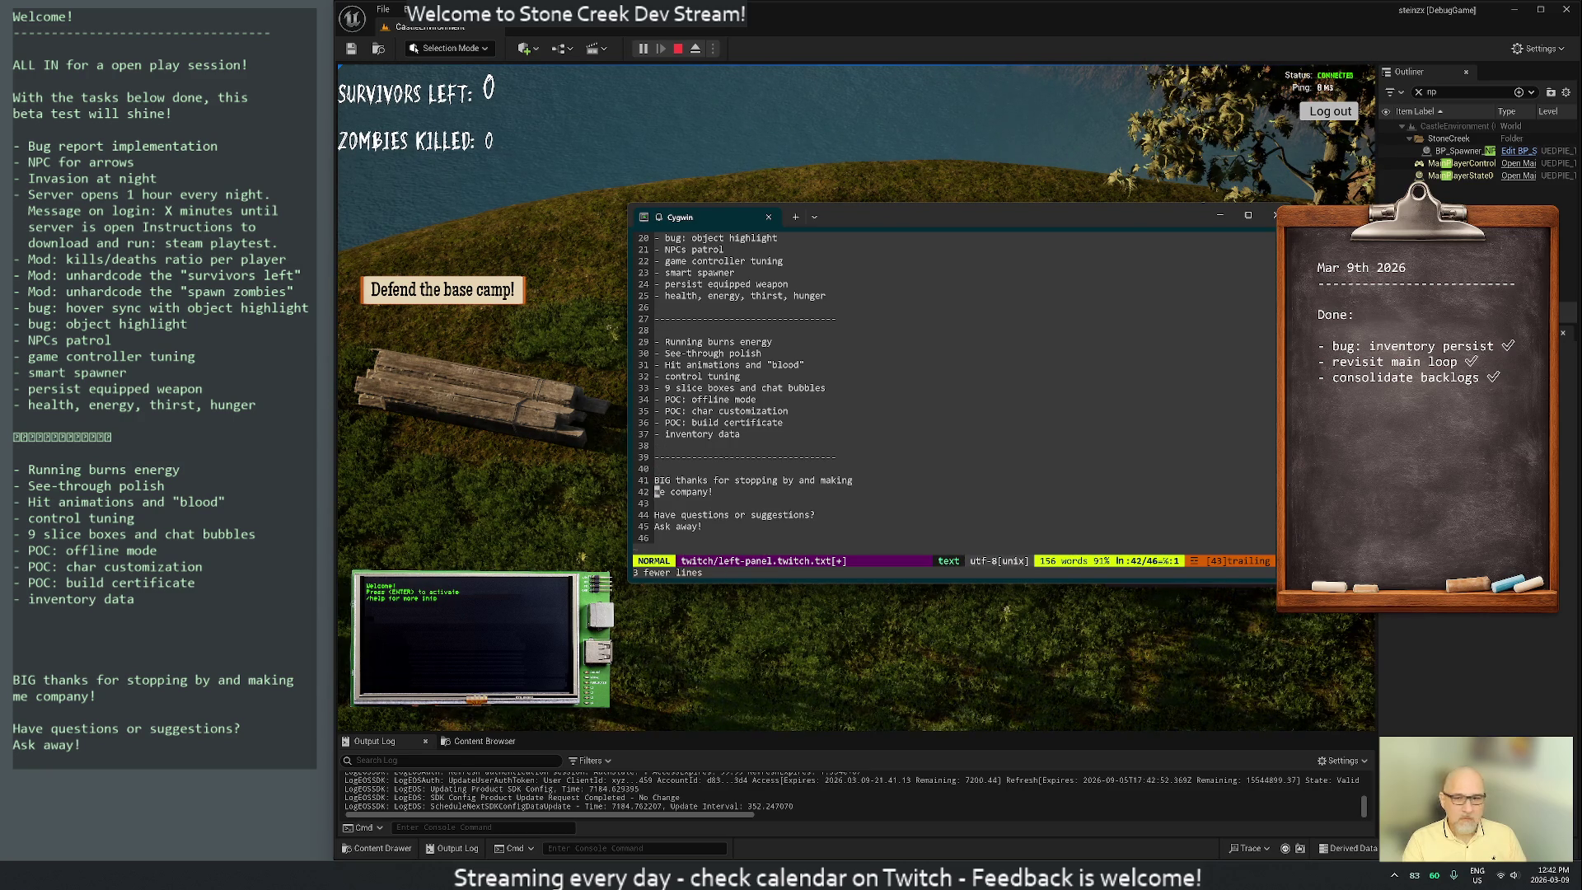
key("j")
key("j")
key("j")
type(":w")
key("Return")
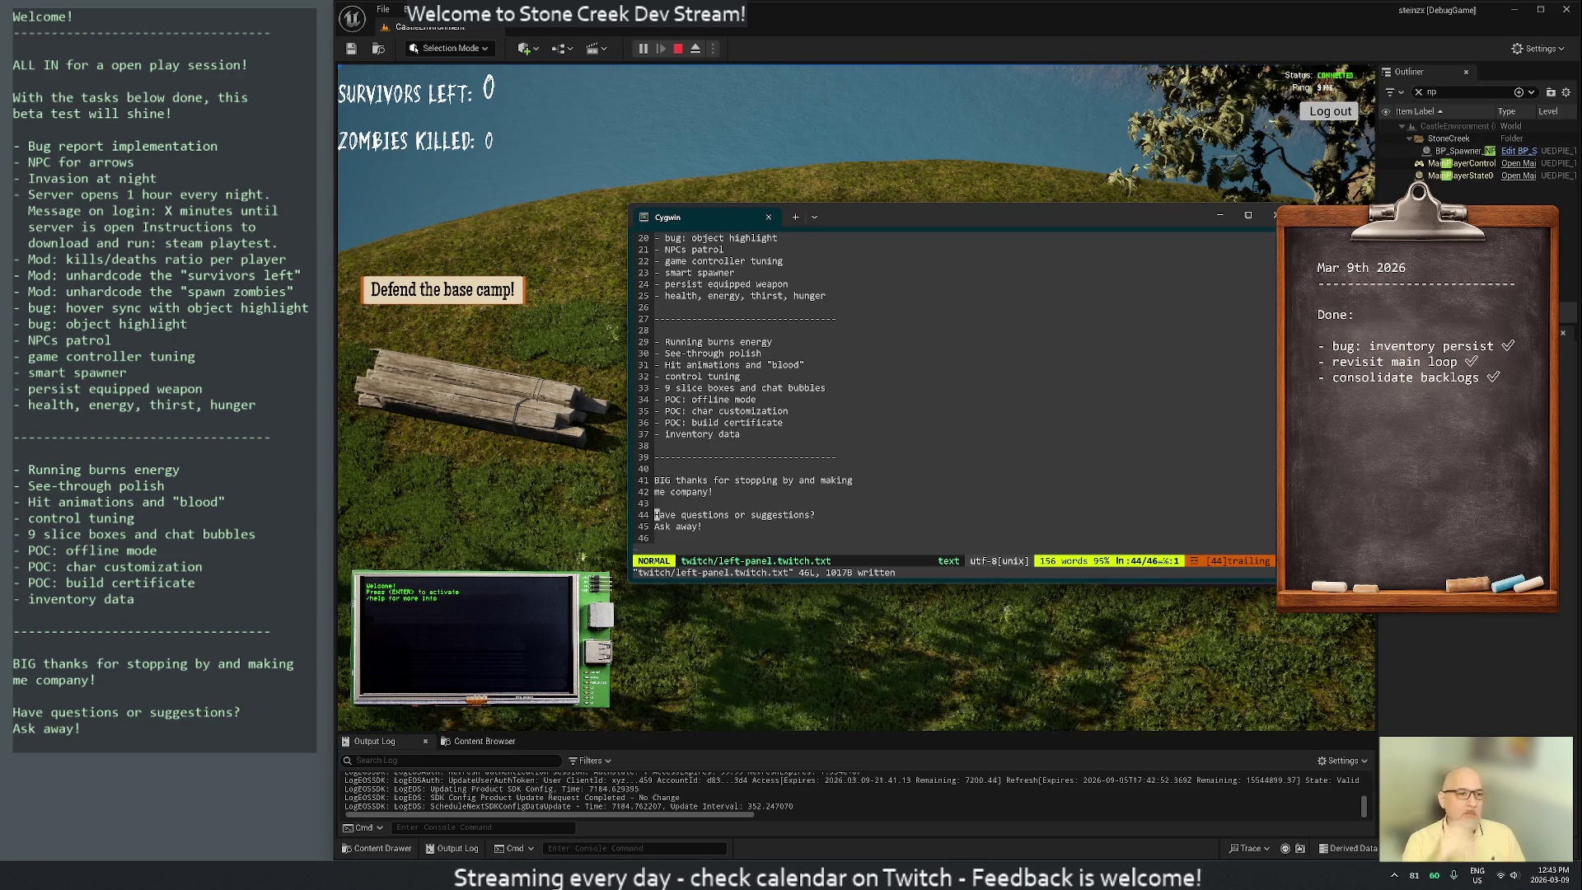
Move the "survivors left" task to the top of the task list
key("g")
key("g")
key("j")
key("j")
key("j")
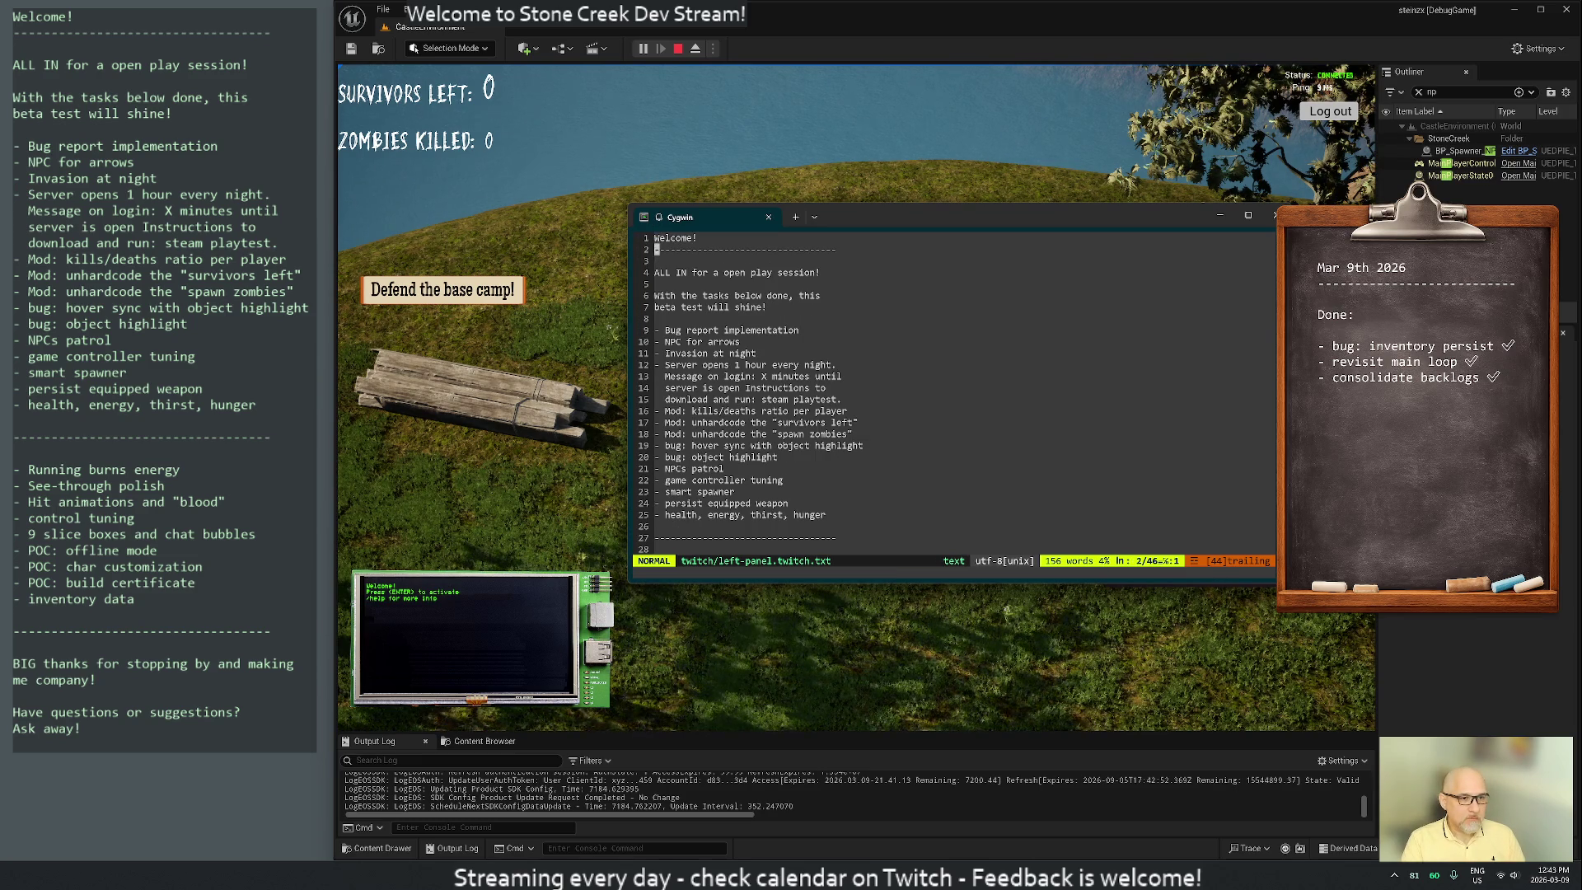
key("j")
key("j")
key("j")
key("k")
key("k")
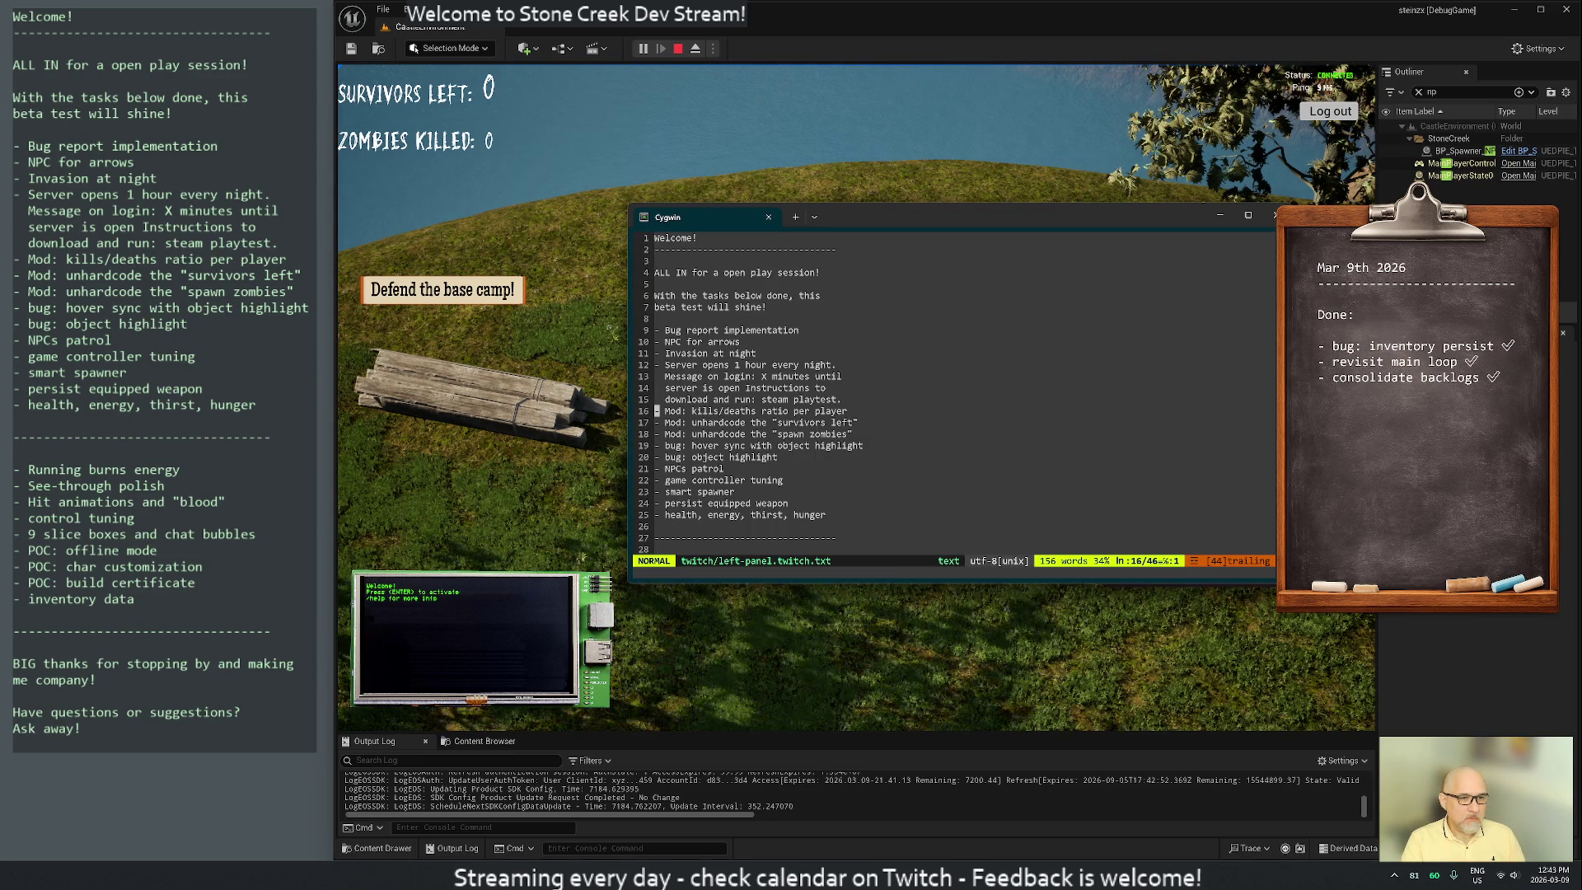
key("d")
key("d")
key("u")
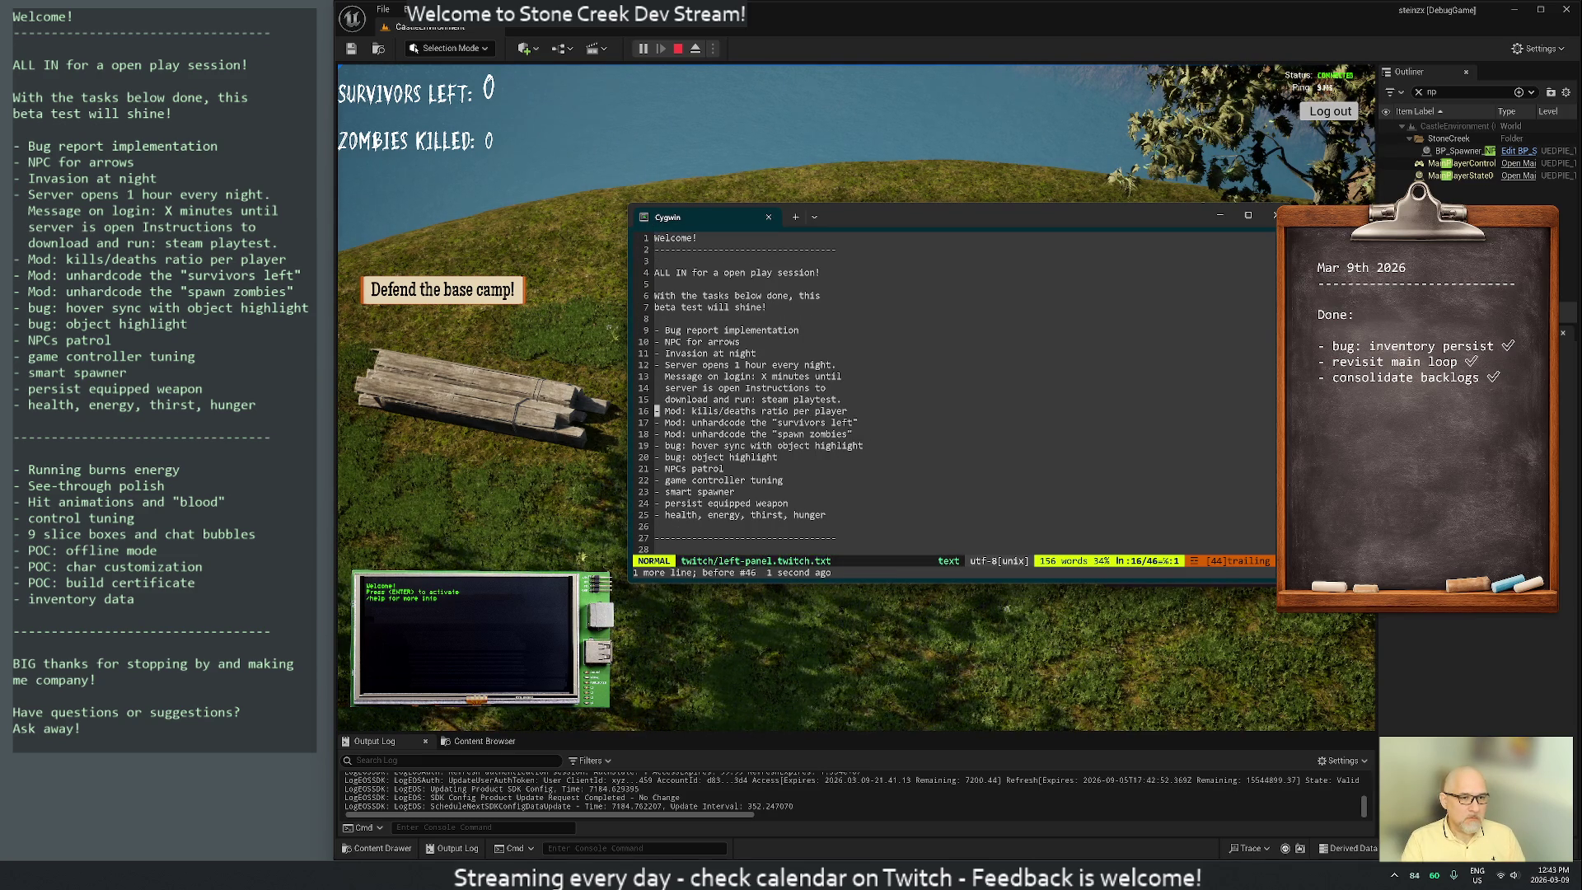
key("j")
key("d")
key("d")
key("k")
key("k")
key("k")
key("k")
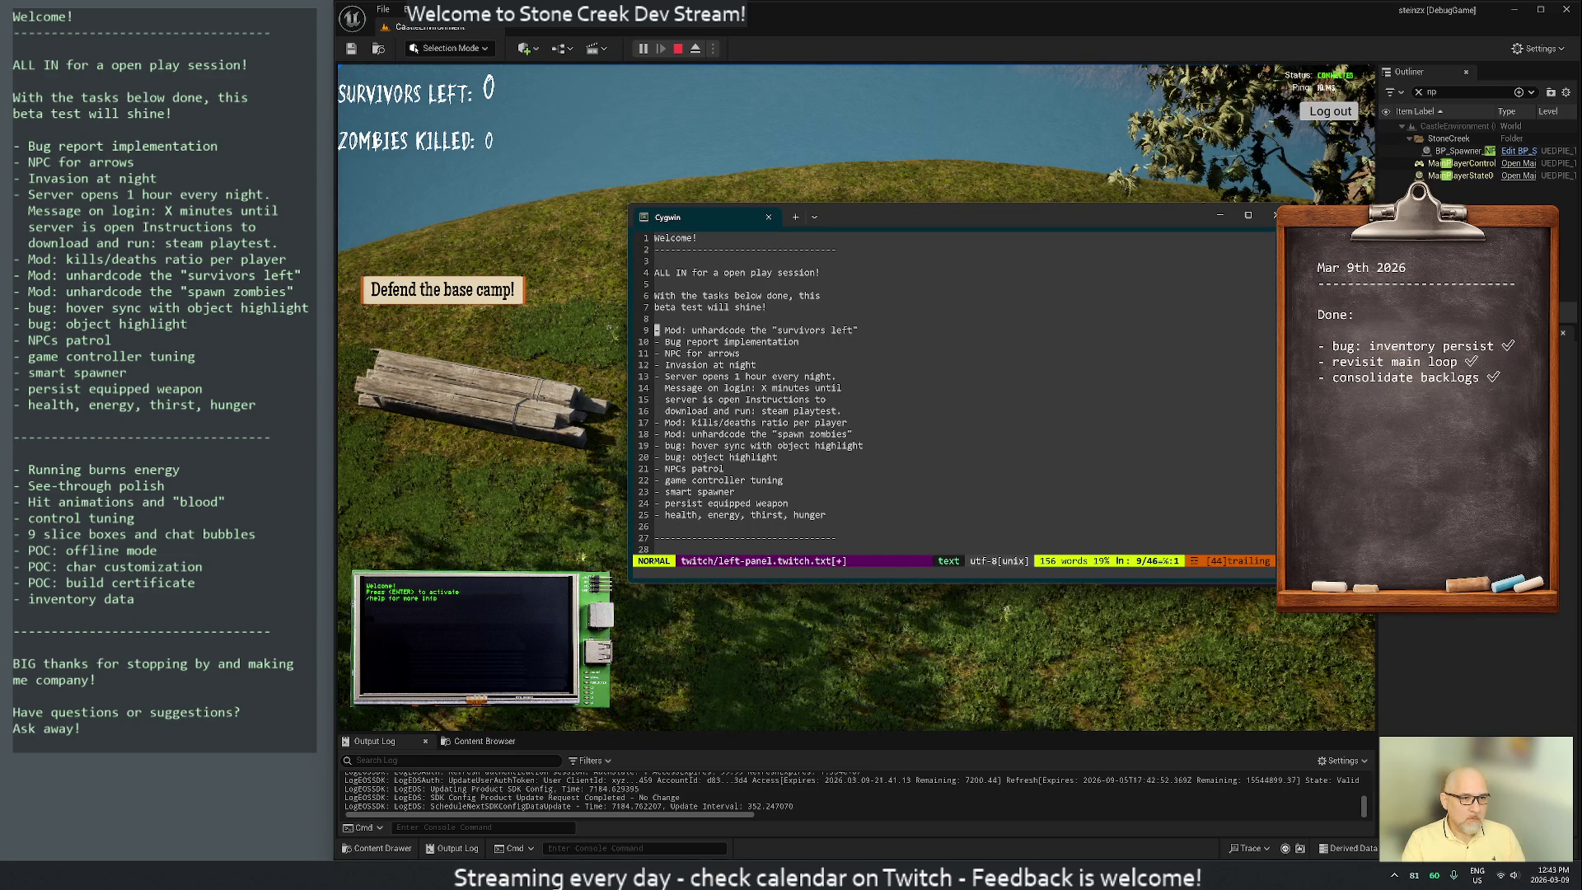
key("P")
Move the middle dashed separator from between the two lists to just below the top task
key("o")
key("Escape")
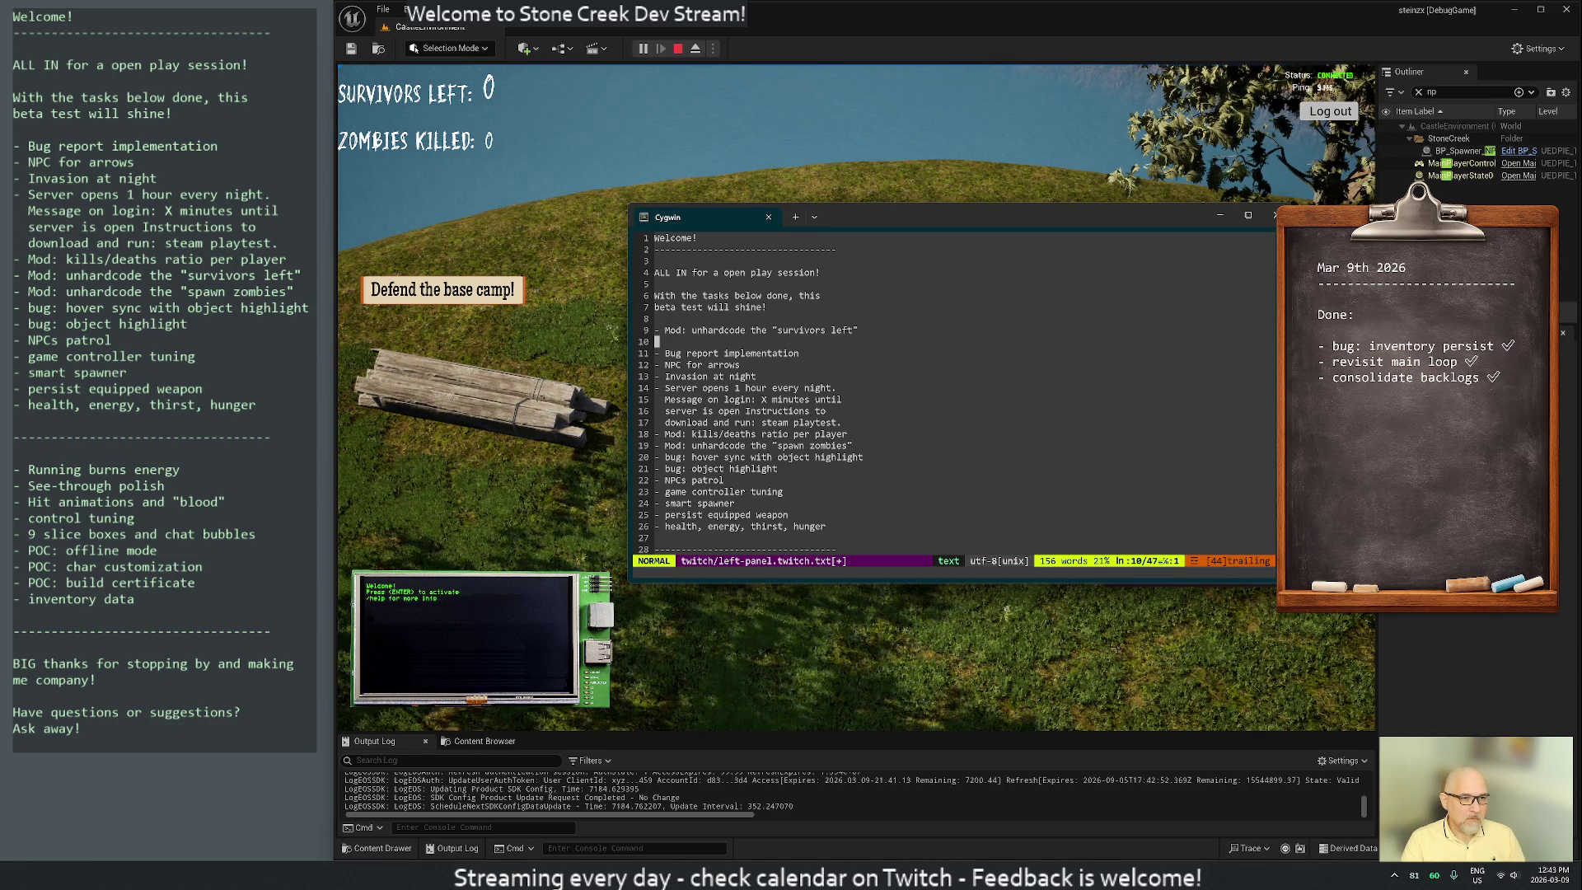
key("j")
key("j")
key("j")
key("j")
key("j")
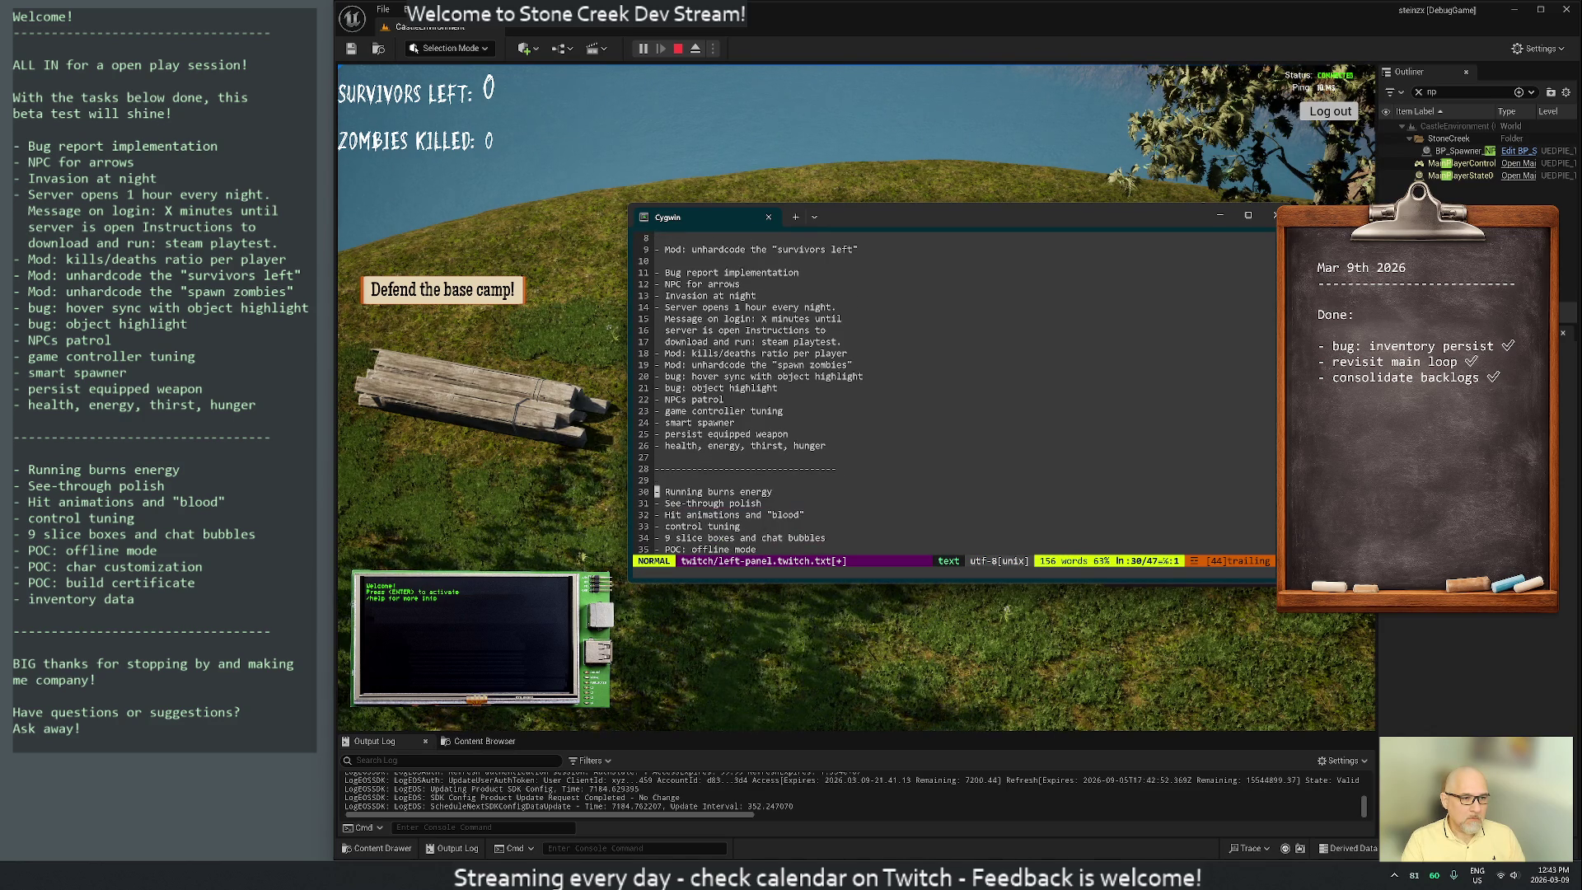
key("shift+v")
key("j")
key("j")
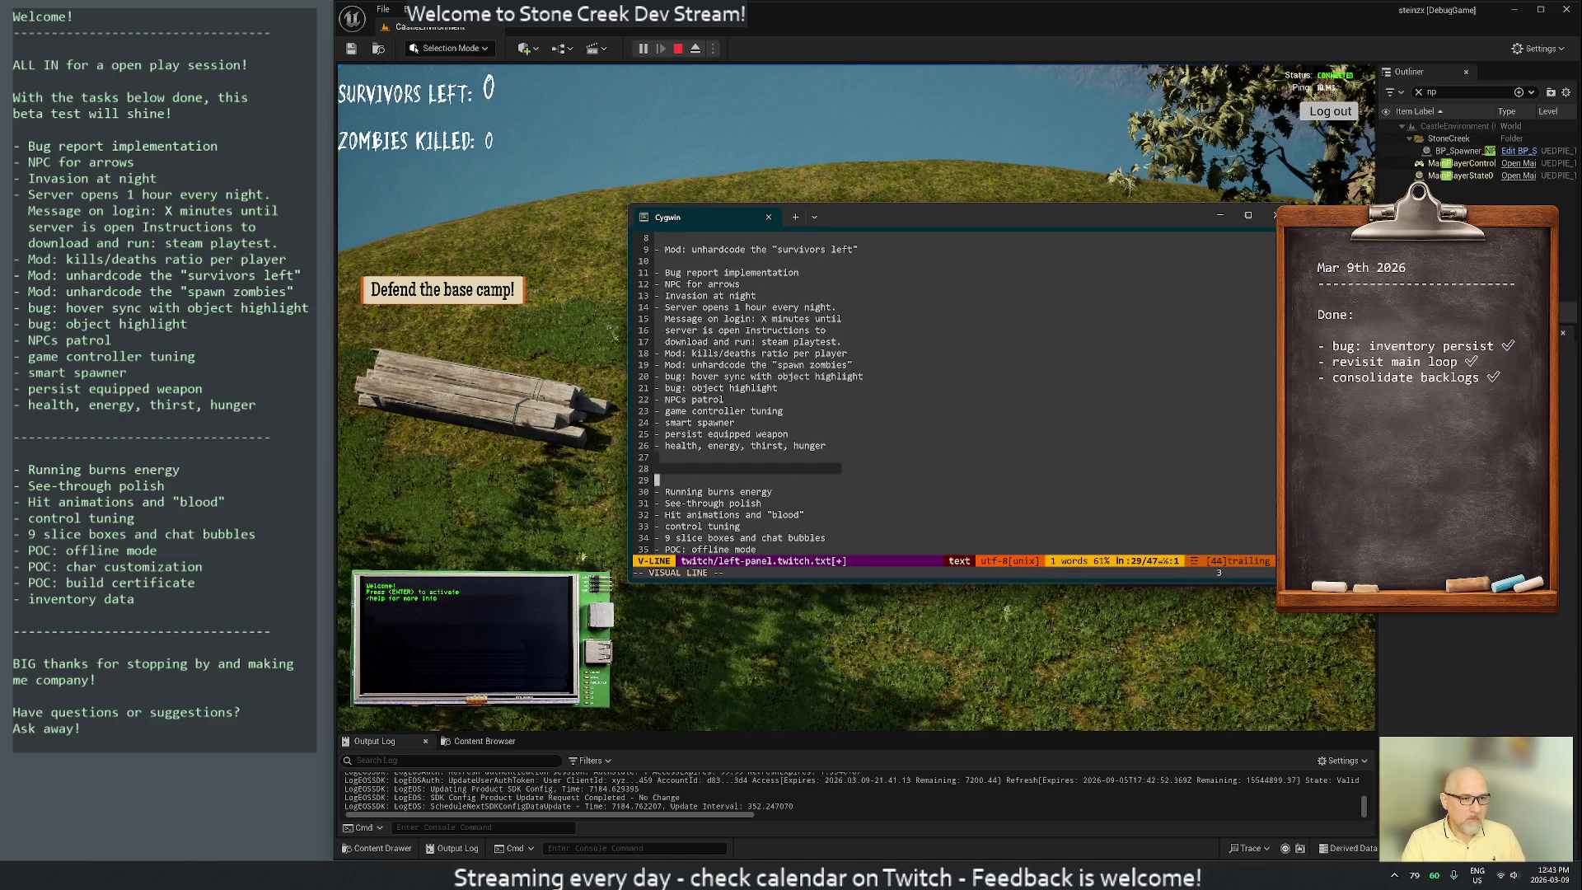
key("d")
key("k")
key("k")
key("k")
key("P")
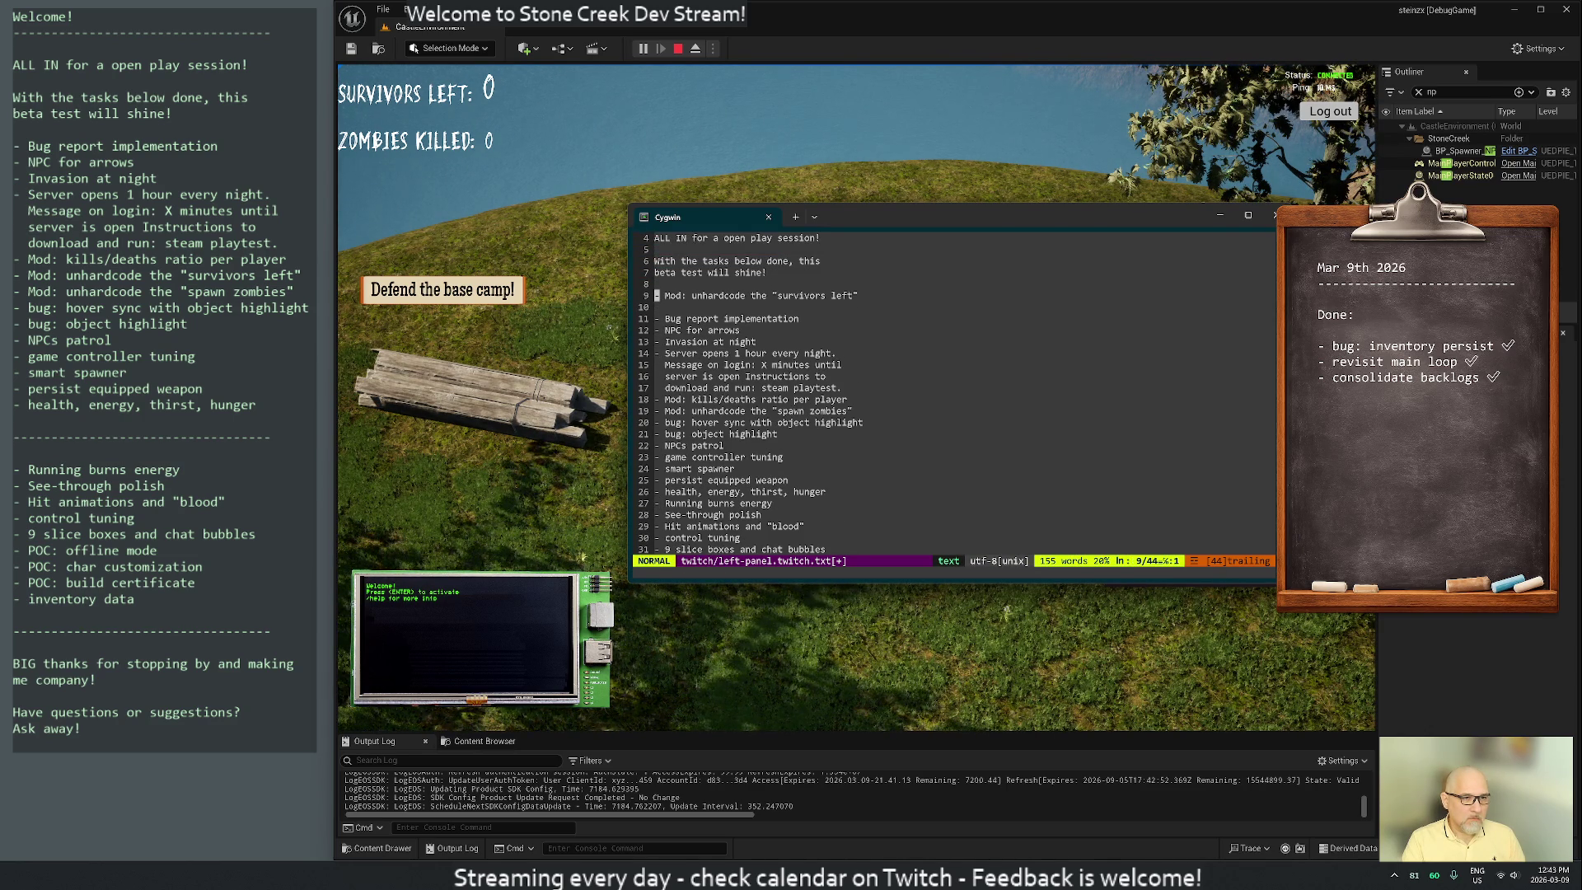
Delete the extra blank lines around the relocated separator
key("k")
key("d")
key("d")
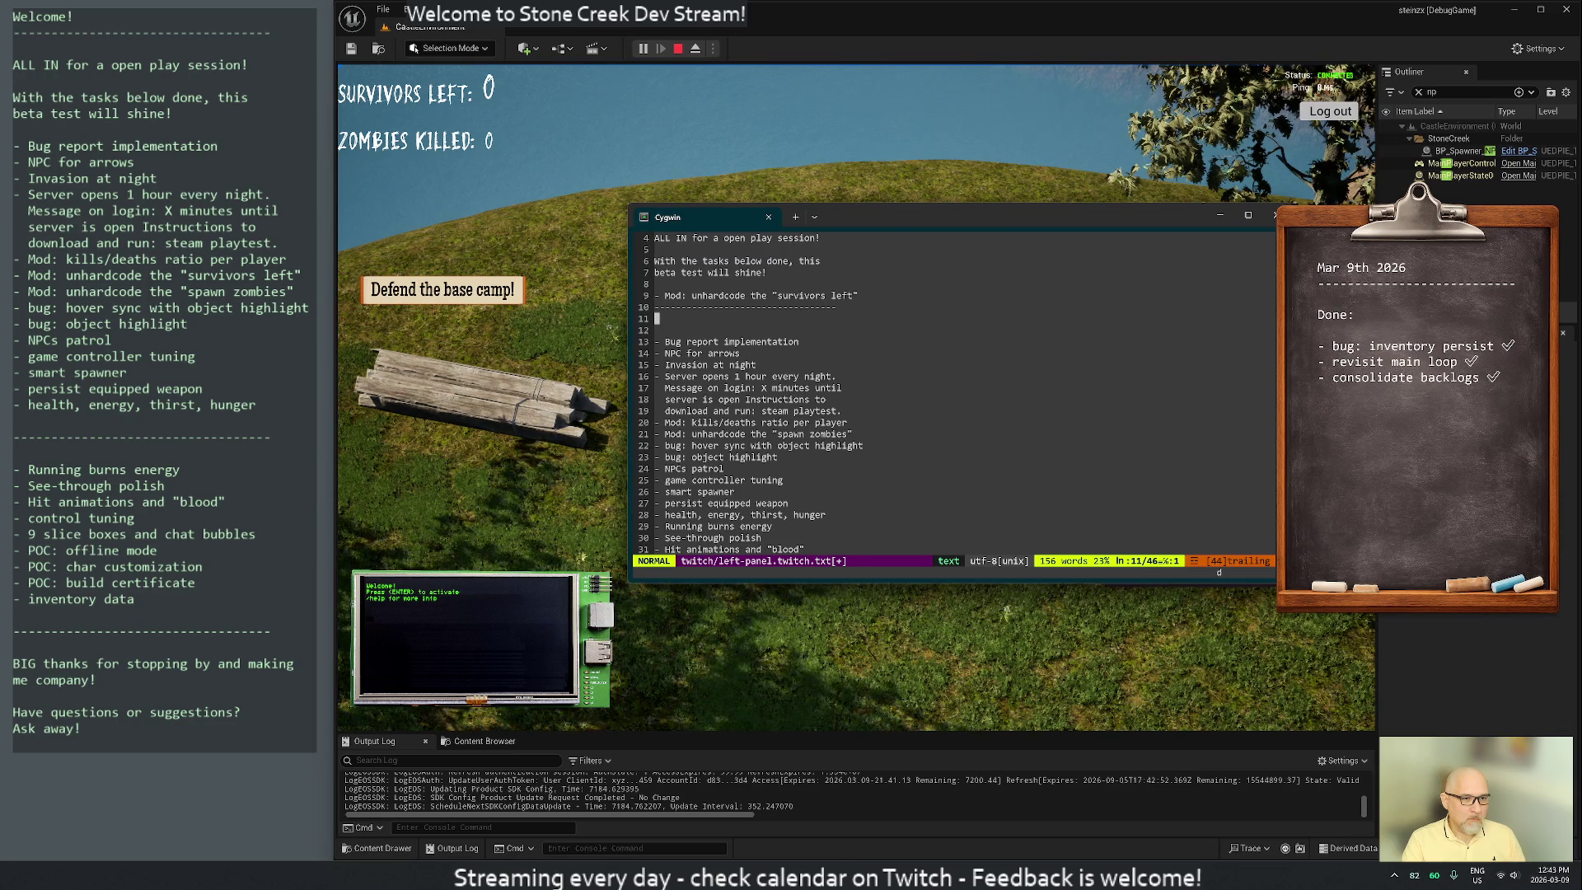
key("j")
key("d")
key("d")
key("d")
key("d")
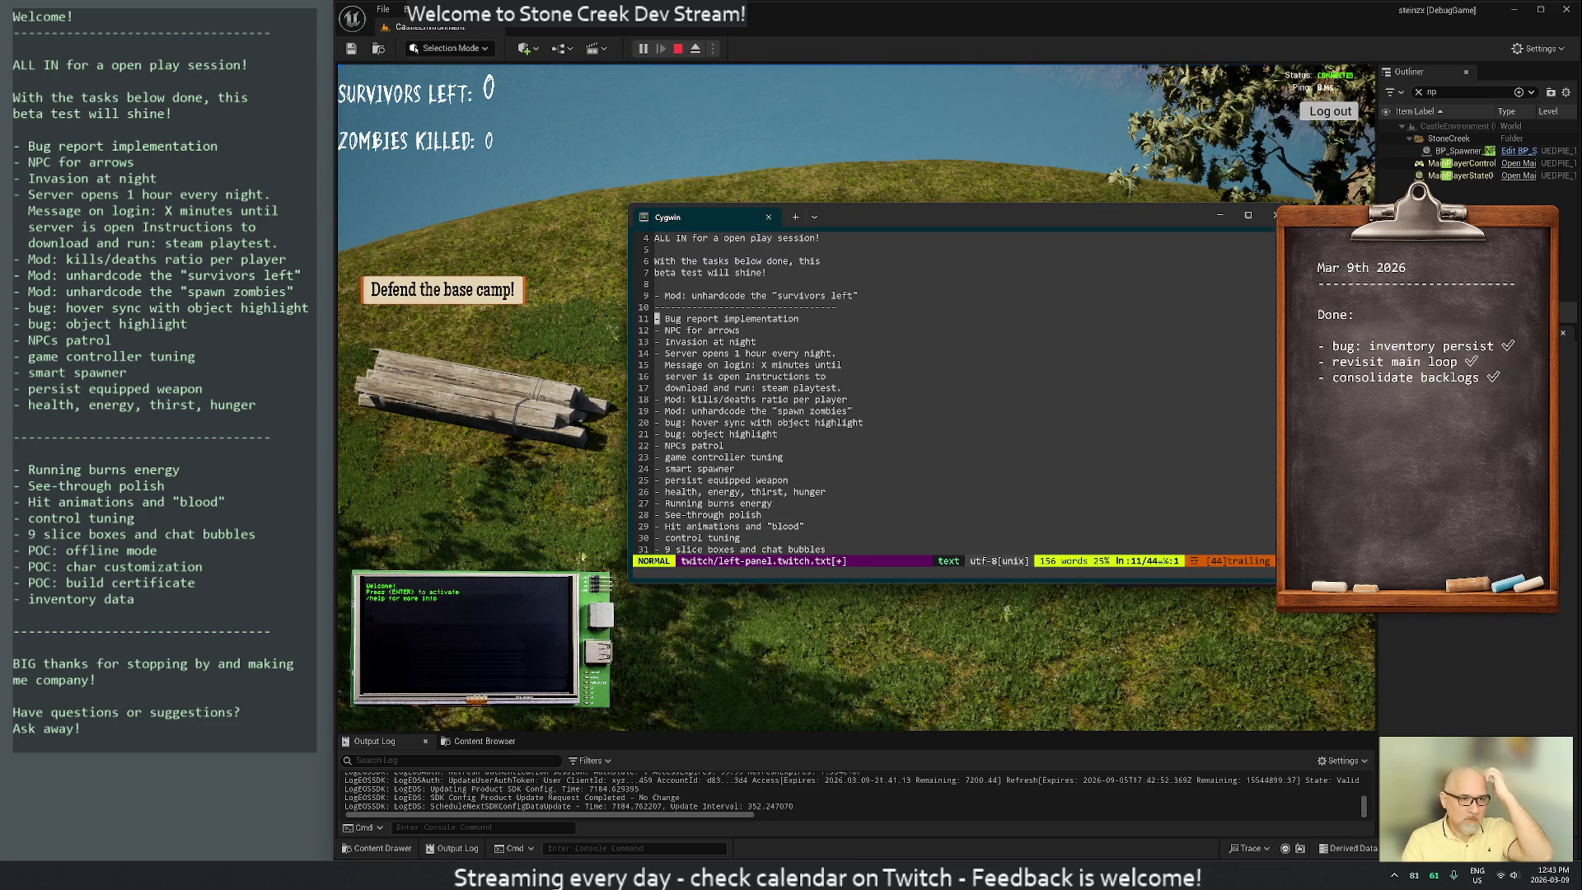
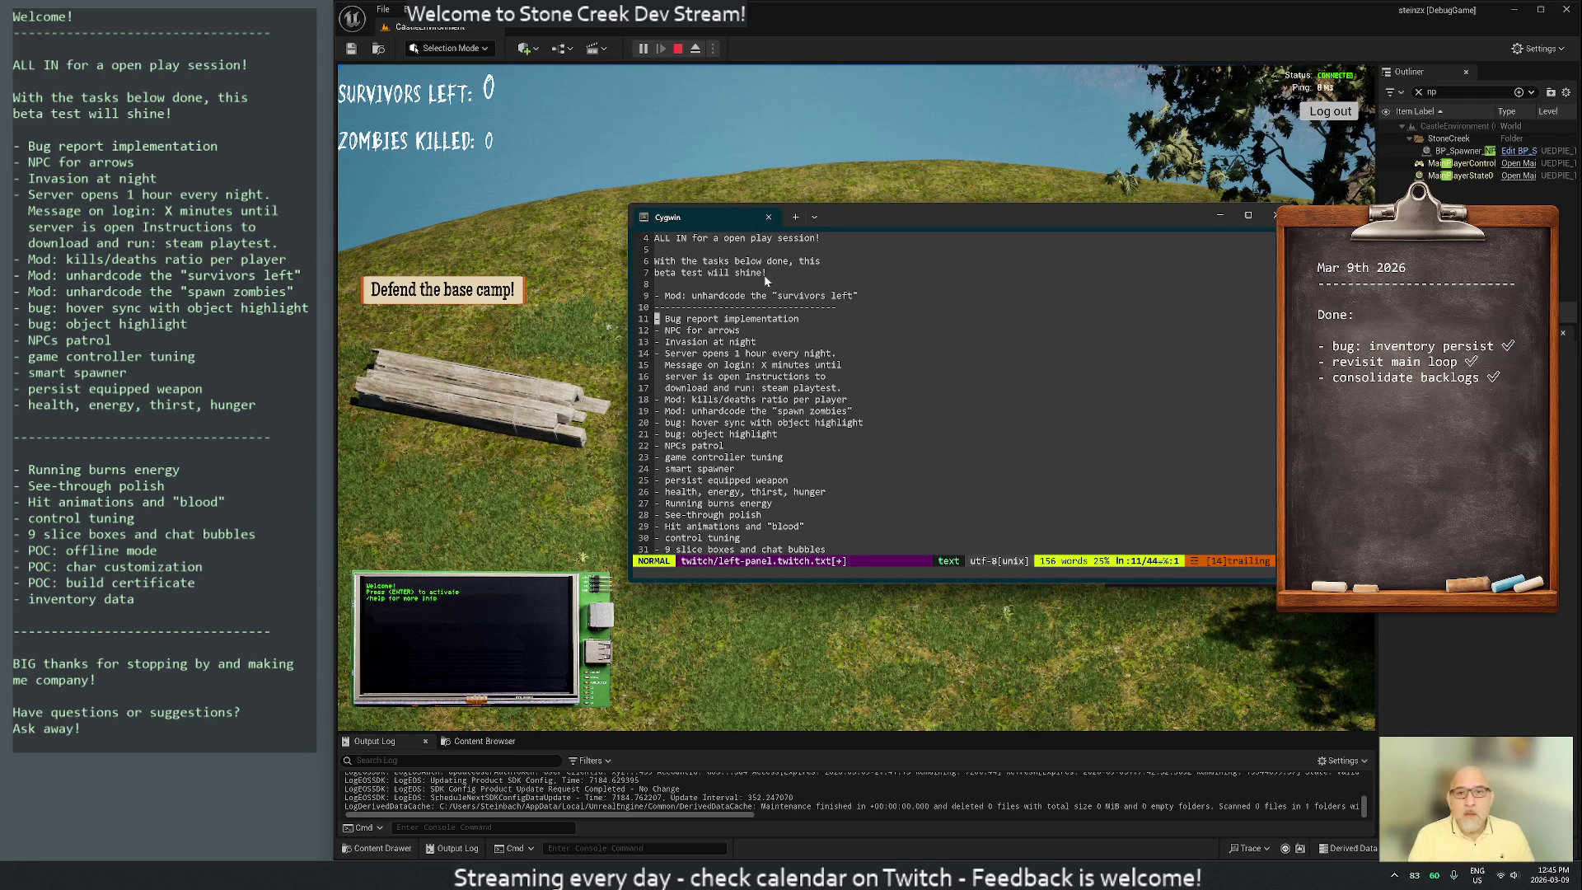
Bring the game back in front, hide World Settings, and move the character to the base camp tents
left_click(1559, 336)
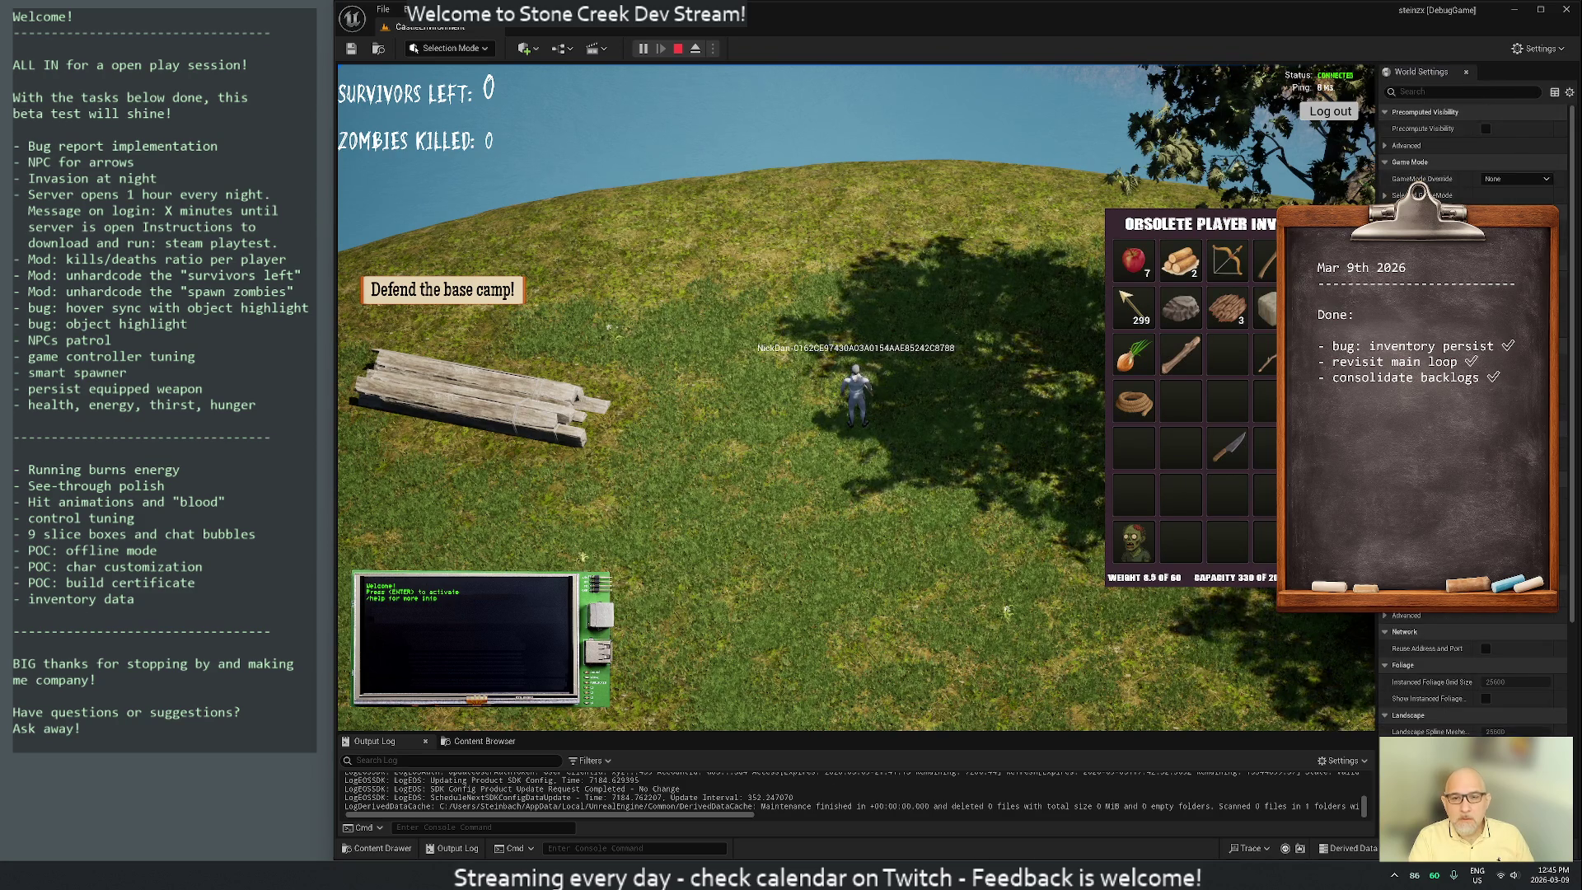
left_click(1466, 71)
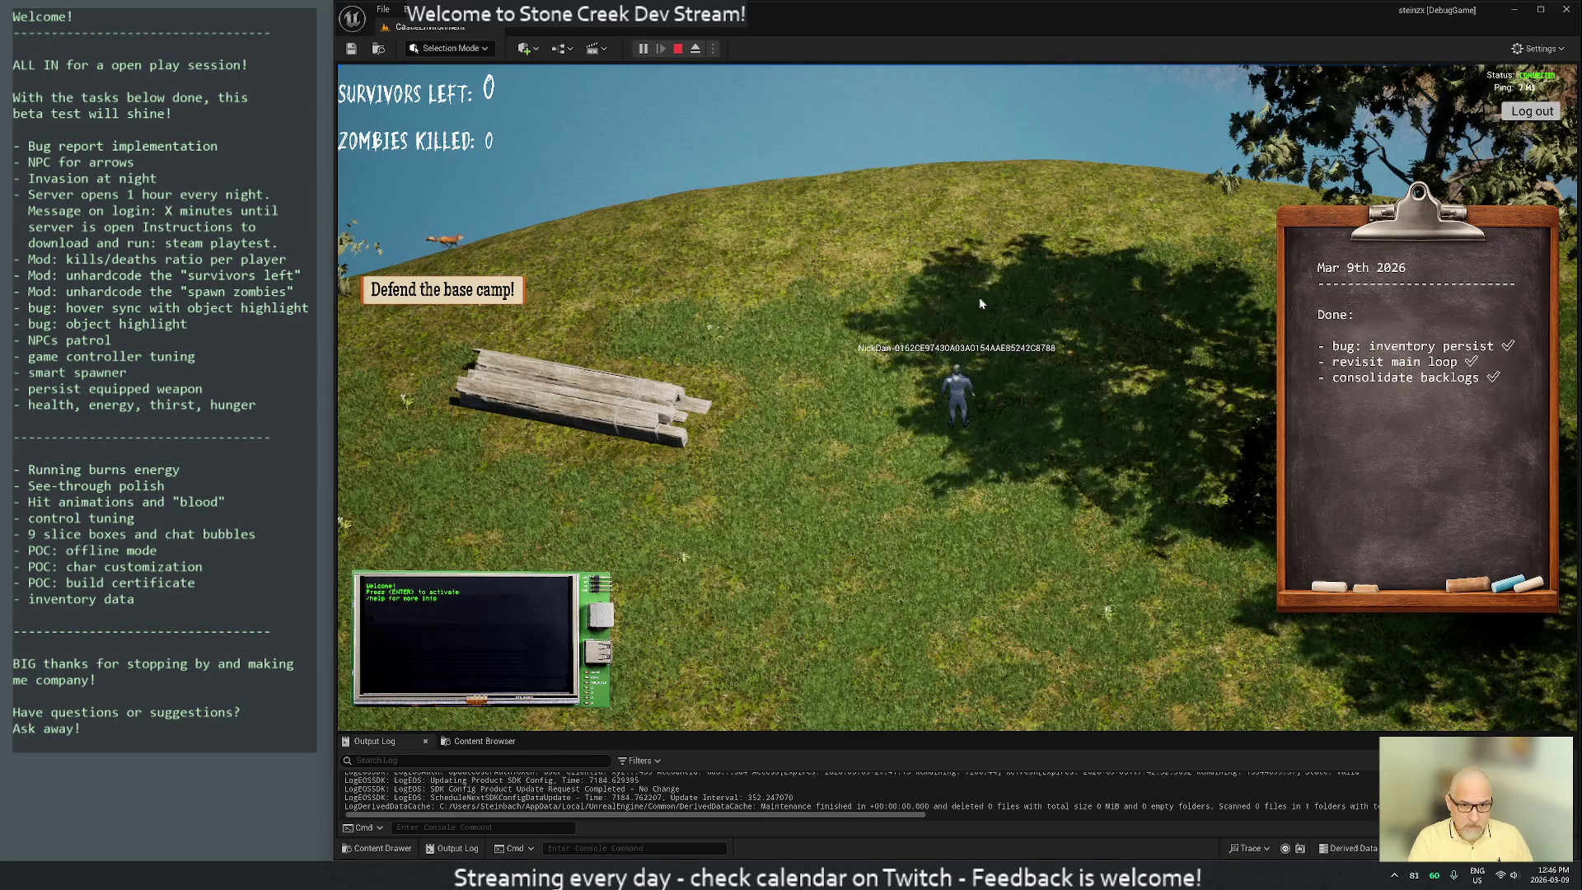
left_click(941, 394)
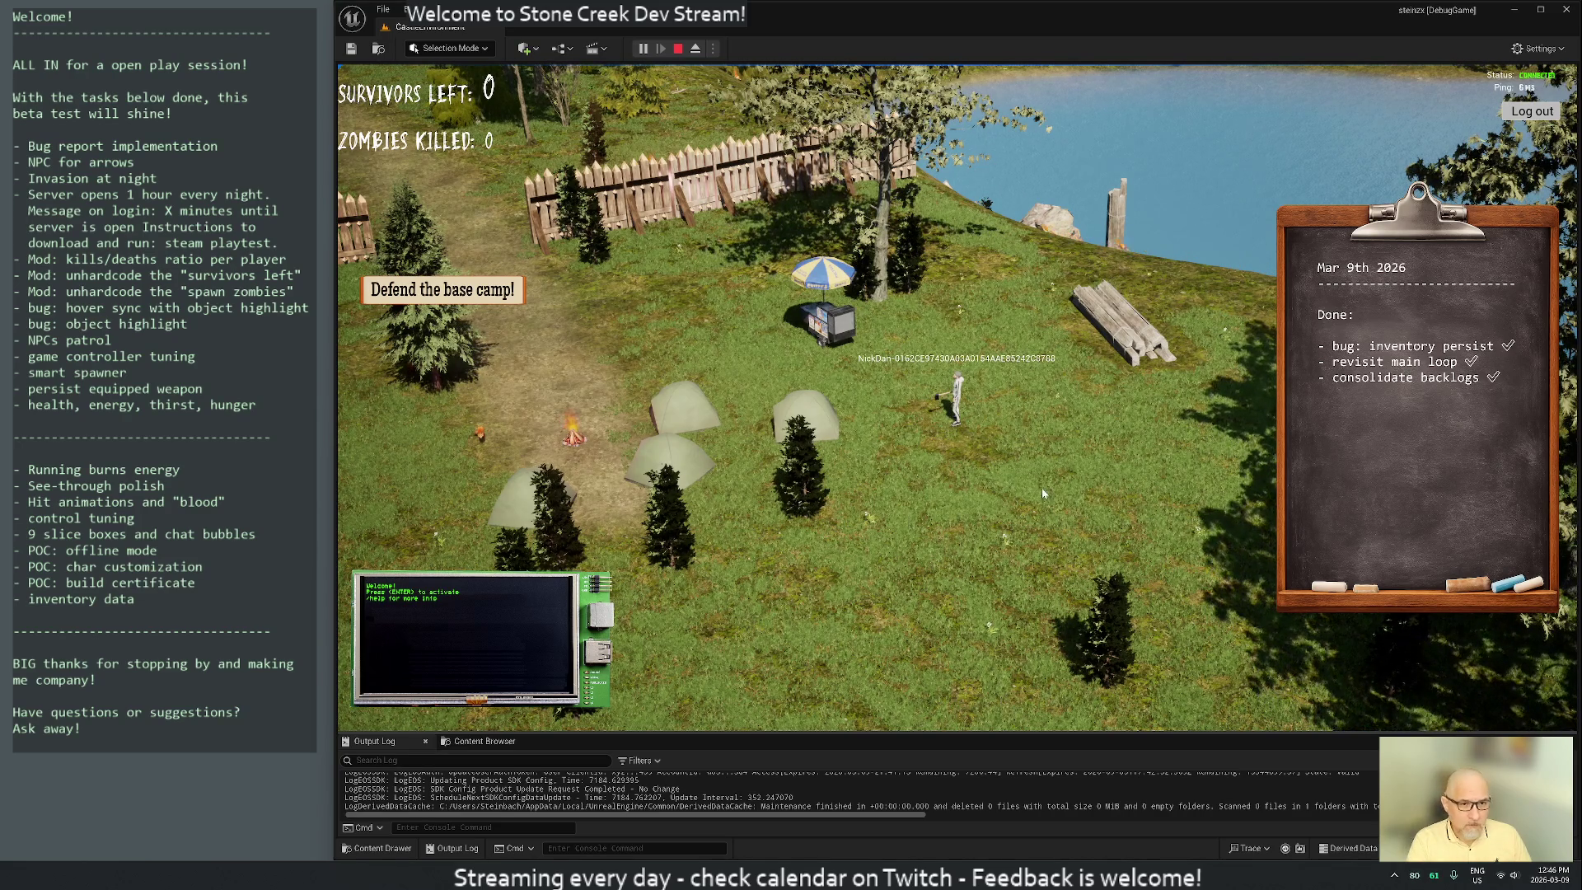
Run the character past the campfire, north up the path and through the palisade fence gap
left_click(789, 424)
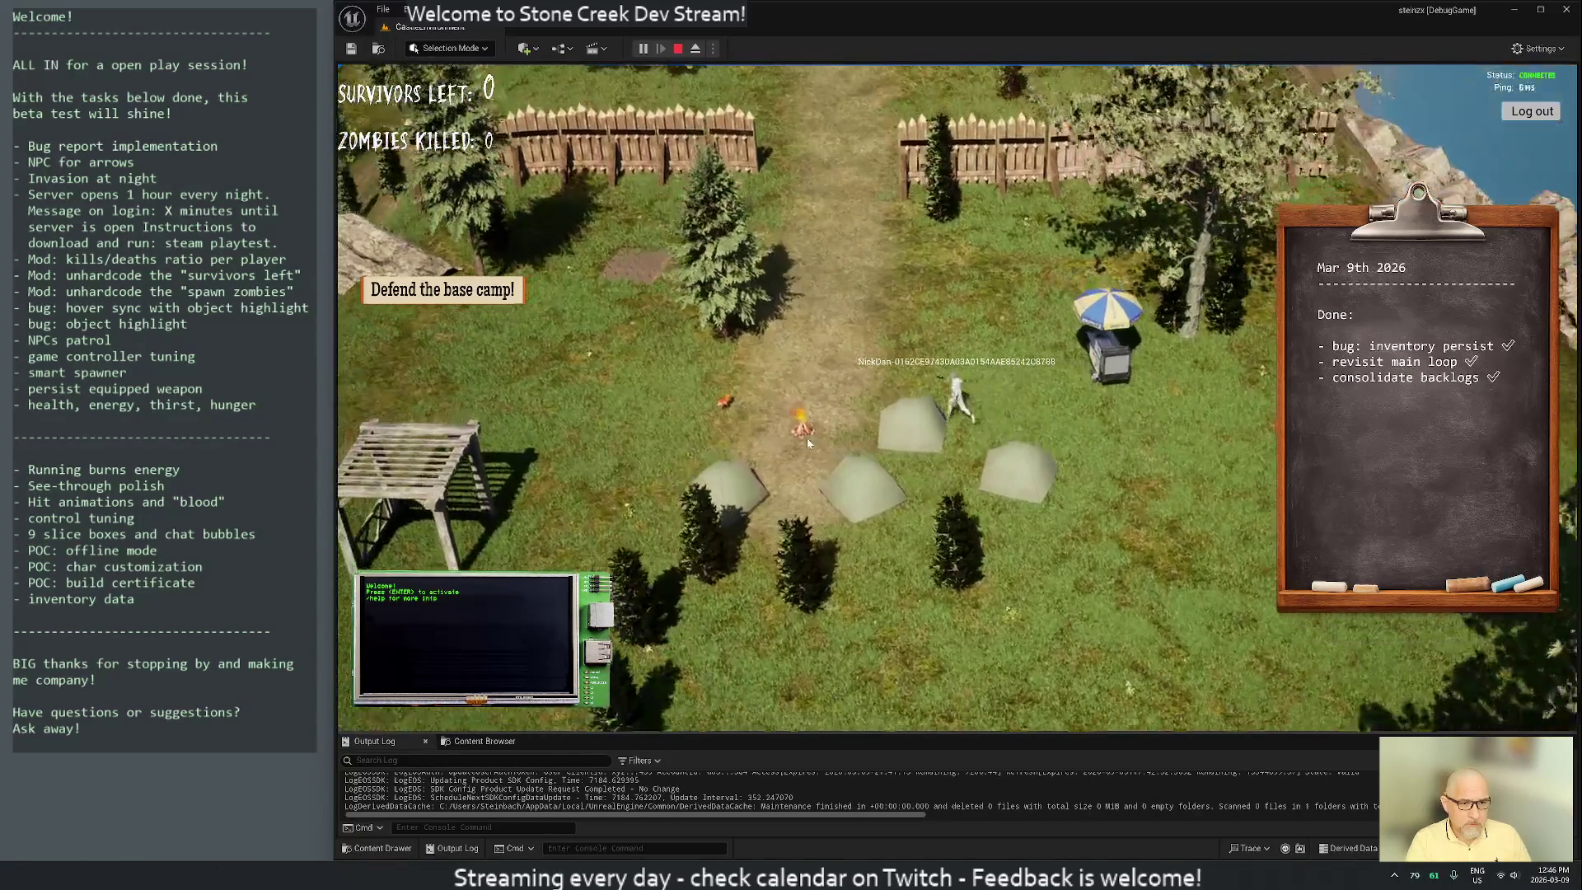
left_click(925, 373)
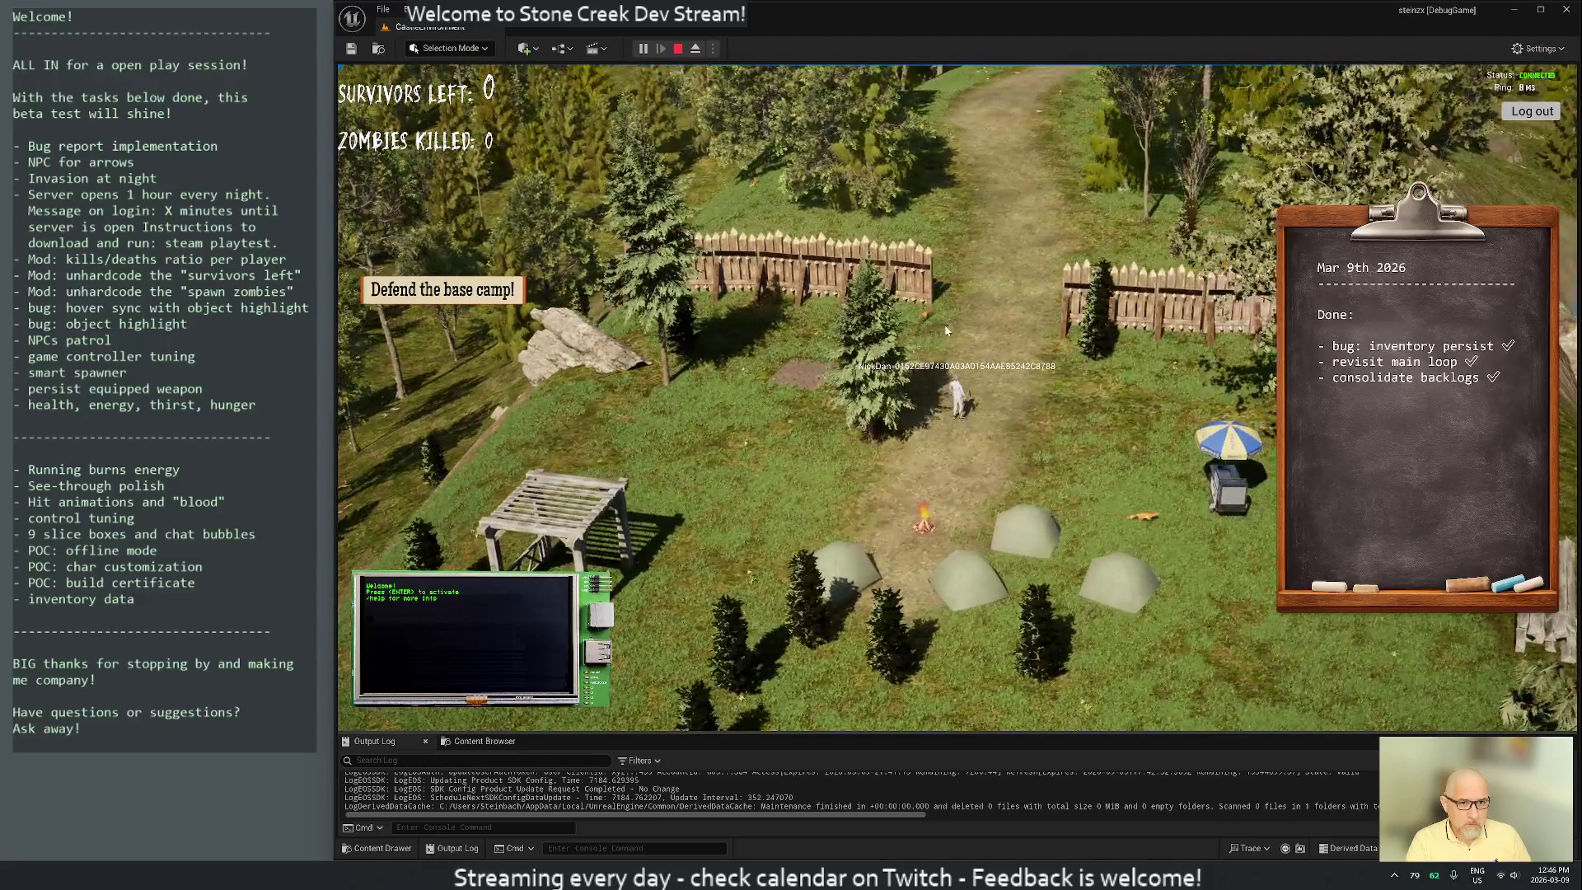
left_click(1003, 352)
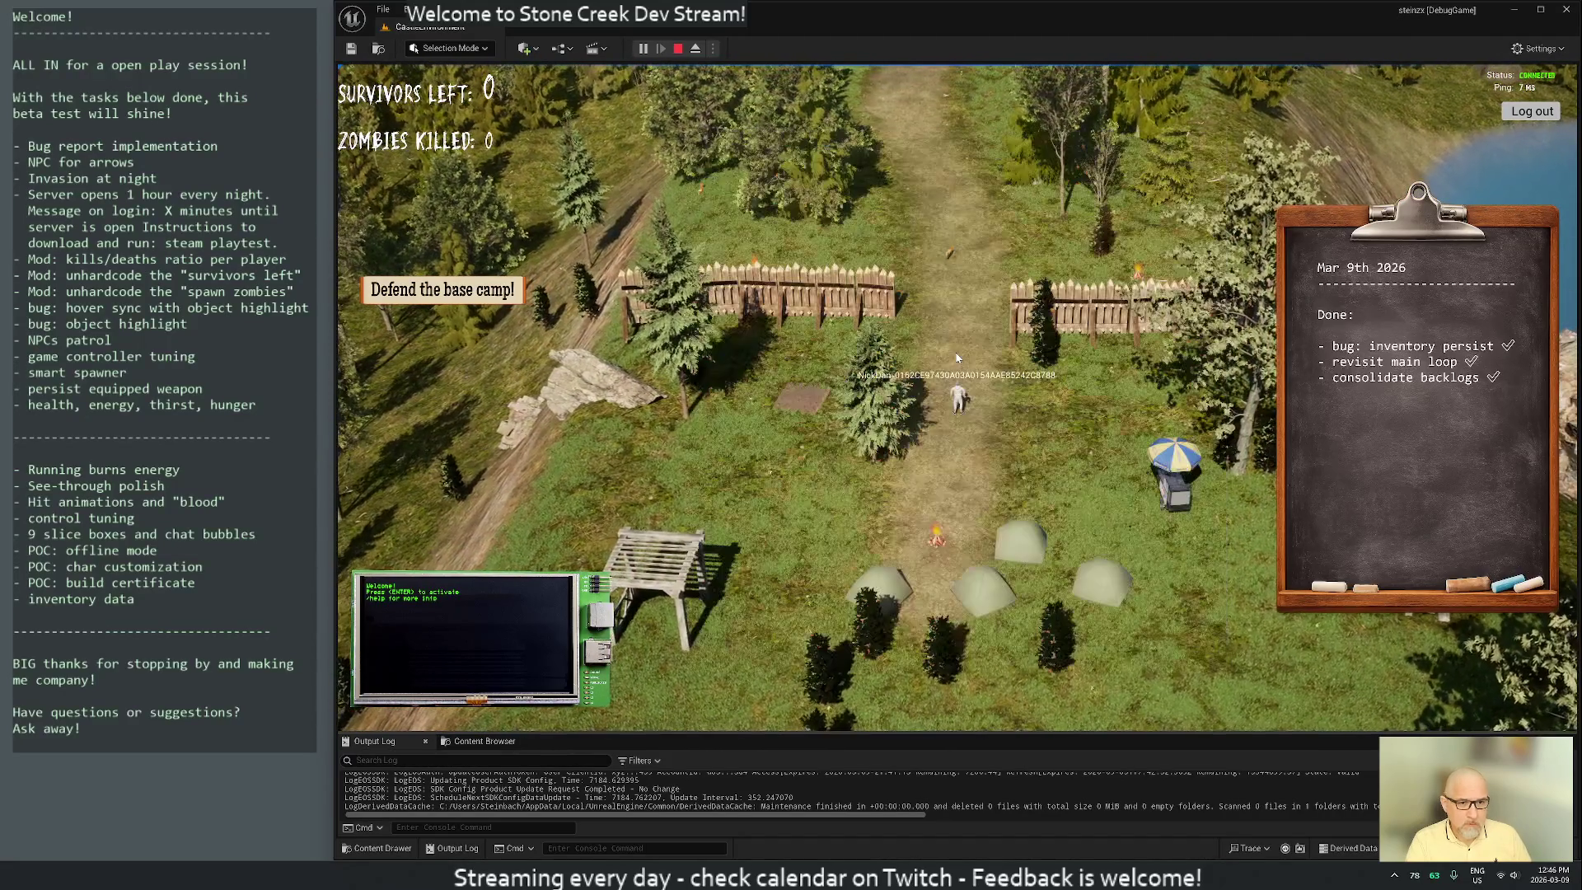
left_click(947, 329)
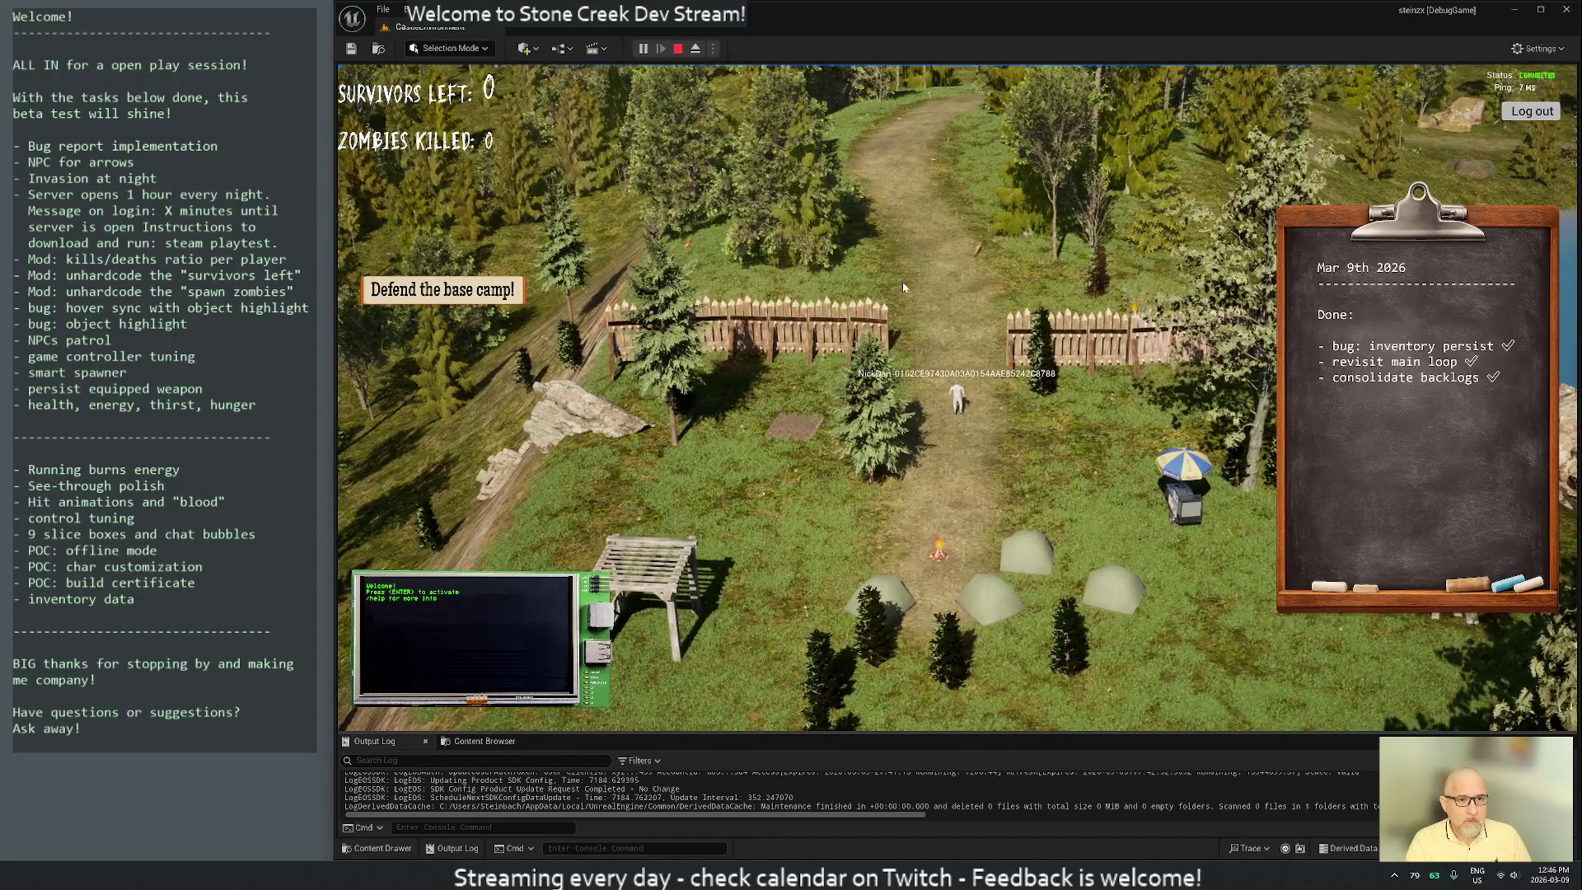
left_click(903, 287)
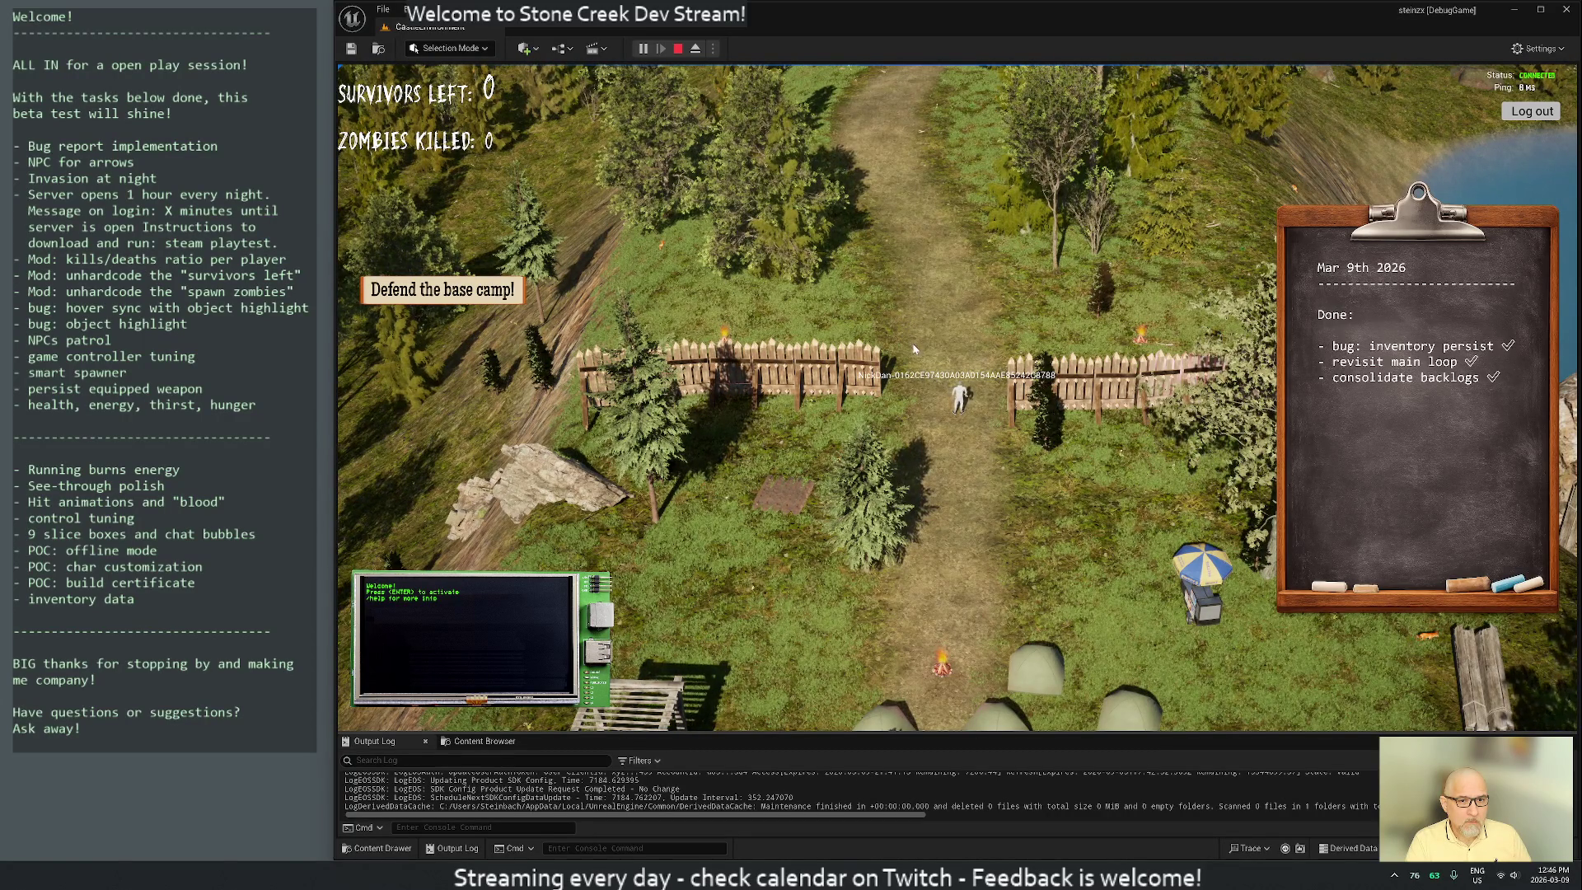
key("q")
key("q")
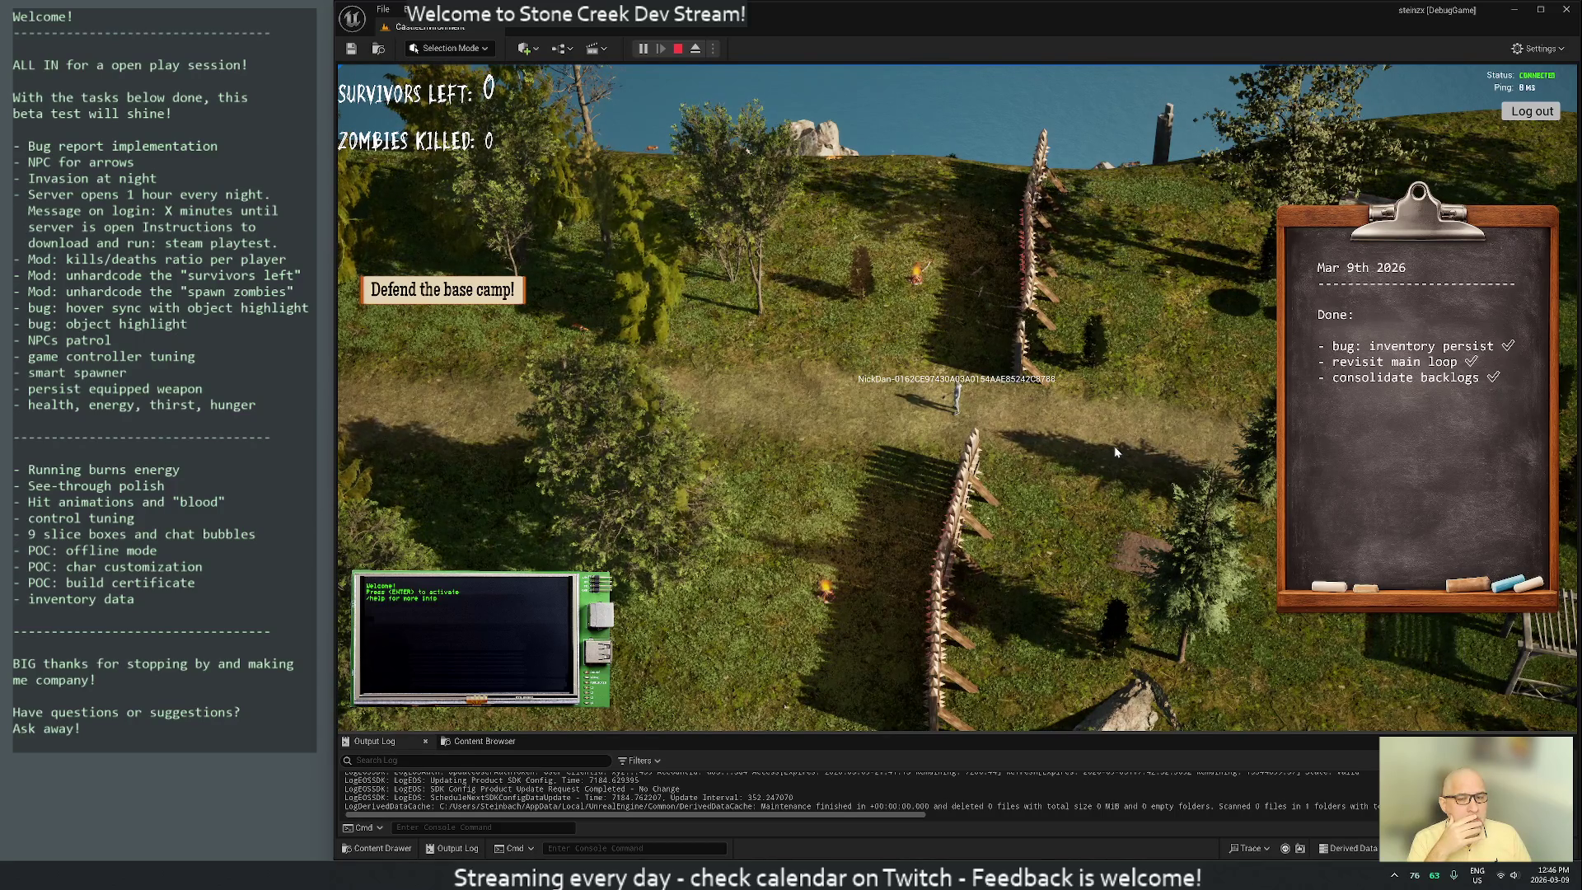
scroll(1041, 462, "up", 3)
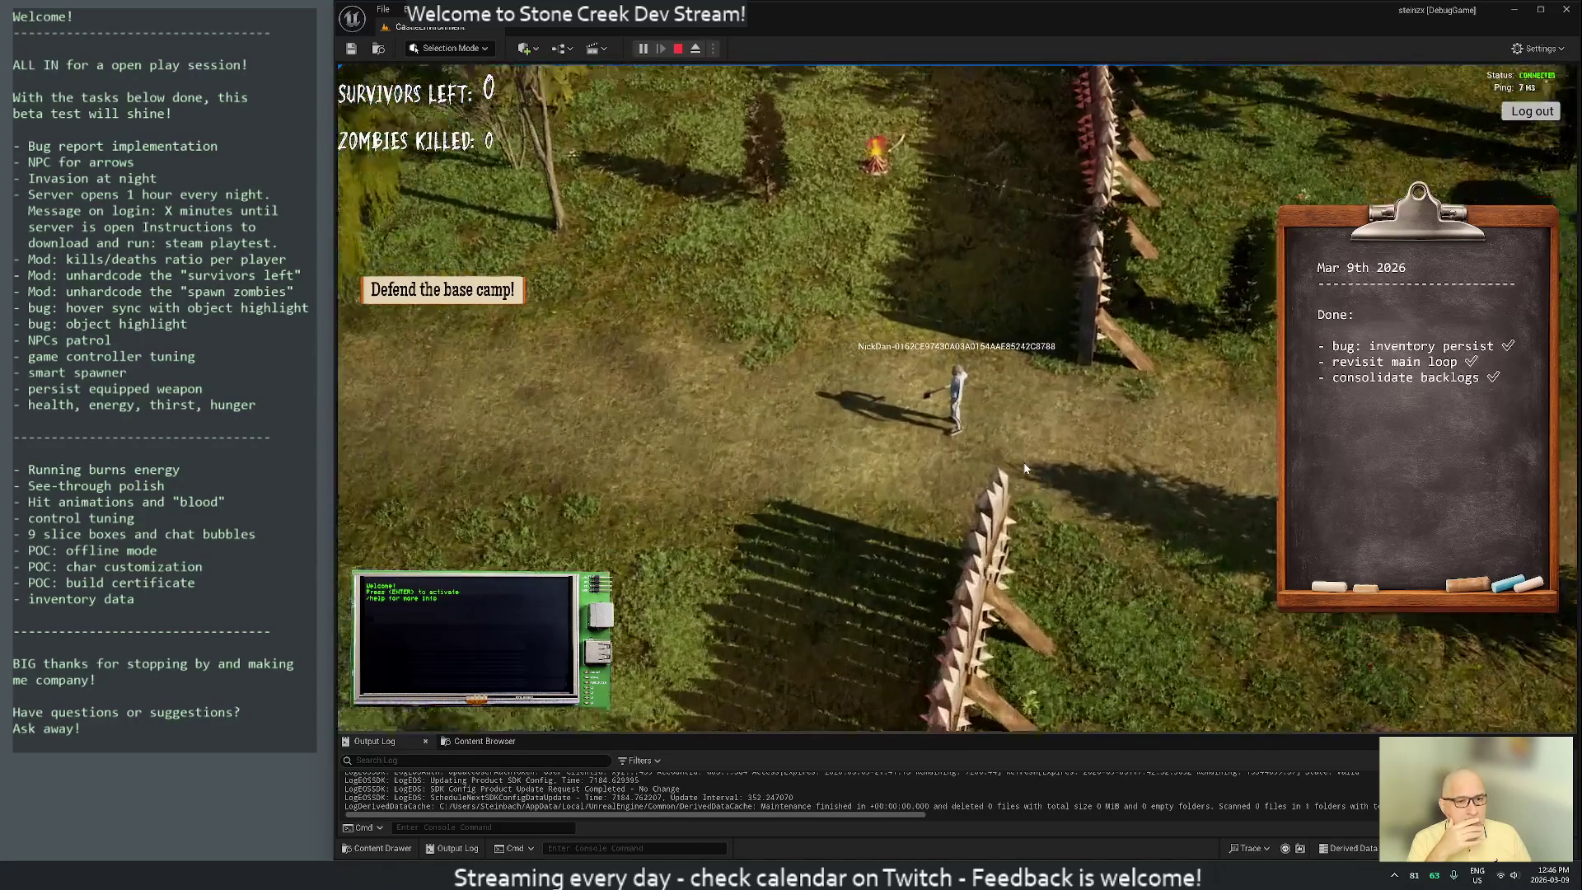
scroll(1025, 468, "up", 3)
scroll(1025, 468, "down", 3)
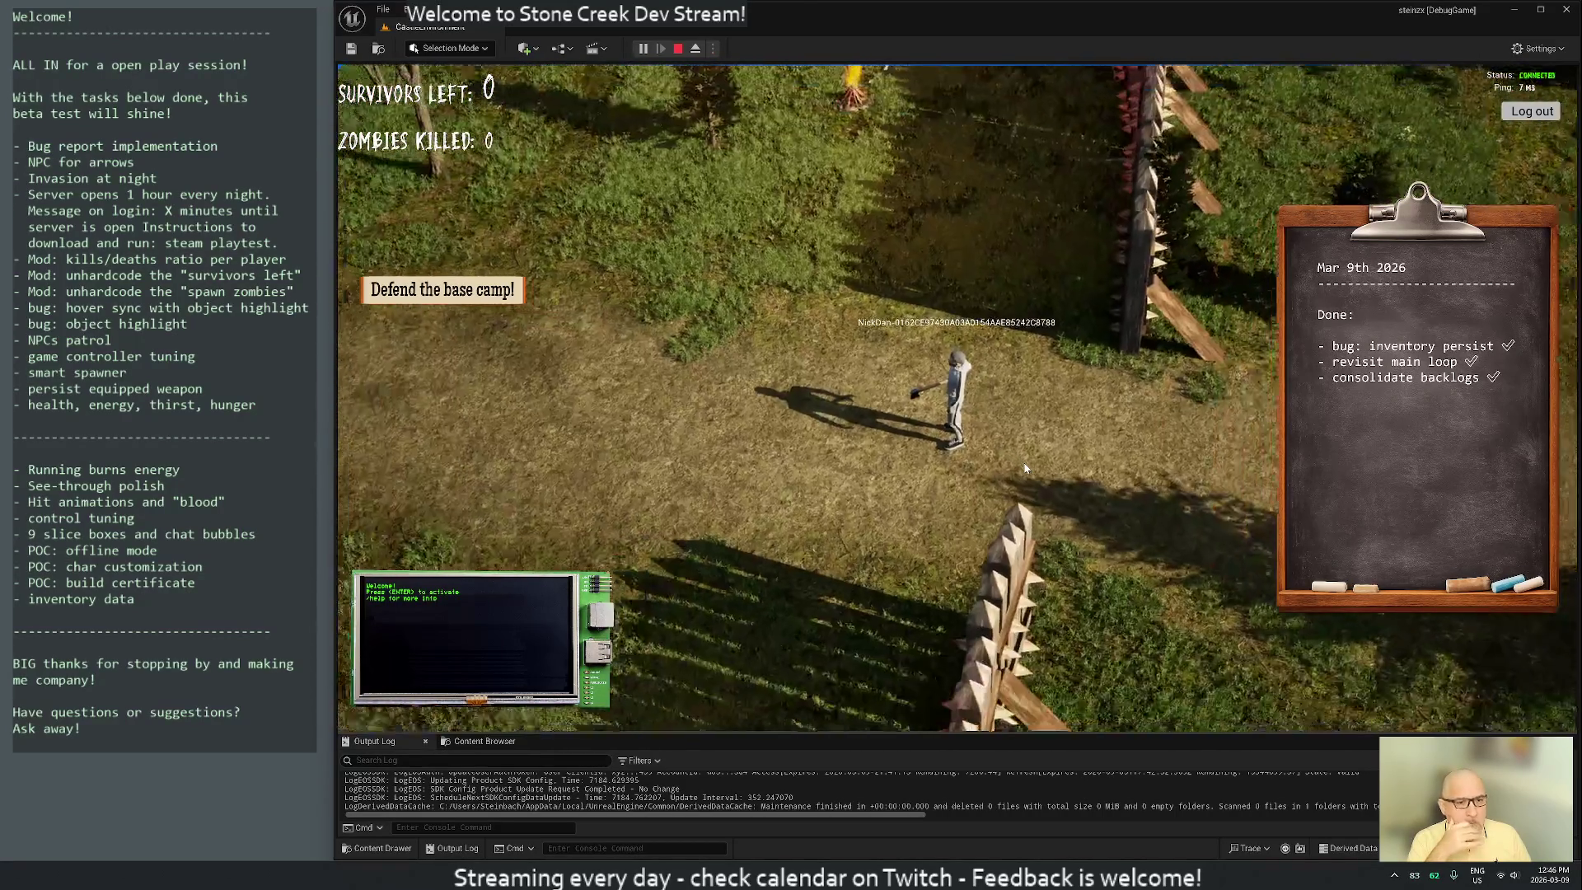
scroll(1026, 468, "down", 5)
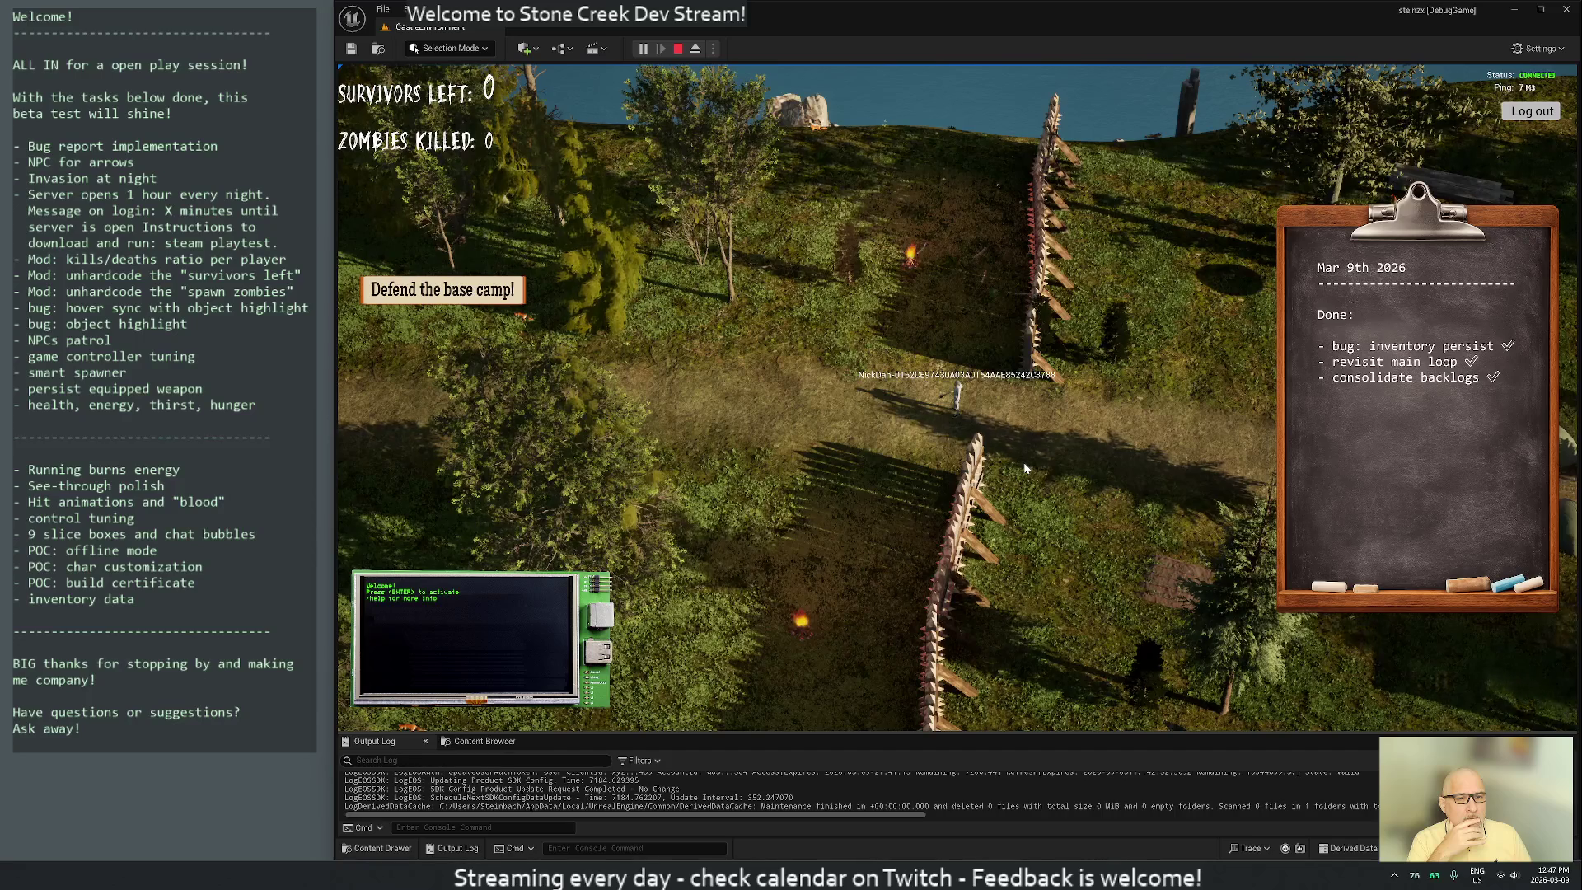
Add '- NPC data persisted (state, patrol etc)' above 'Bug report implementation' and save the file
key("alt+Tab")
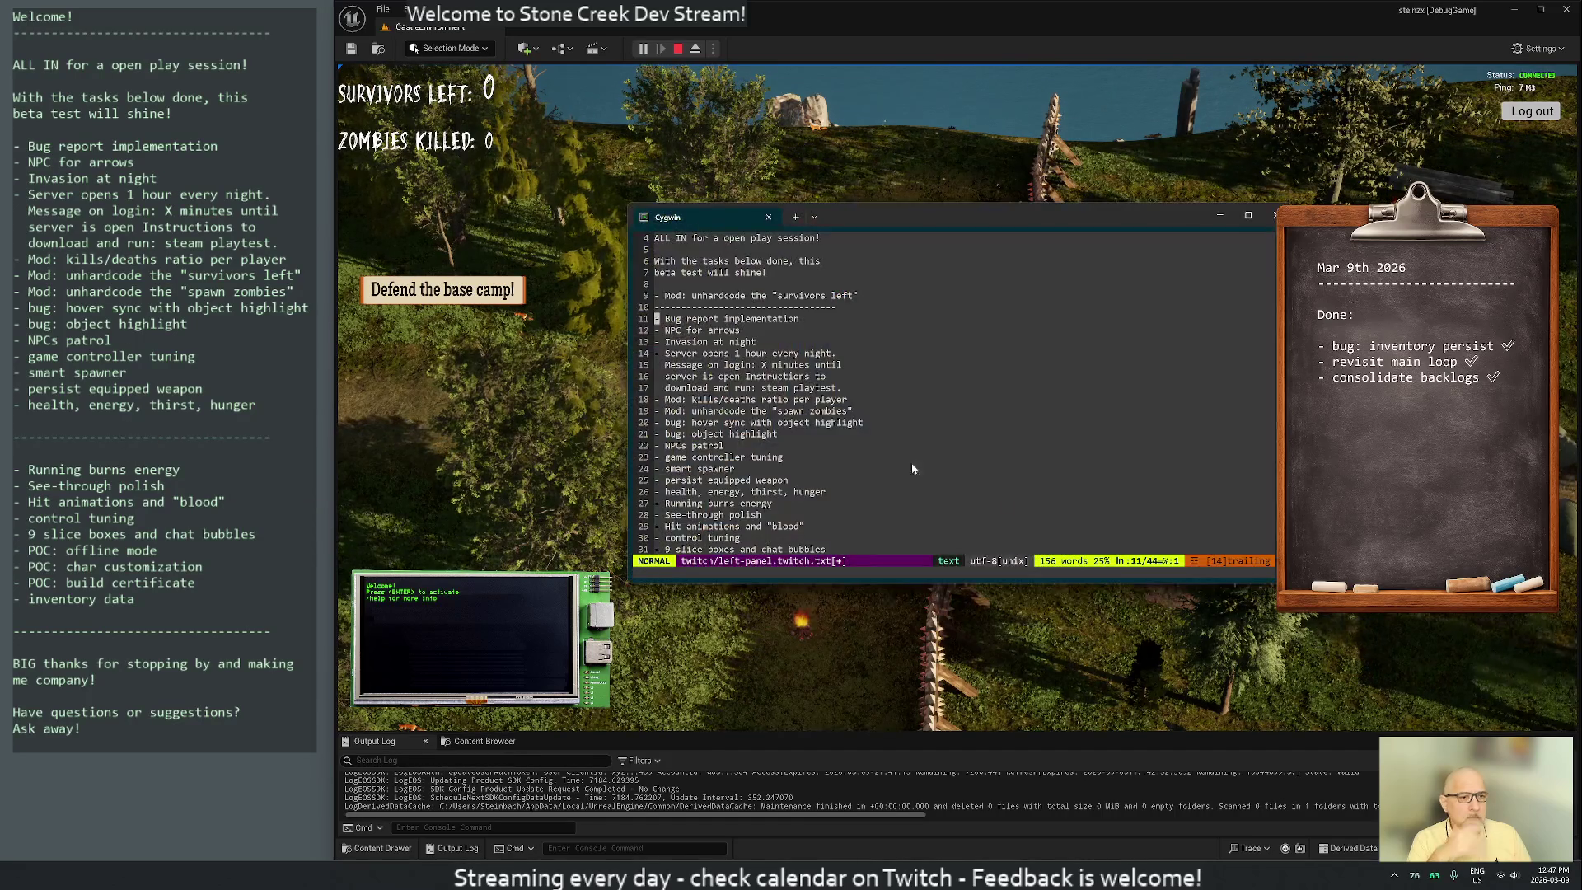
type("O- ")
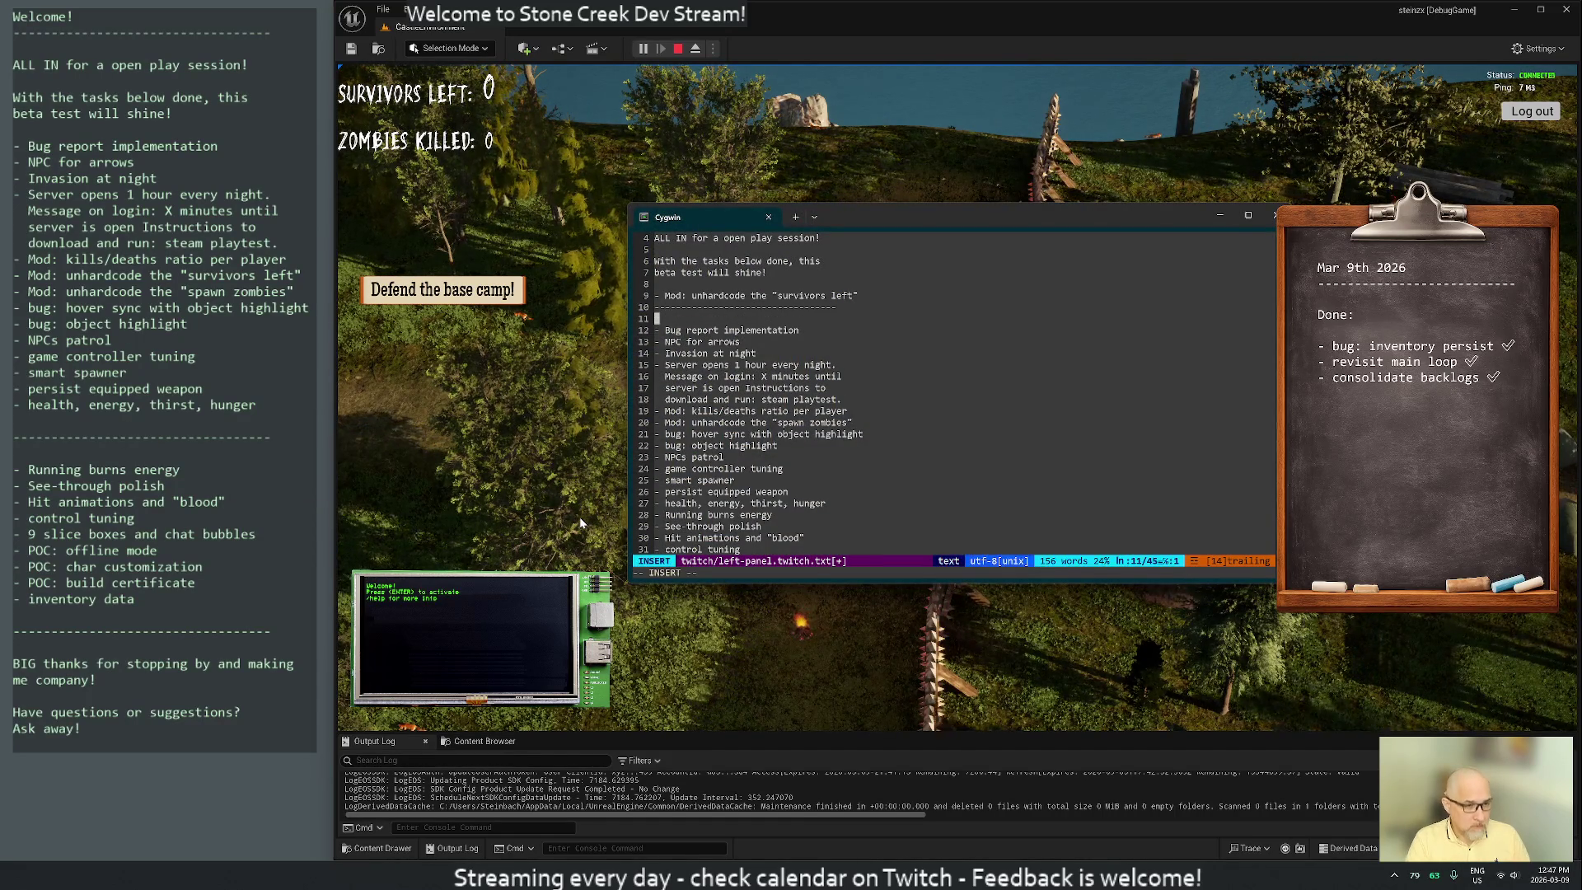
type("NPC ")
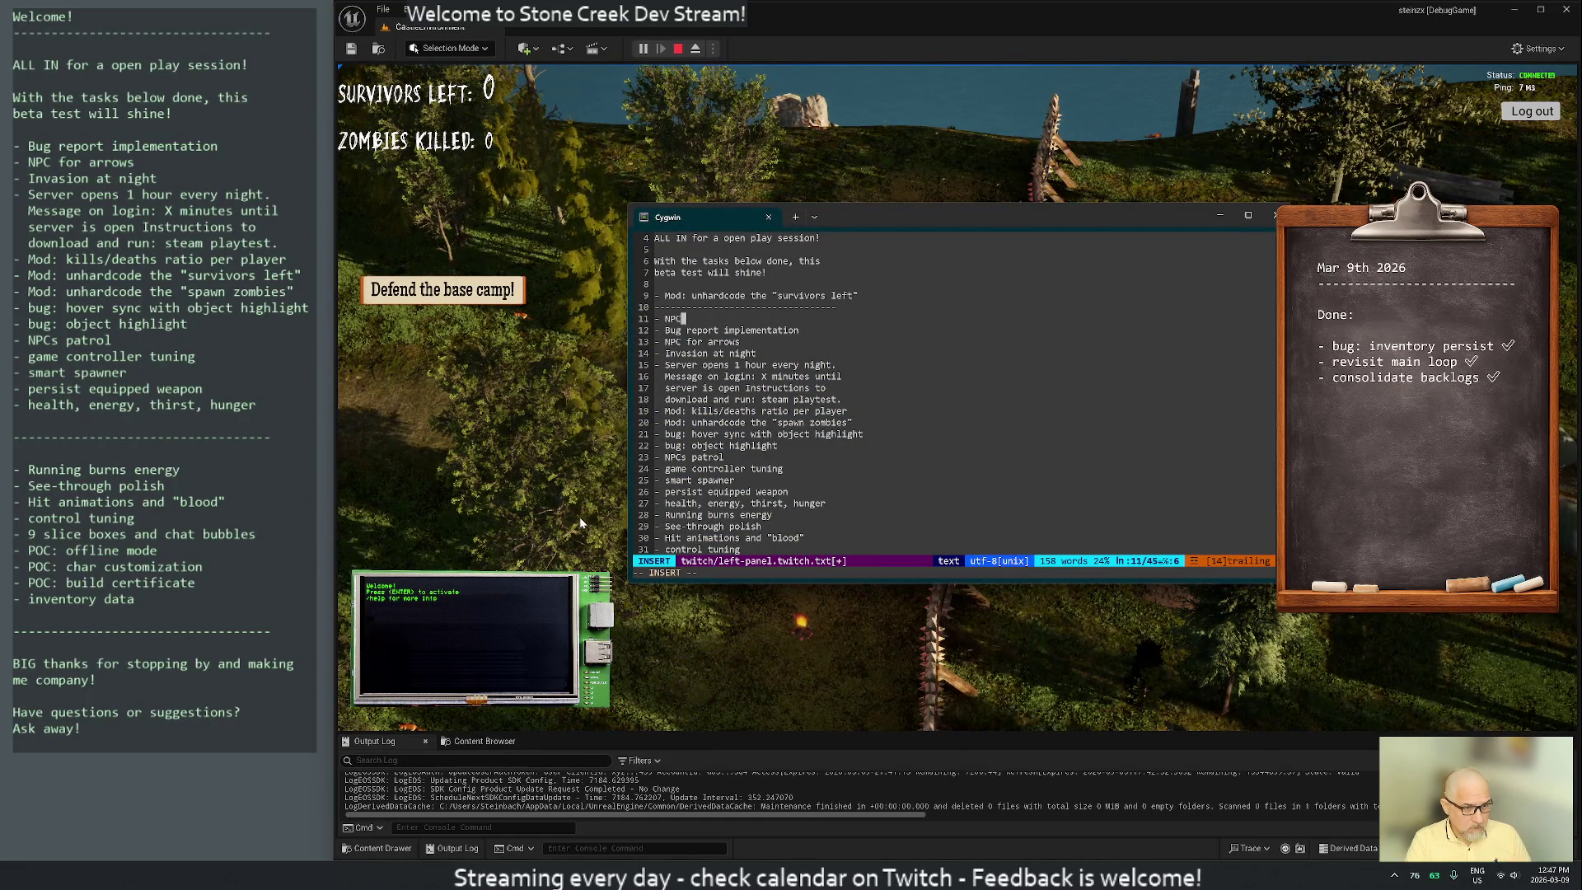
type("d")
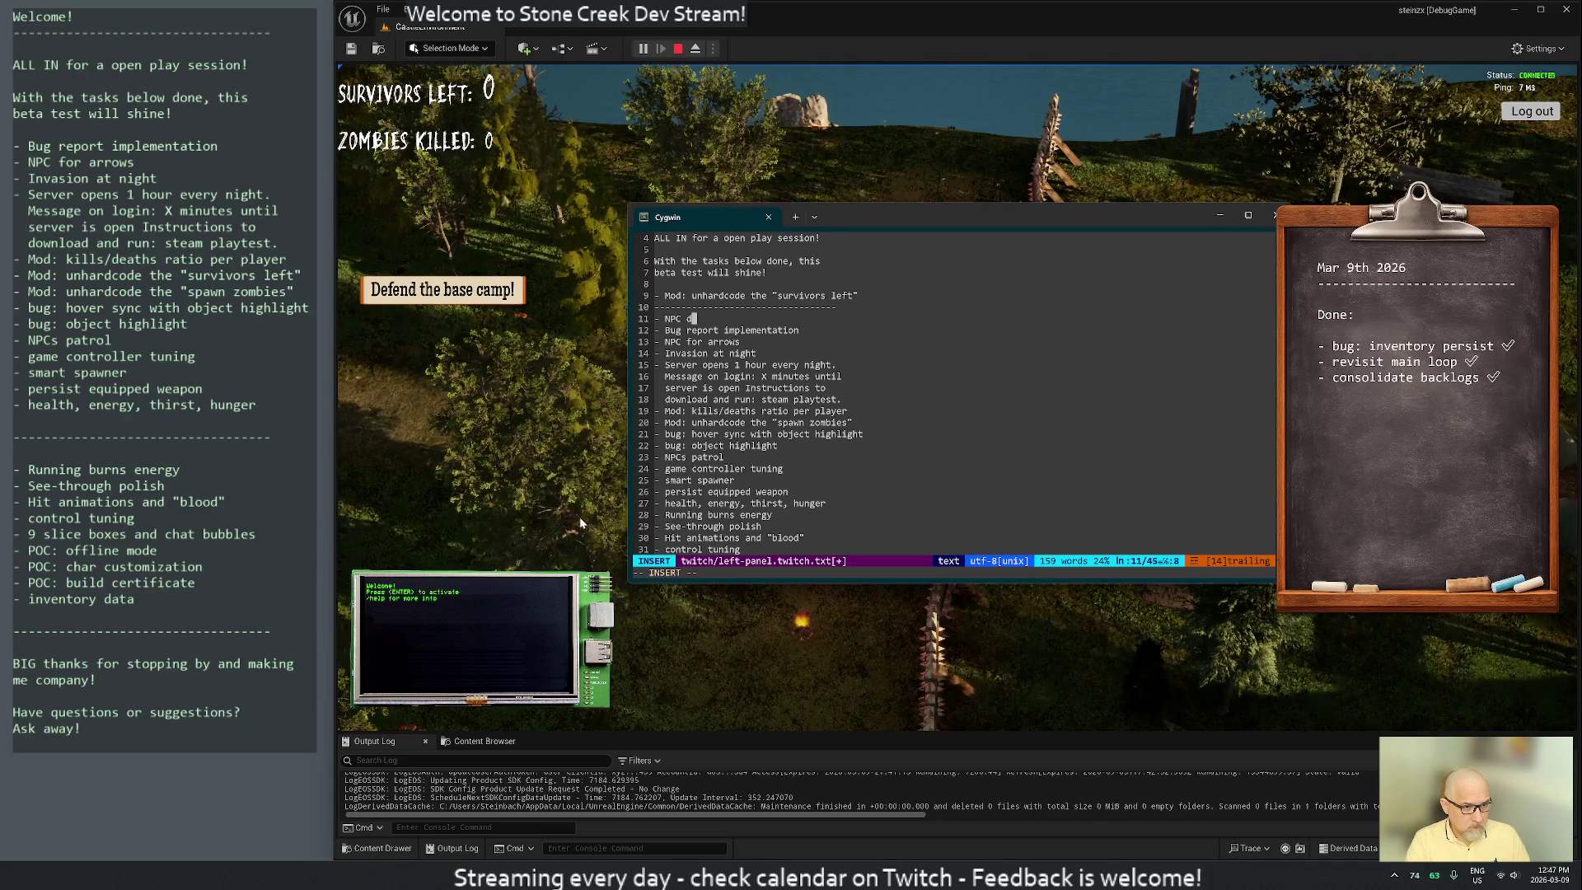
type("ata persisted ")
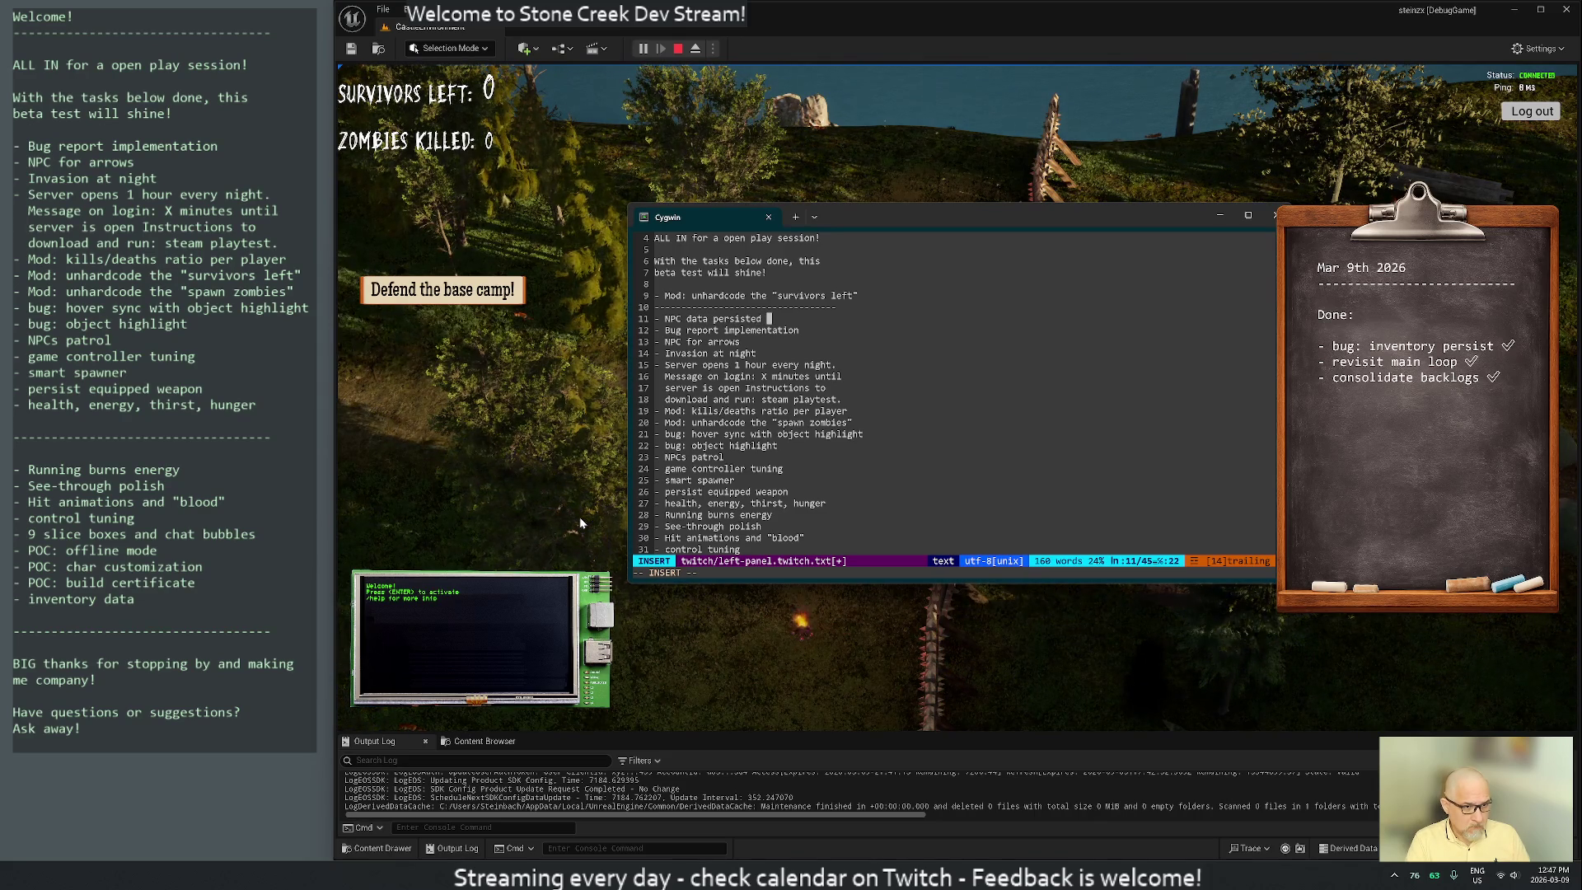
type("(patrol etc)")
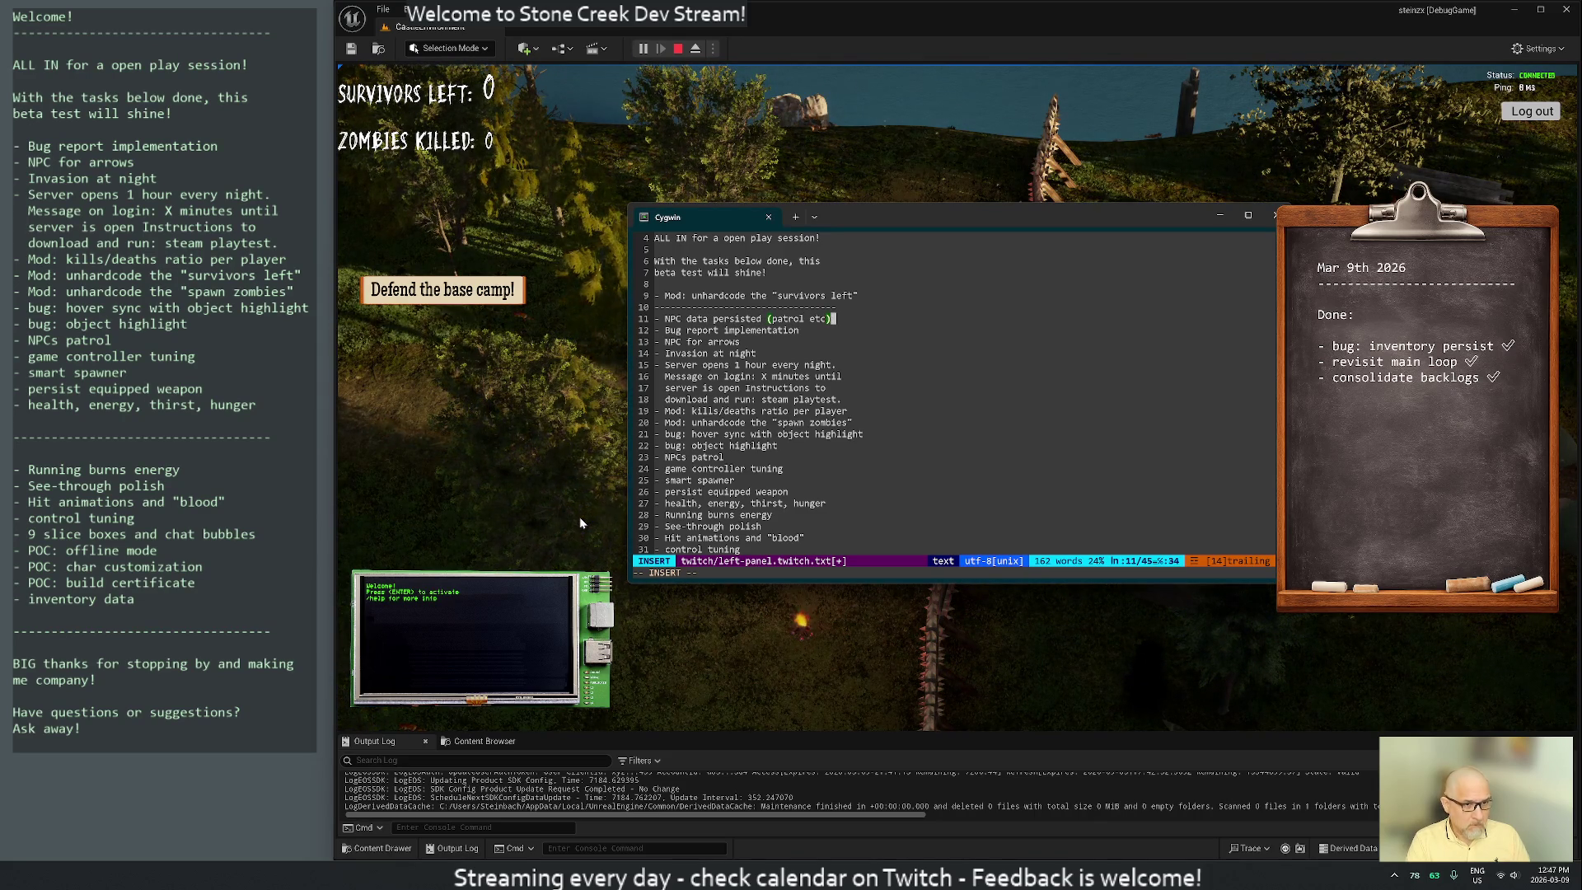
key("Escape")
key("j")
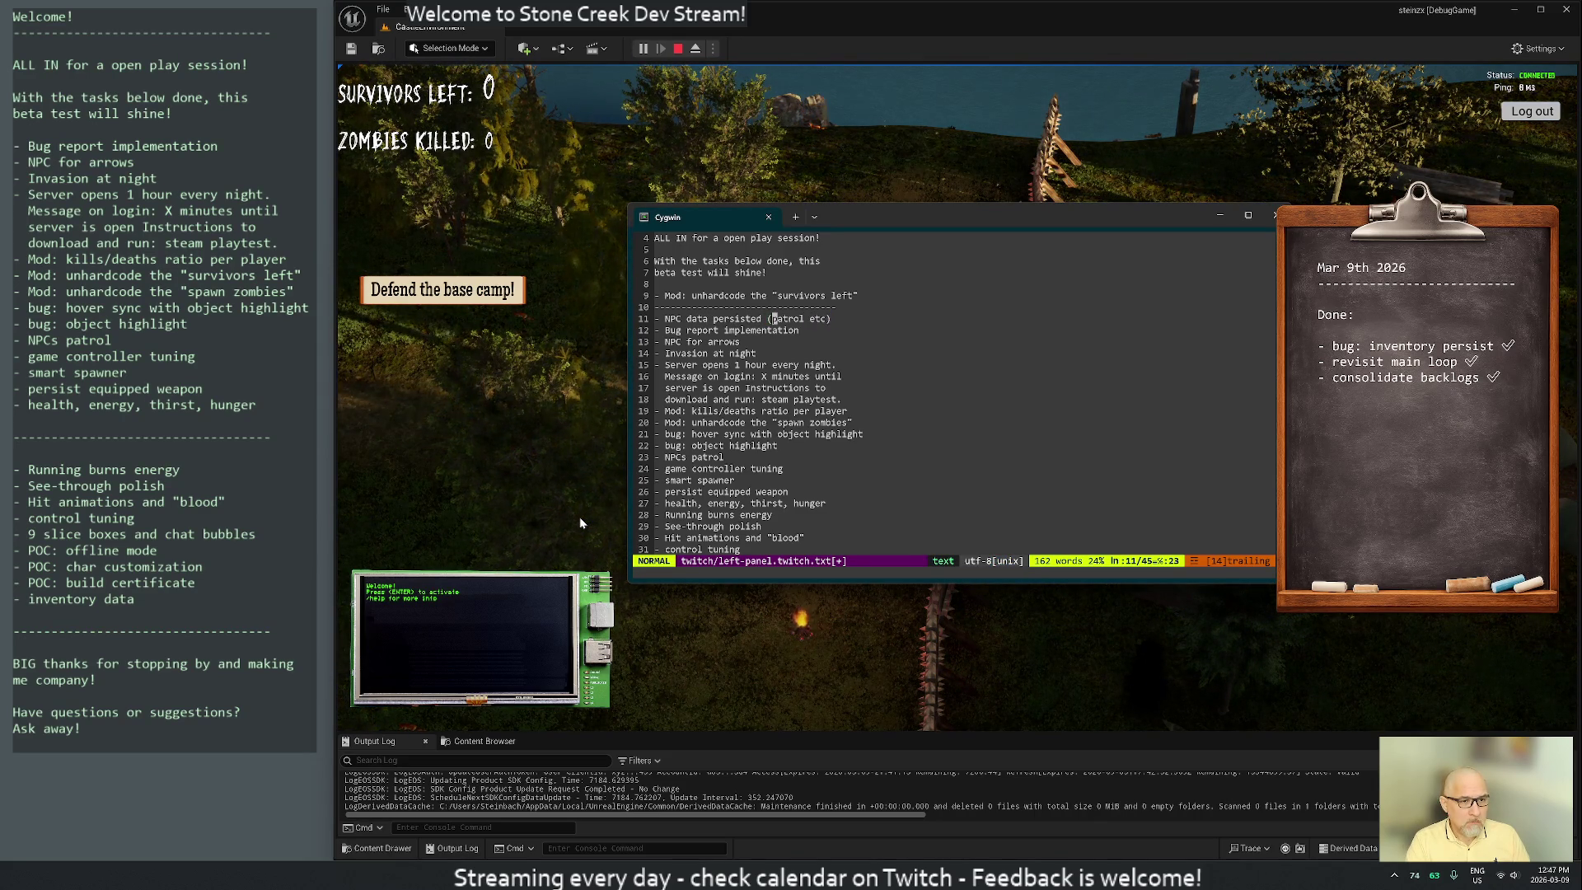
type("kbistate,")
key("Escape")
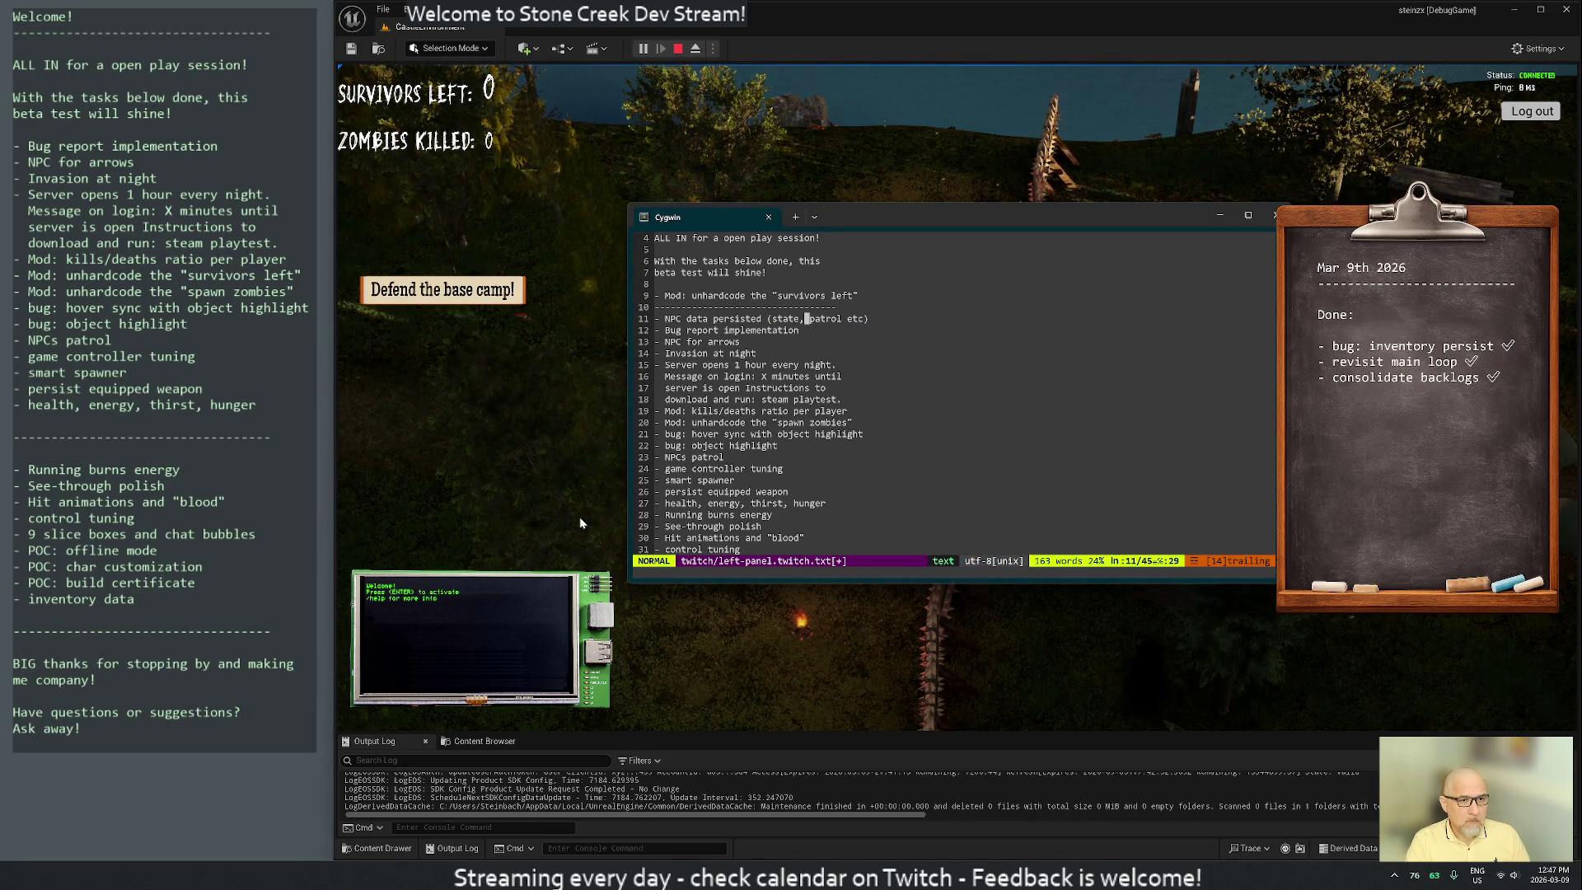
type(":w")
key("Return")
key("k")
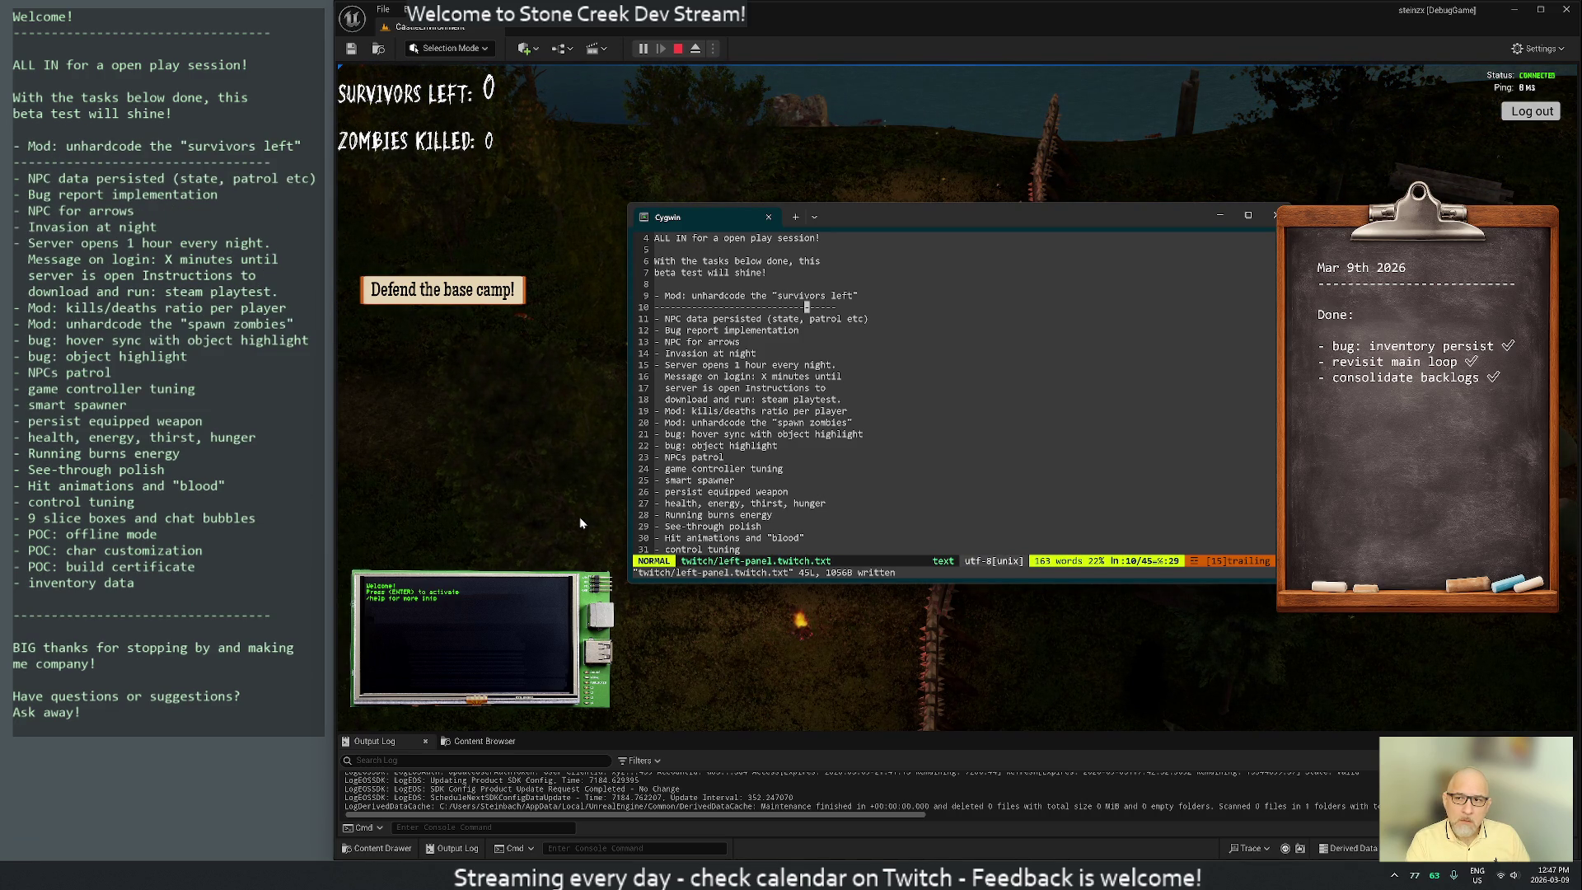
Lengthen the dashed separator and place it below line 9 and under the Welcome line, removing the short one
key("ctrl+y")
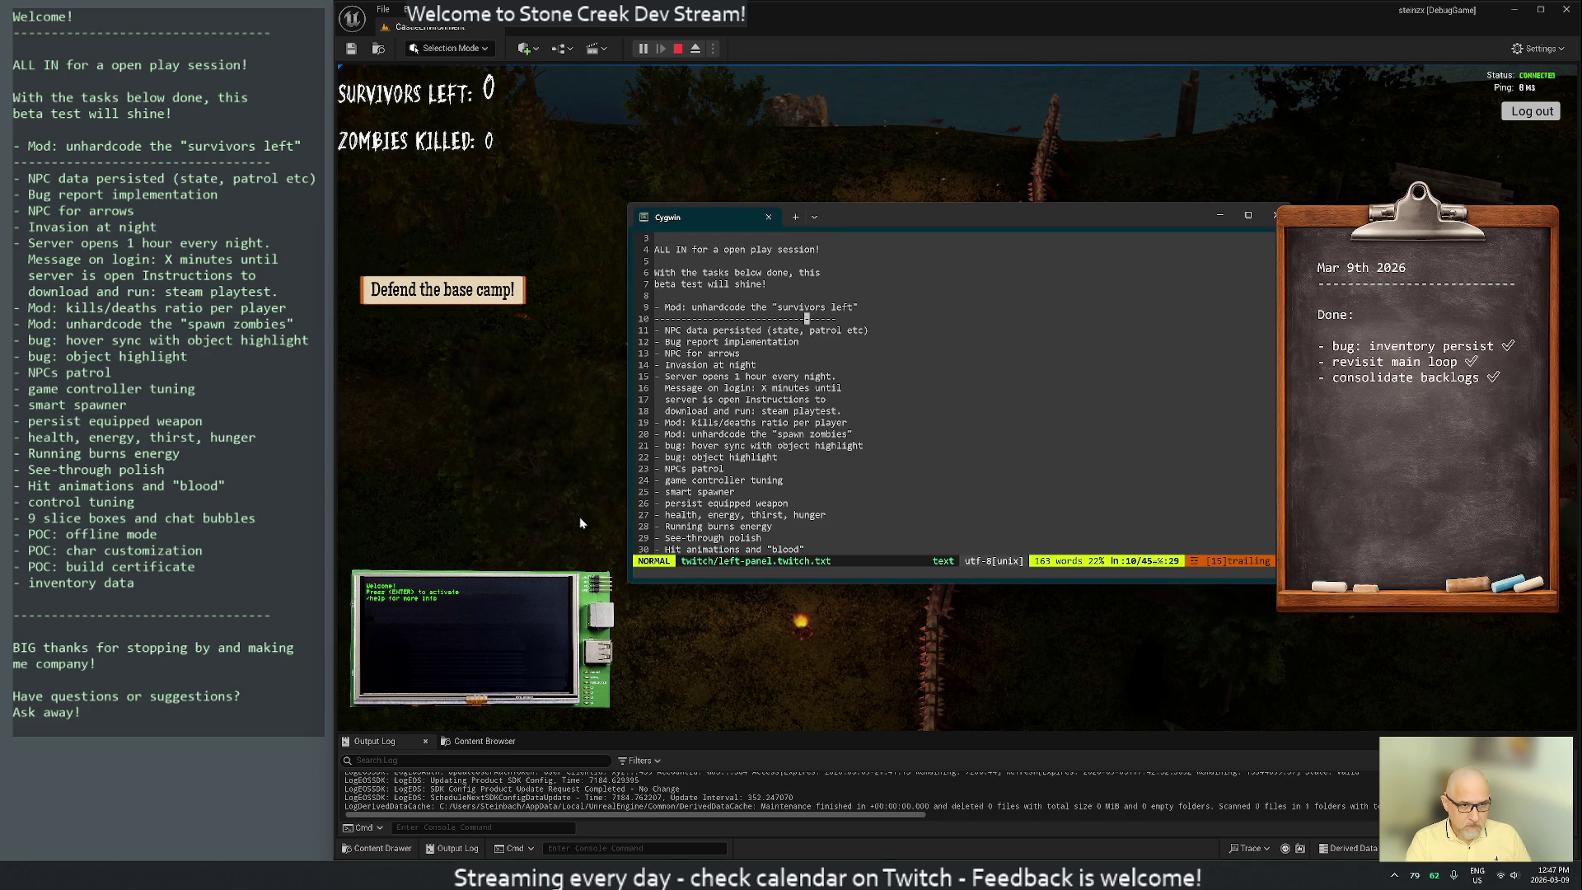
type("A")
type("------")
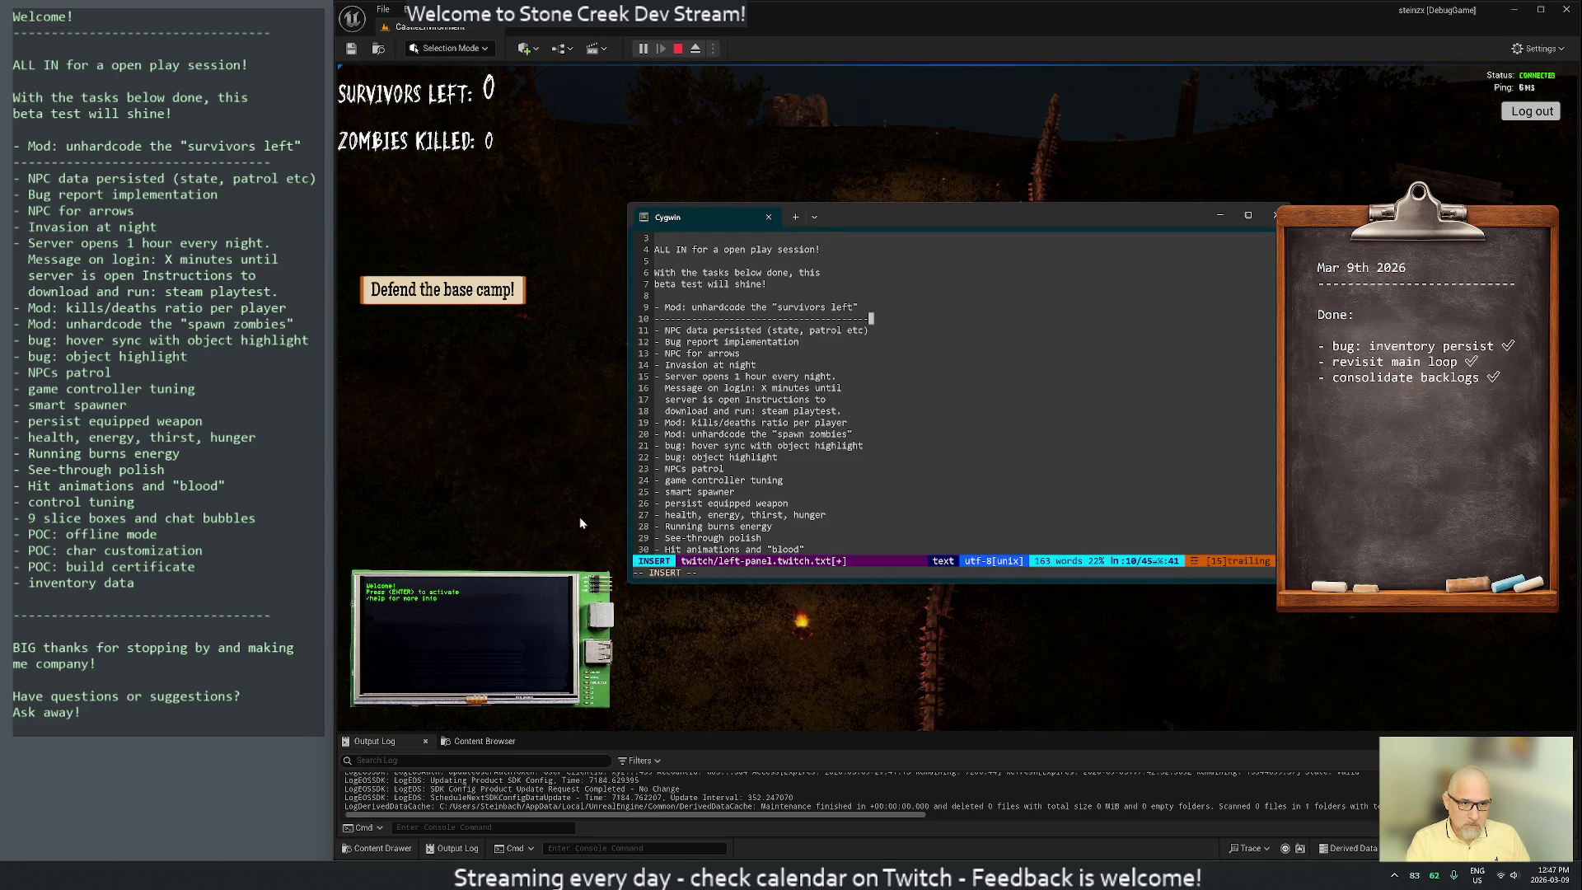
key("Escape")
key("d")
key("d")
key("k")
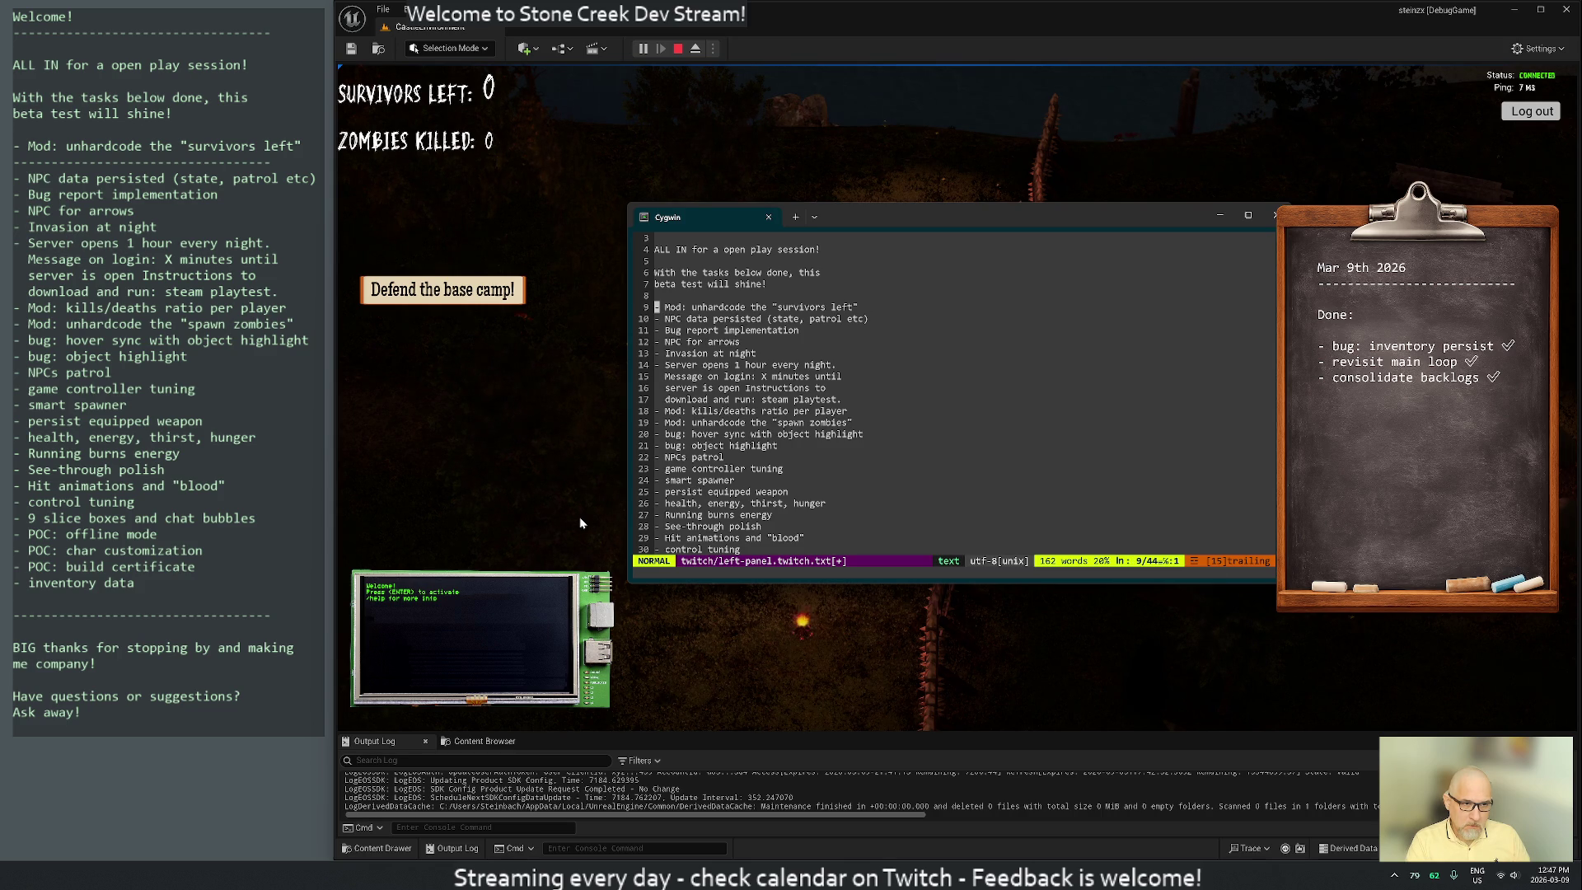
key("p")
key("g")
key("g")
key("p")
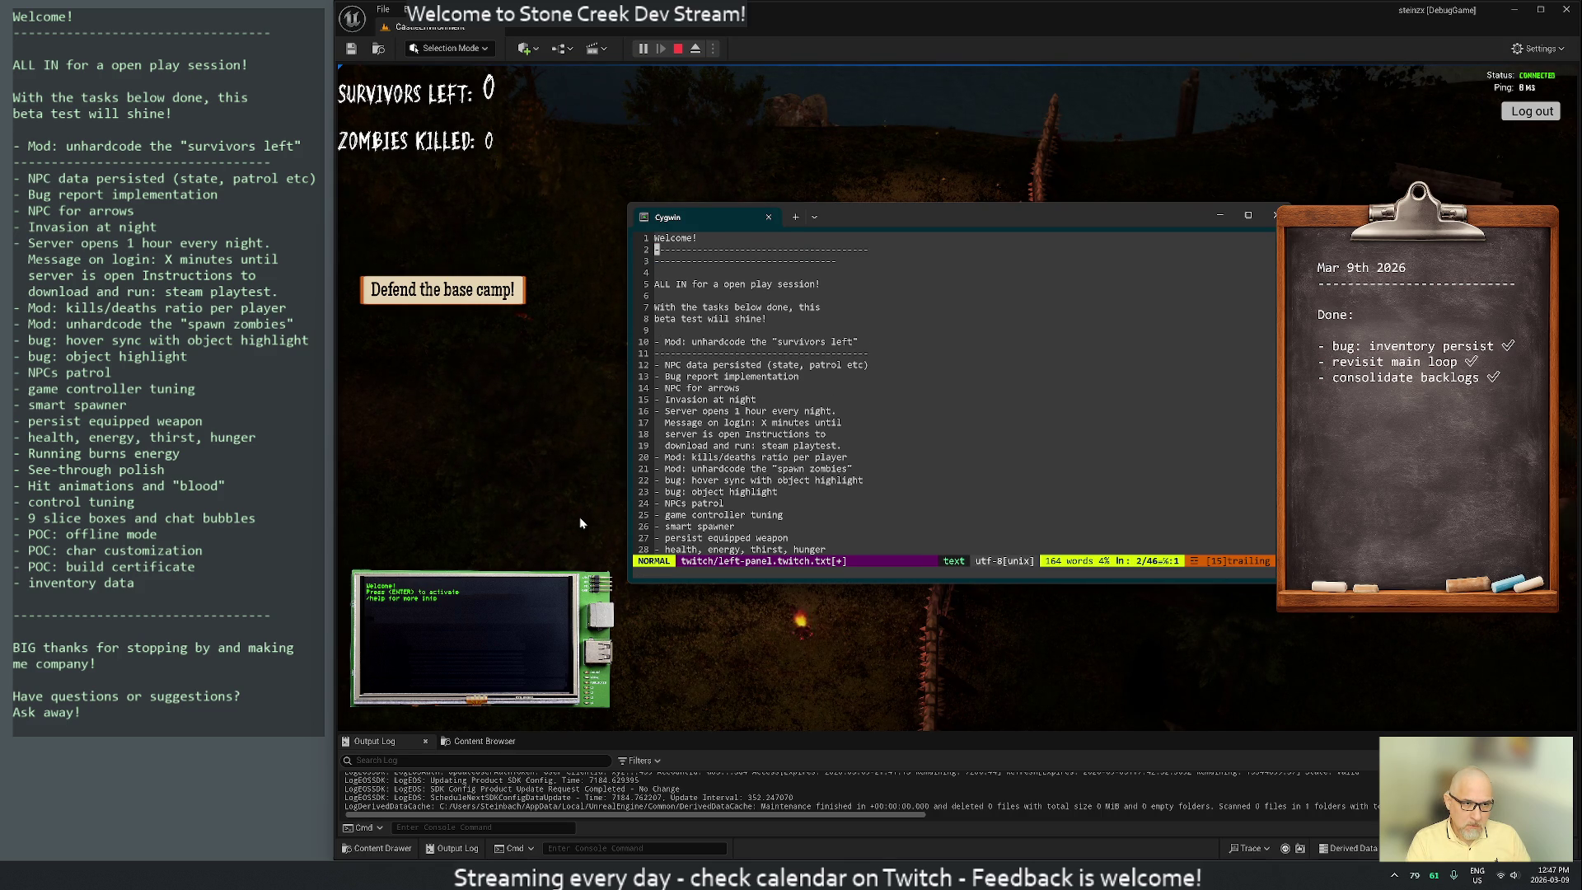
key("j")
key("d")
key("d")
key("k")
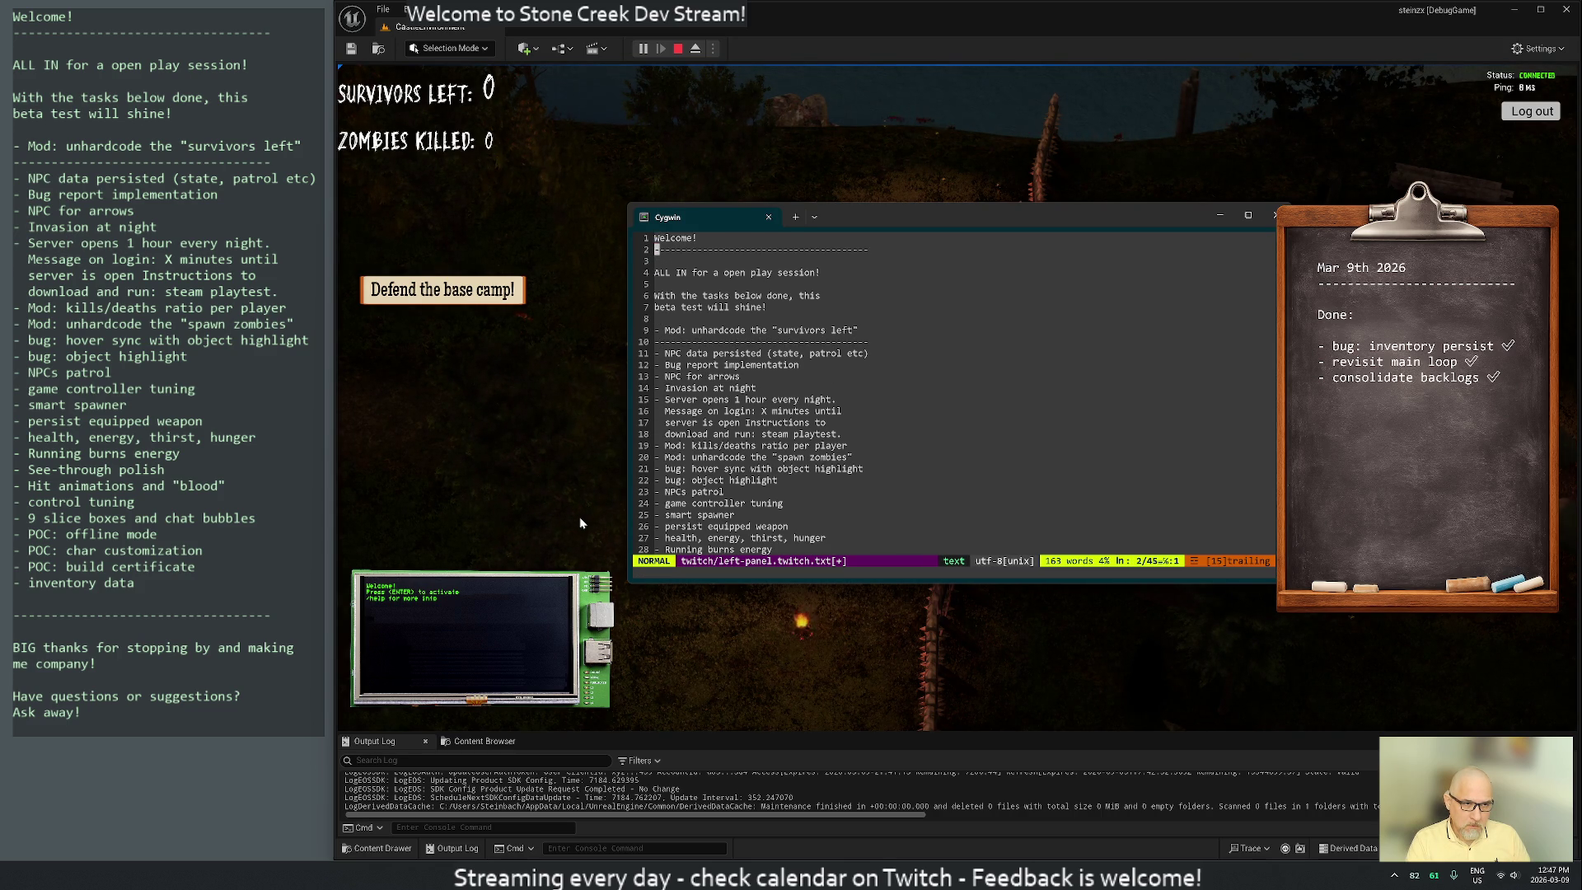
Replace the bottom separator with the long dashed line and save the file
key("G")
key("k")
key("k")
key("k")
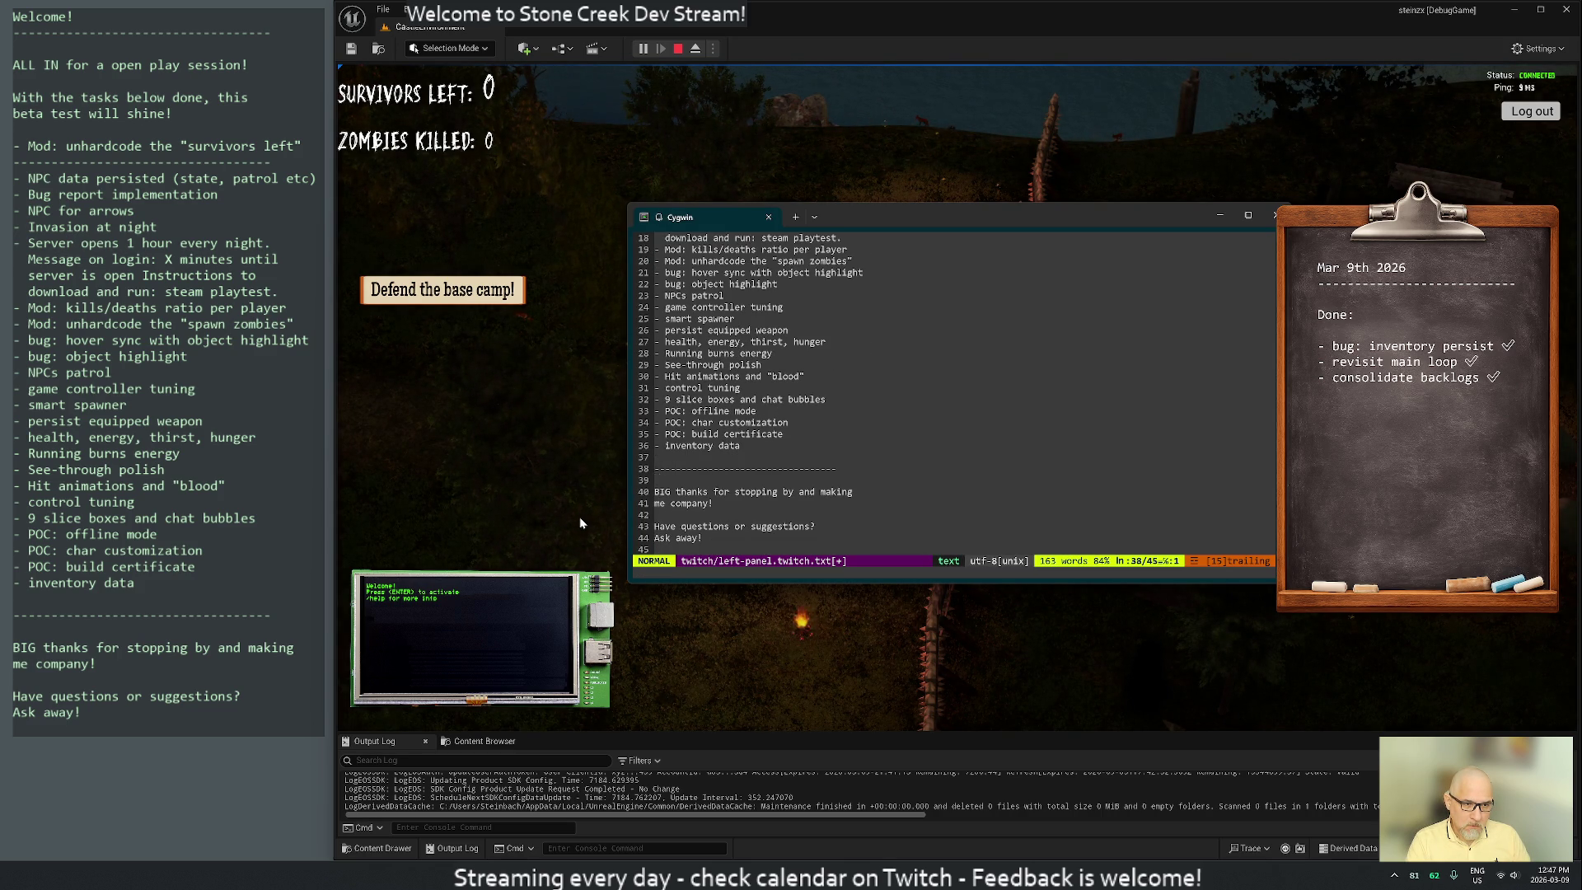
type("Vp")
type("k:w")
key("Return")
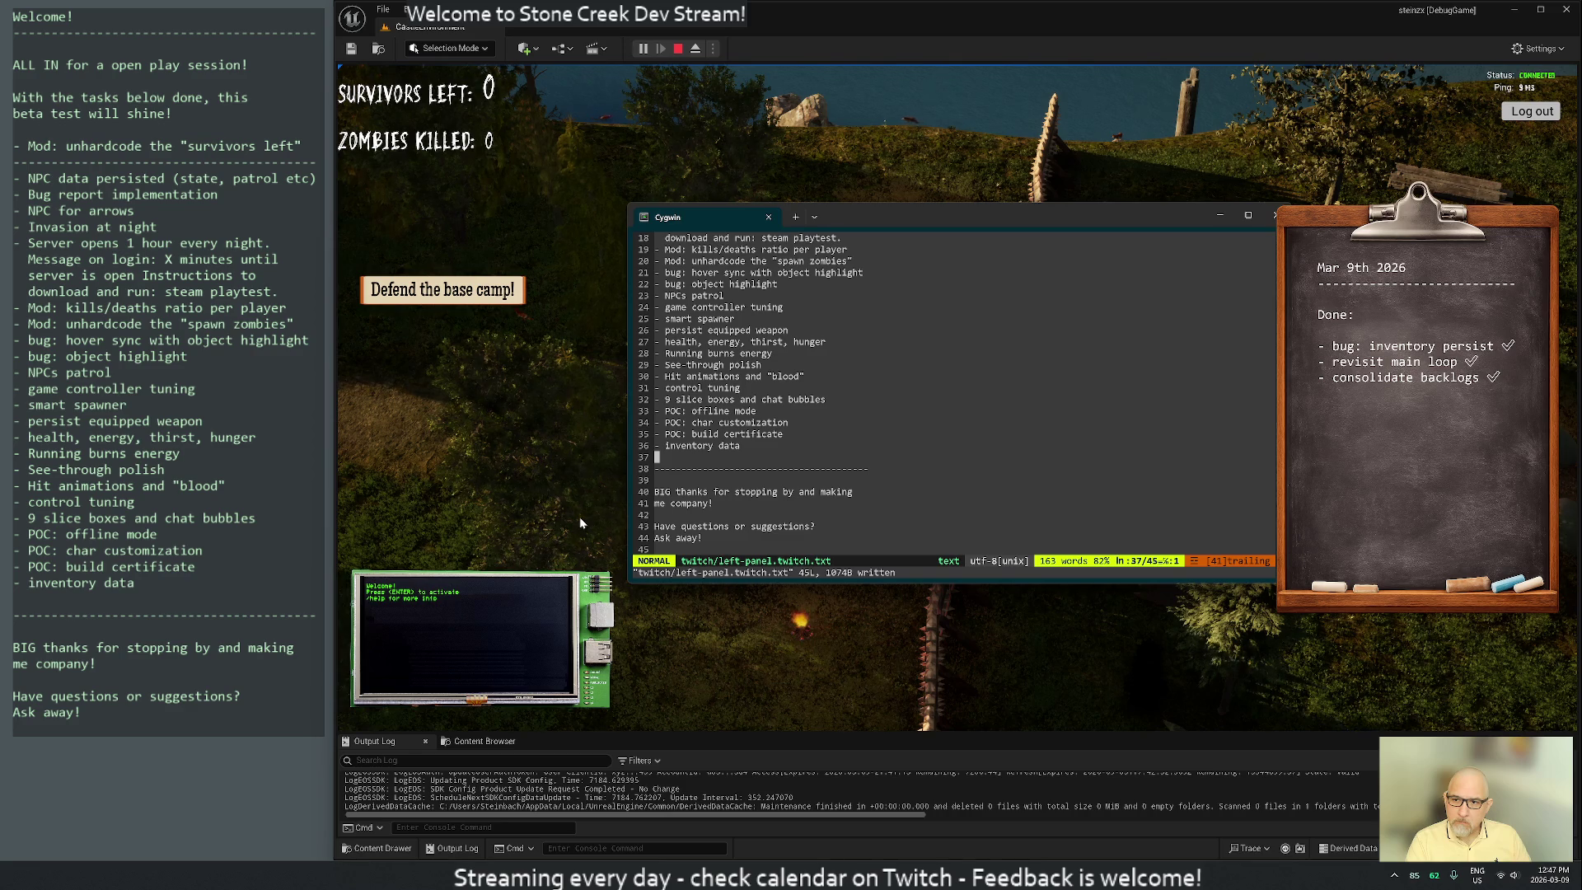
Turn the 'Message on login' line into a '- ' bullet
key("g")
key("g")
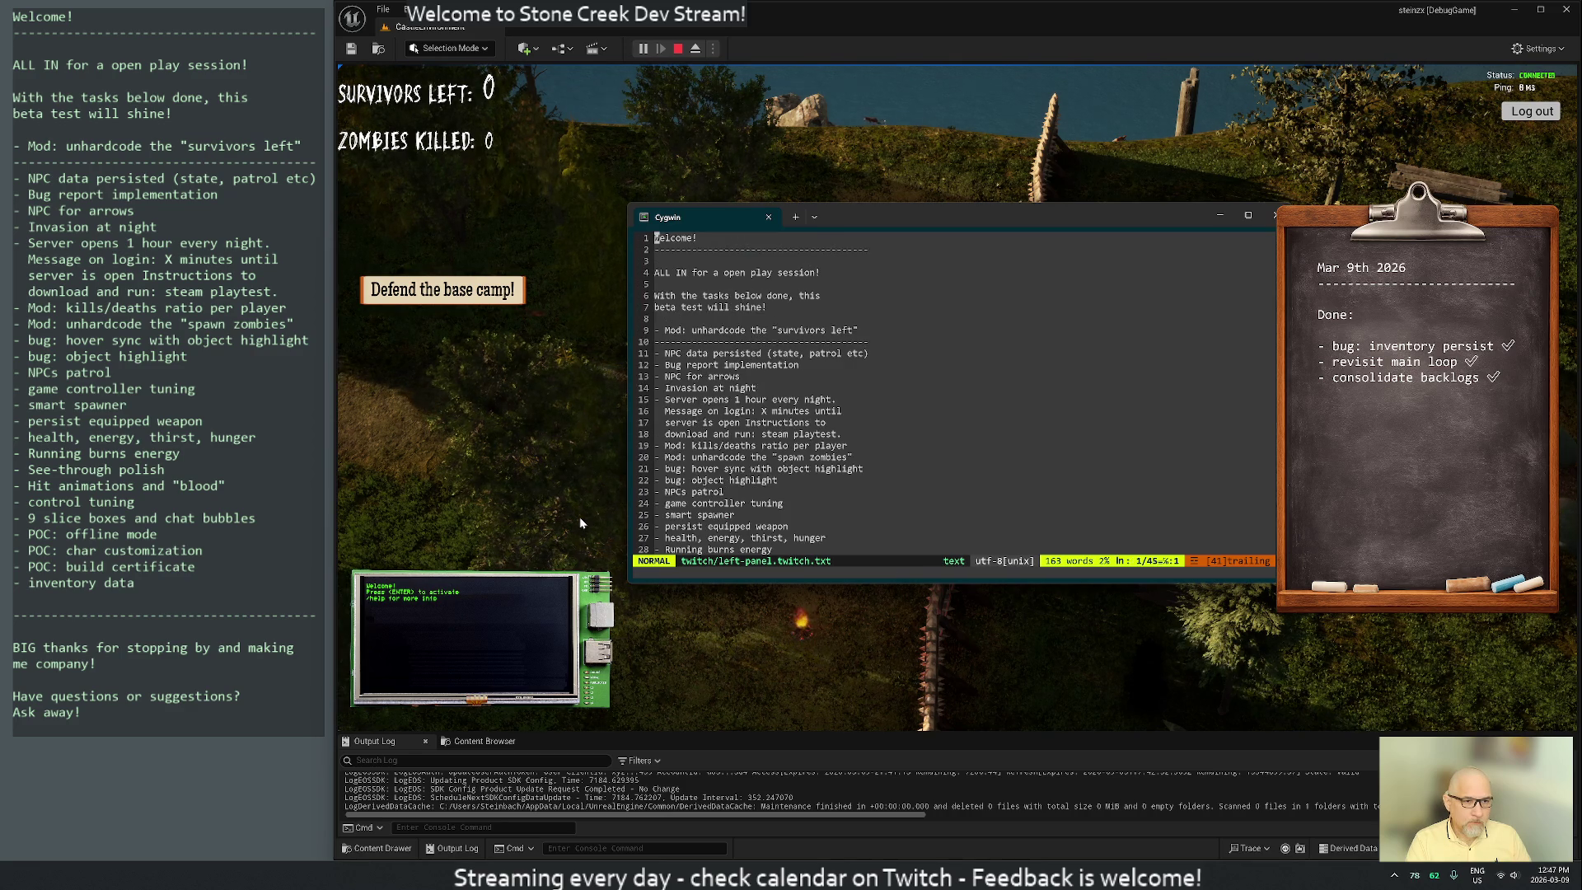
key("j")
key("j")
key("j")
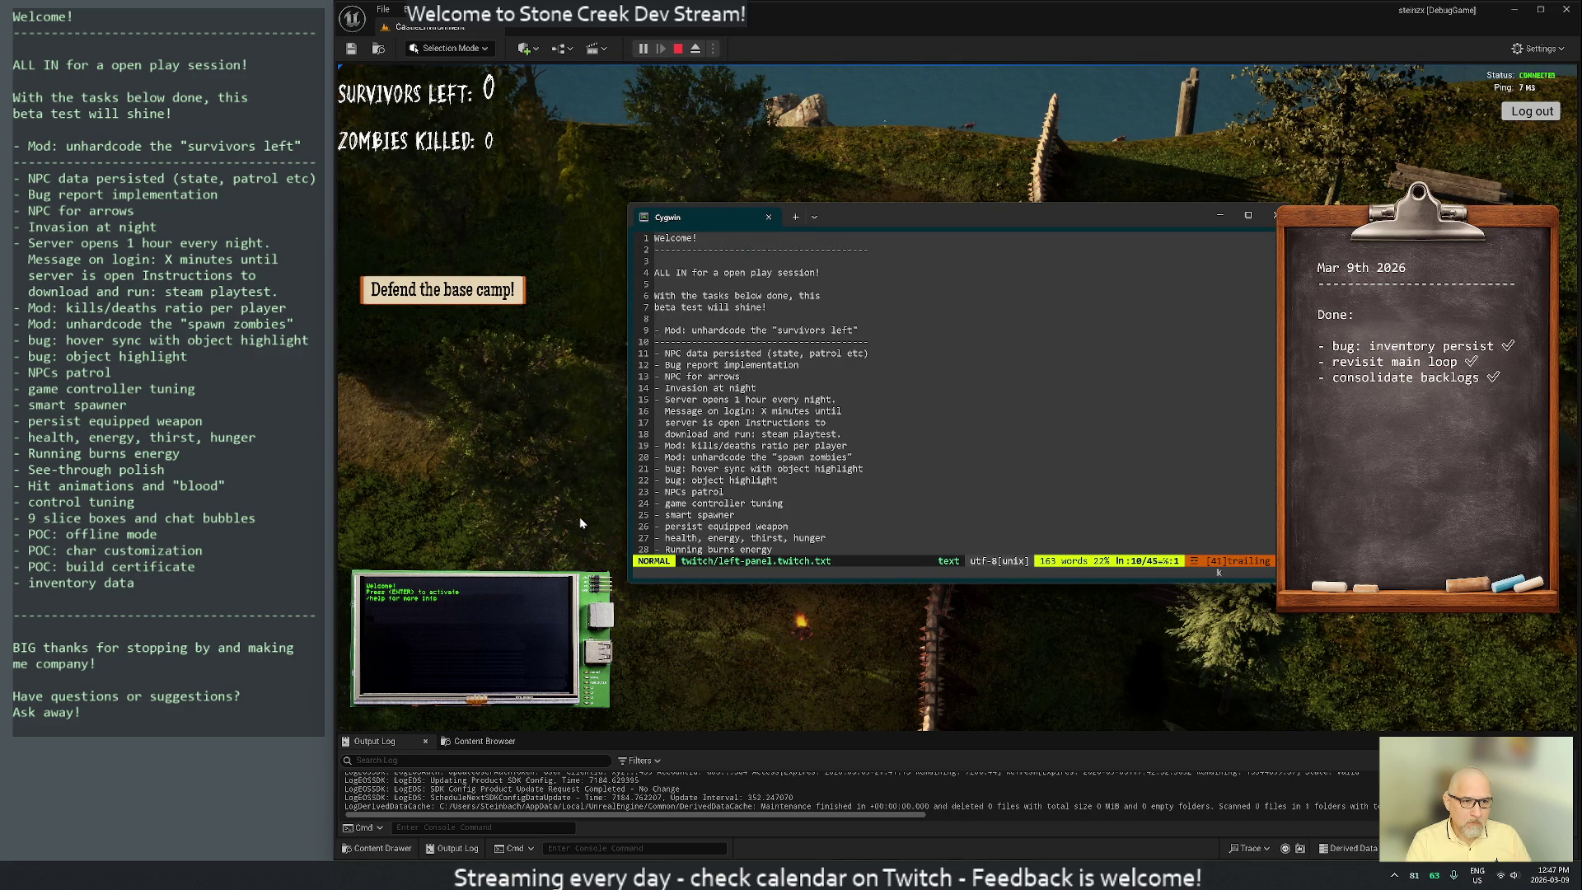
key("j")
key("j")
key("j")
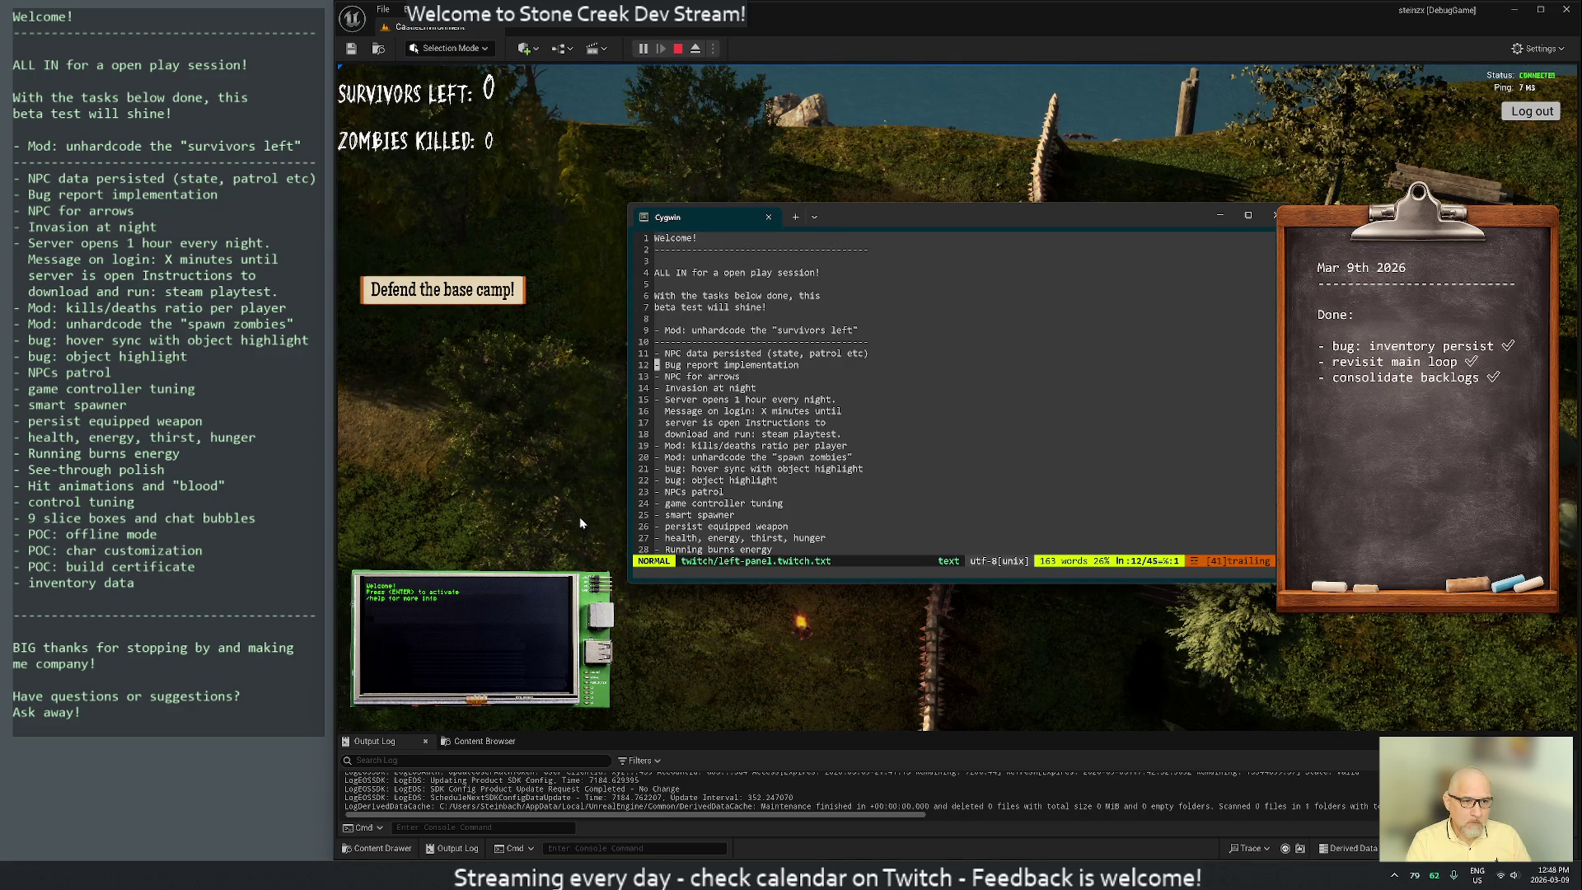
key("j")
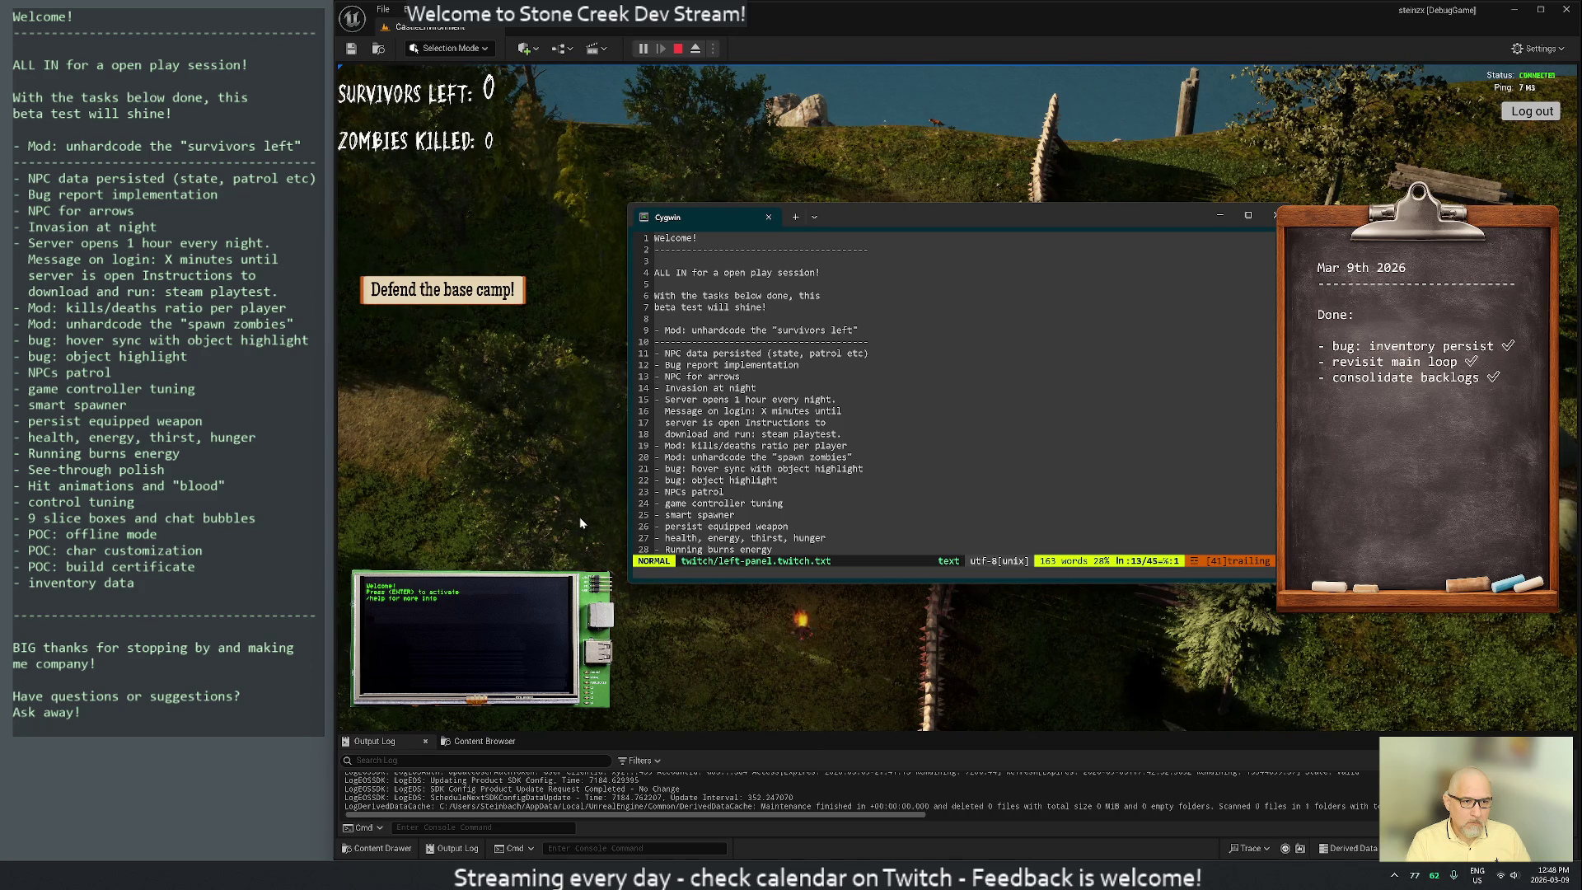
key("j")
key("j")
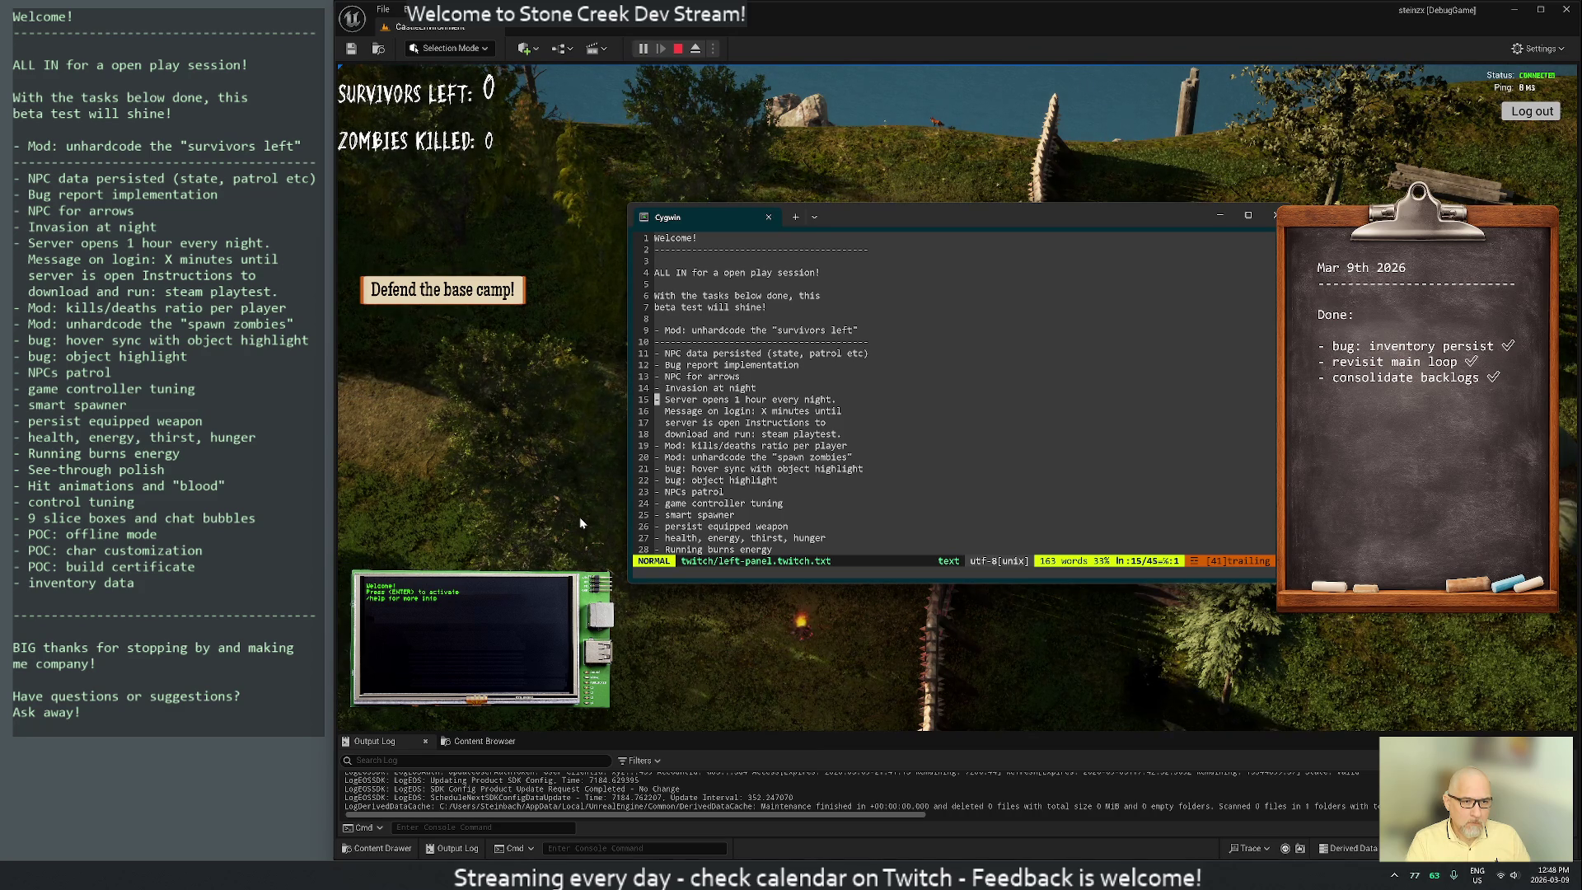
key("j")
key("j")
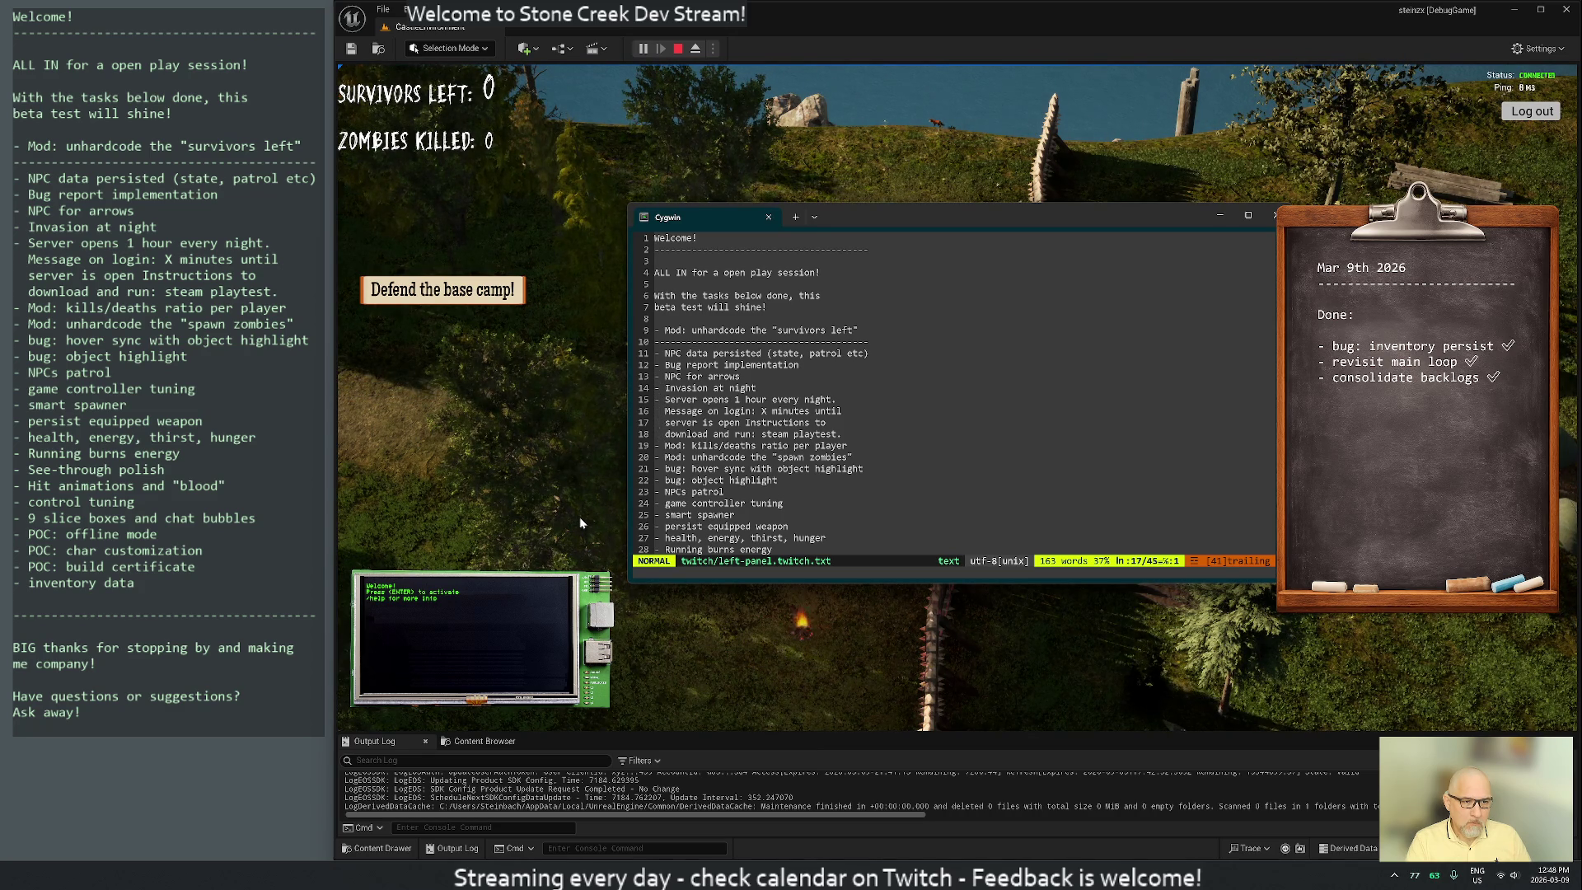
key("k")
key("k")
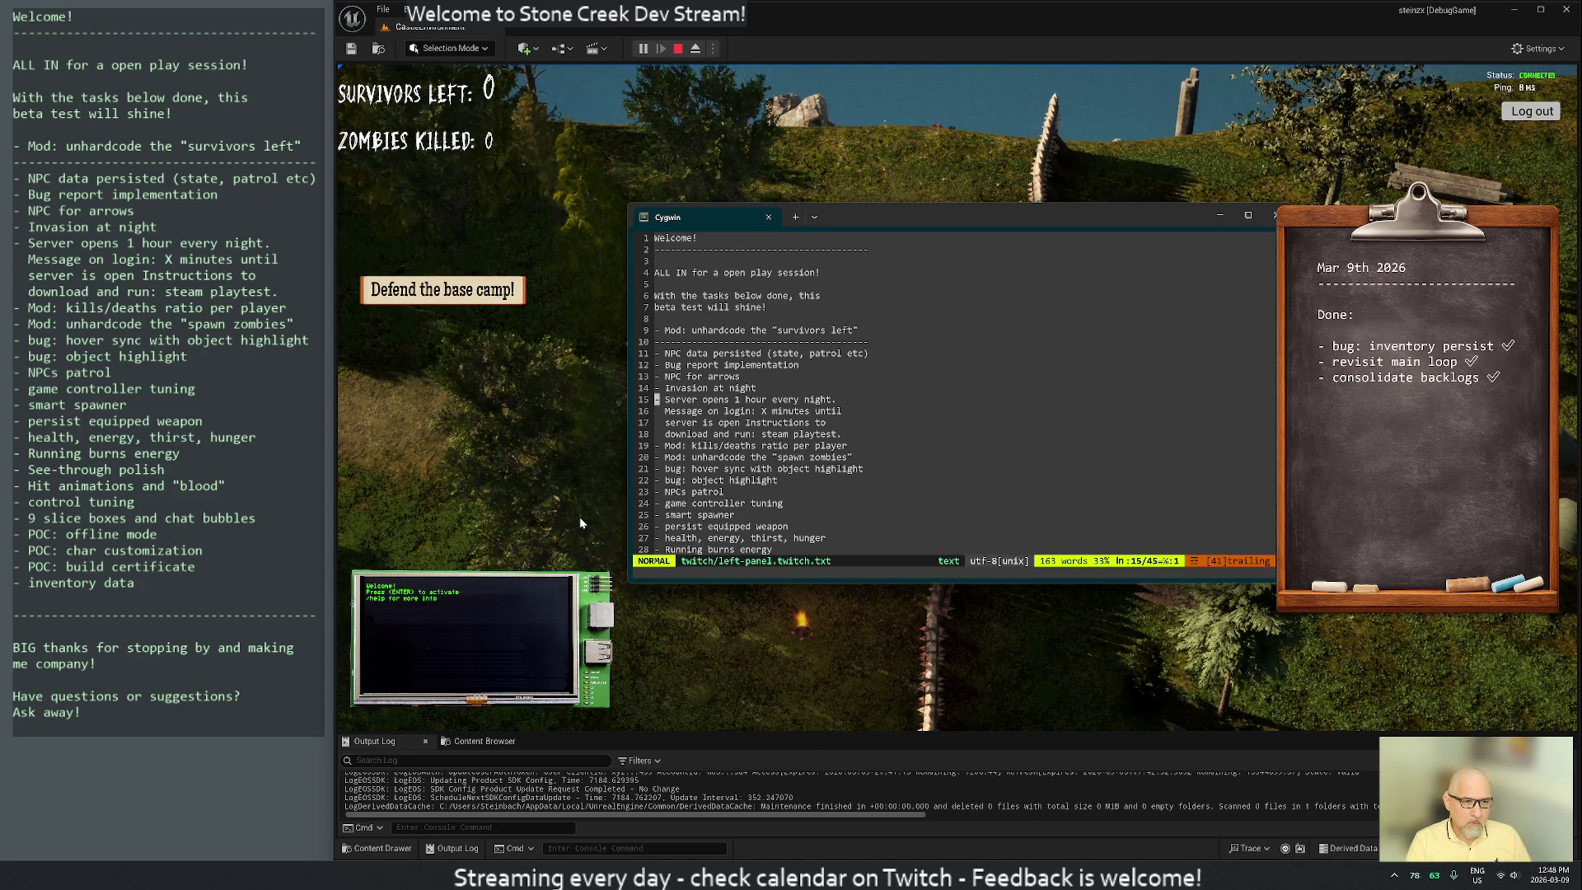
key("k")
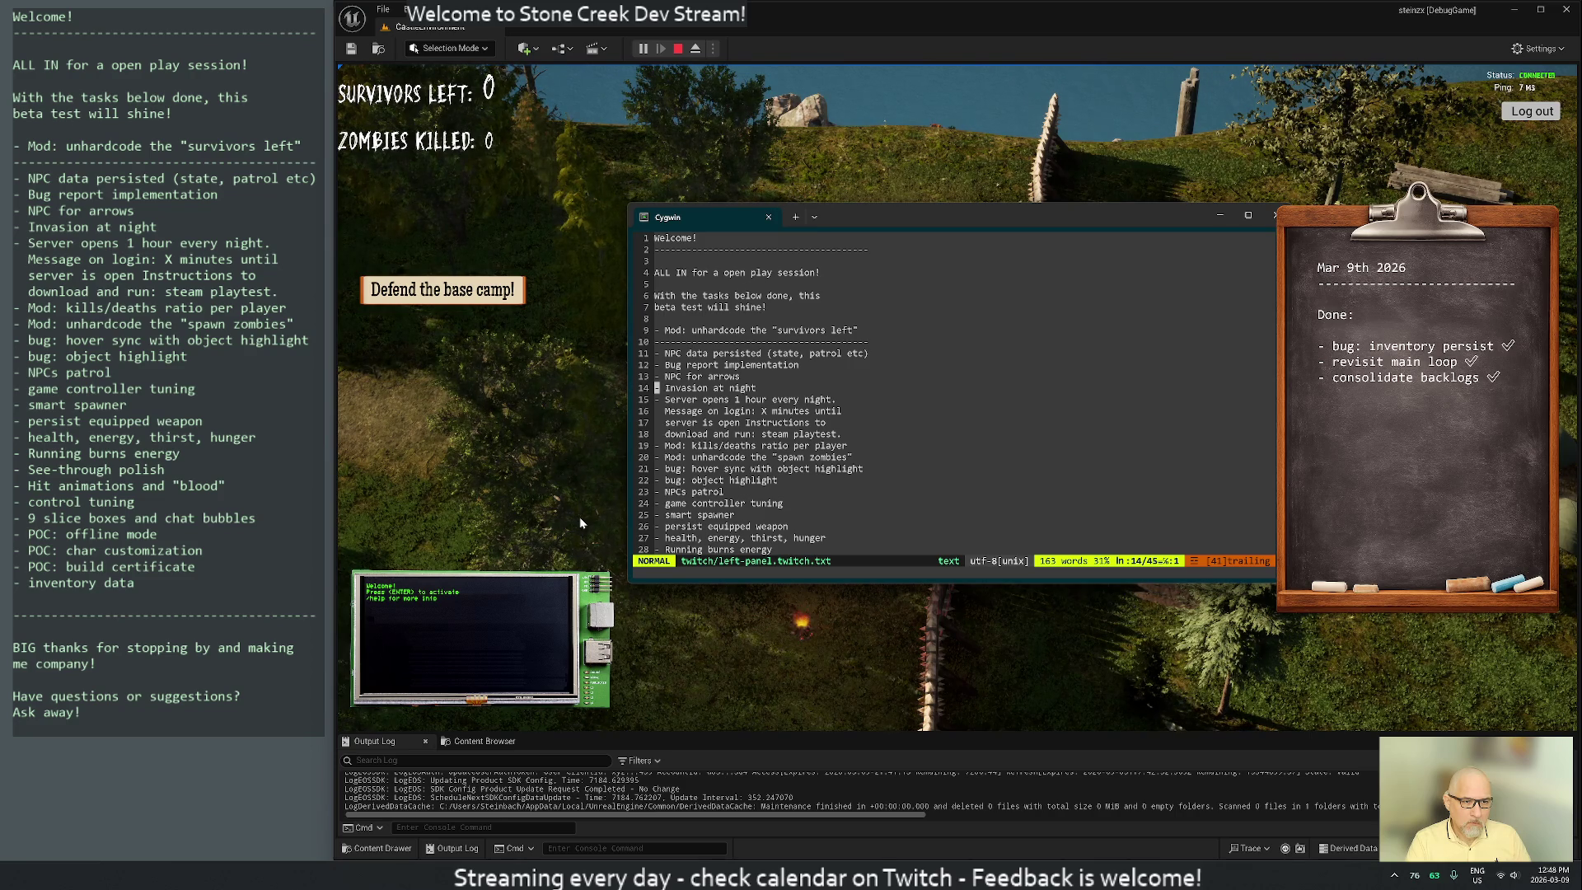
key("j")
key("j")
type("s-")
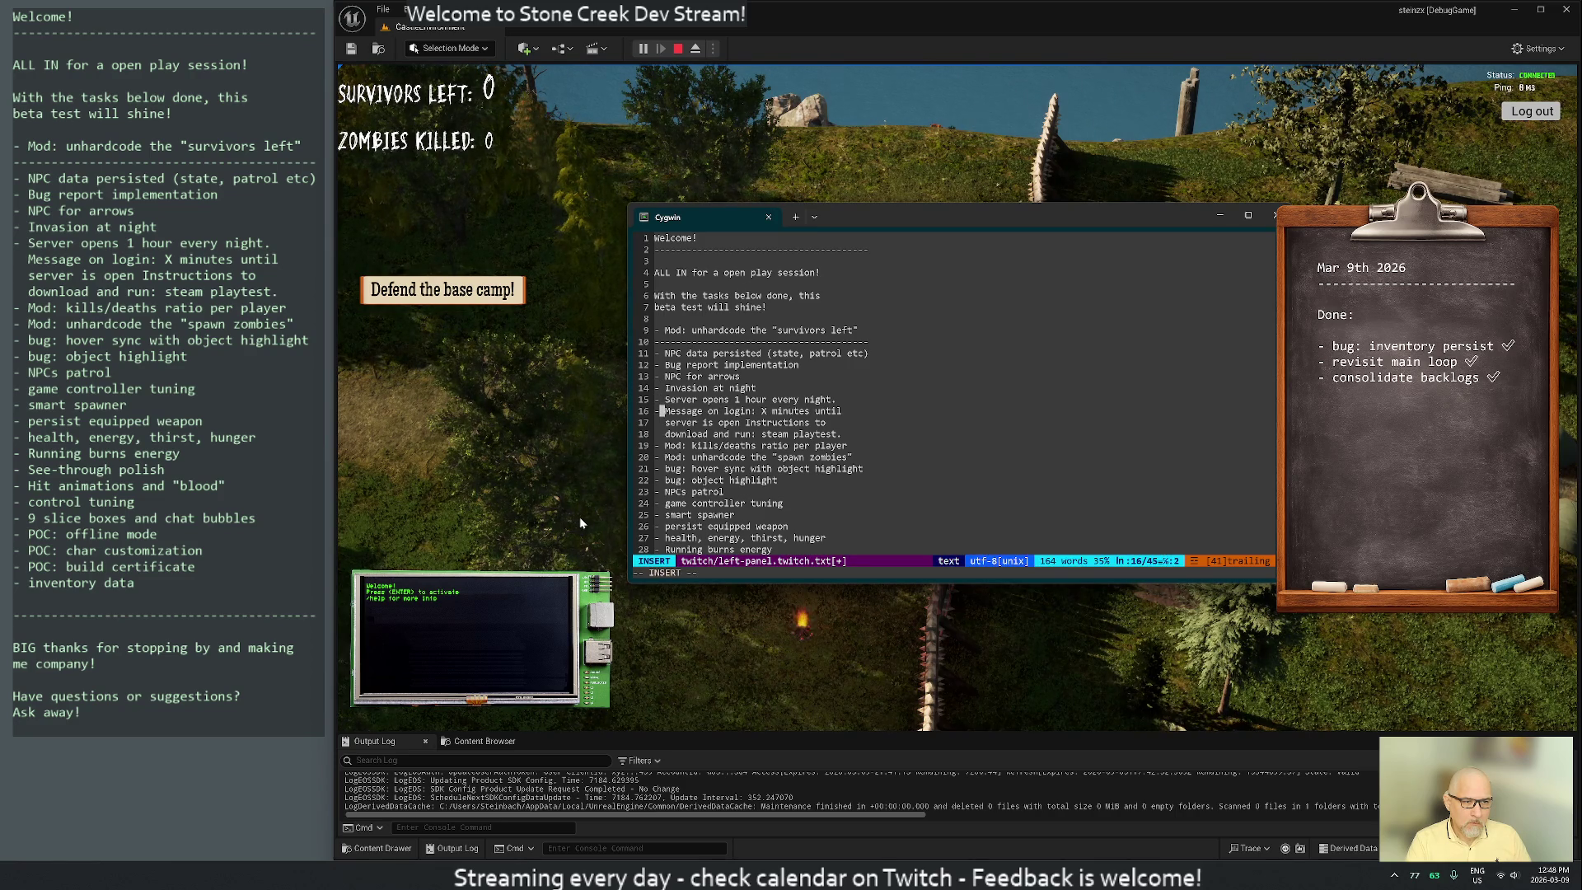
key("Escape")
key("j")
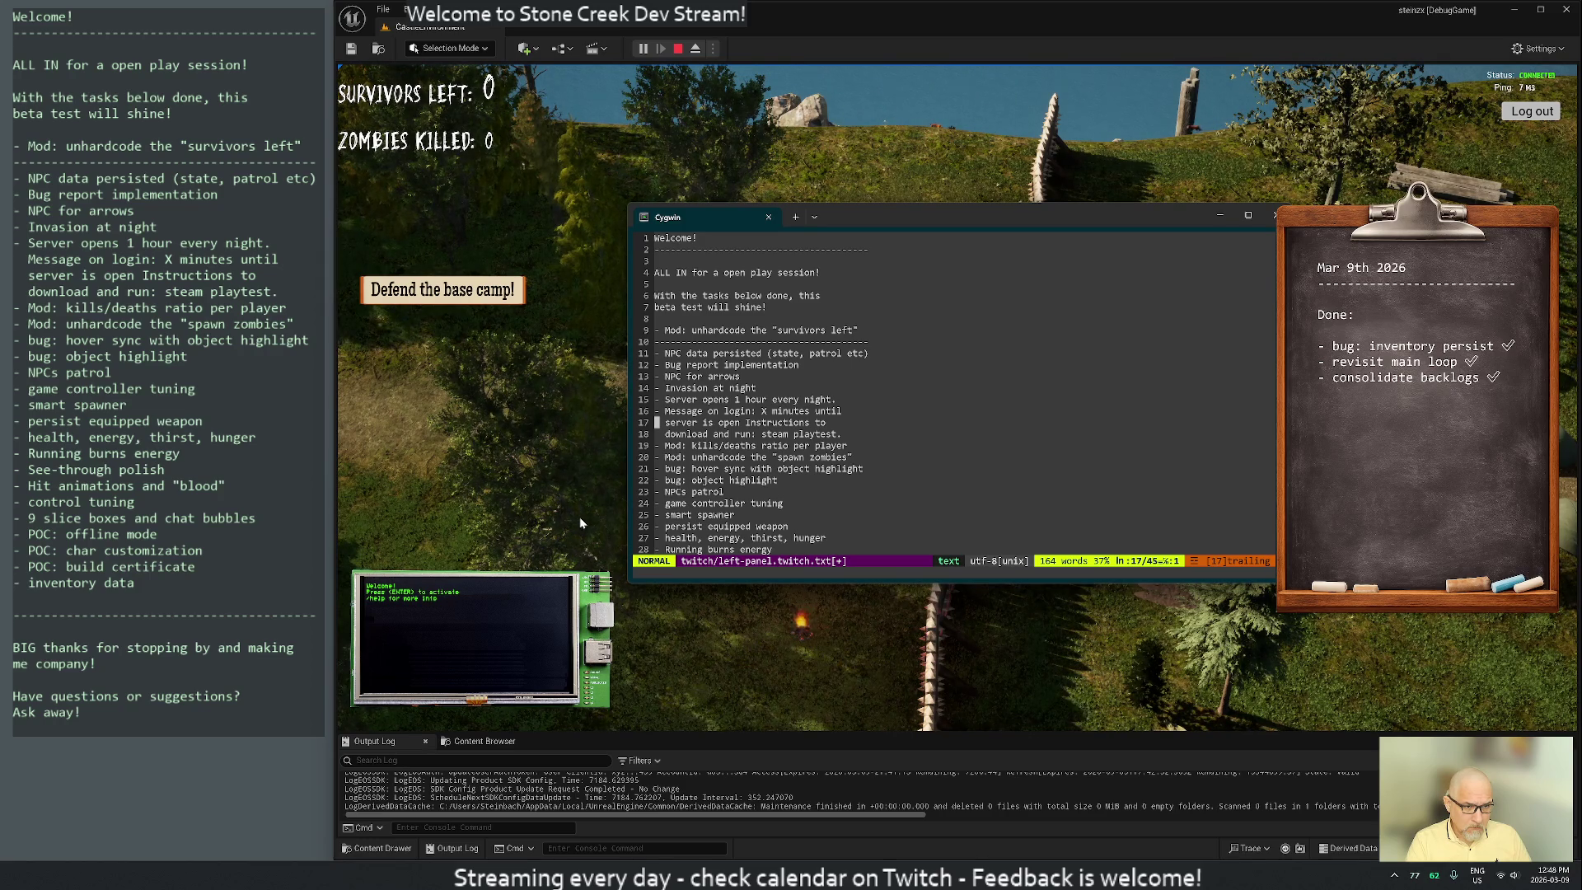
Split 'Instructions' onto its own bulleted line in the server-open note
key("w")
key("w")
key("w")
key("i")
key("Return")
key("BackSpace")
key("BackSpace")
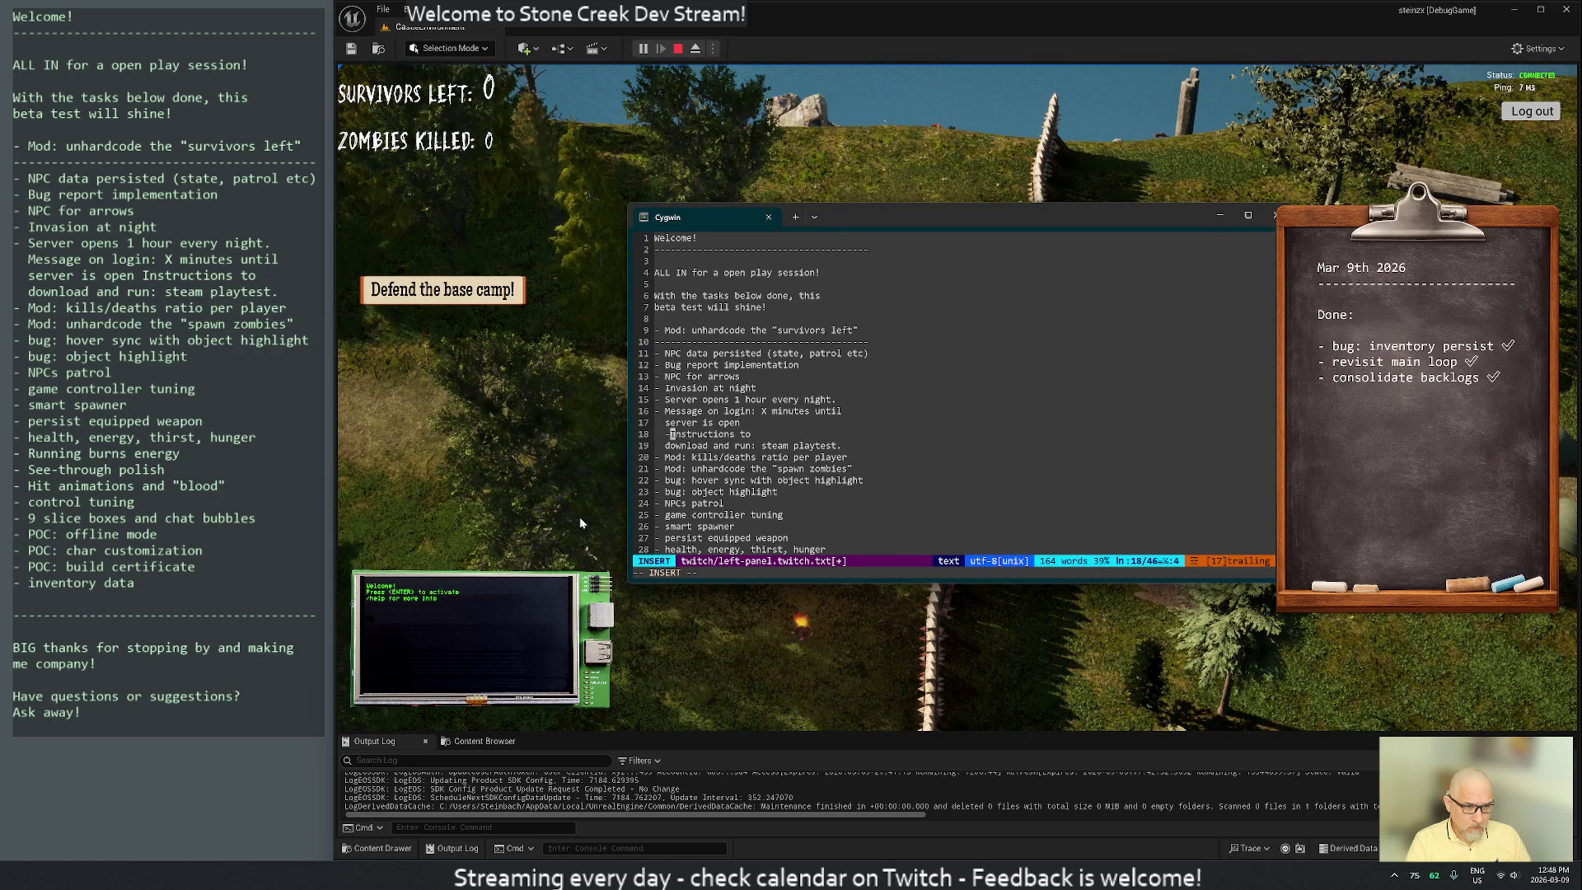
type("-")
key("Escape")
key("0")
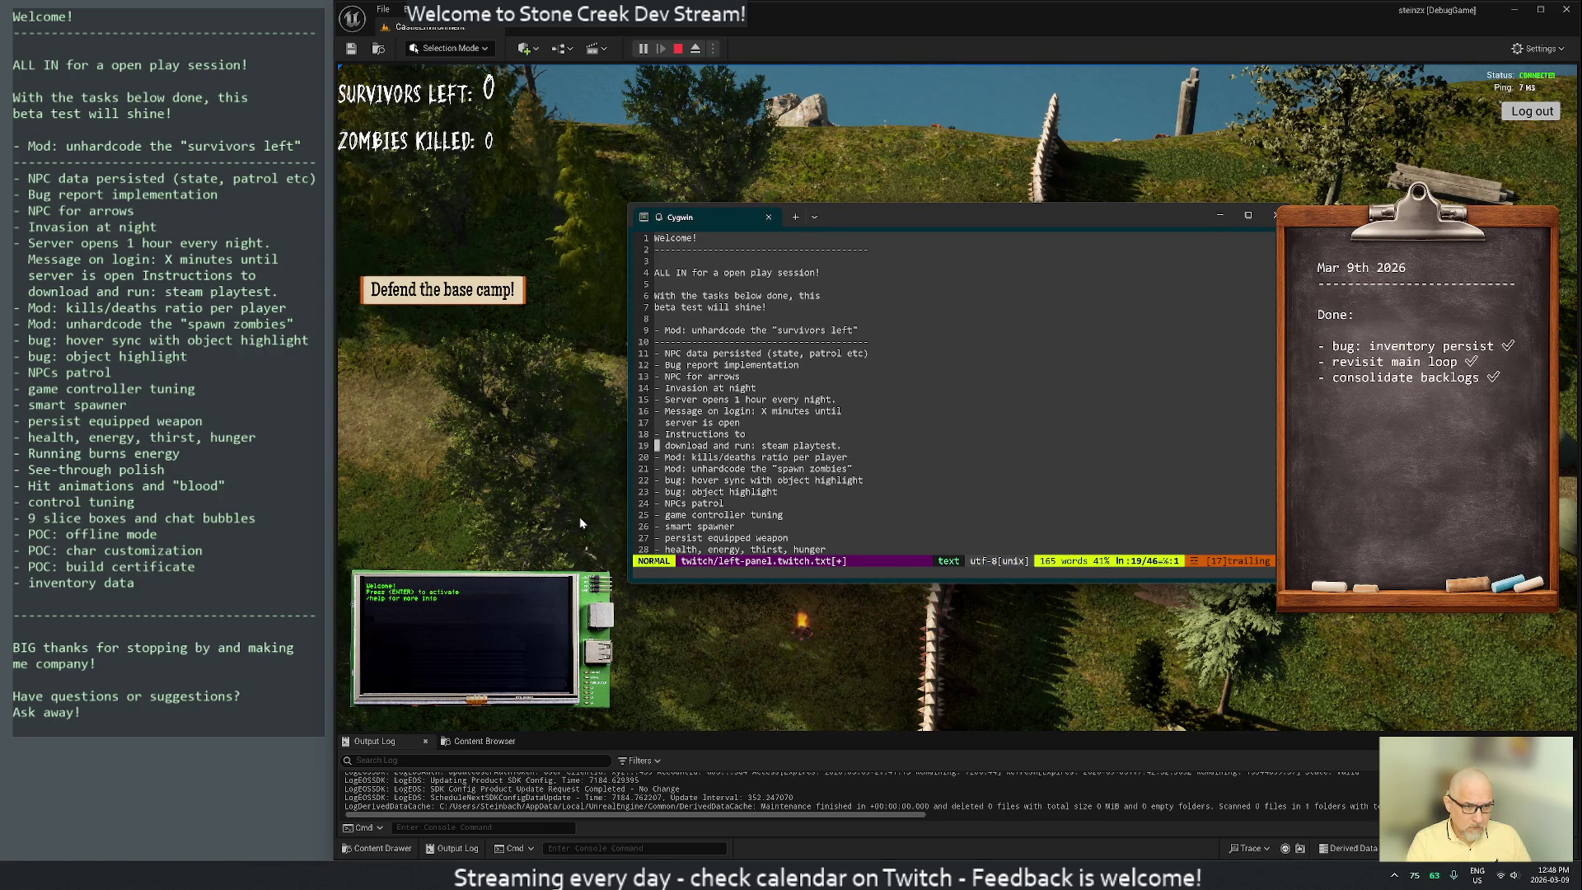
key("J")
key("w")
key("w")
key("w")
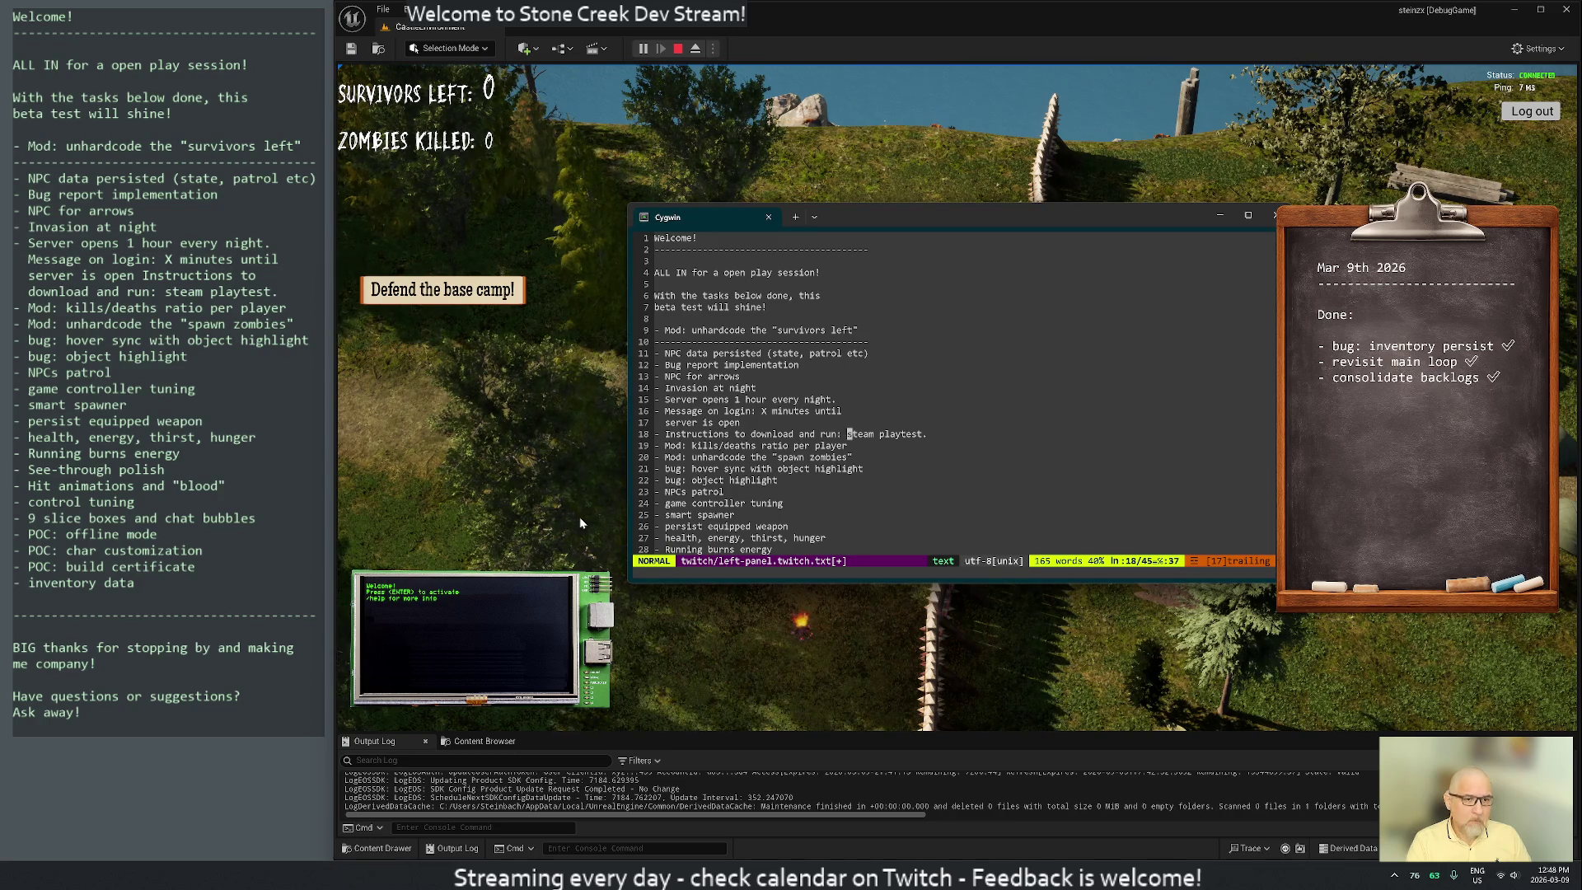
Move 'steam playtest' onto its own bullet line, dropping the colon after 'download and run'
key("a")
key("Return")
key("Escape")
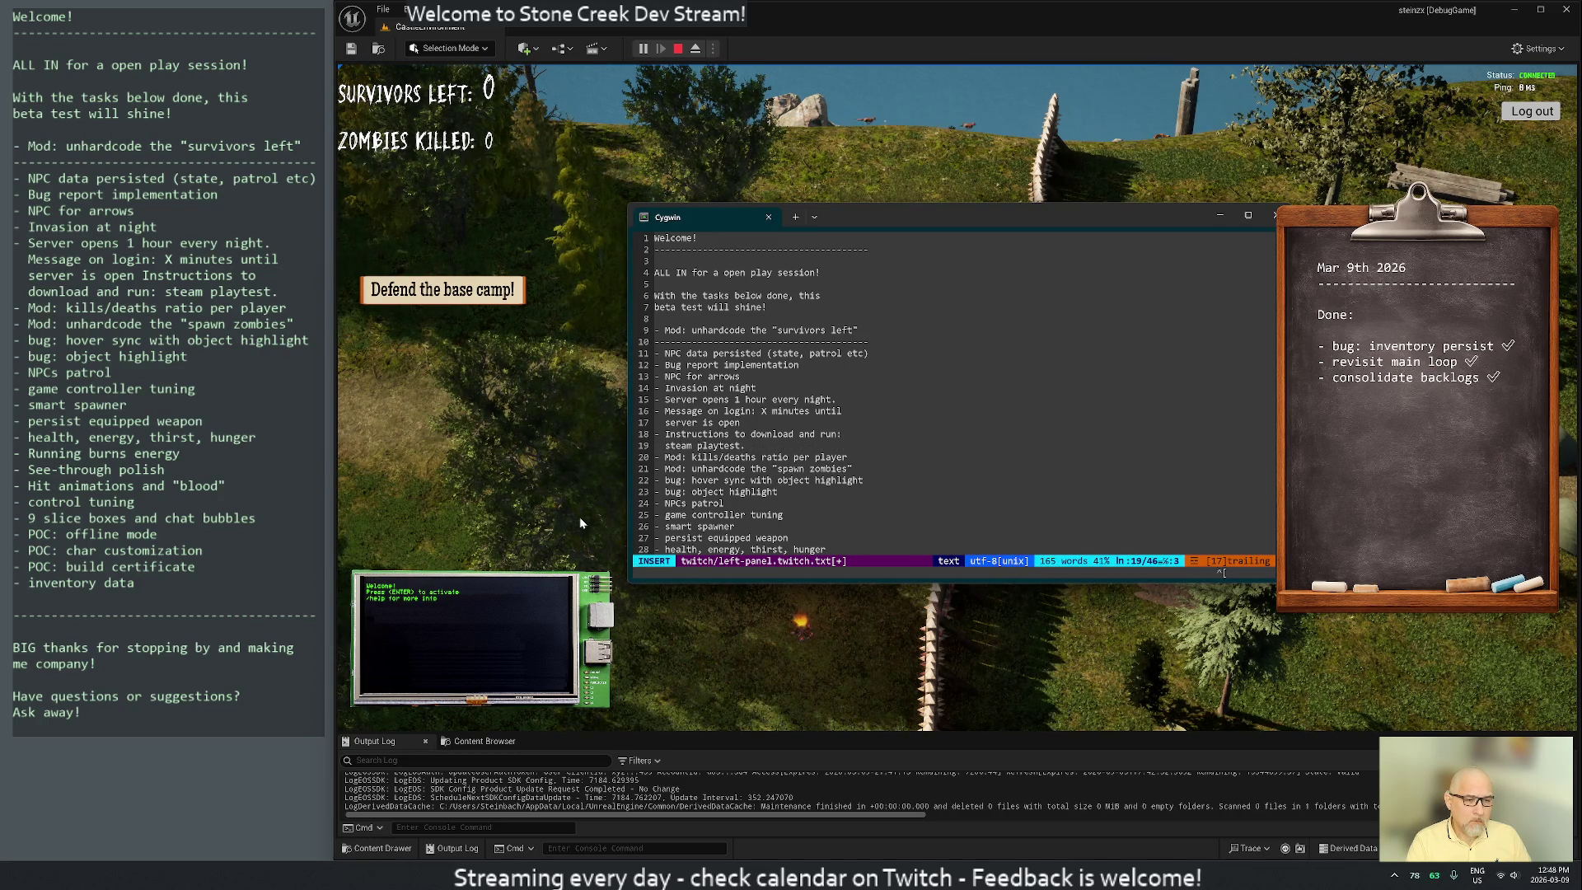
key("k")
key("A")
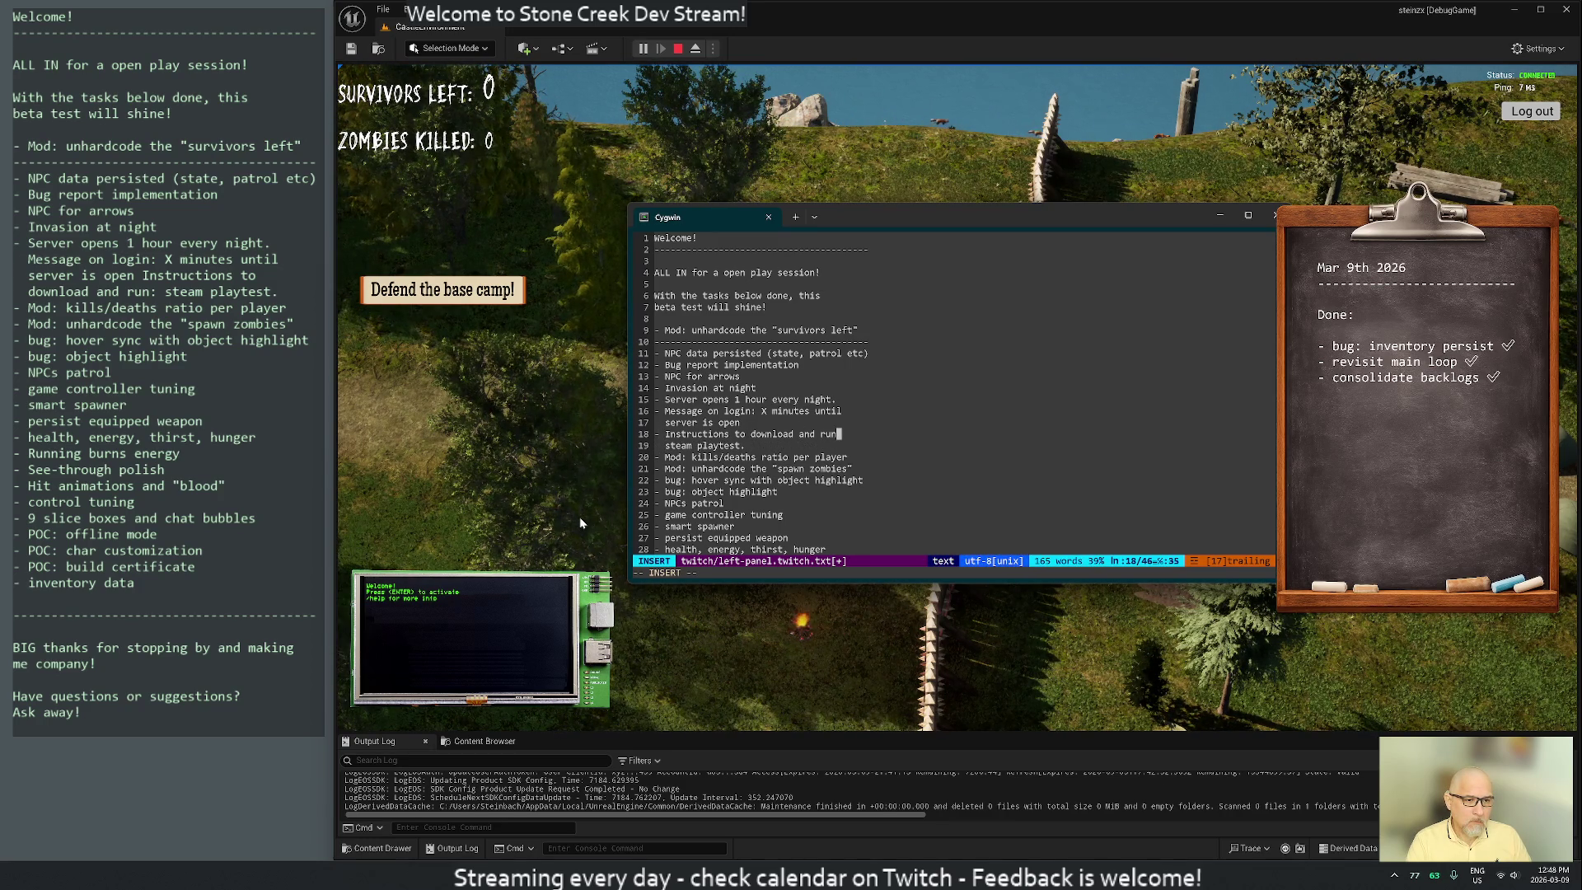
key("Down")
key("Home")
key("Delete")
key("Delete")
type("-")
key("Escape")
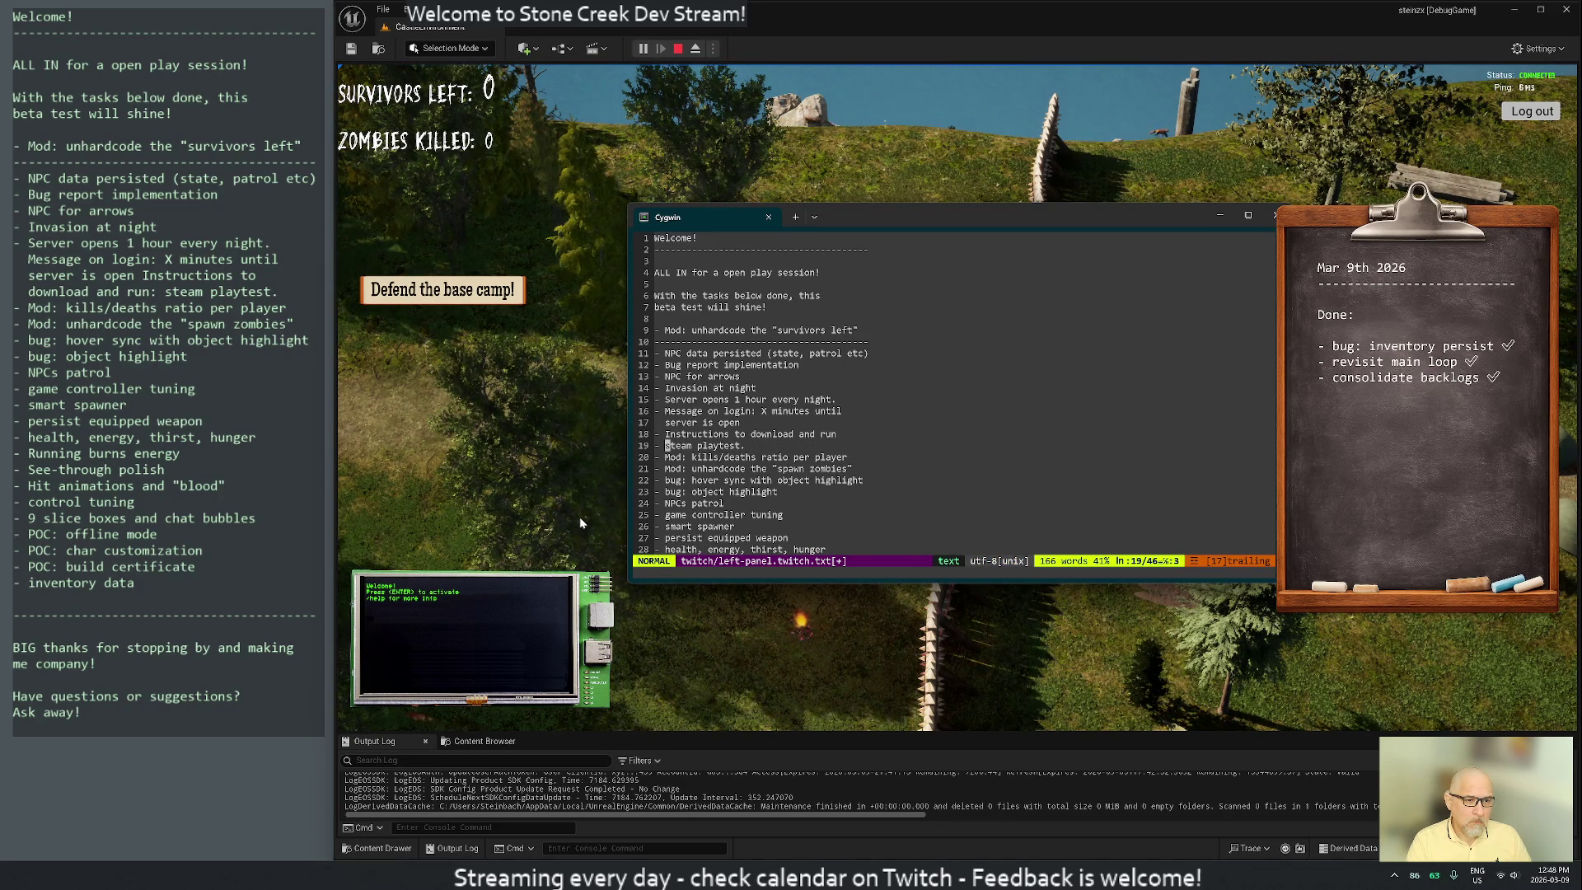
Capitalise Steam, drop the trailing period, prefix 'DEPLOY TO ', and save the file
key("r")
key("S")
key("j")
key("k")
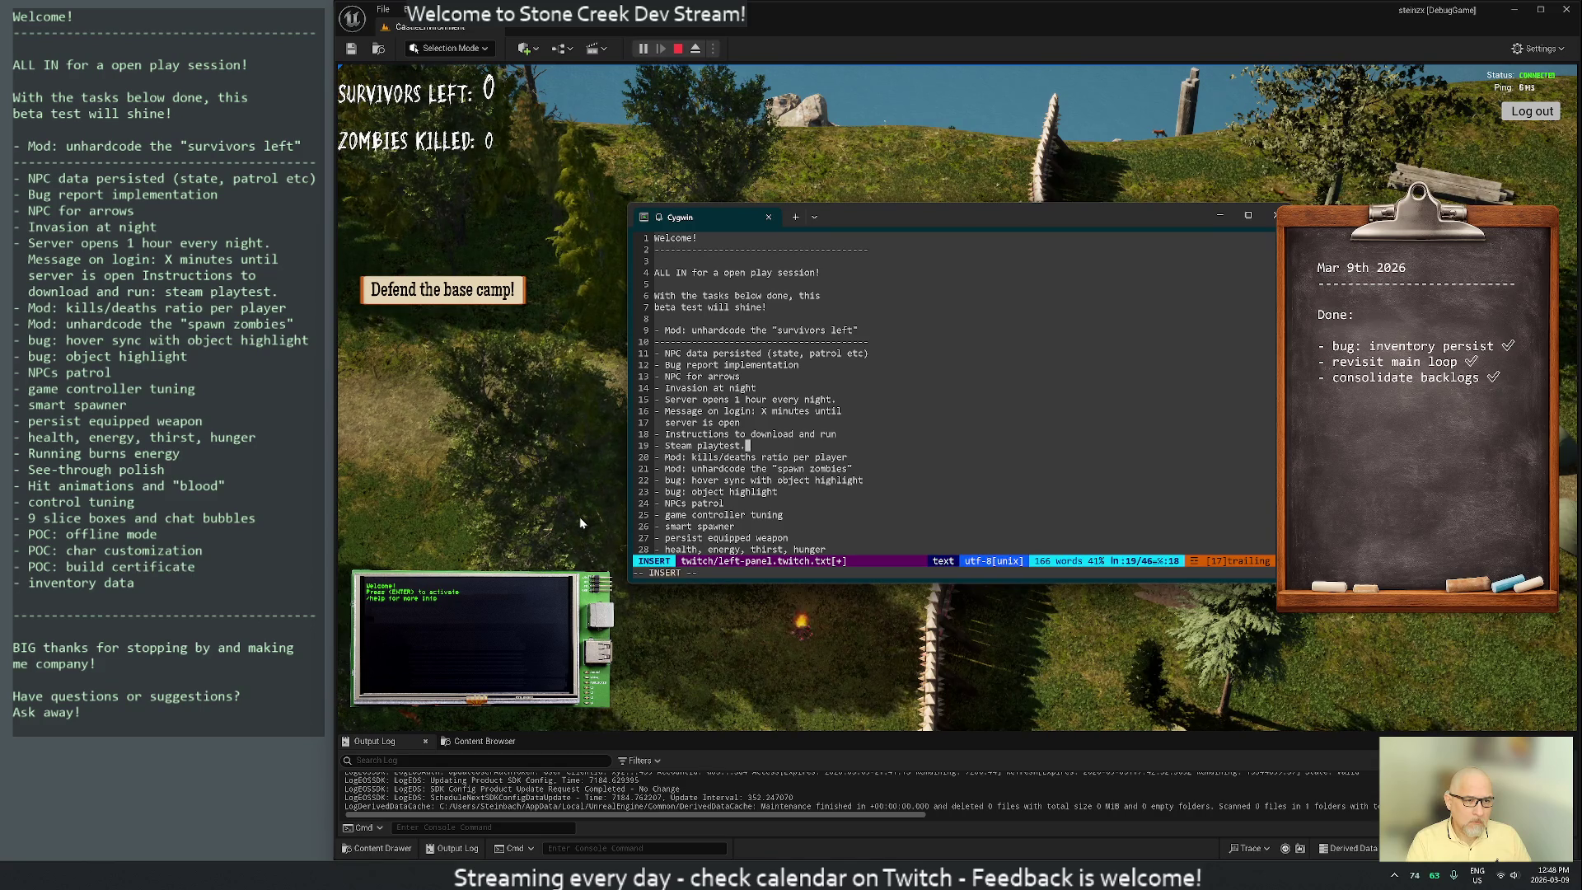
key("A")
key("BackSpace")
key("Escape")
type("0wiDEPLOY TO")
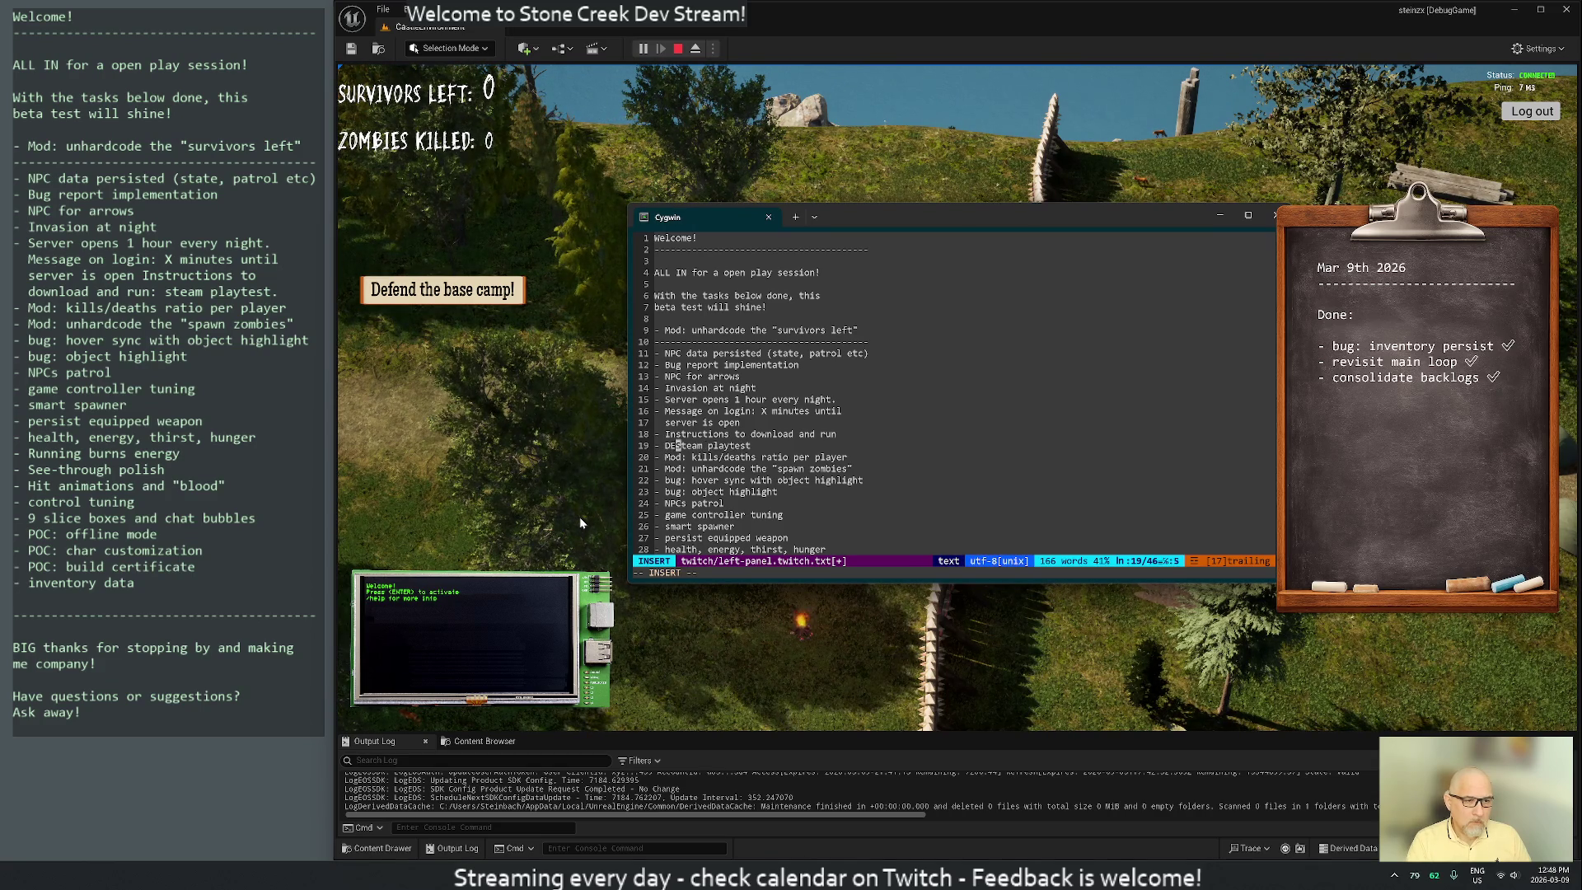
key("Escape")
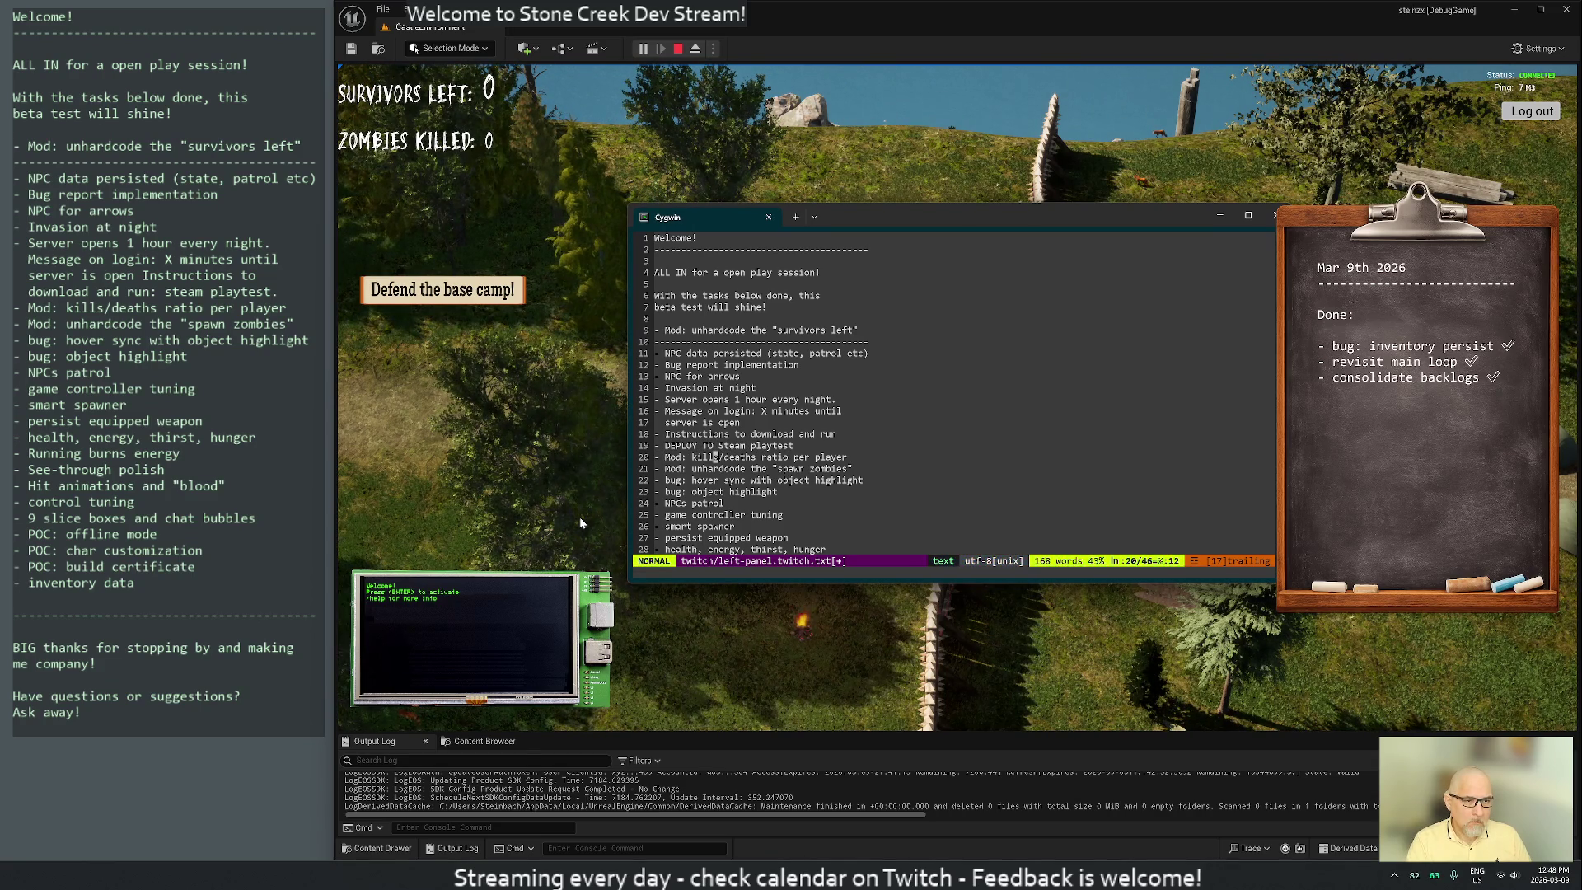
type(":w")
key("Return")
key("j")
key("j")
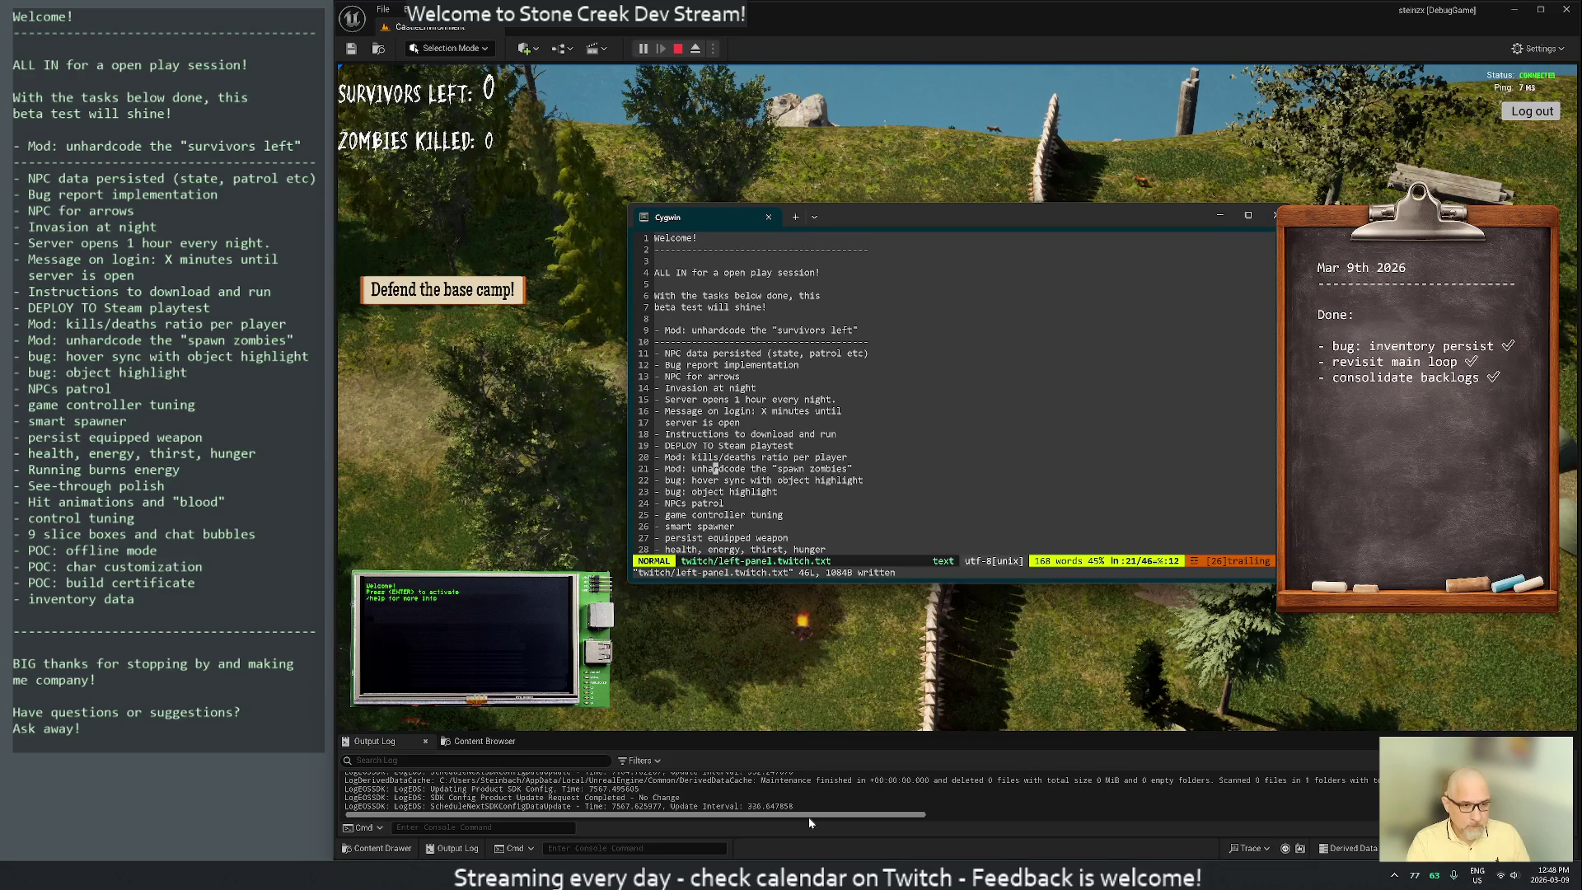
key("super")
type("ter")
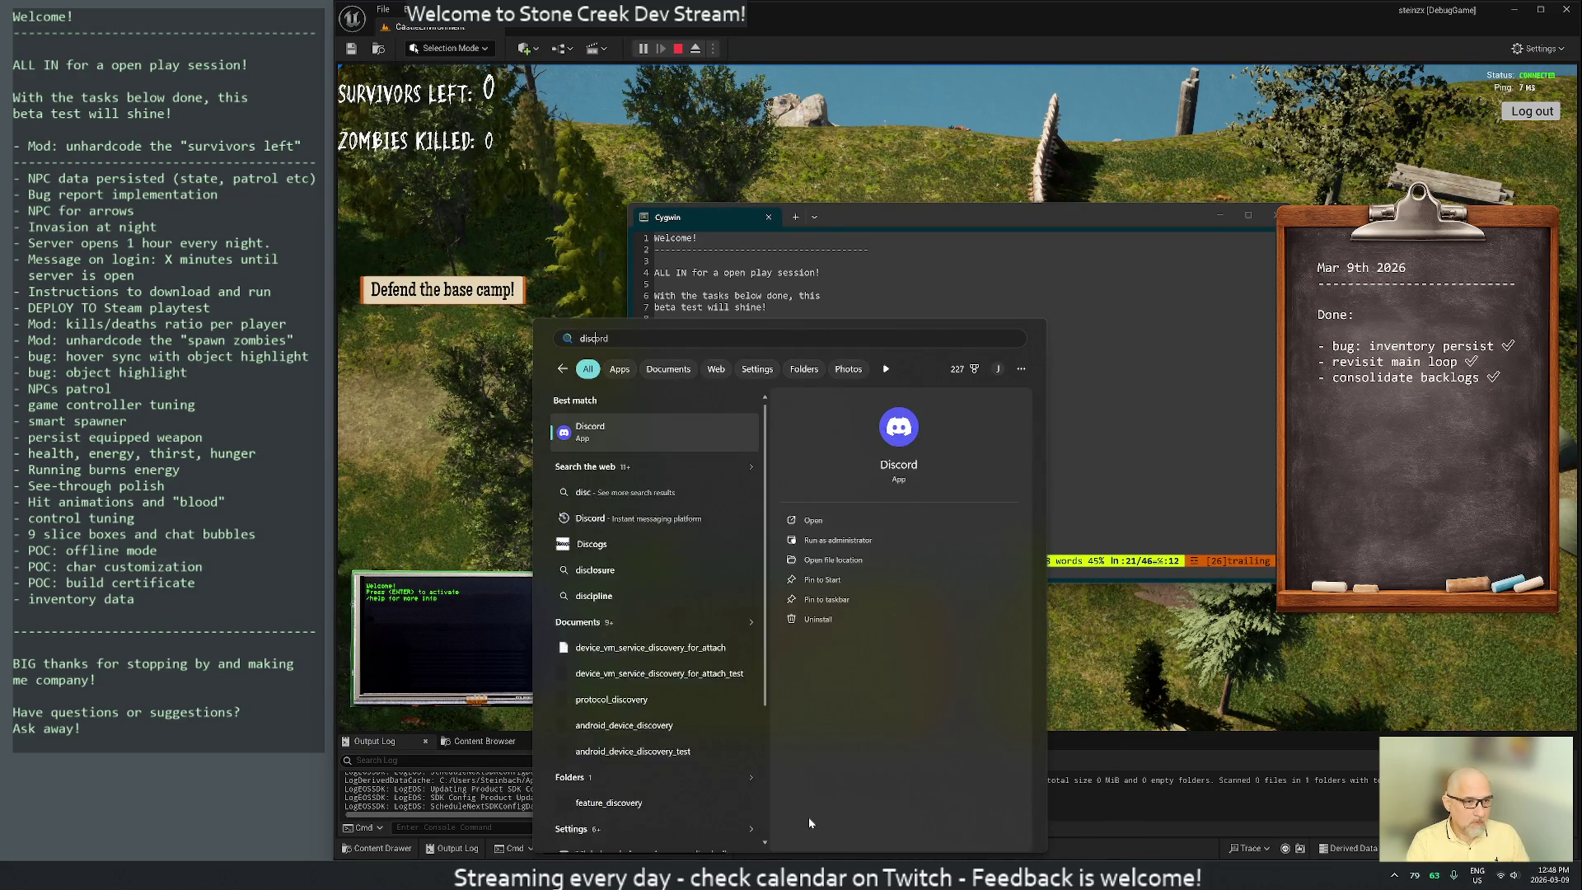
key("Escape")
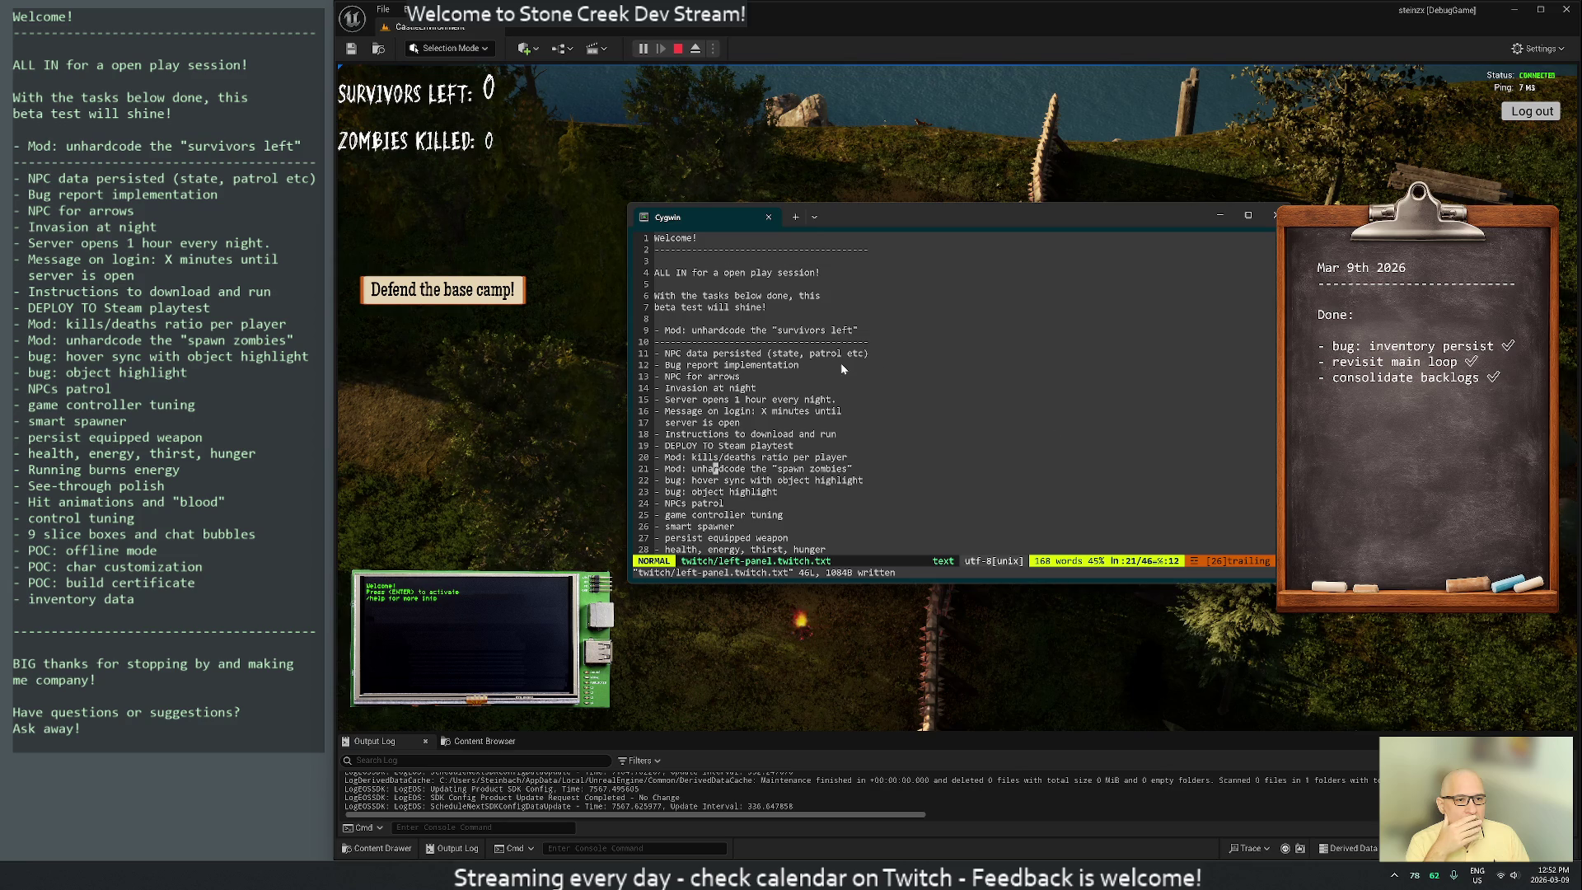
Move the 'Invasion at night' task above the divider below survivors left
left_click(833, 341)
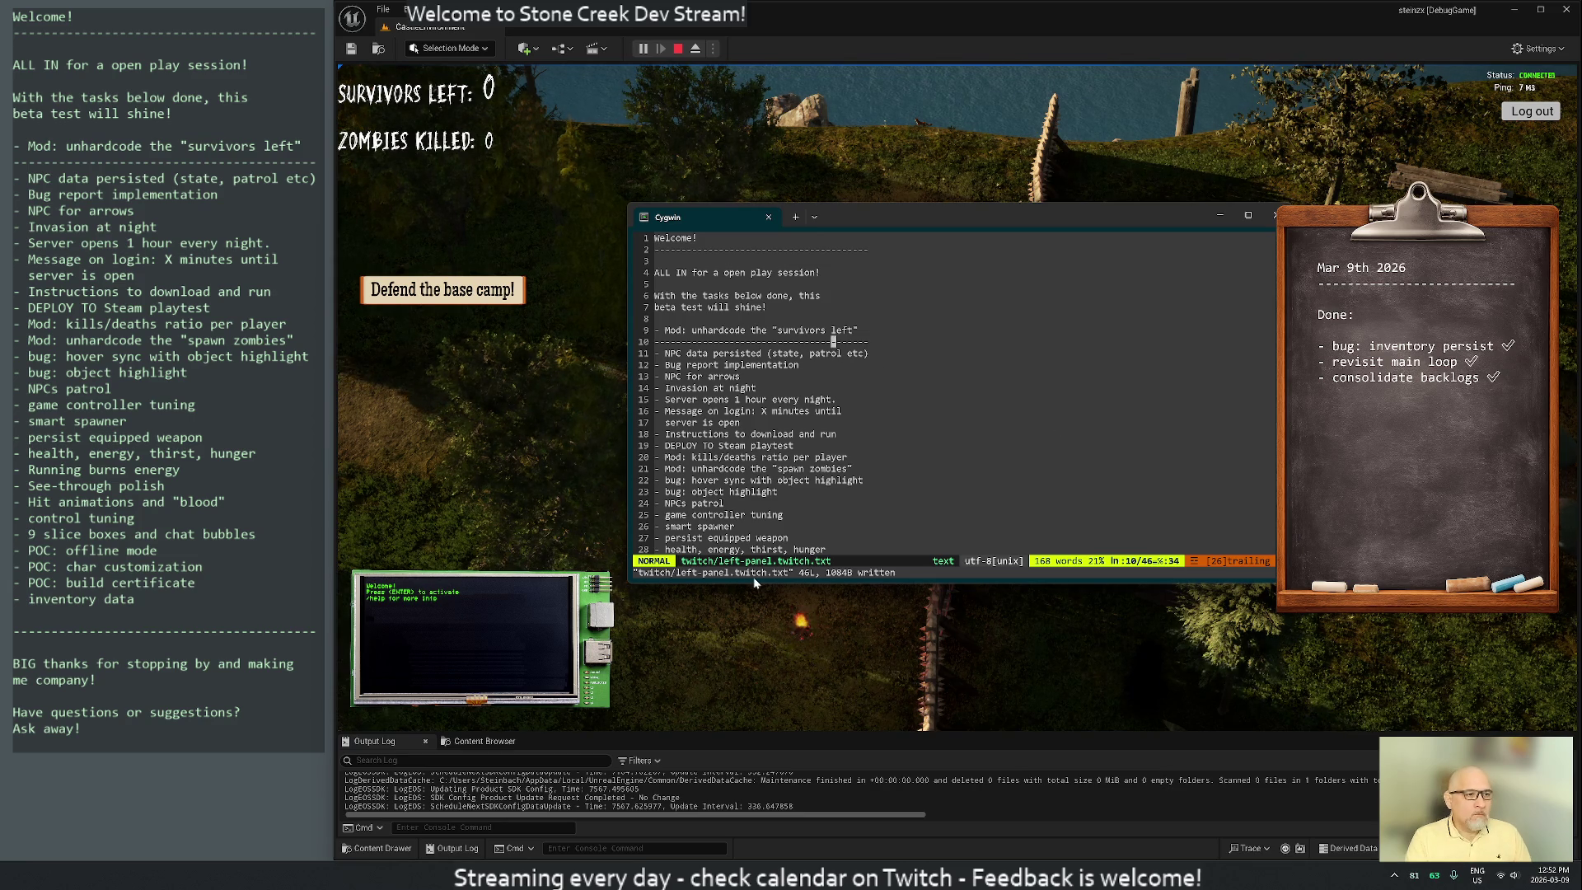
key("j")
key("j")
key("j")
key("j")
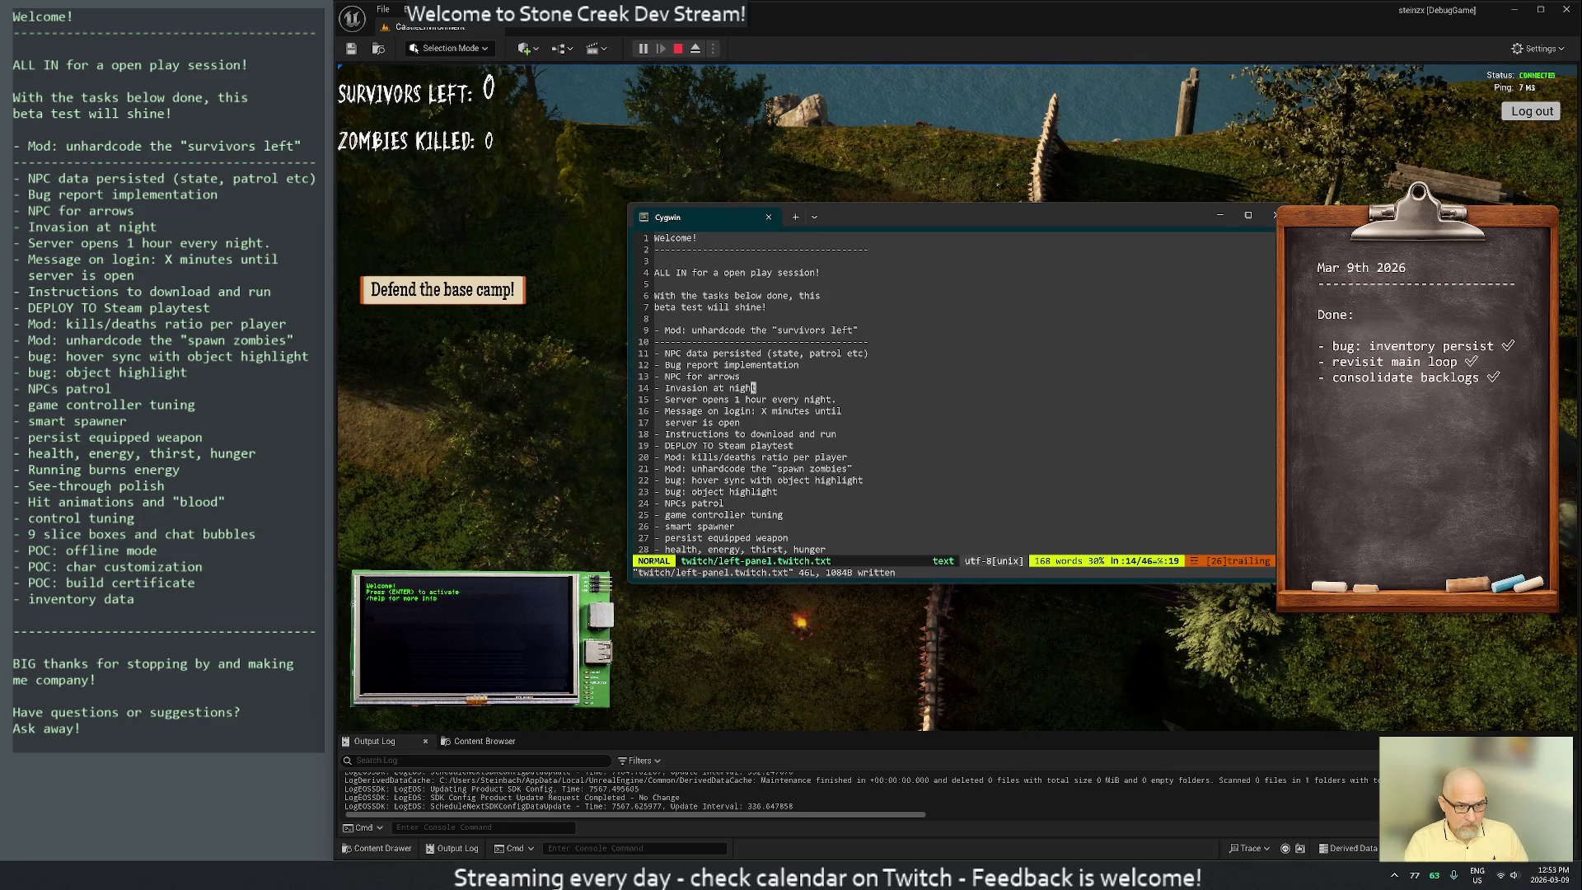
key("d")
key("d")
key("k")
key("k")
key("k")
key("P")
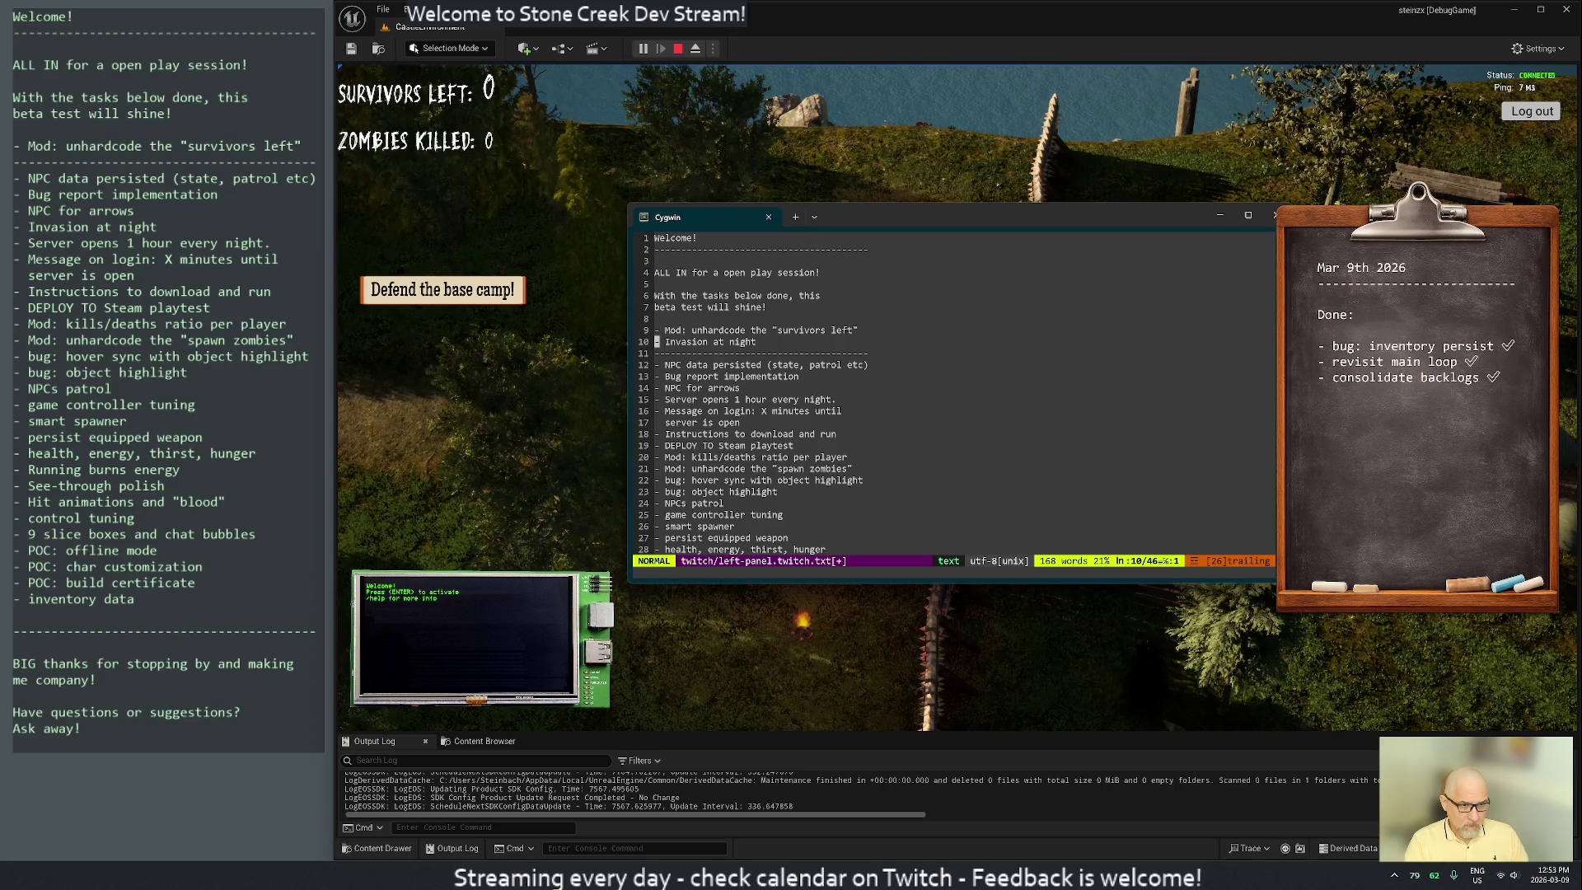
Move the spawn zombies and kills/deaths ratio tasks up into the top section
key("j")
key("j")
key("j")
key("j")
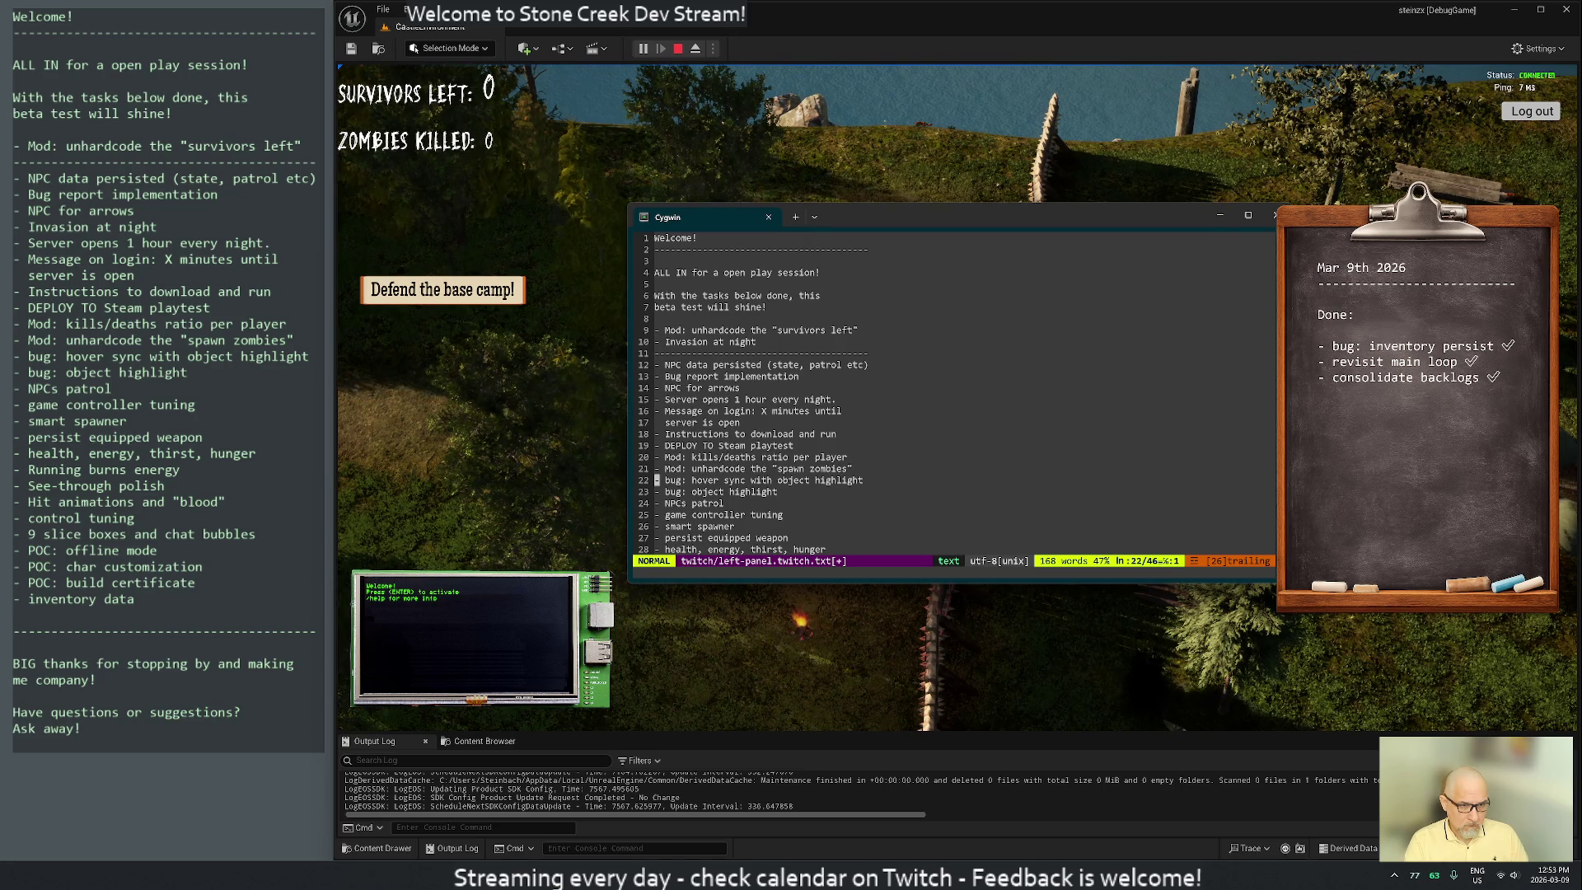
key("d")
key("d")
key("k")
key("k")
key("k")
key("k")
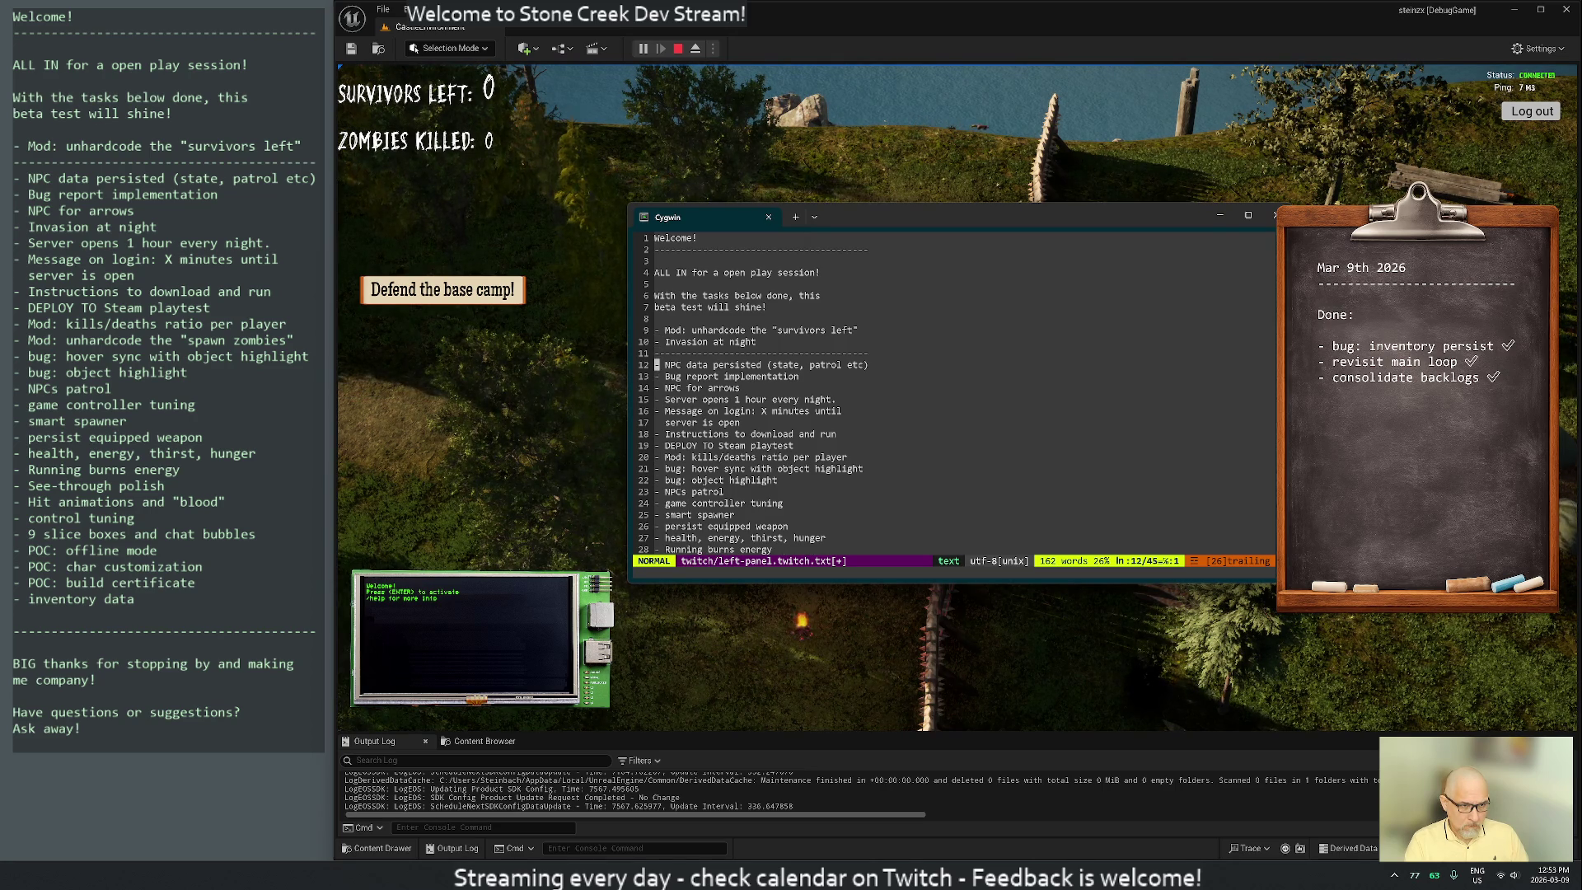
key("p")
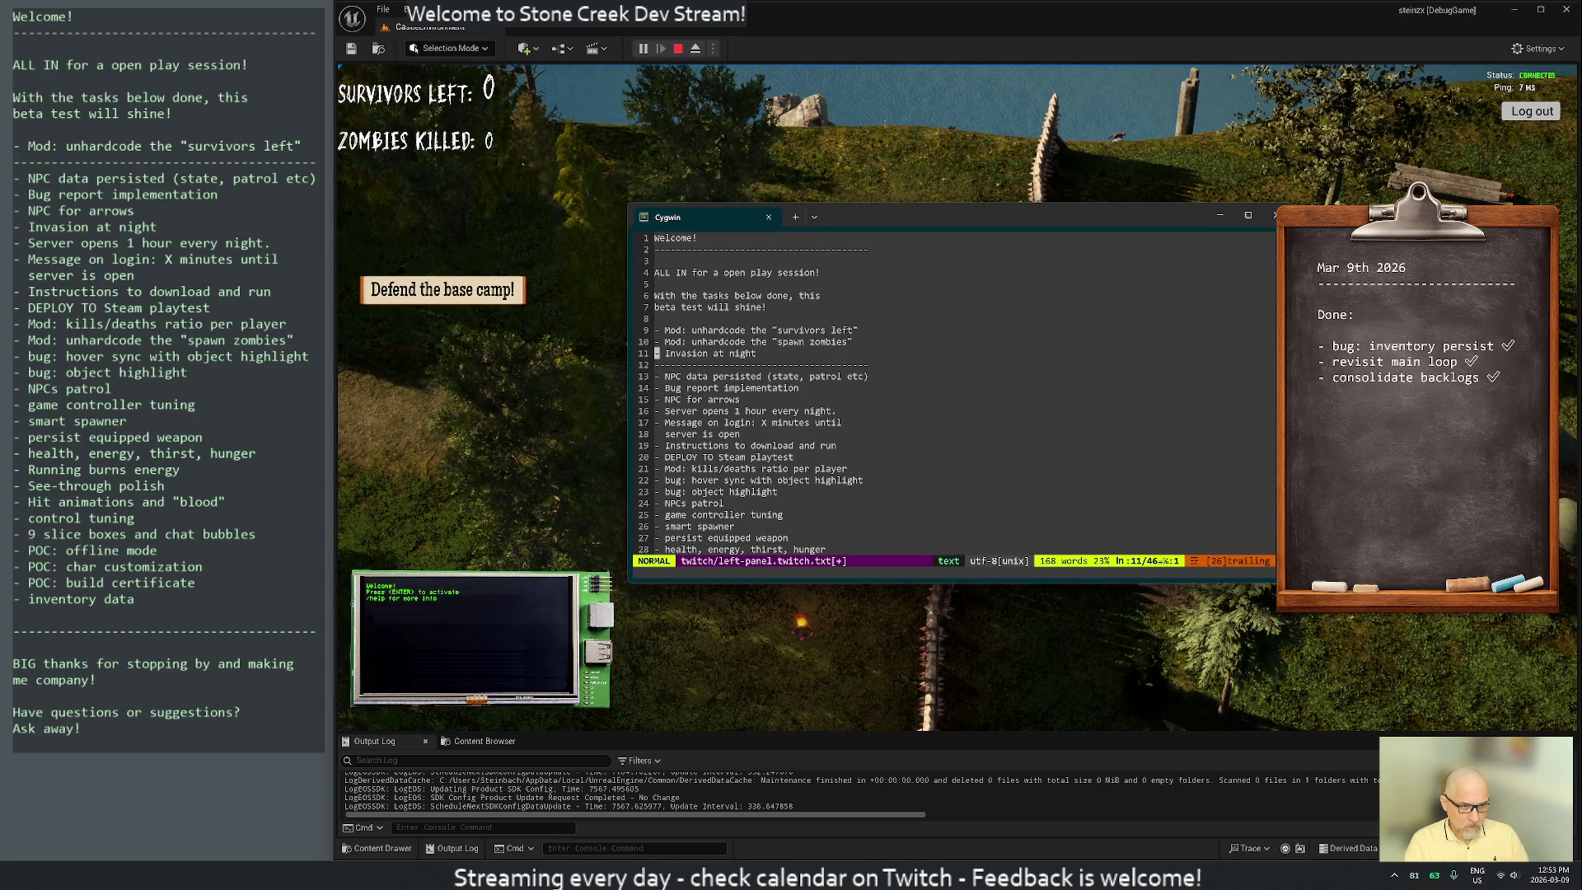
key("j")
key("j")
key("j")
key("j")
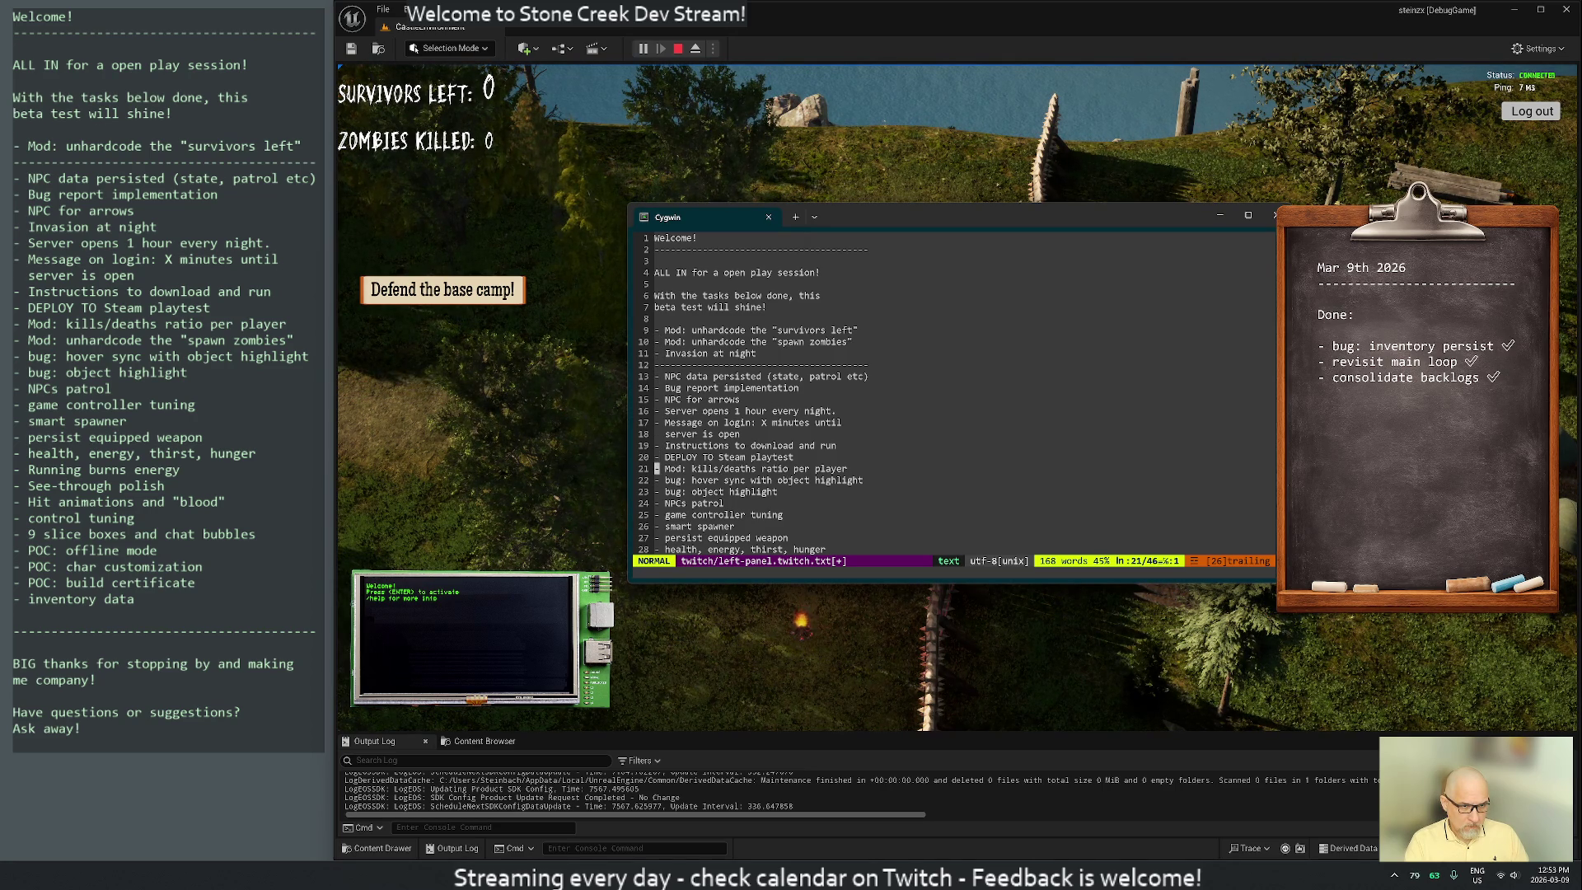
key("d")
key("d")
key("k")
key("k")
key("k")
key("k")
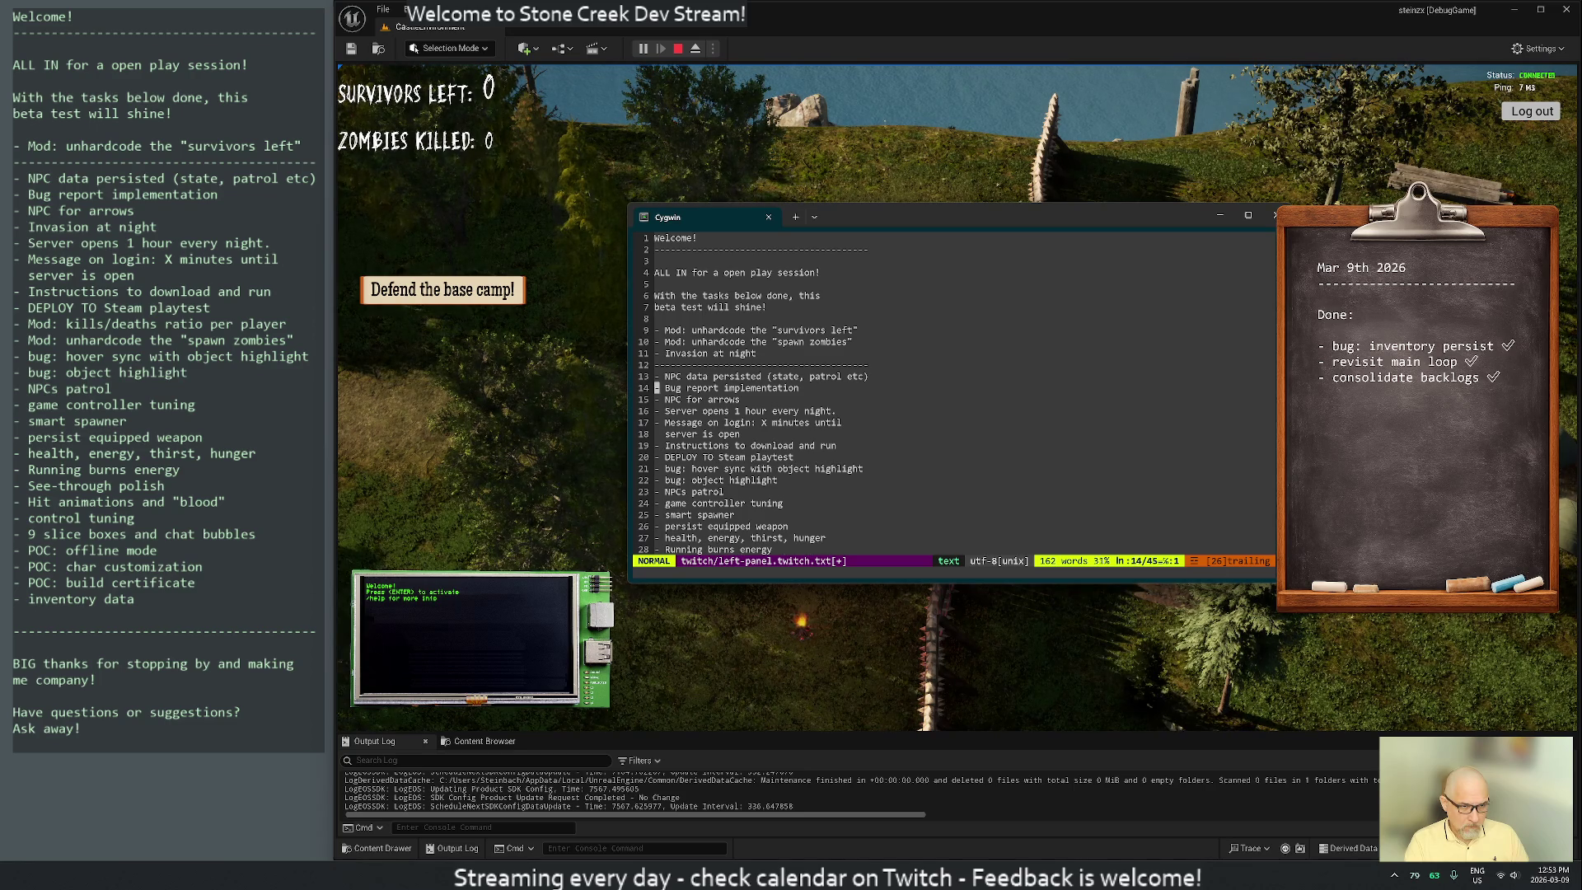
key("p")
key("j")
key("j")
key("j")
key("j")
key("j")
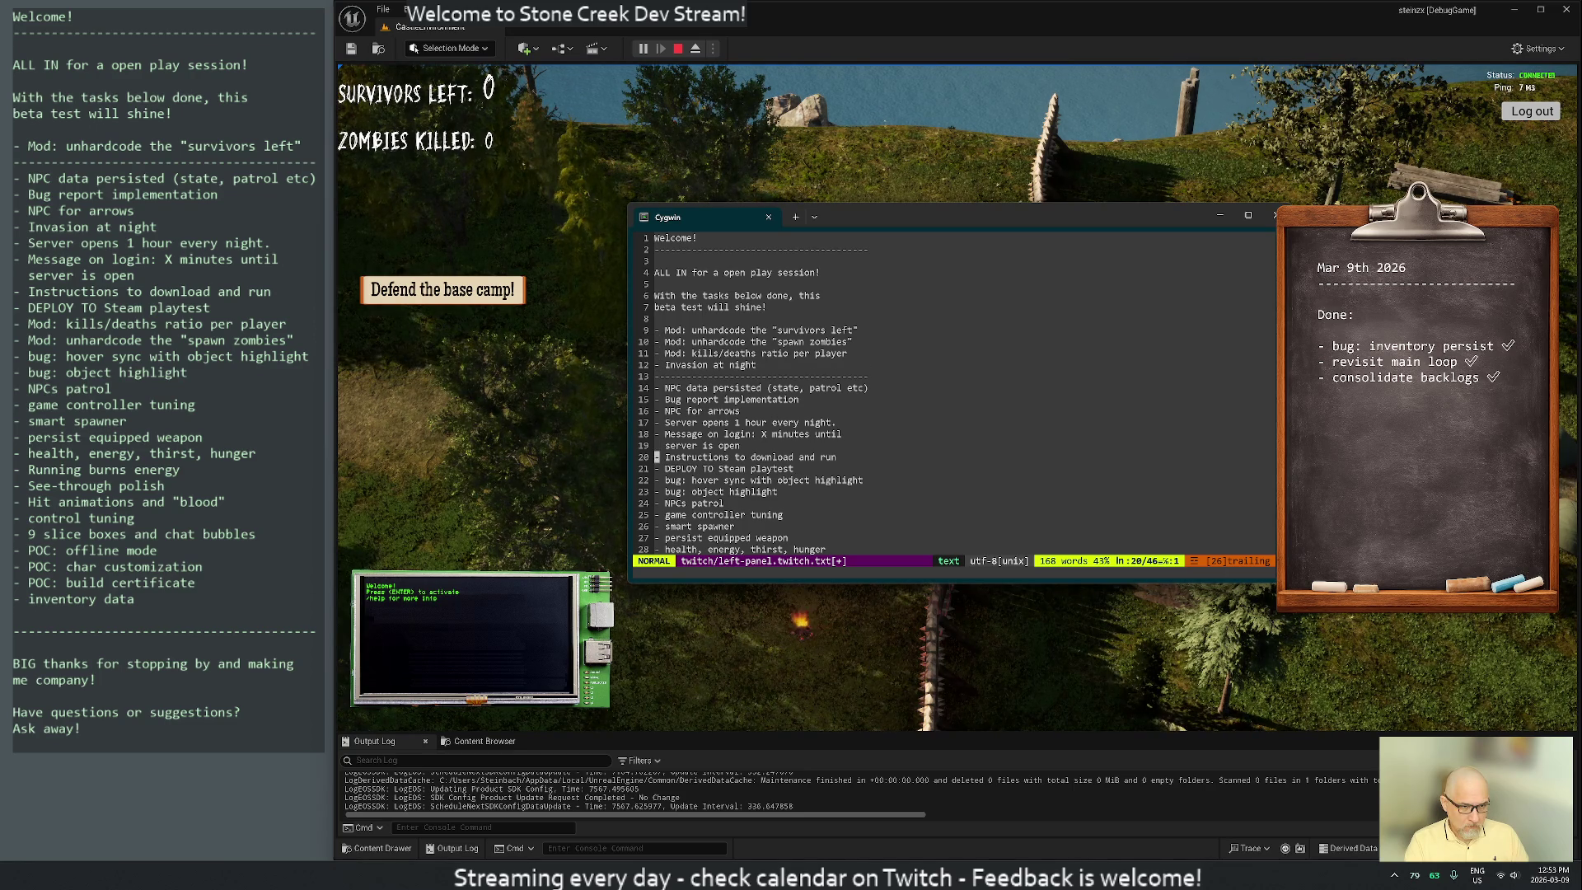
Place 'DEPLOY TO Steam playtest' under 'invasion at night' and save
key("d")
key("d")
key("k")
key("k")
key("k")
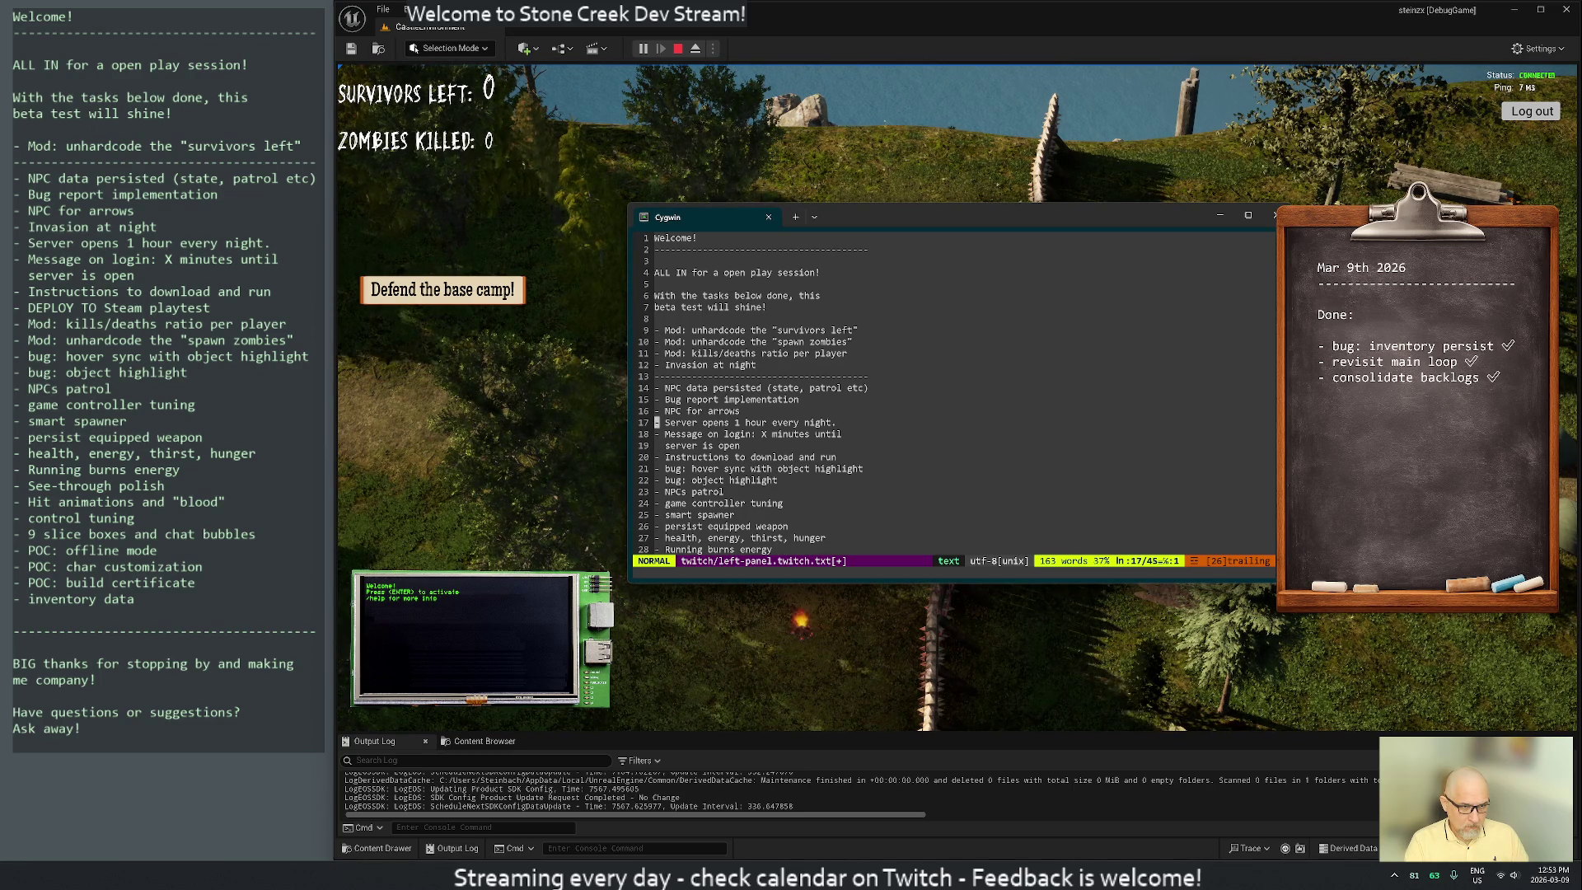
key("p")
key("shift+semicolon")
type("w")
key("Return")
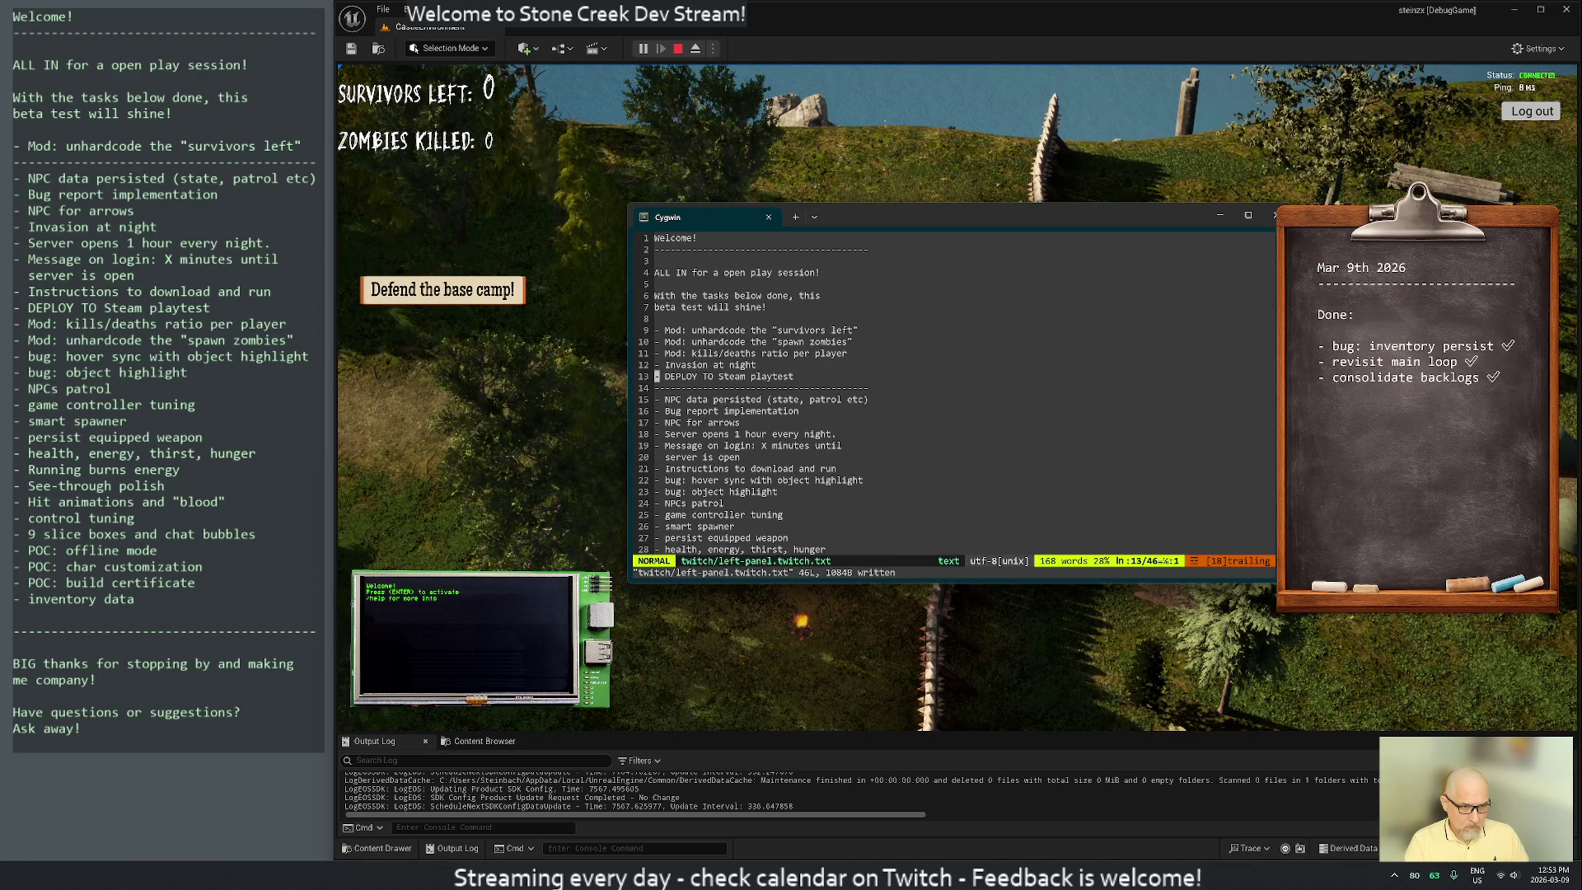
key("j")
key("j")
key("j")
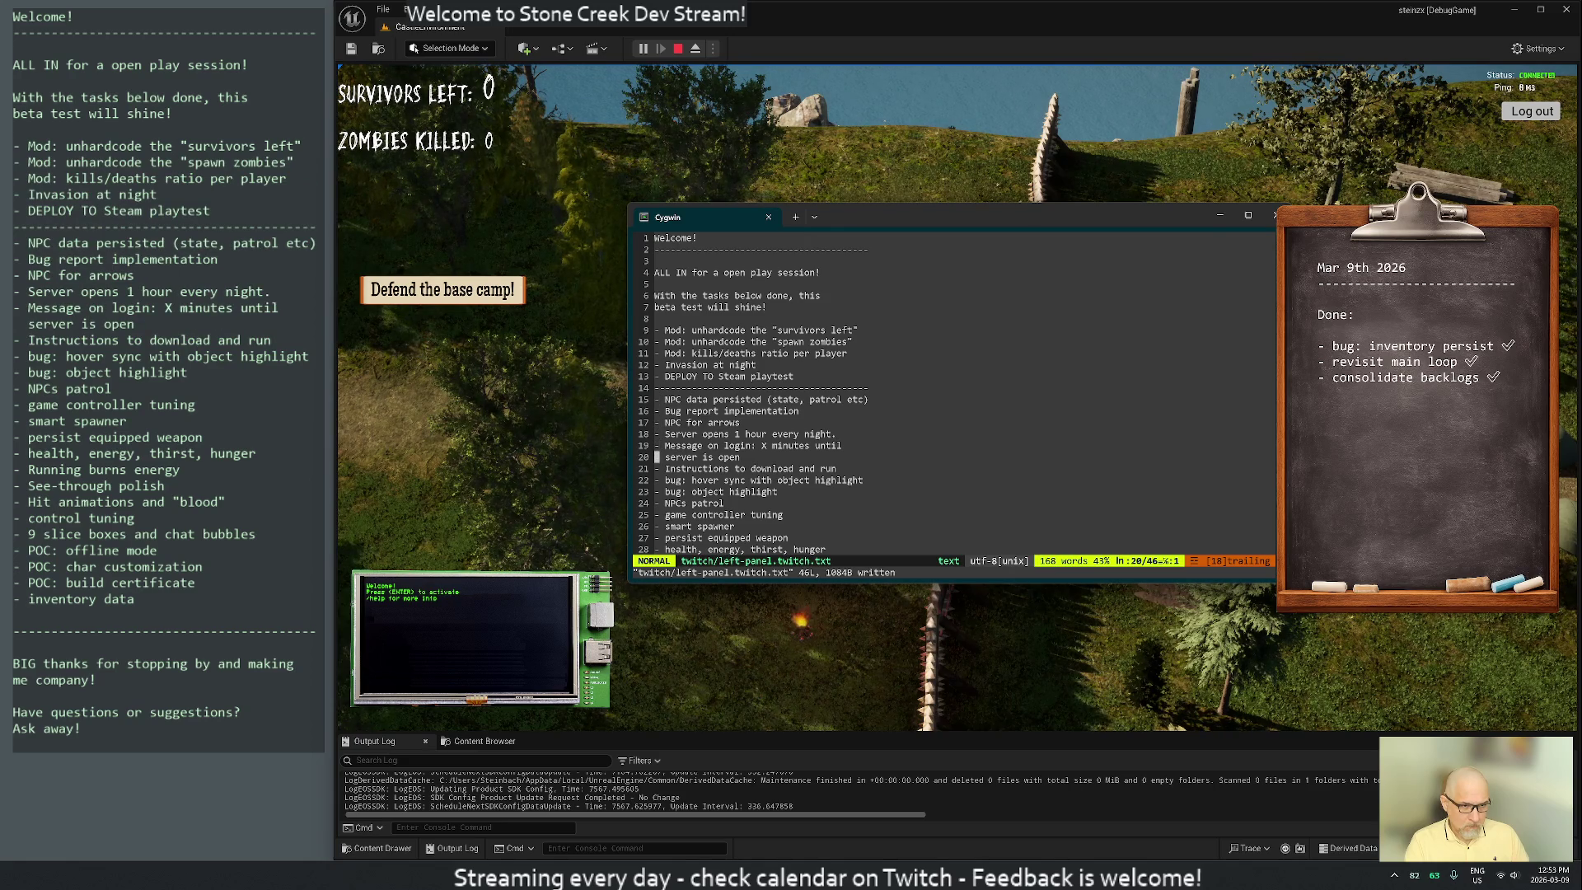
Move the two-line 'Message on login' item under 'invasion at night'
key("k")
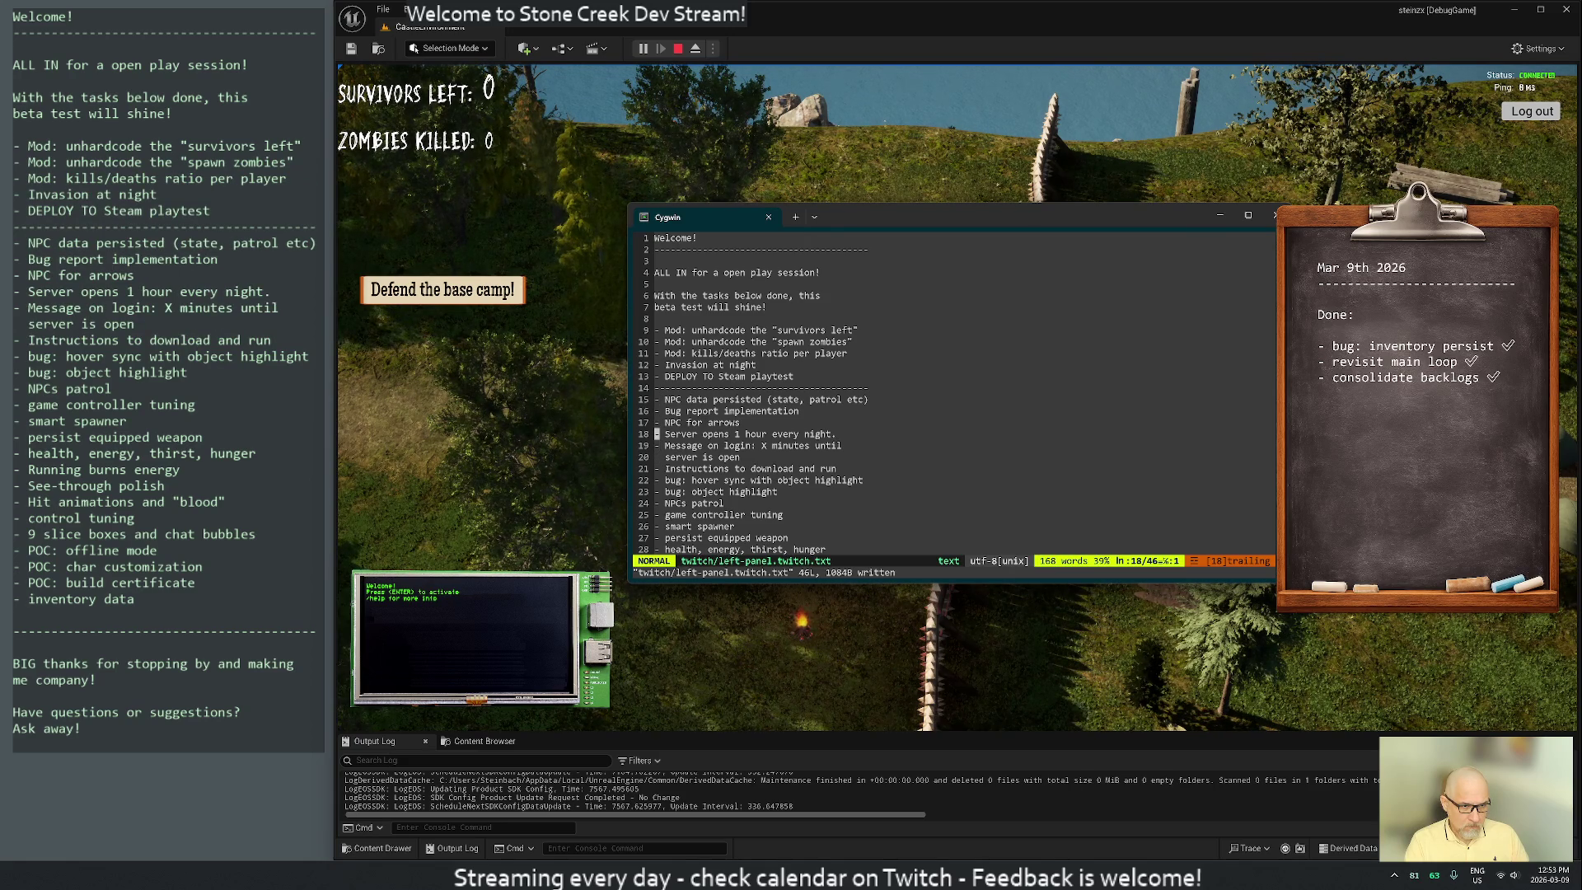
key("j")
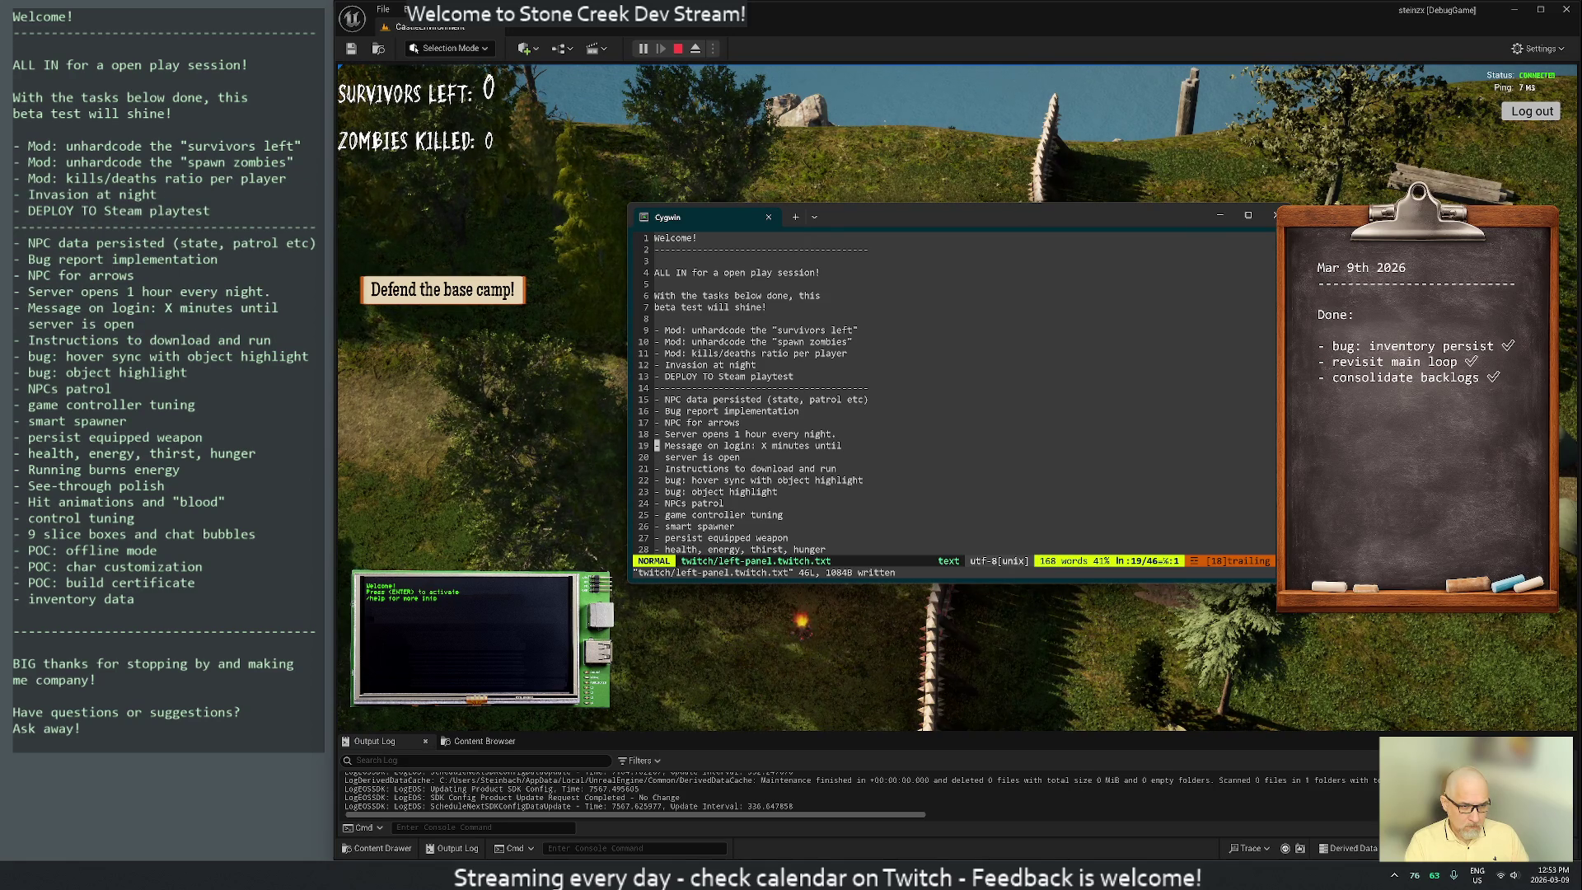
key("d")
key("j")
key("k")
key("k")
key("k")
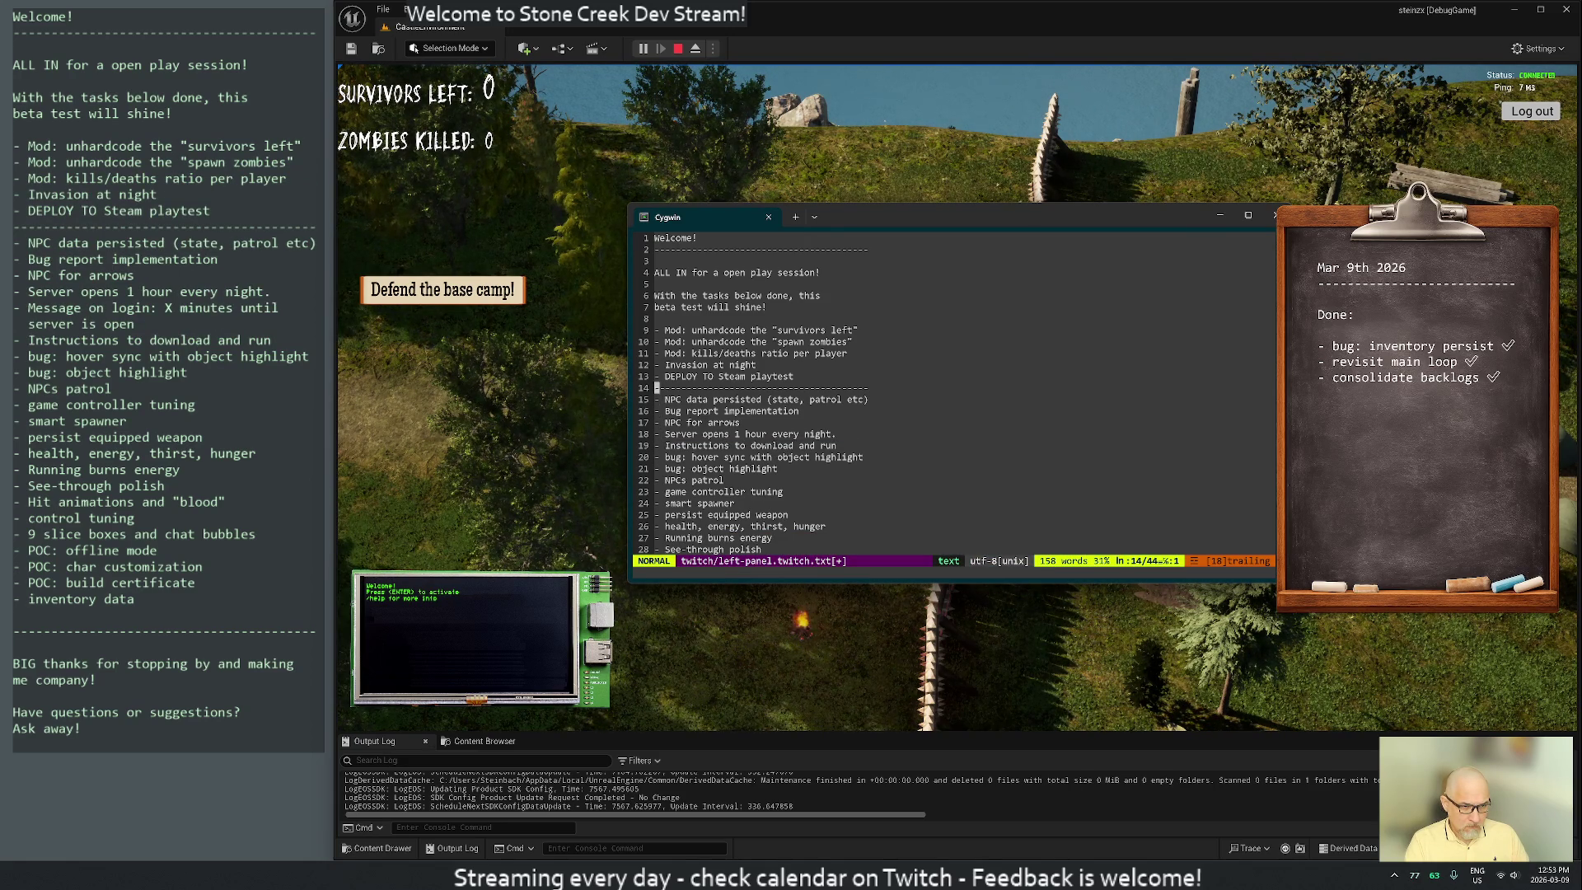
key("p")
Copy a dashed separator above 'invasion at night', save, and start a new bullet below kills/deaths ratio
key("j")
key("j")
key("j")
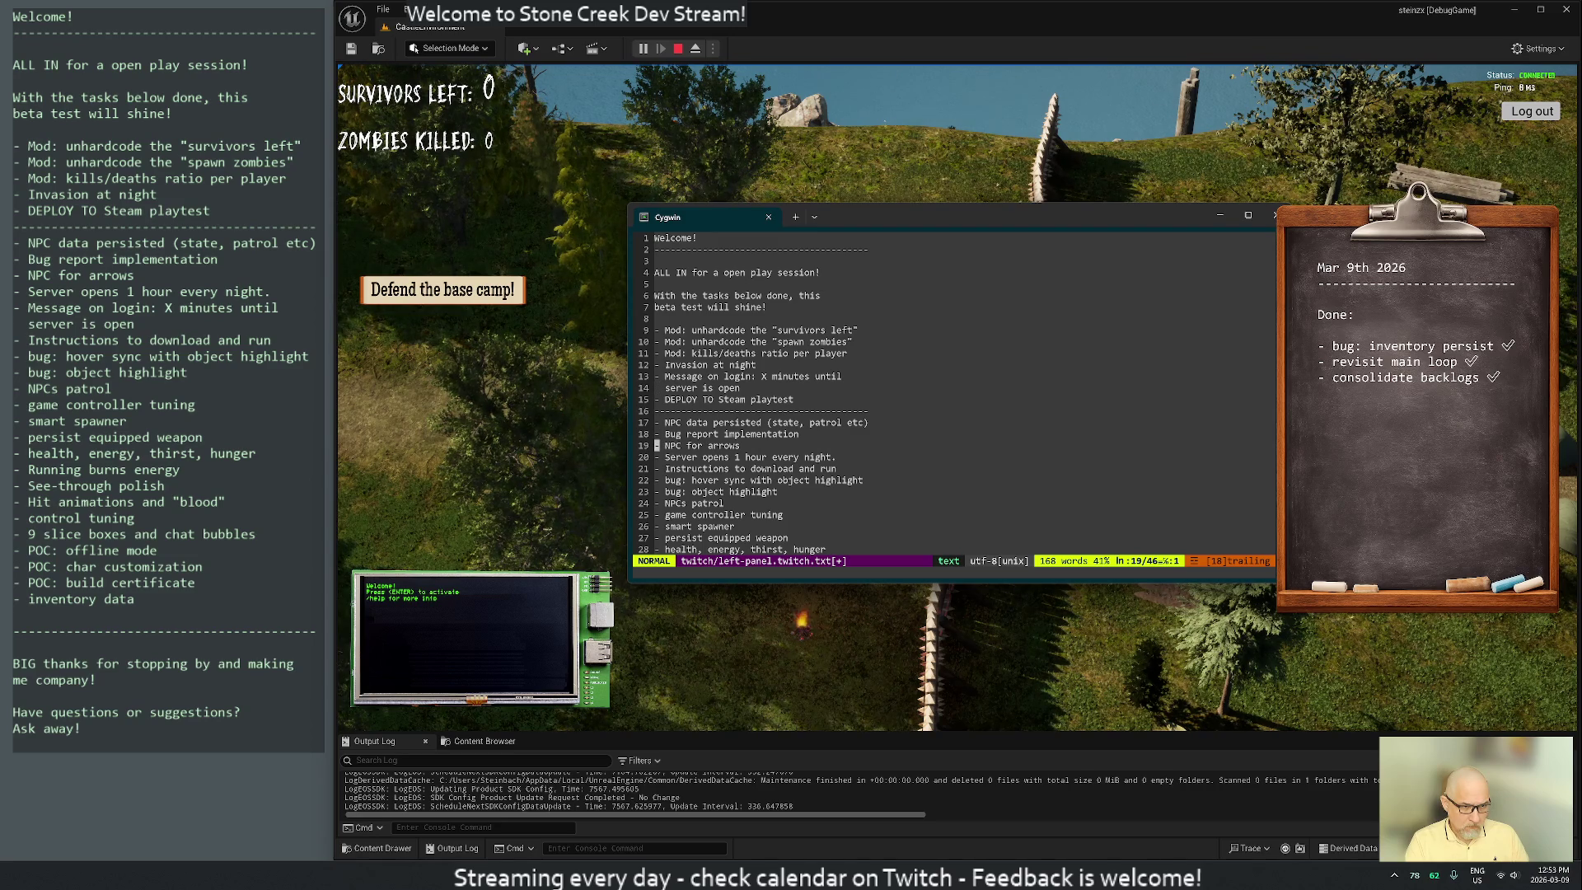
key("j")
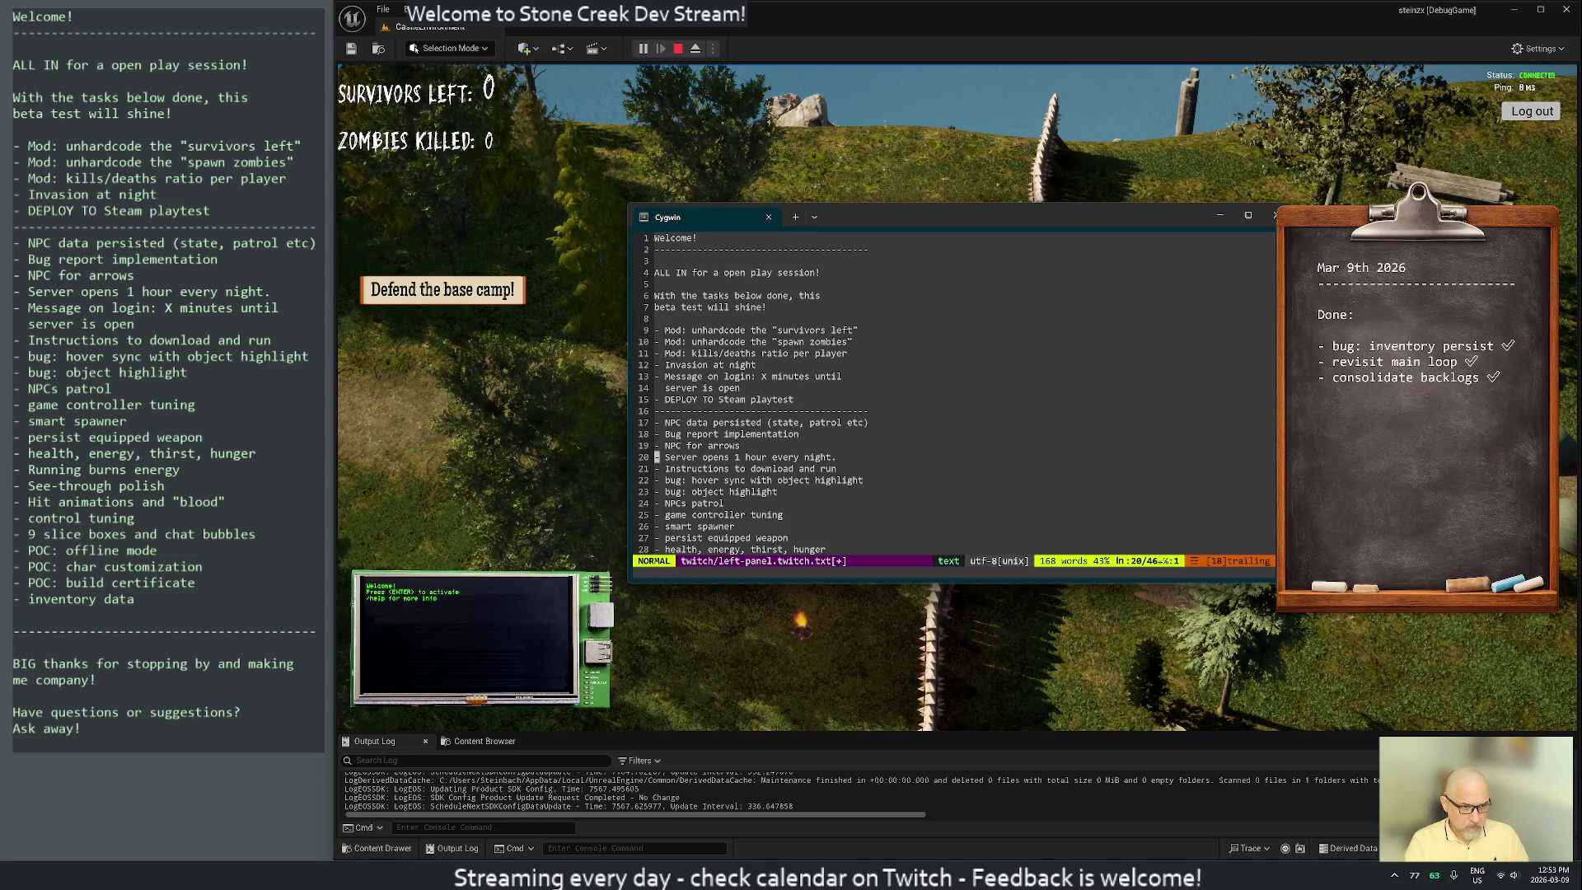
key("k")
key("k")
key("k")
key("d")
key("d")
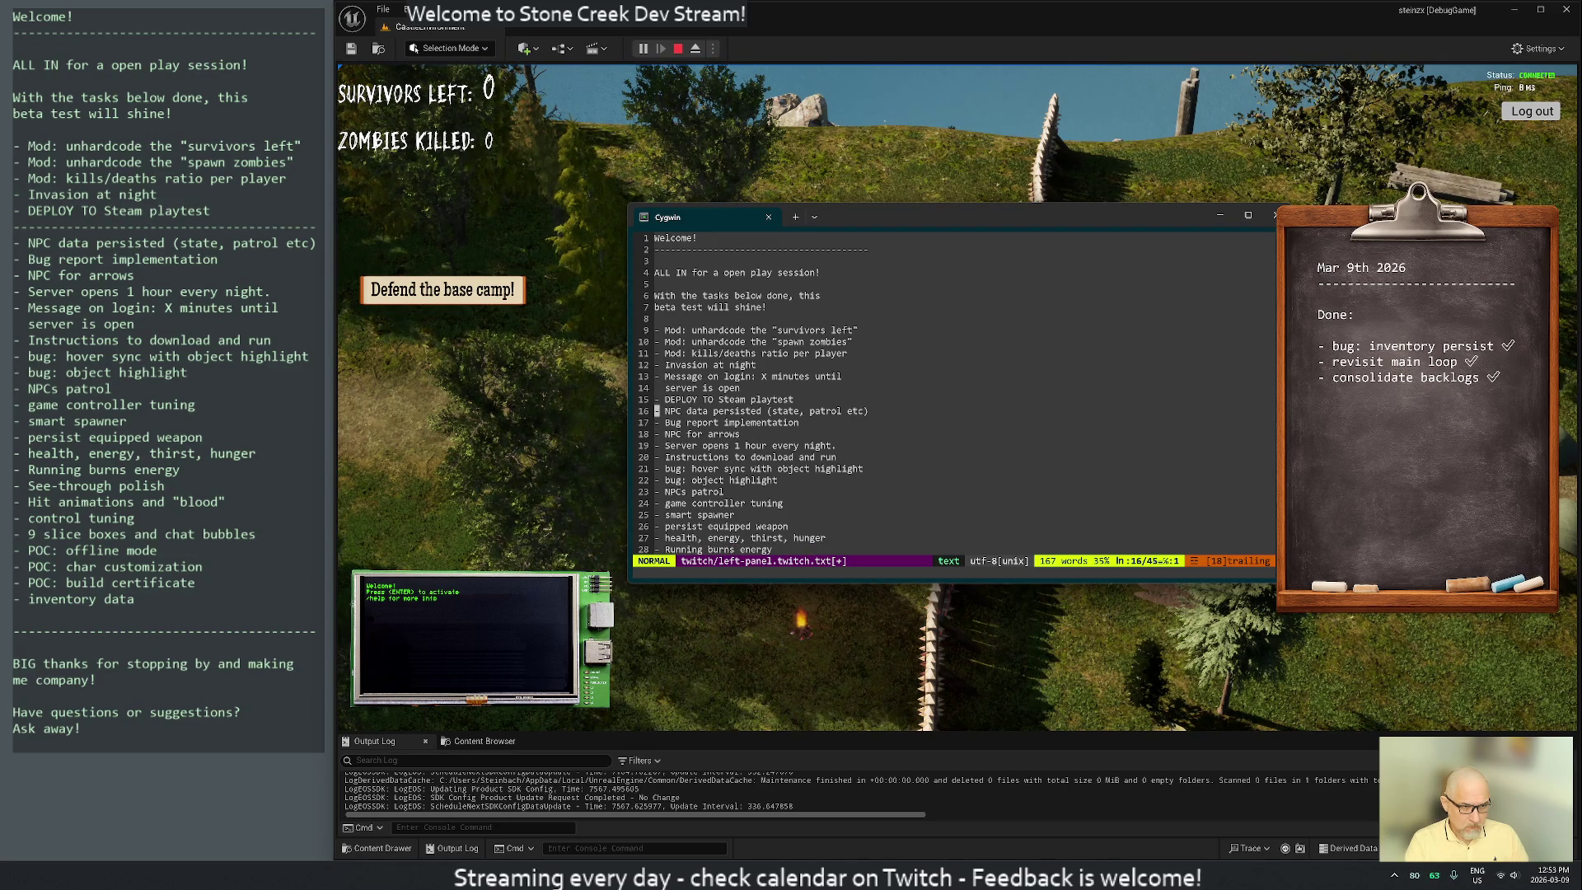
key("u")
key("k")
key("k")
key("k")
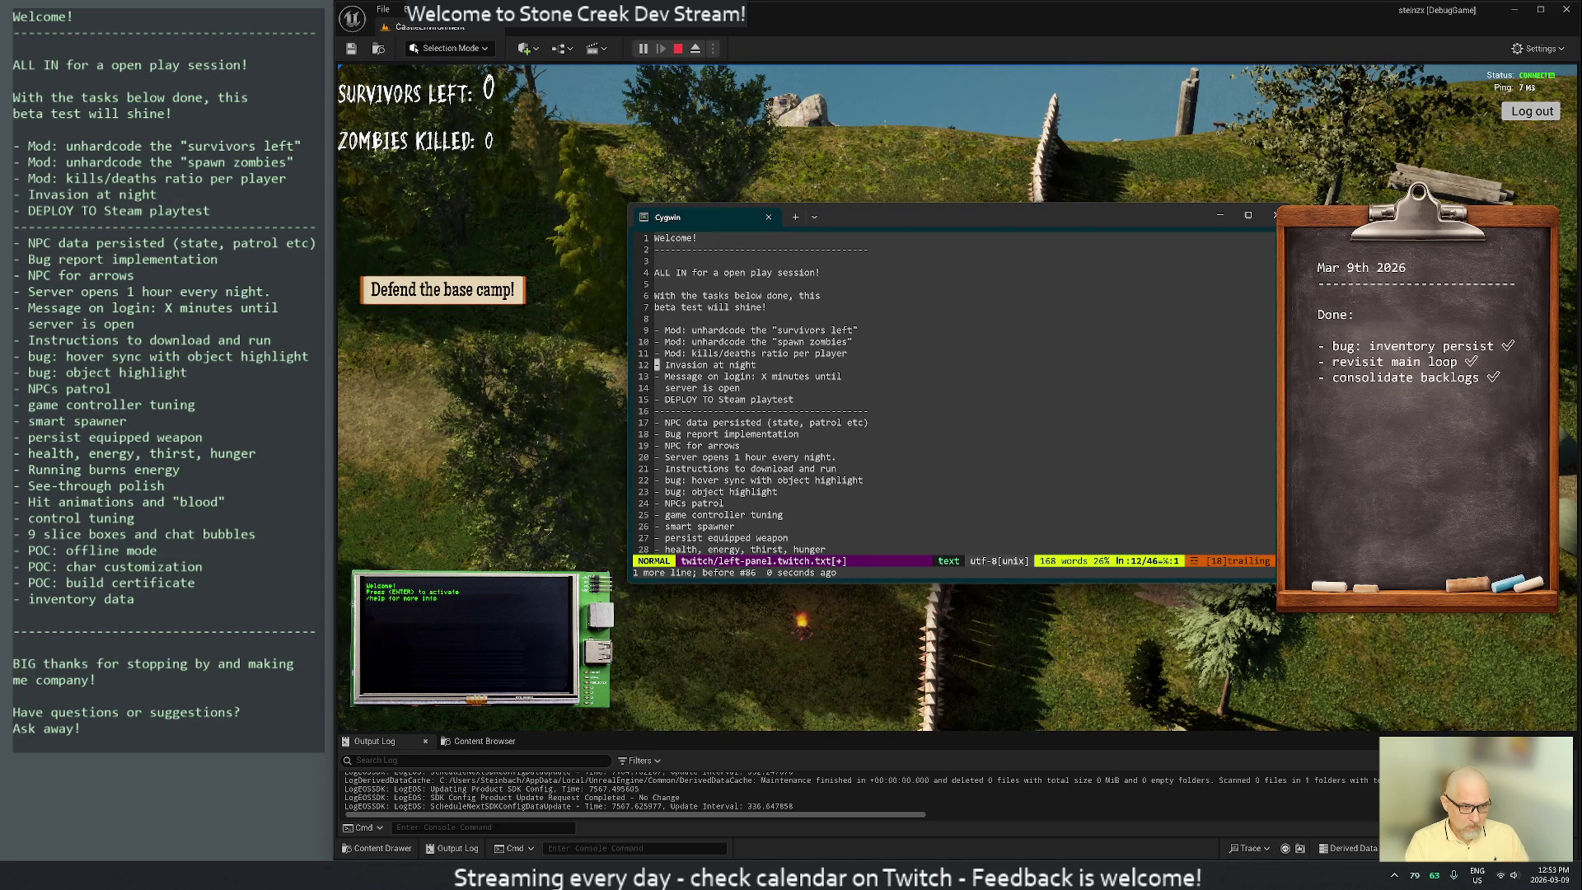
type("kpj:w")
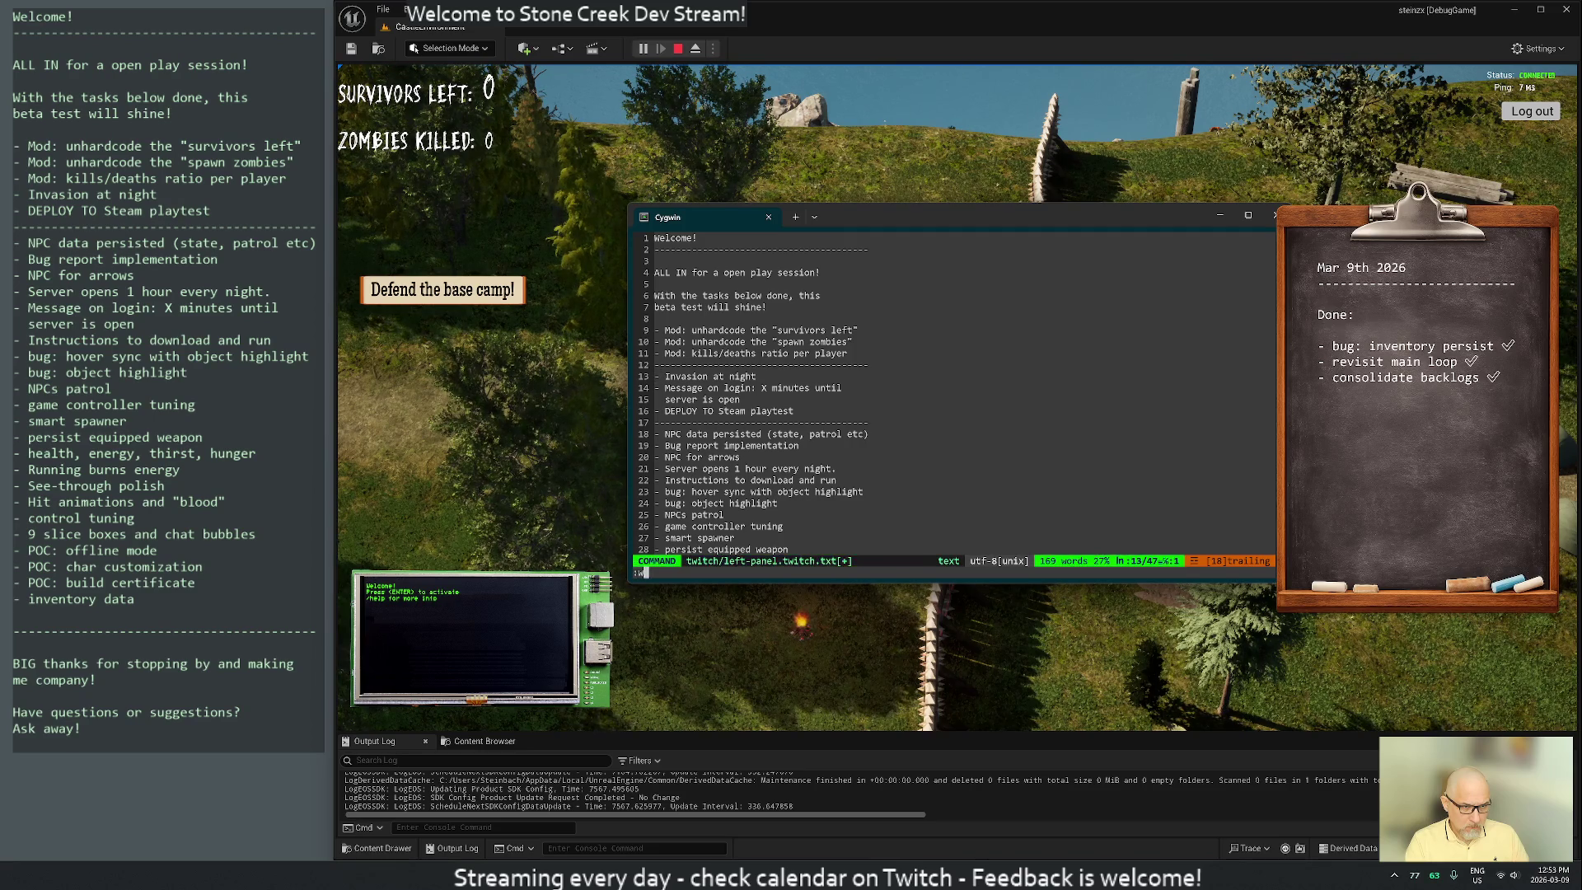
key("Return")
key("k")
key("k")
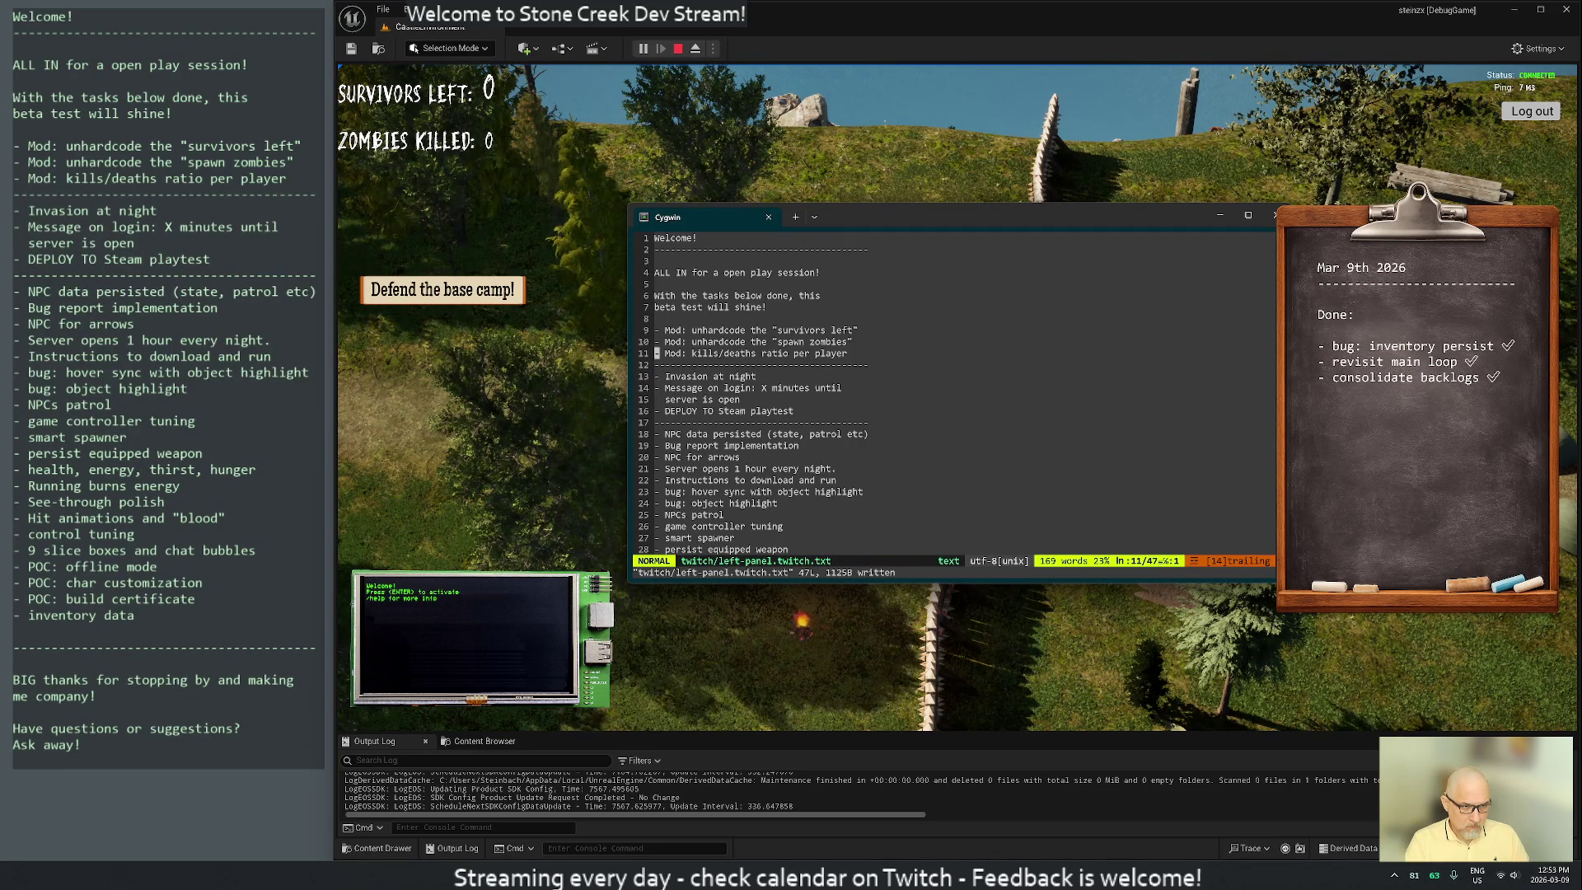
type("o-")
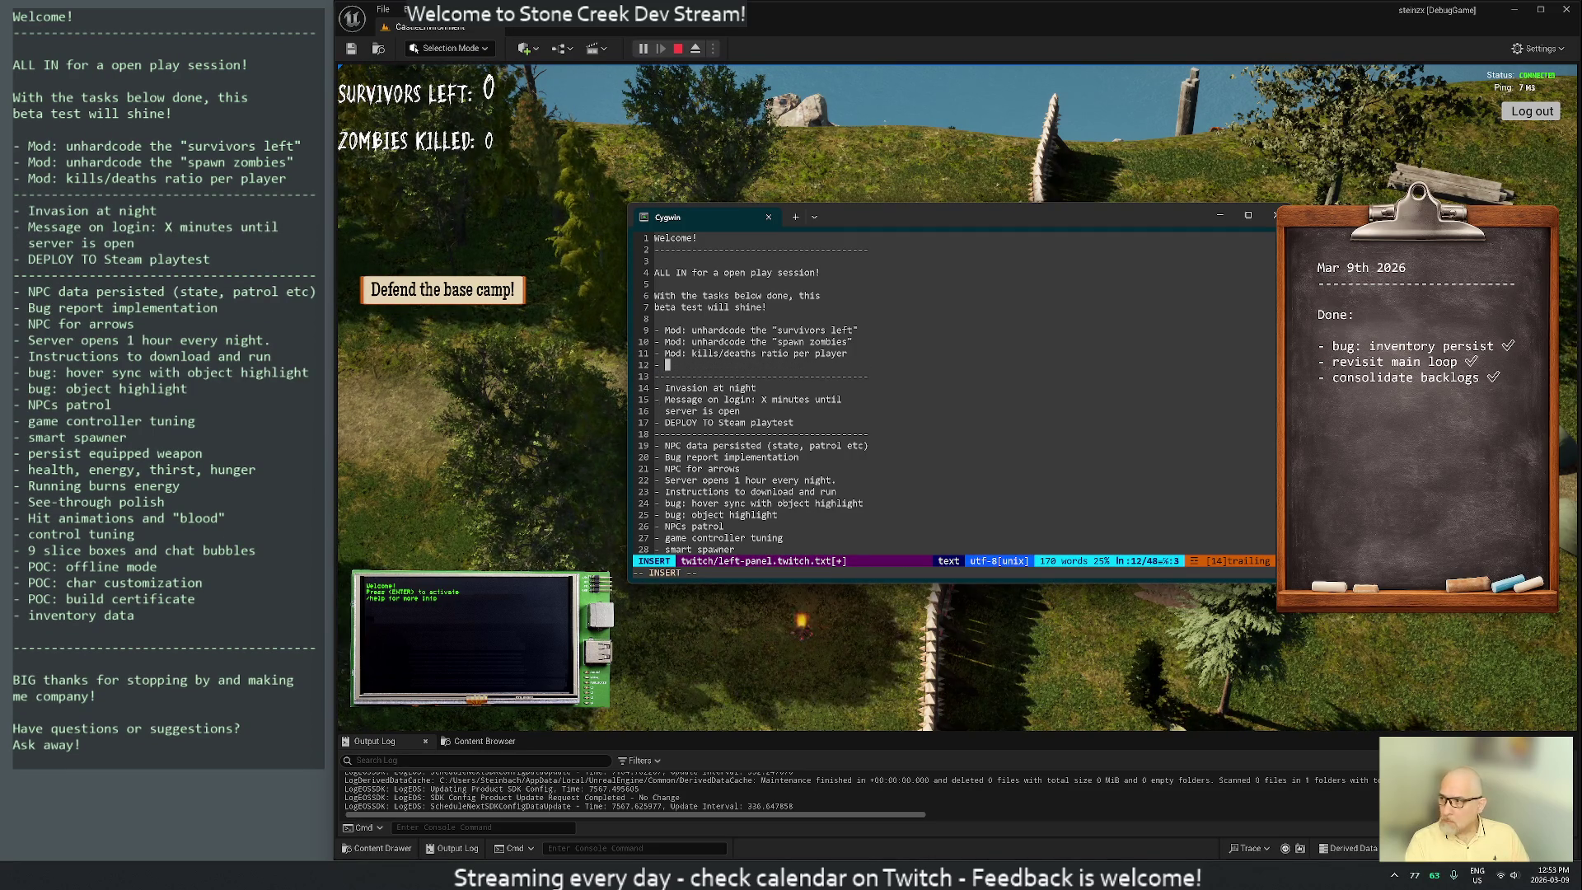
key("BackSpace")
key("BackSpace")
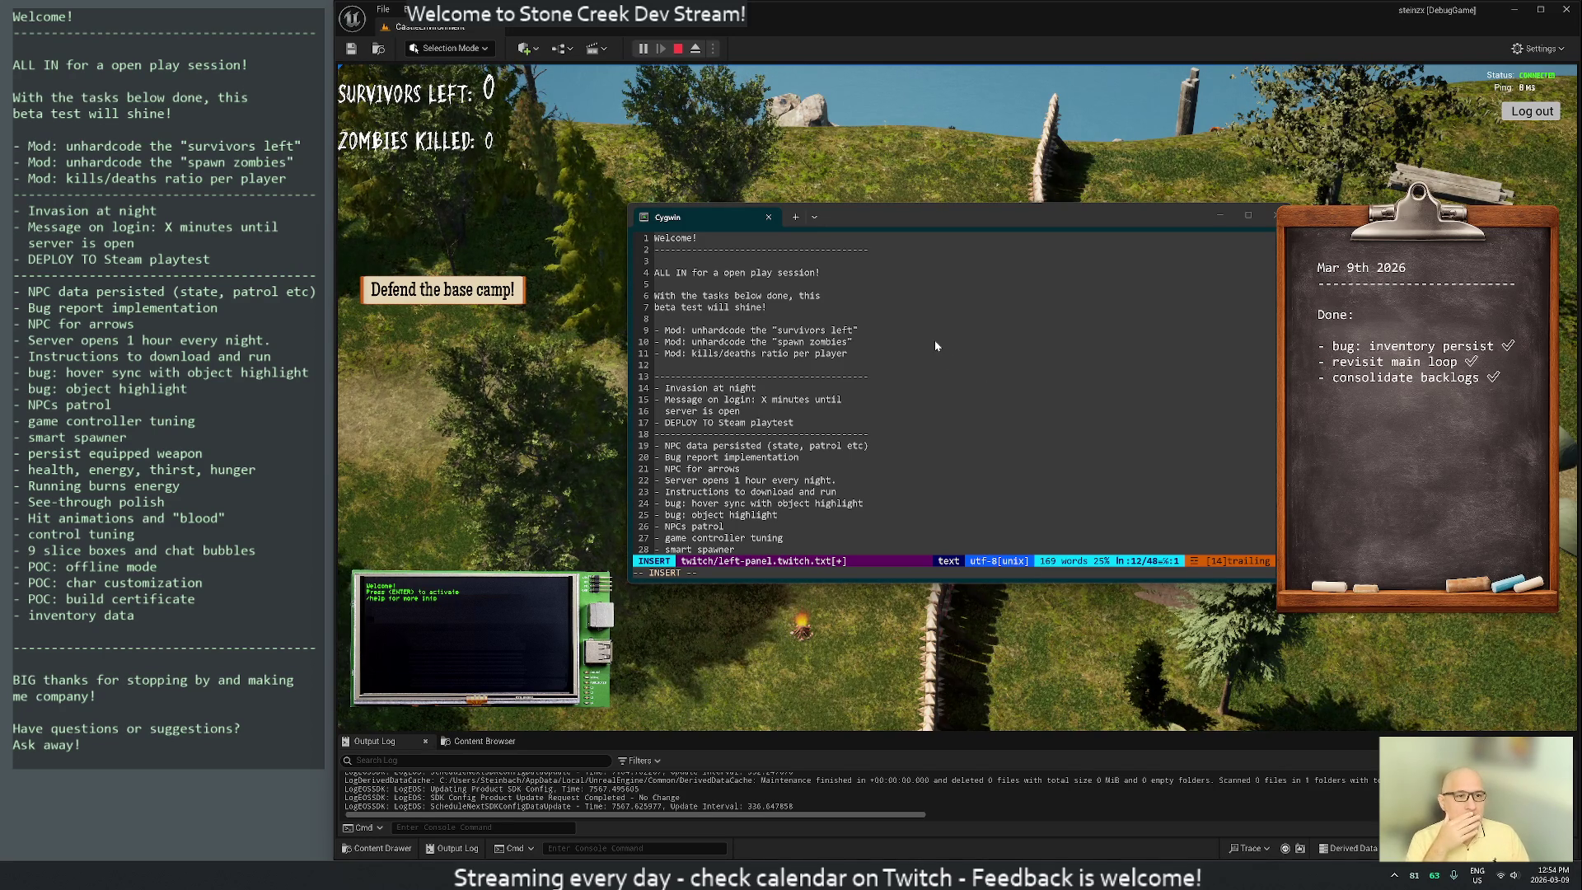
left_click(861, 341)
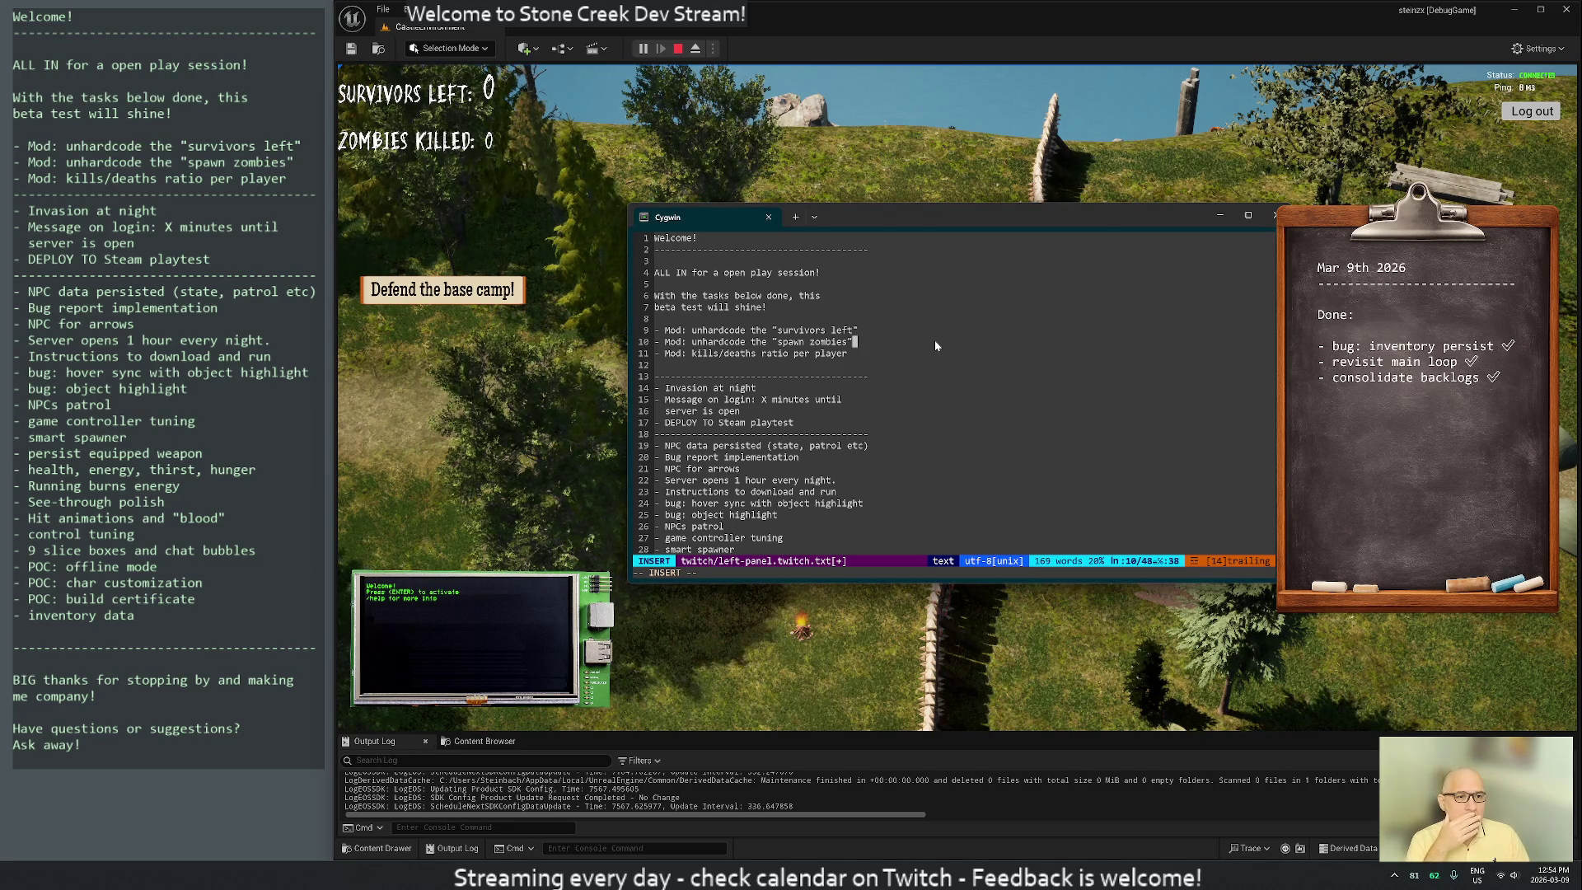
Delete the ALL IN line and its blank line, then rejoin and rewrap the intro before 'test'
left_click(778, 283)
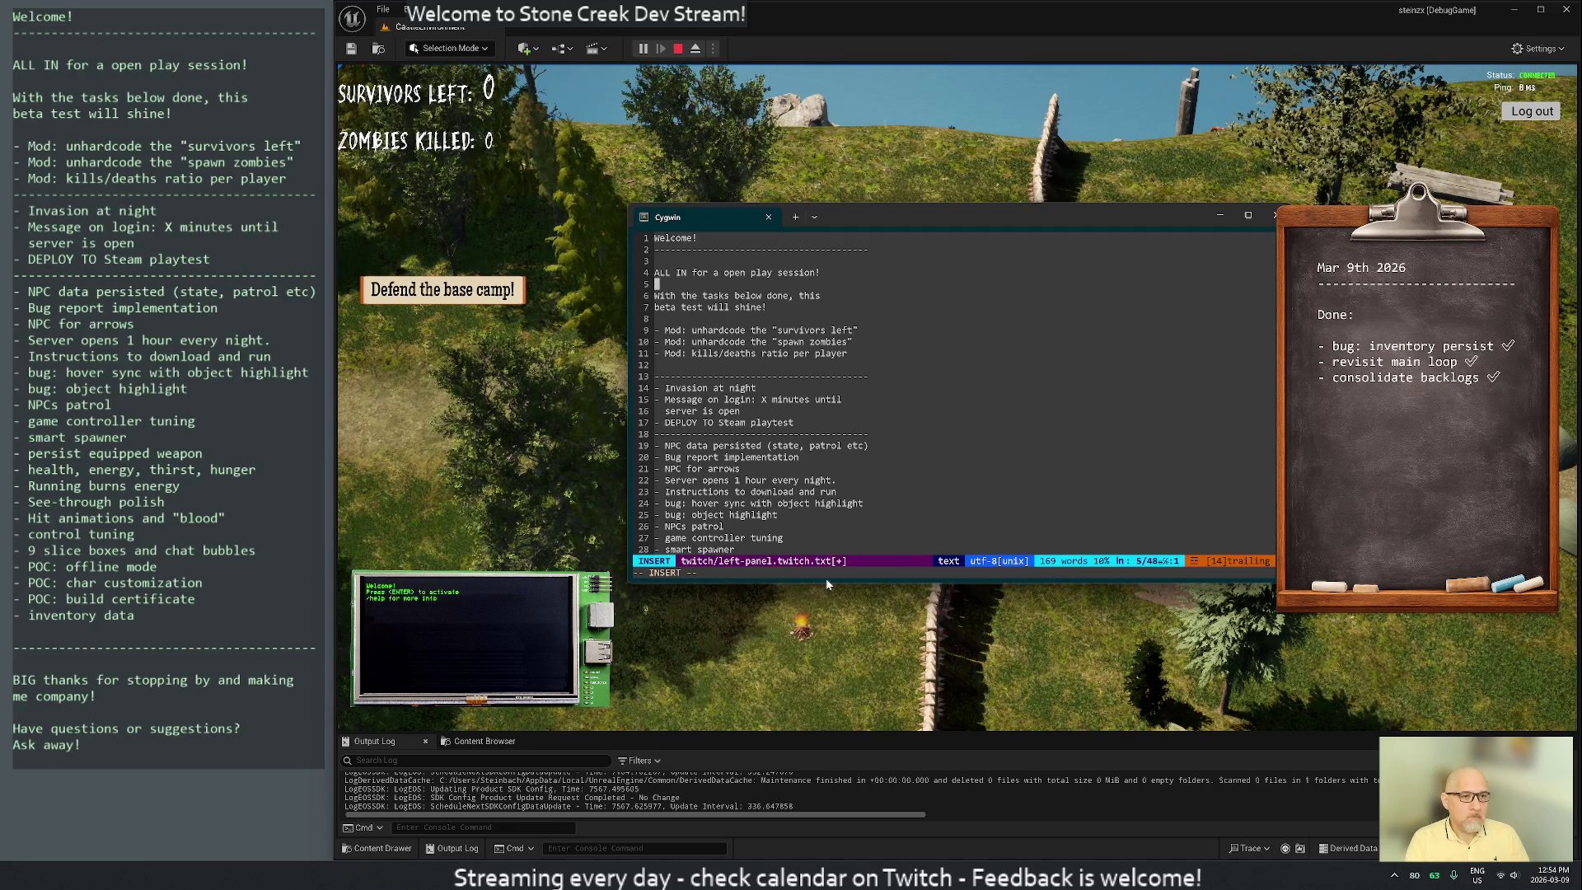
key("Escape")
key("k")
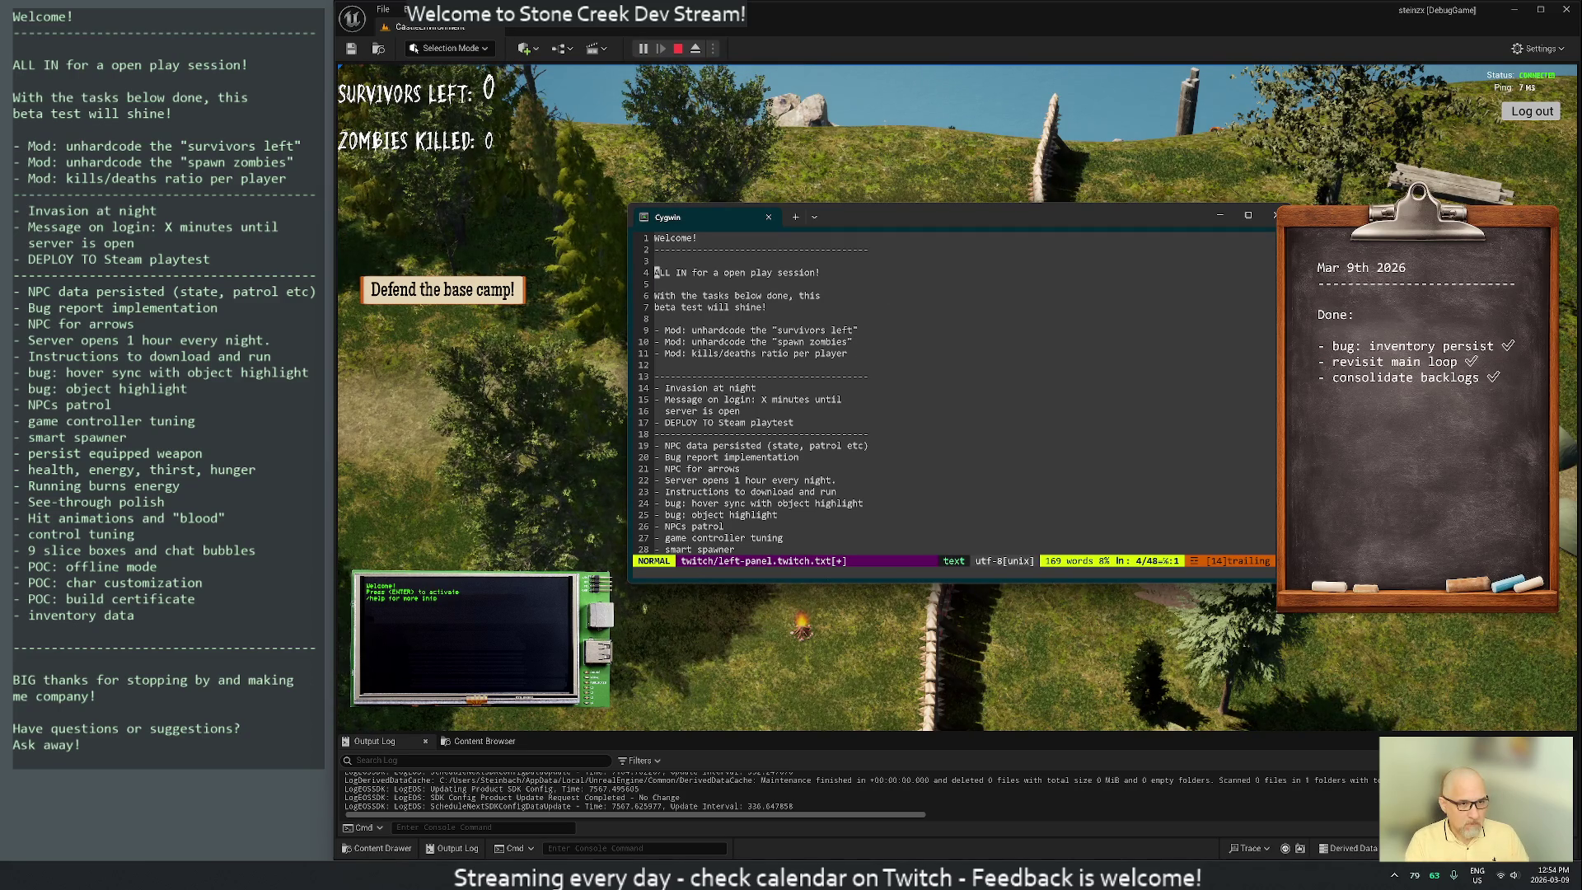
key("d")
key("d")
key("d")
key("d")
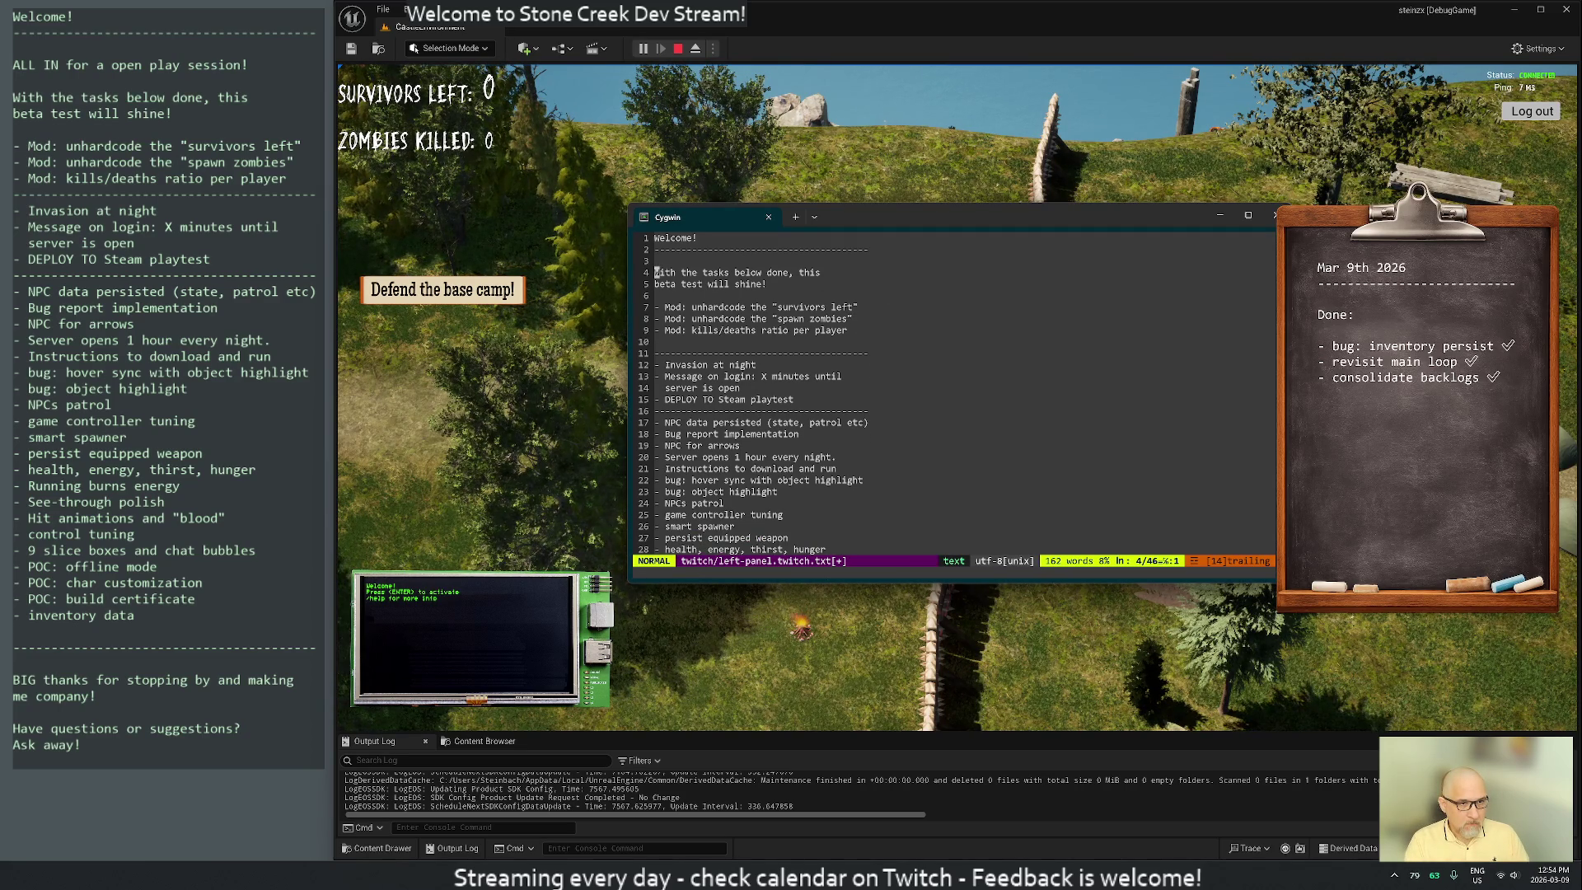
key("shift+j")
key("w")
key("w")
key("w")
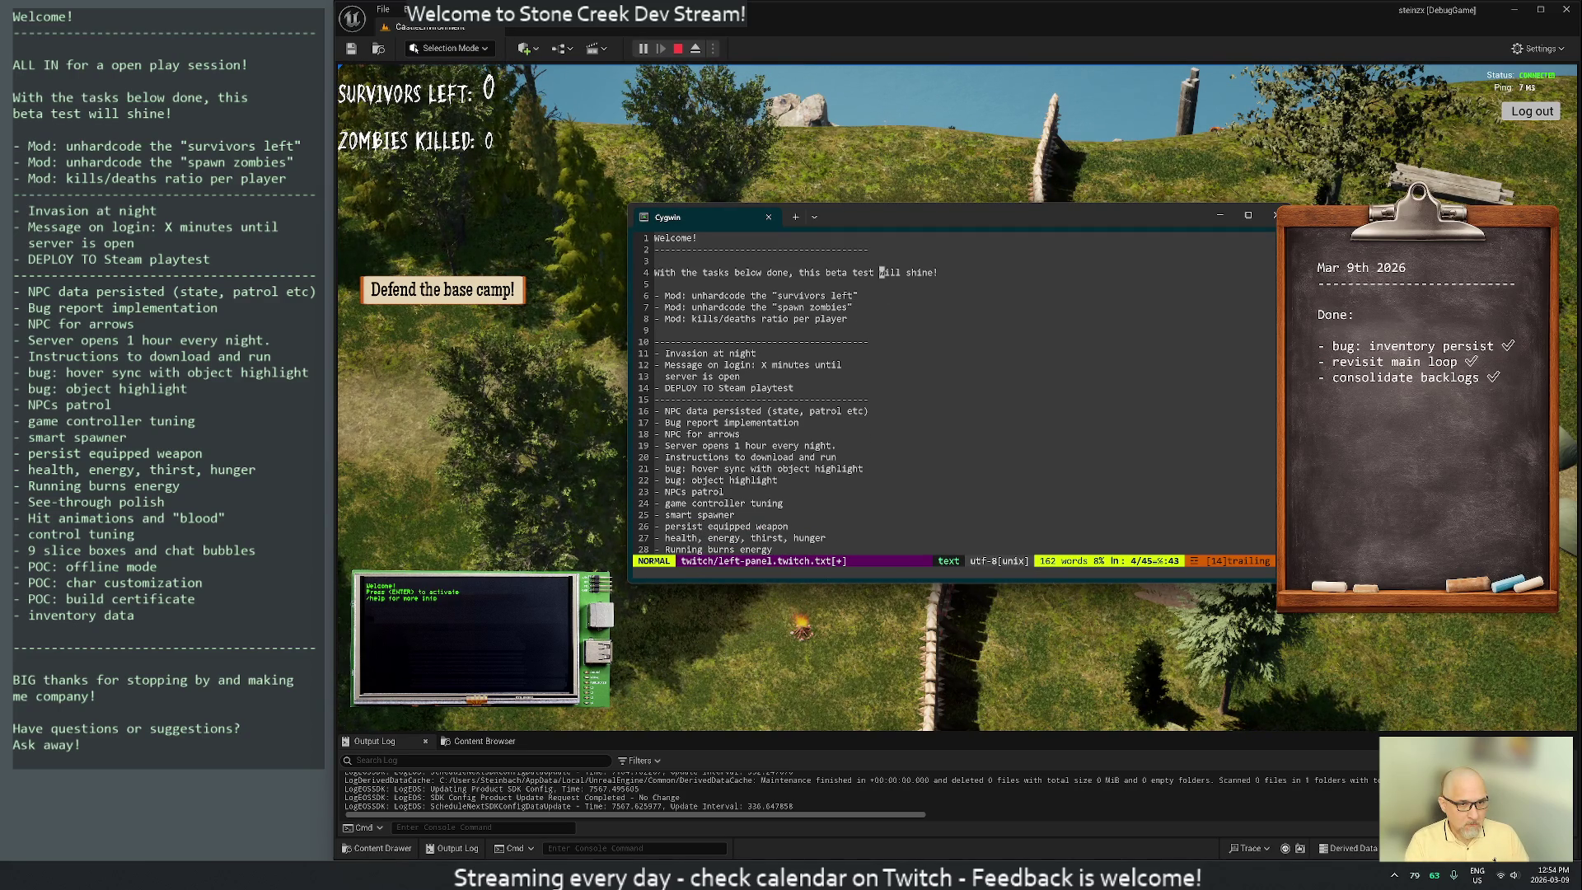
key("b")
key("i")
key("Return")
key("Escape")
key("j")
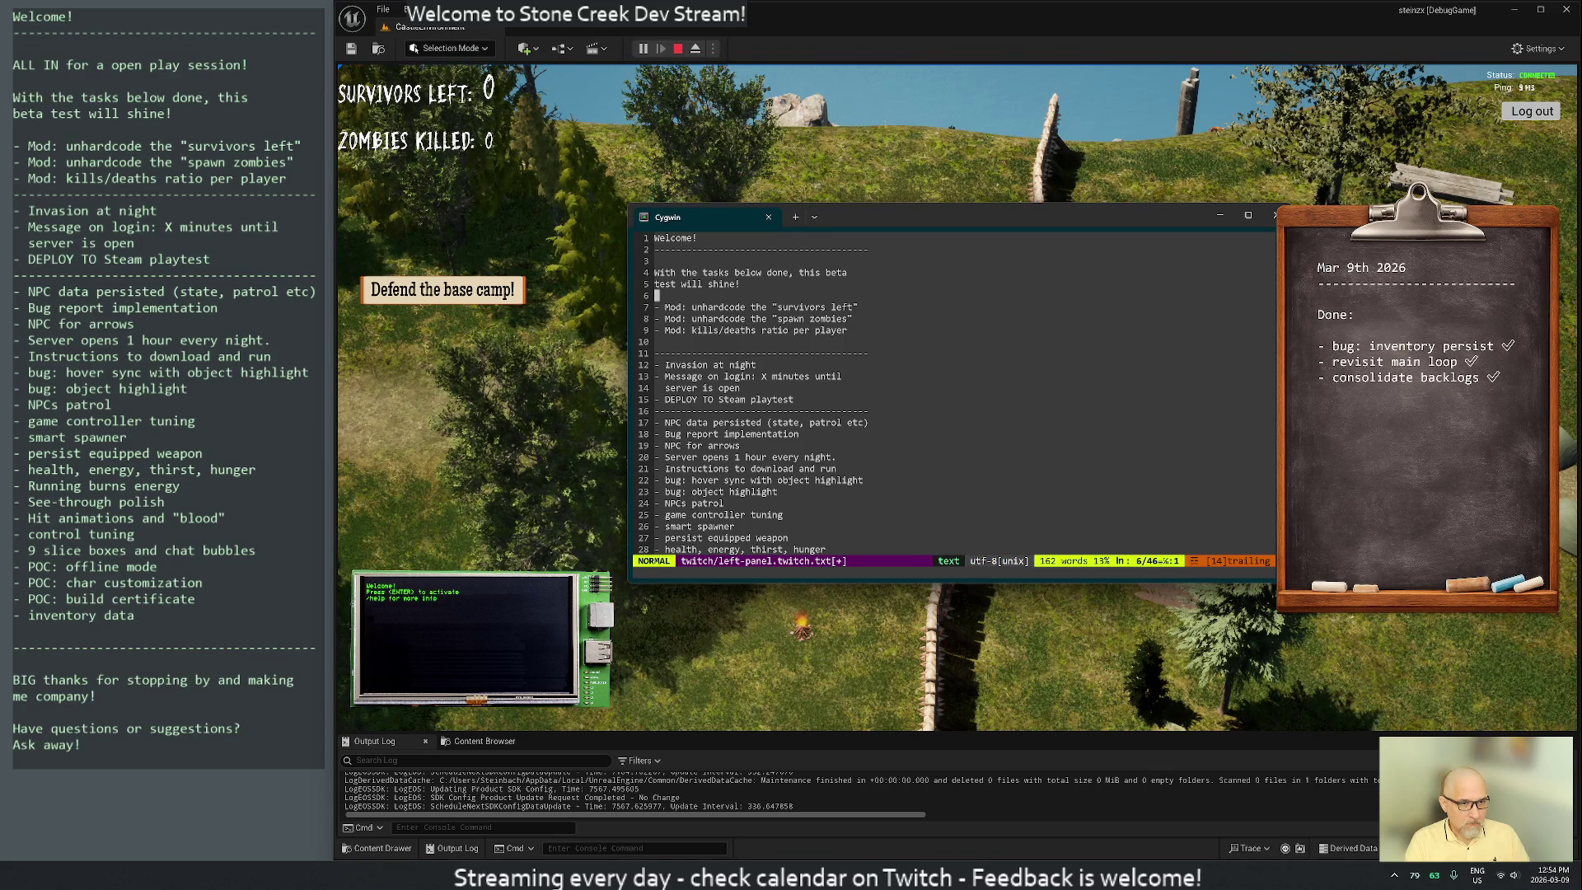
Delete the blank line under the Mod items
key("j")
key("j")
key("j")
key("j")
key("j")
key("k")
key("d")
key("d")
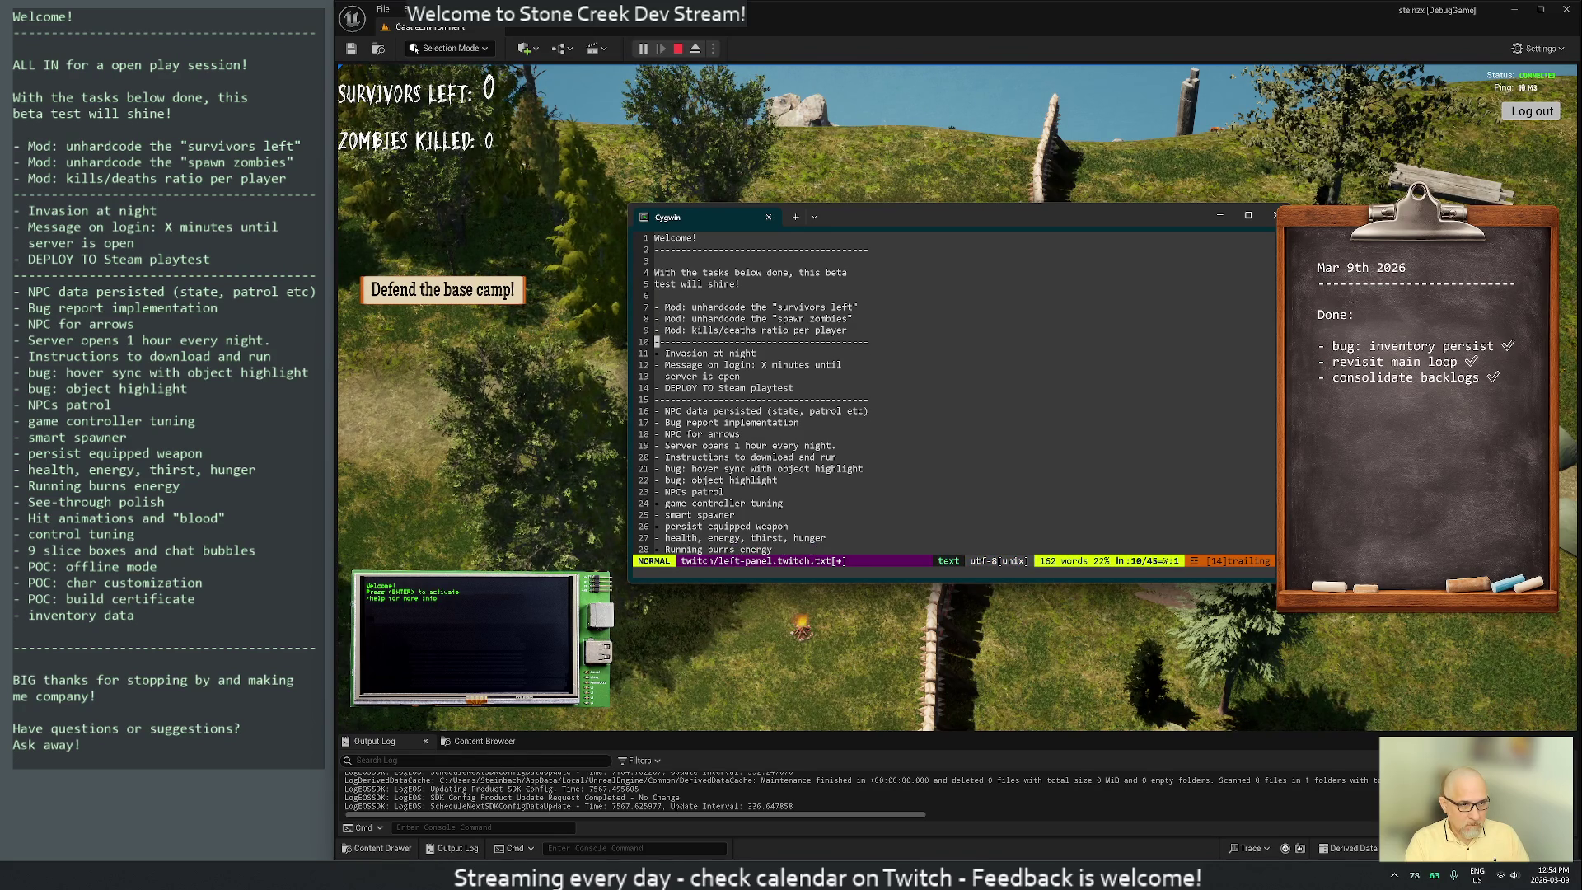
key("j")
key("j")
key("j")
key("j")
key("j")
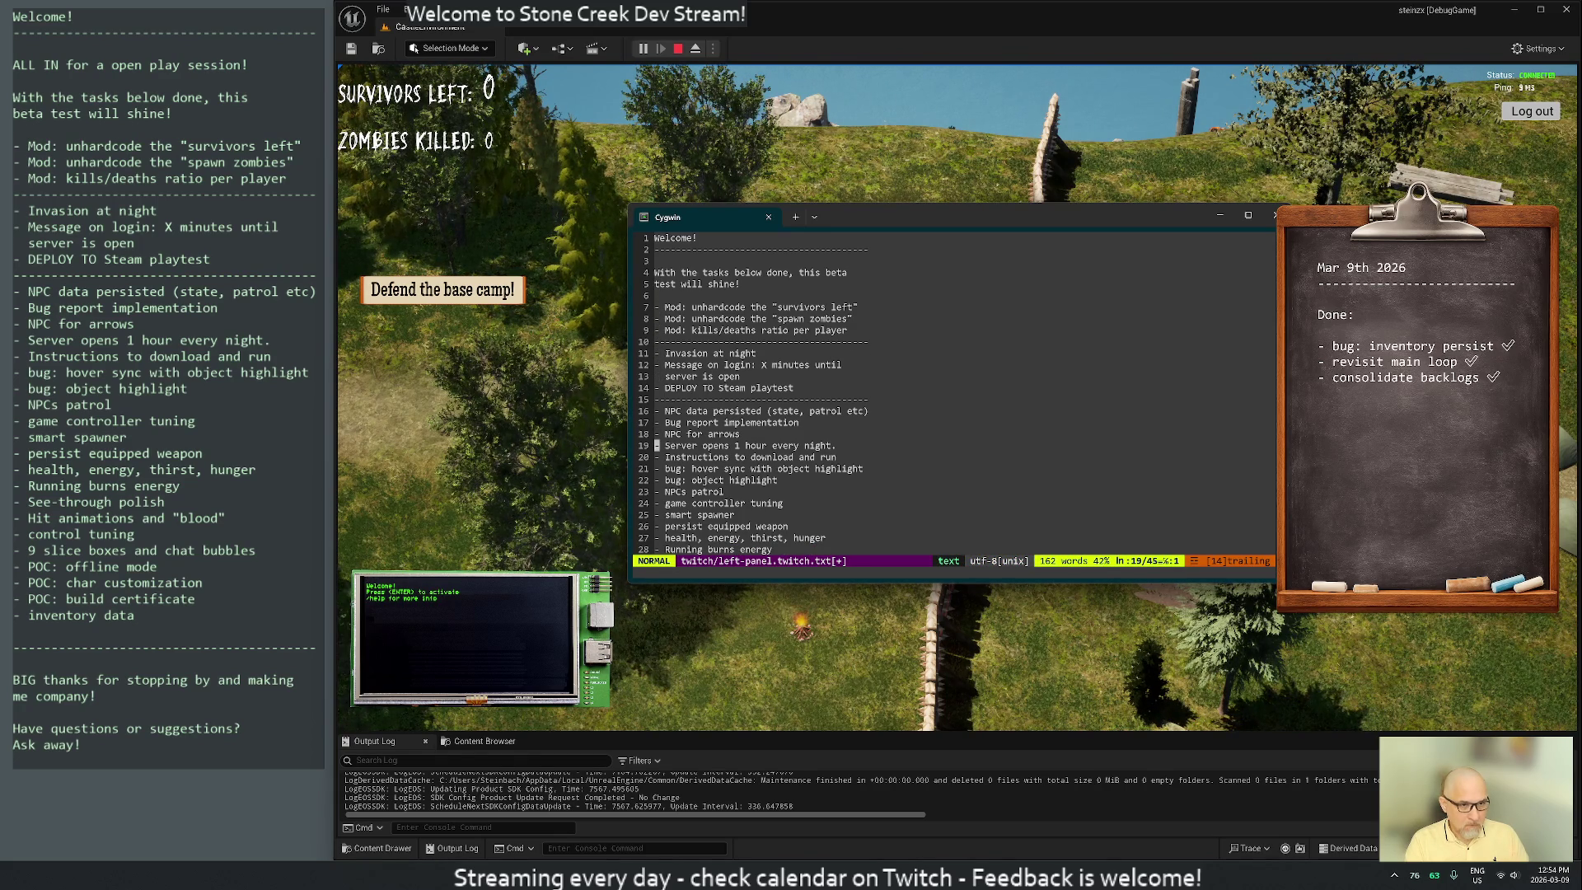
key("j")
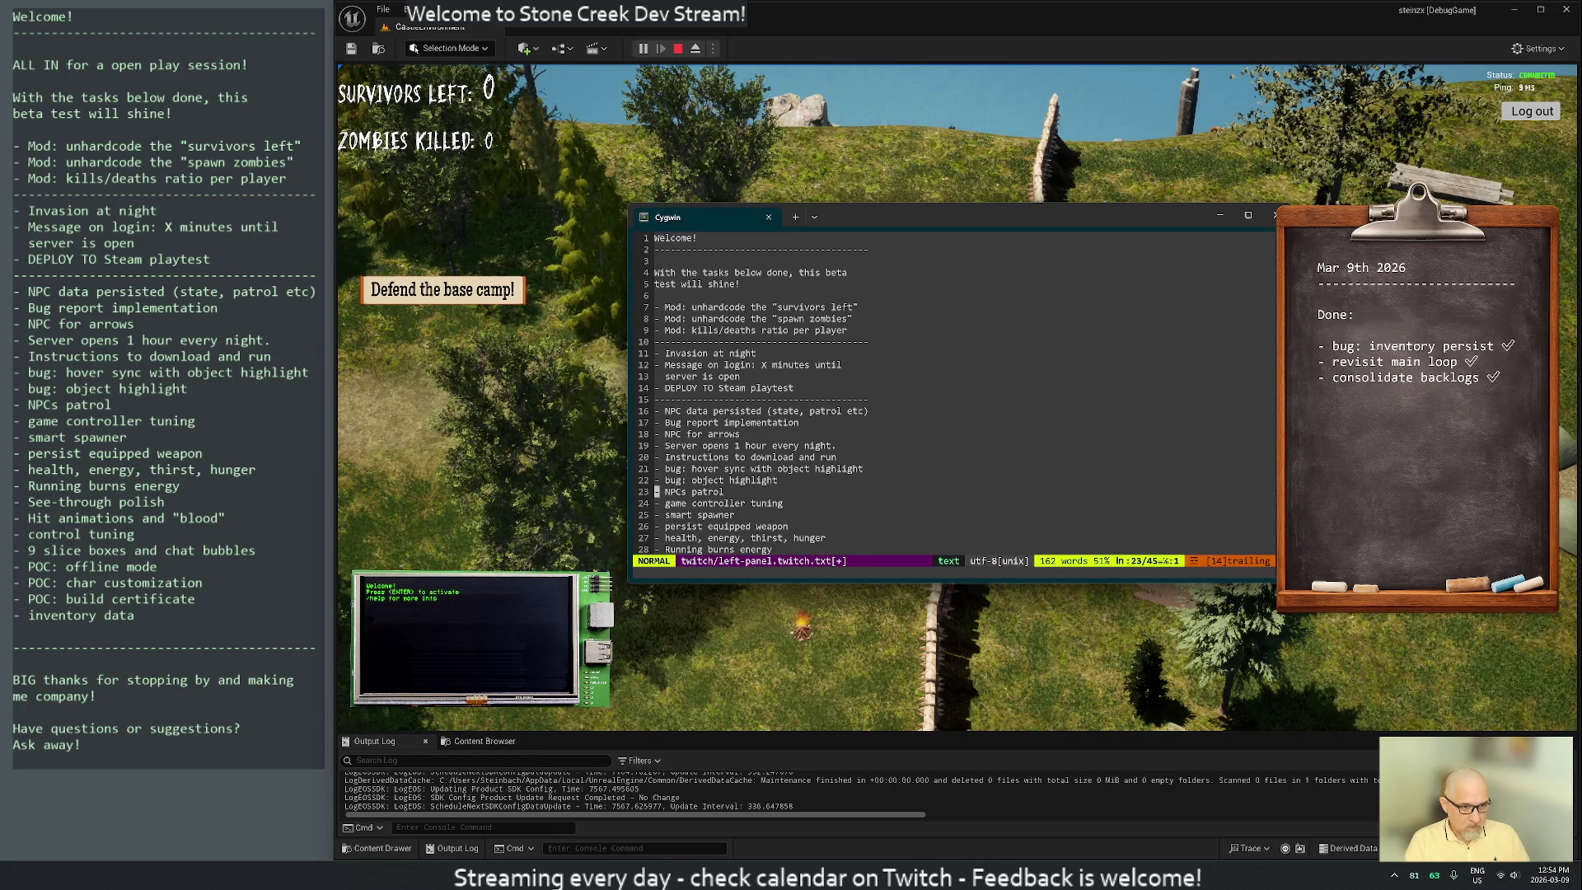
Append '(separate by phases)' so the intro ends 'test will shine! (separate by phases)'
key("k")
key("k")
key("k")
key("A")
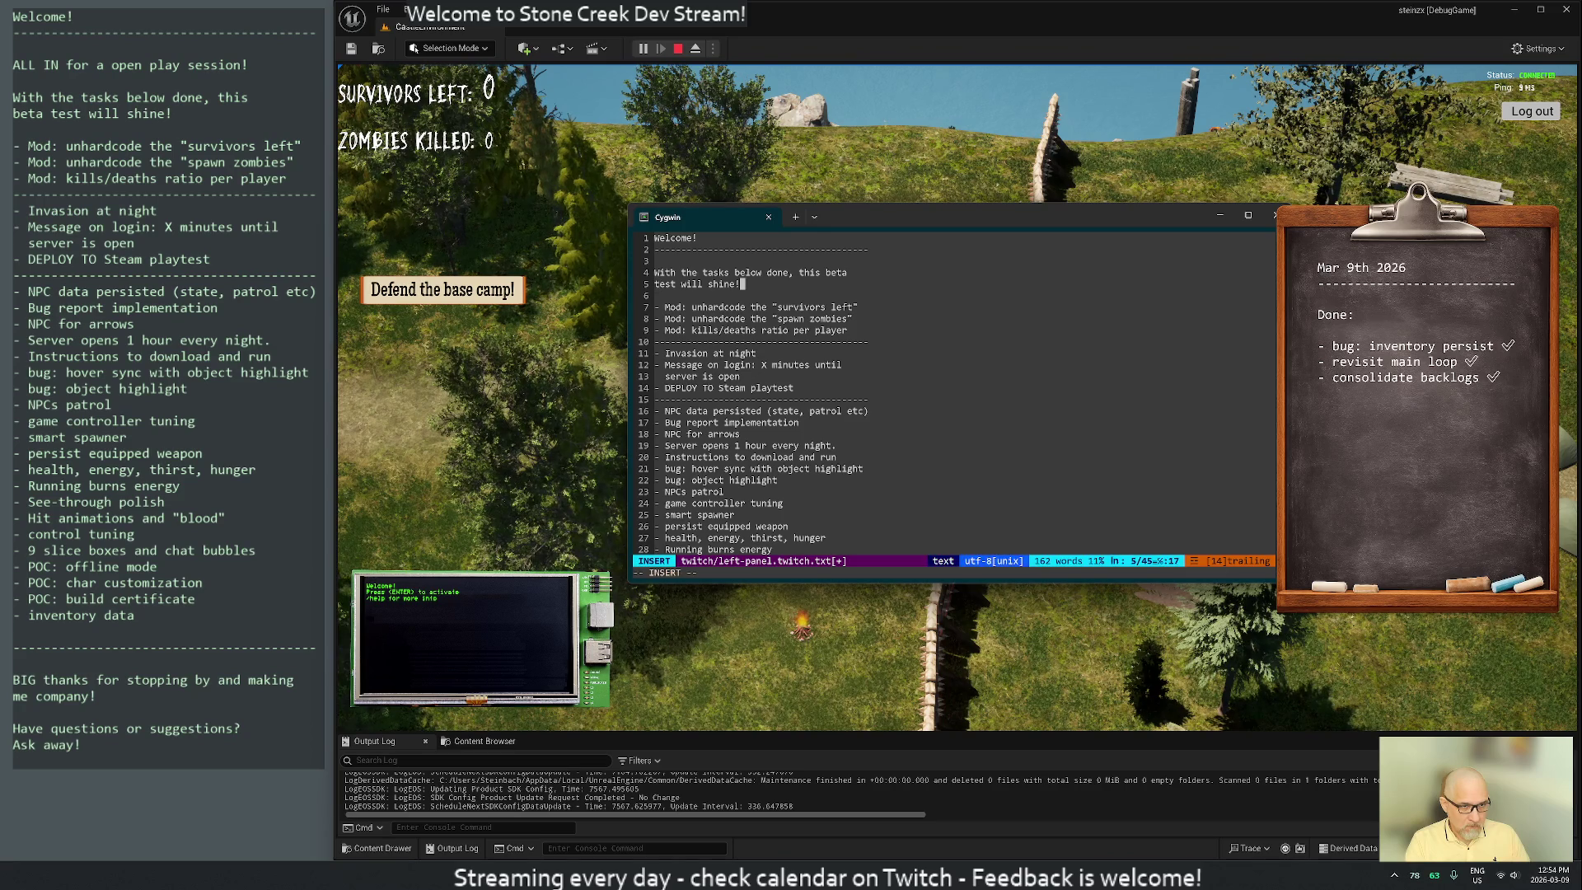
key("BackSpace")
type("(separate ")
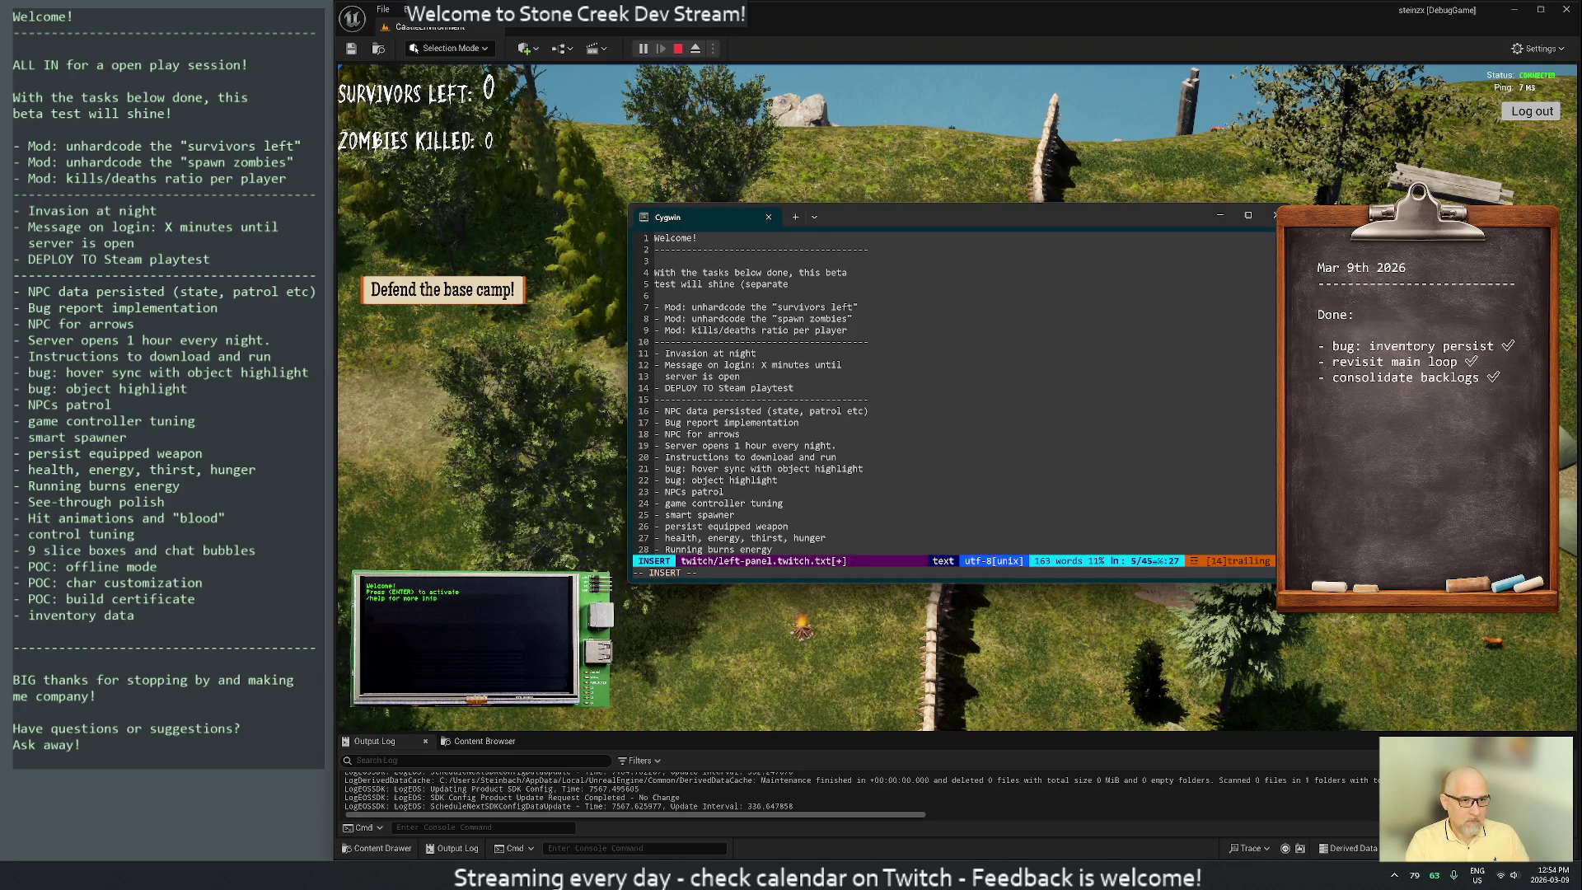
type("by phases)")
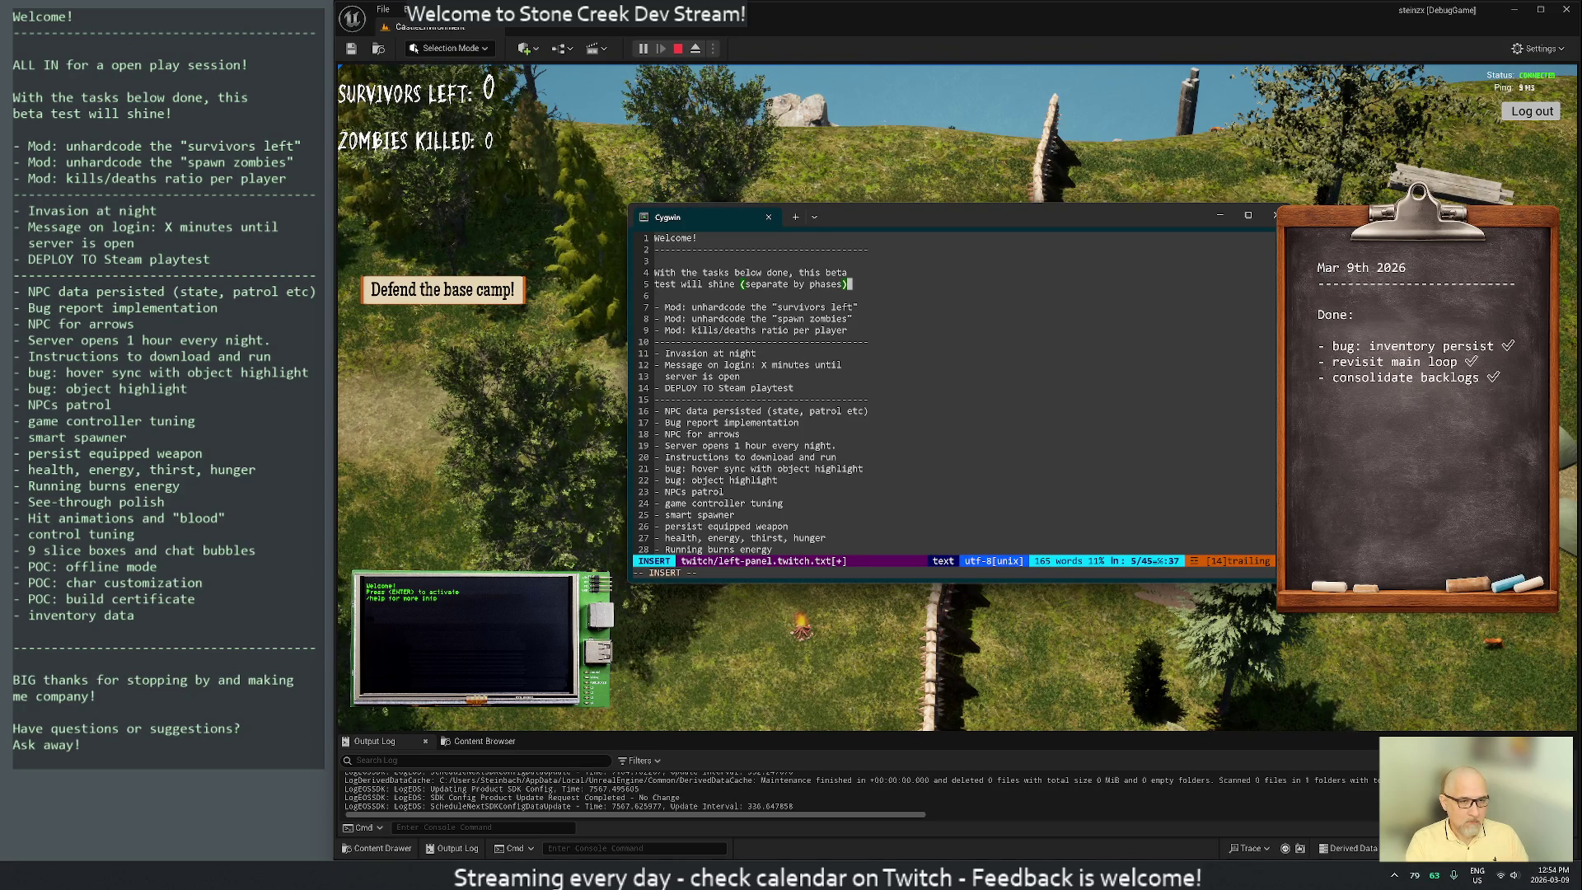
key("Escape")
key("F")
key("parenleft")
type("hine!")
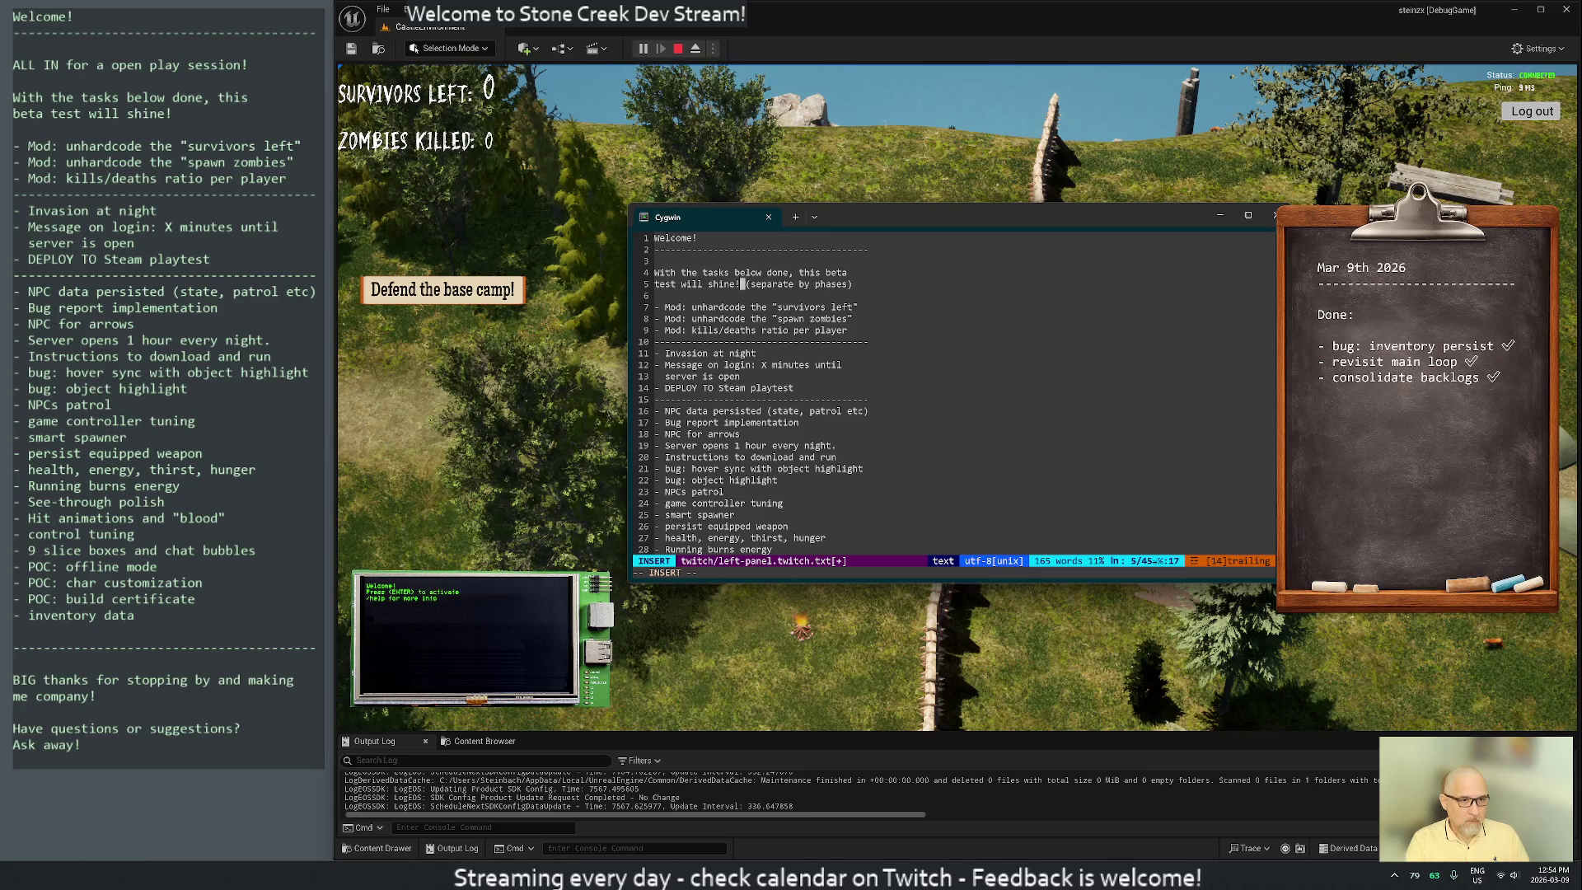
key("Escape")
Move 'Bug report implementation' into the deploy section and 'Server opens 1 hour every night.' into phase two
key("j")
key("j")
key("j")
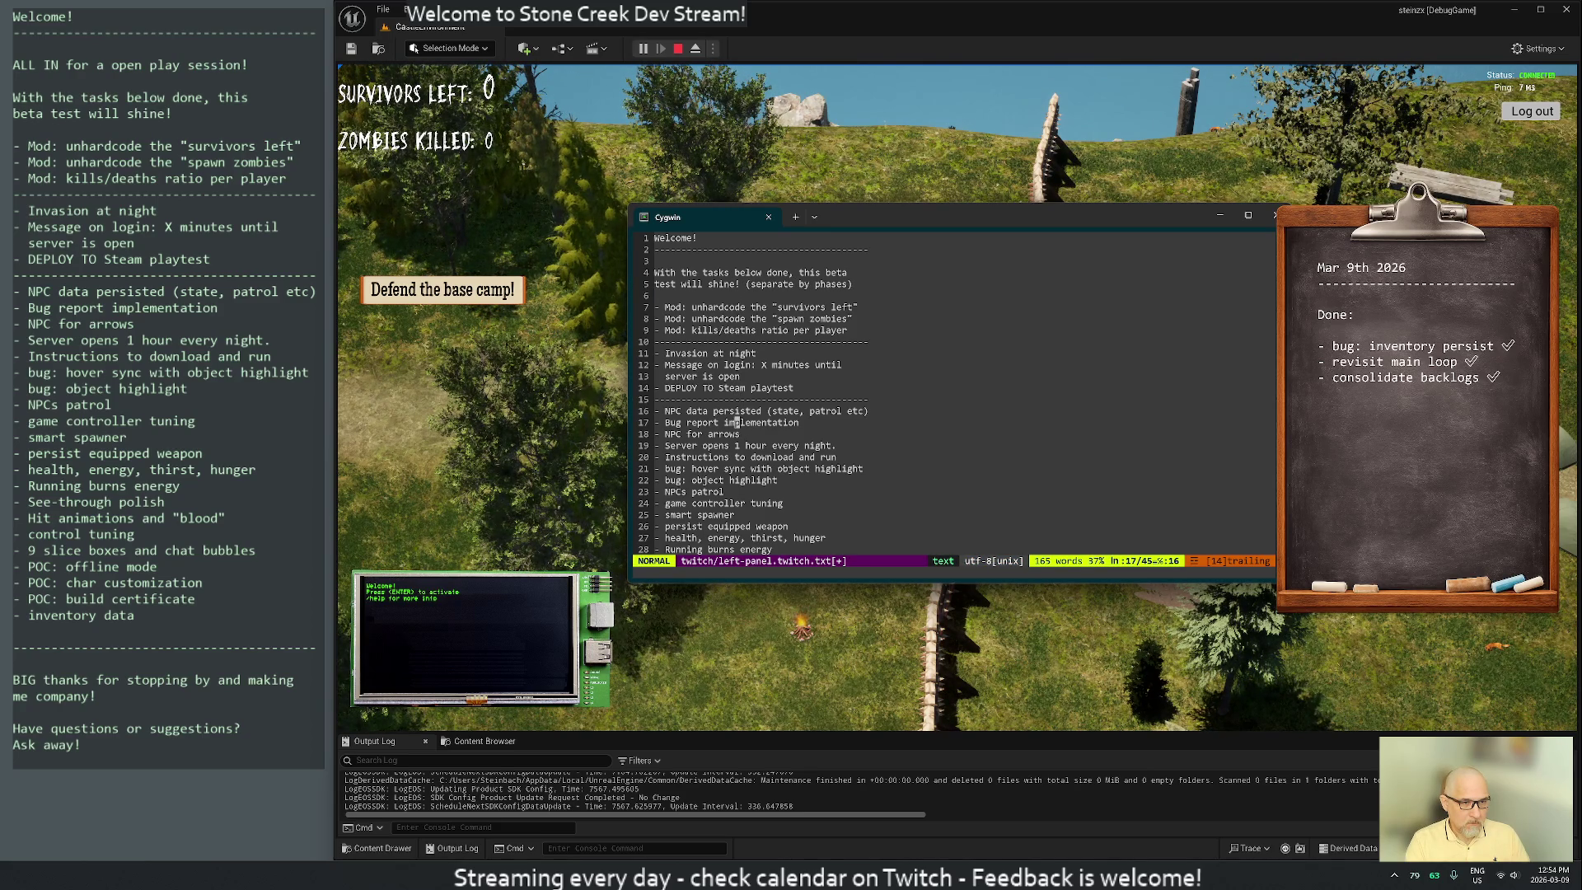
key("d")
key("d")
key("k")
key("k")
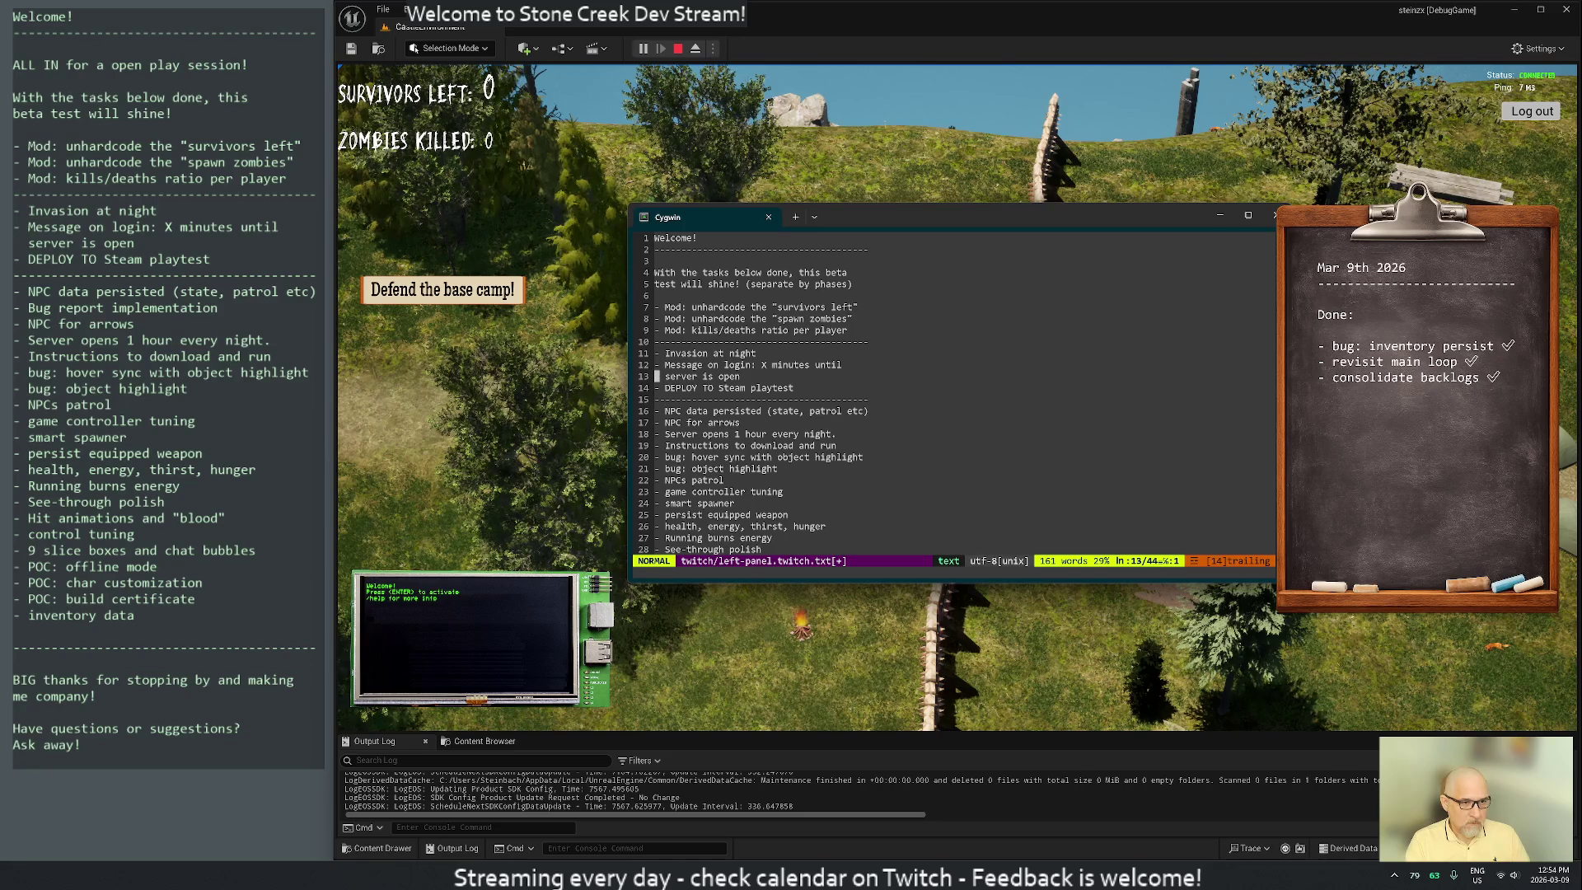
key("p")
key("j")
key("j")
key("j")
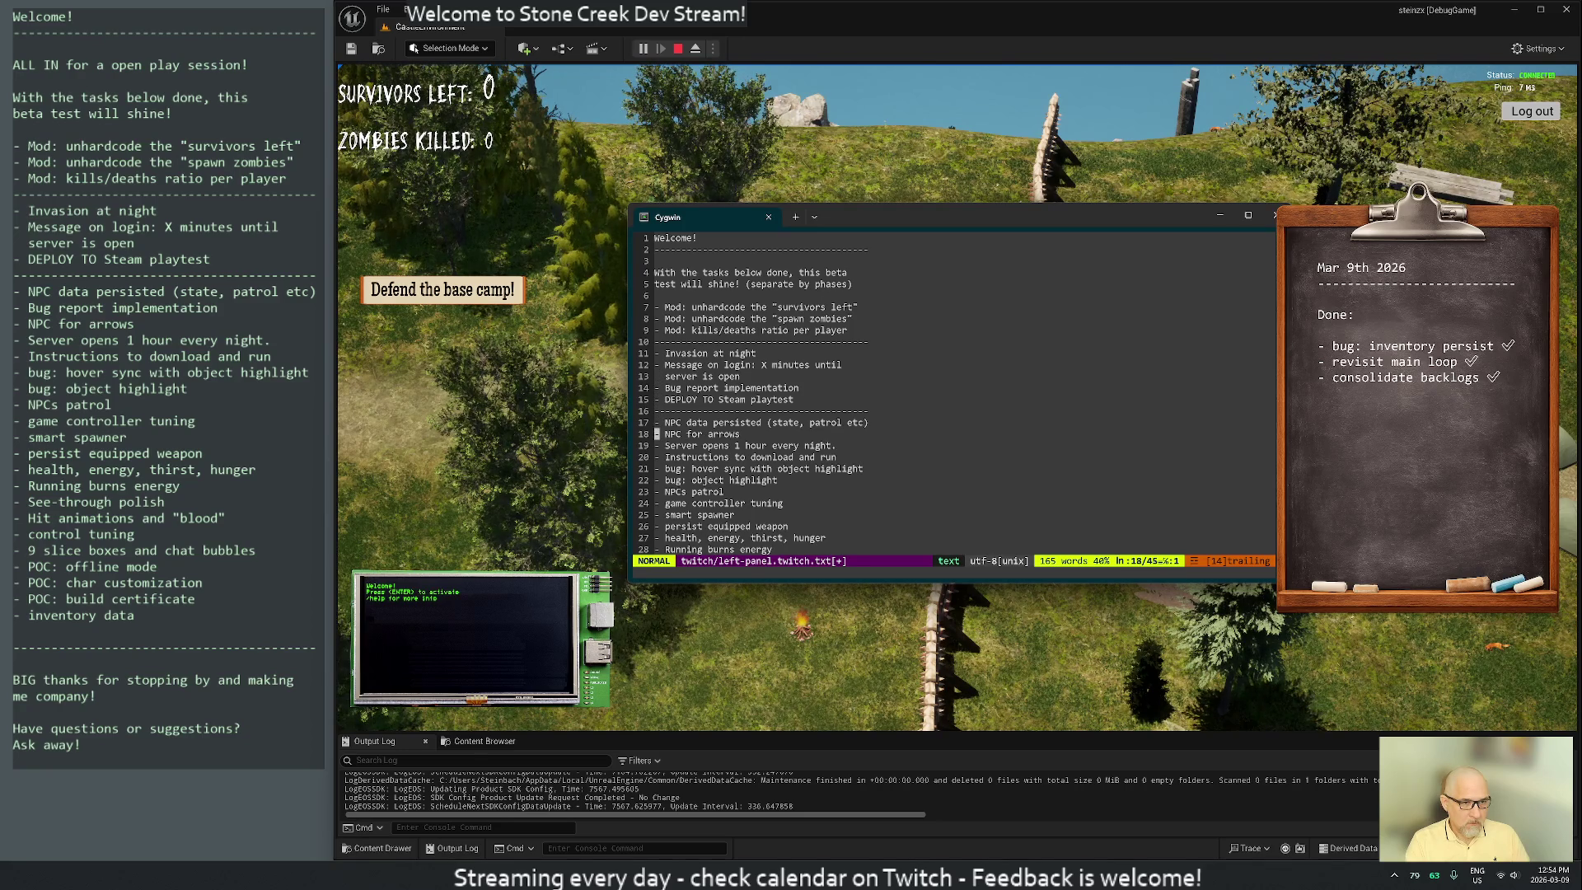
key("d")
key("d")
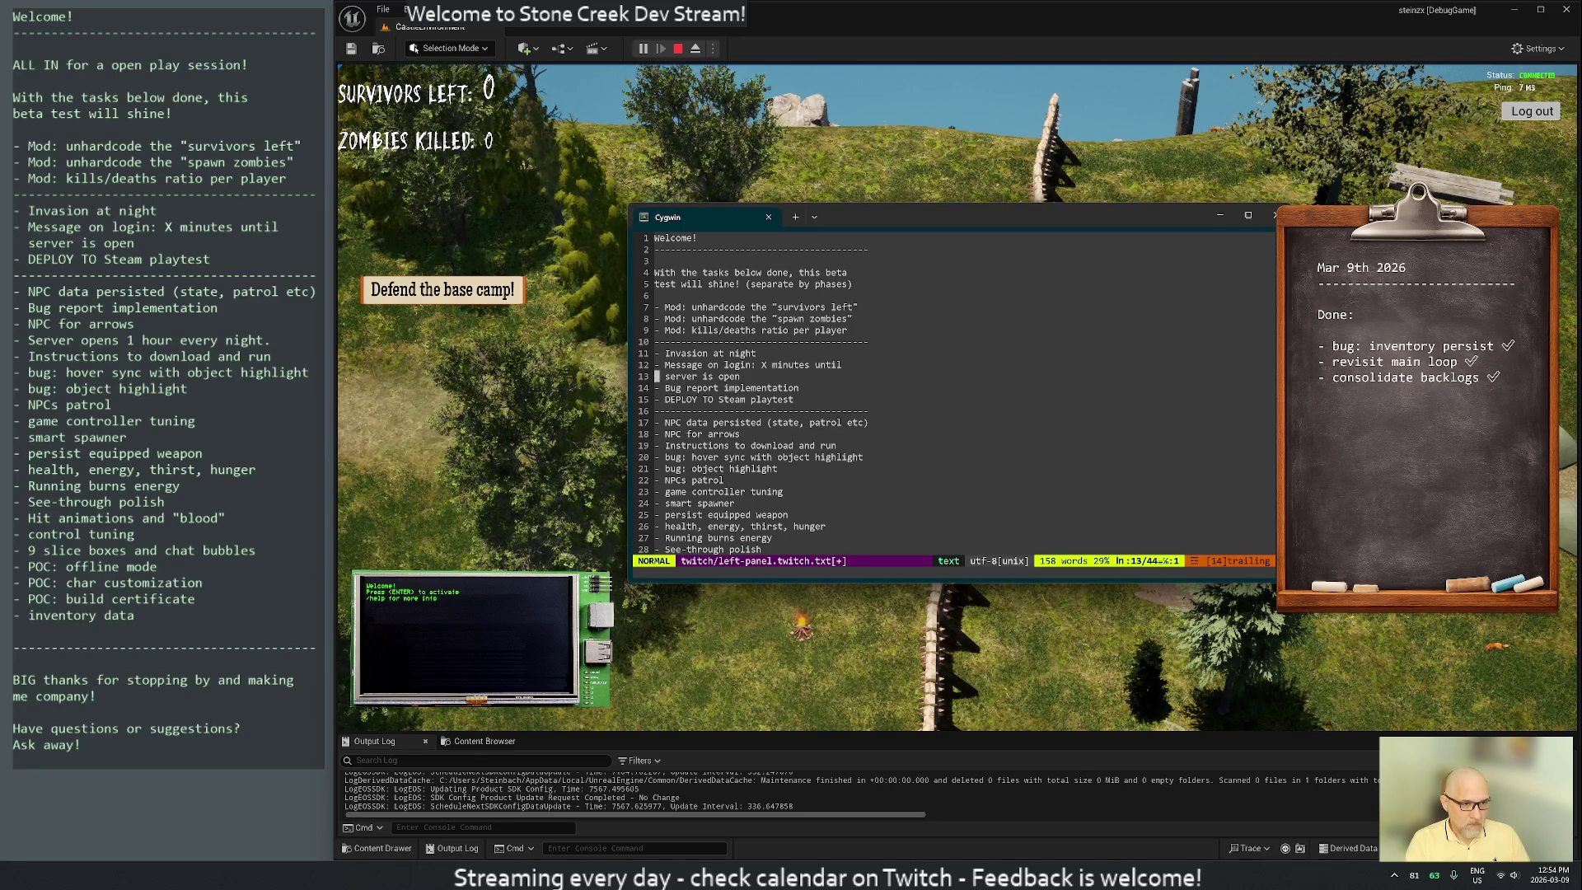
key("p")
key("j")
key("j")
key("j")
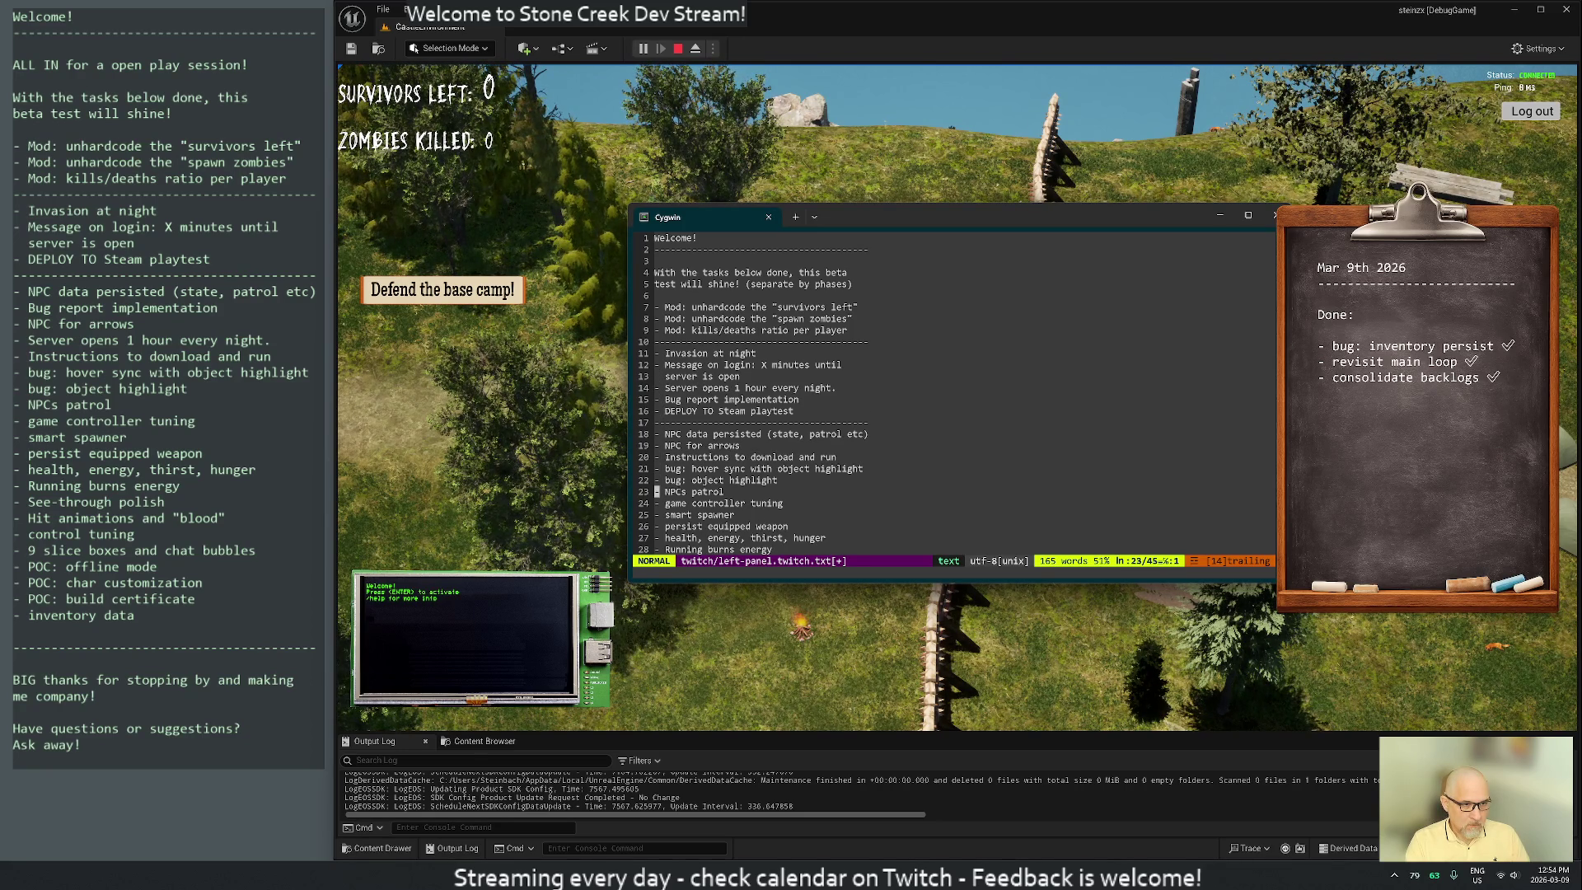
Move 'NPCs patrol' into the first phase, briefly adding a '(hardcoded)' note
key("d")
key("d")
key("k")
key("P")
key("j")
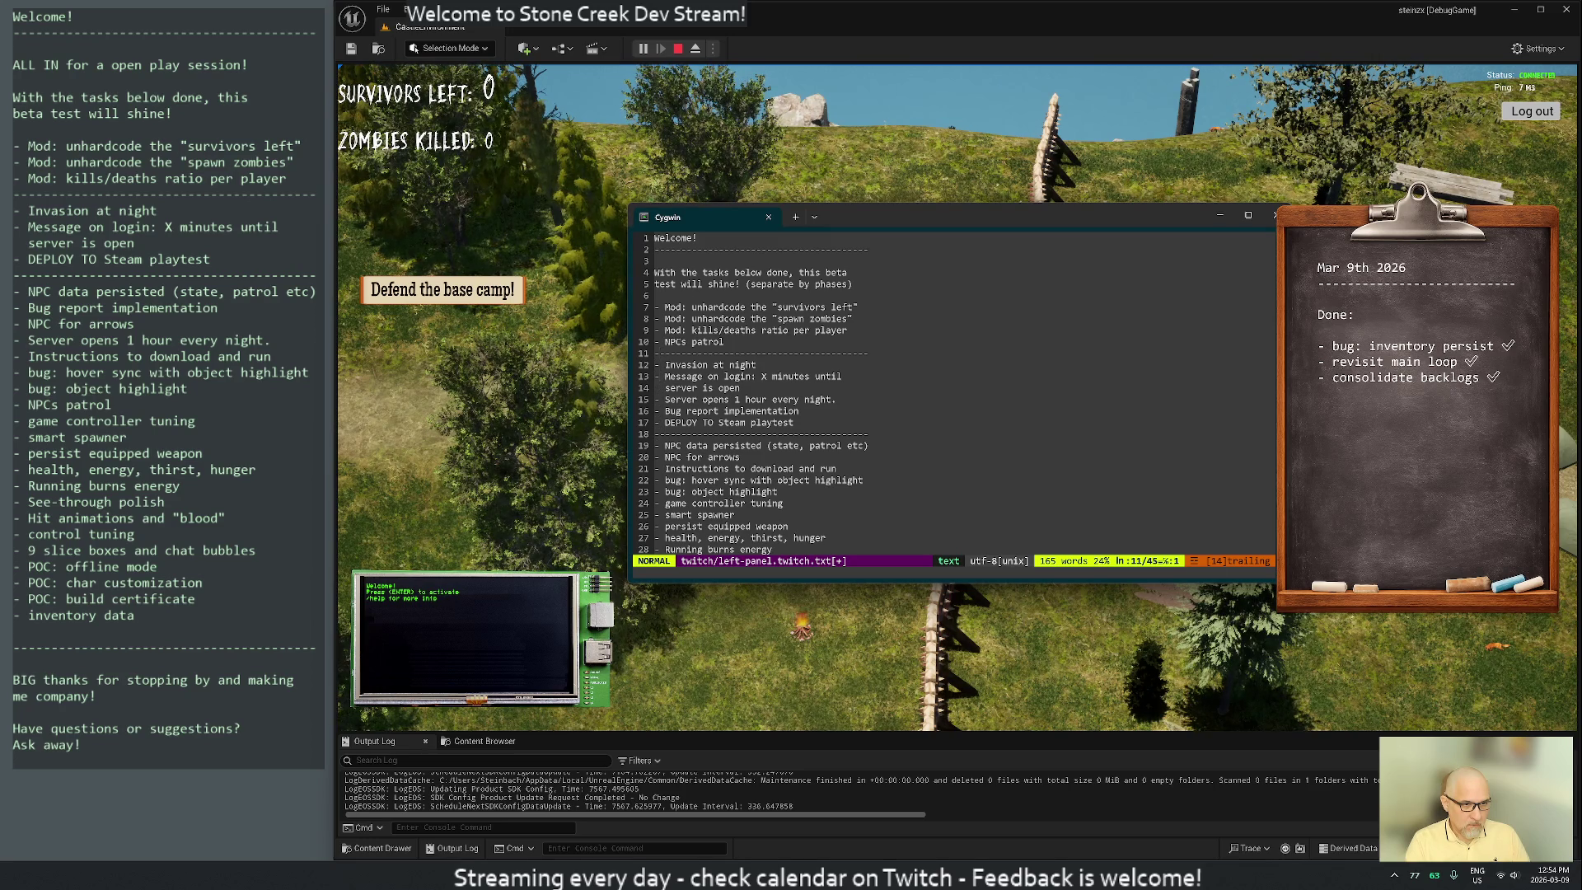
type("kA (hardcod")
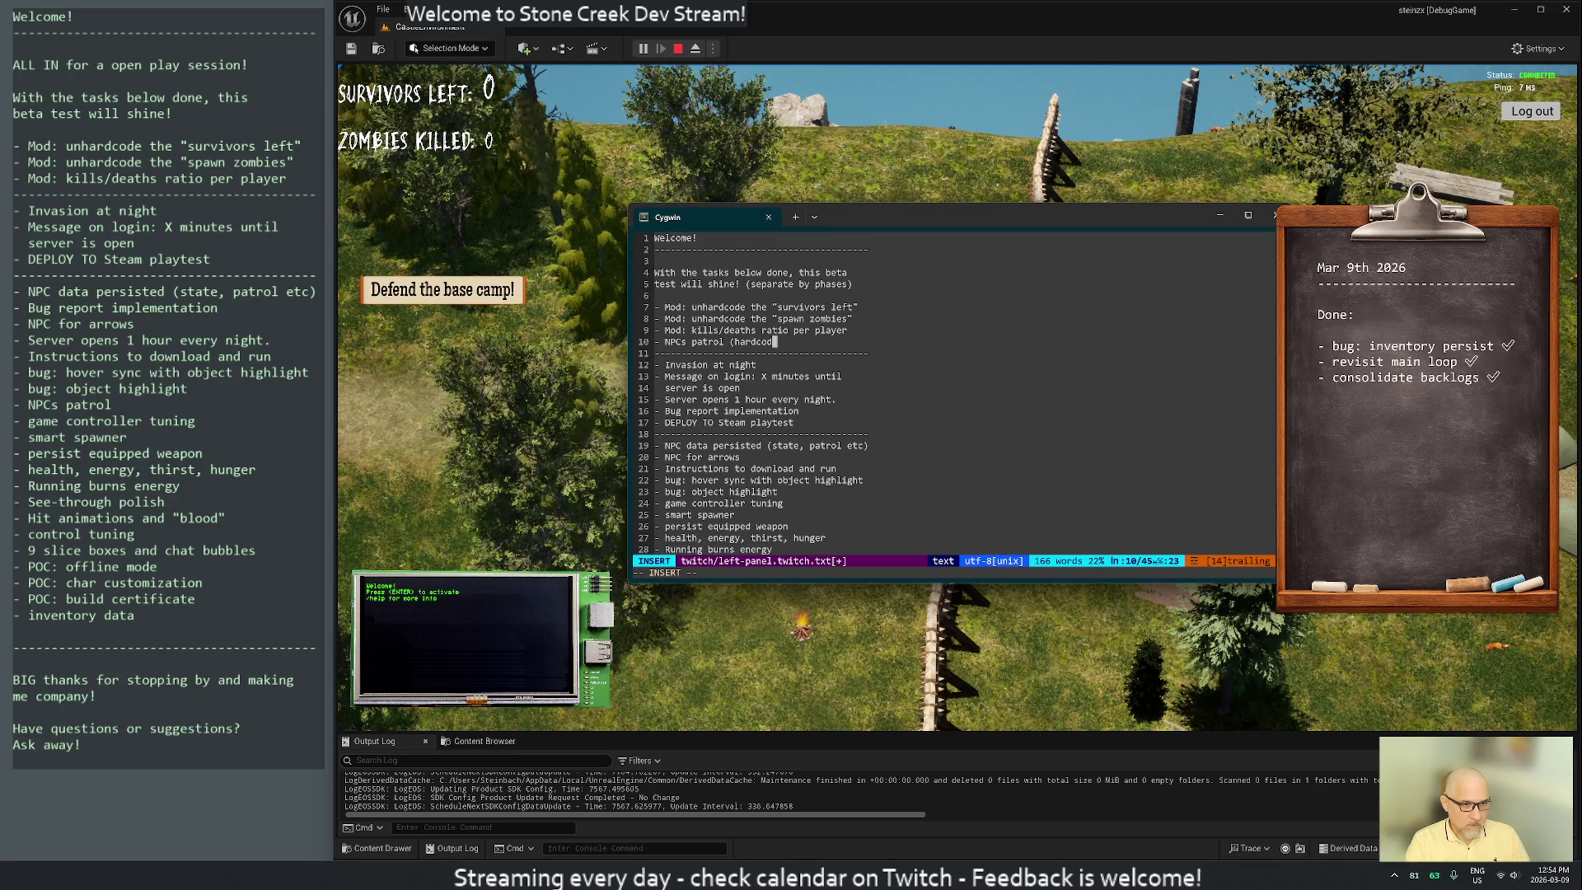
type("ed)")
key("Escape")
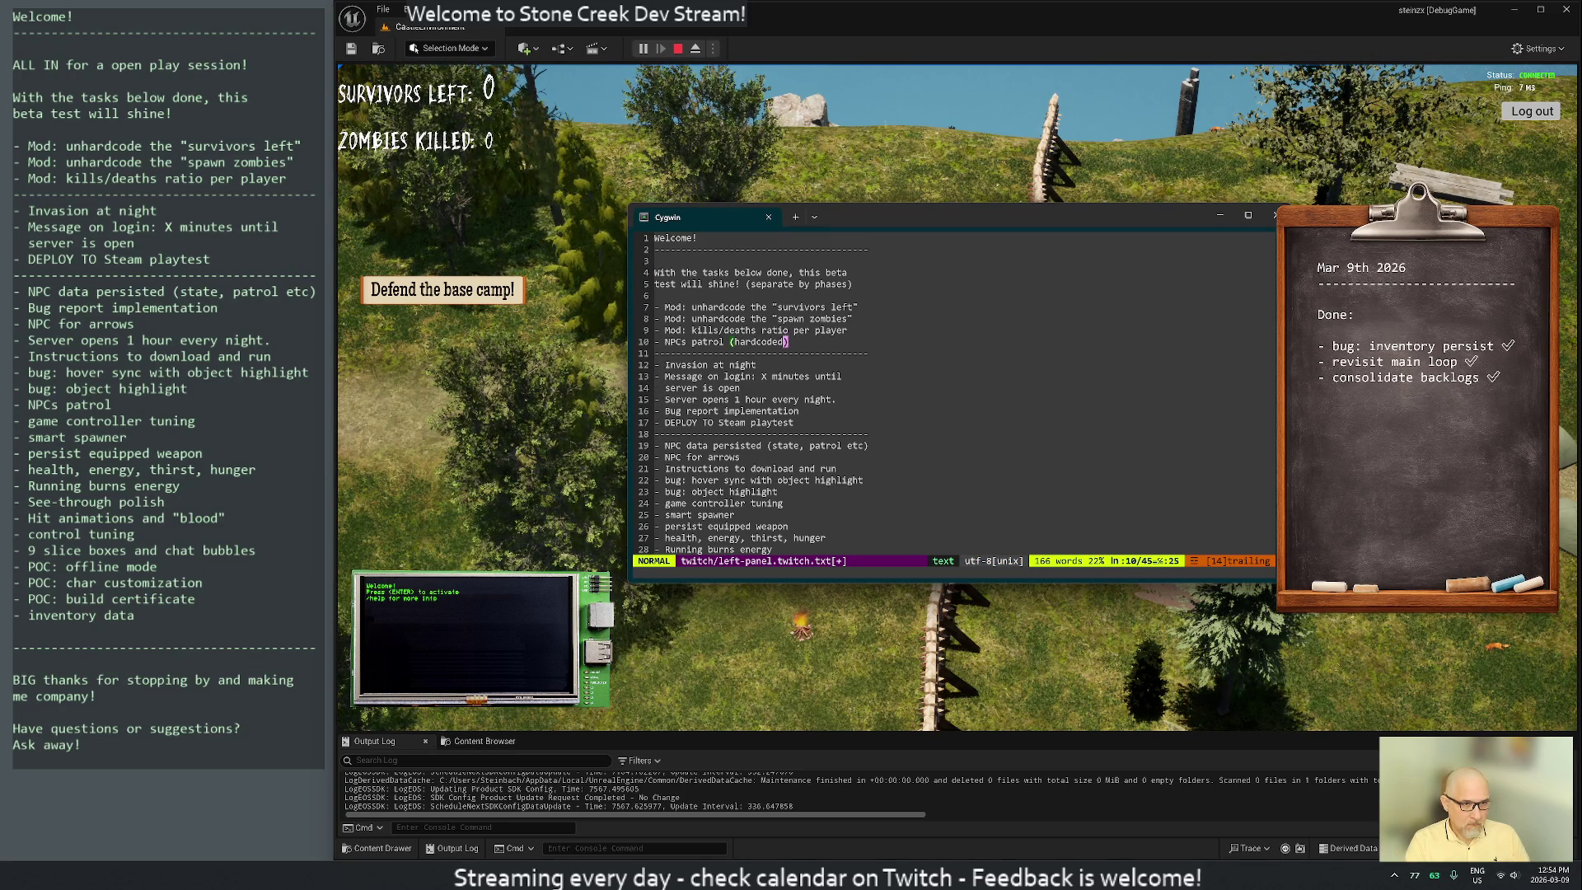
key("F")
key("parenleft")
Strip the '(hardcoded)' note and move 'bug: hover sync with object highlight' into the first phase
key("h")
key("D")
key("j")
key("j")
key("j")
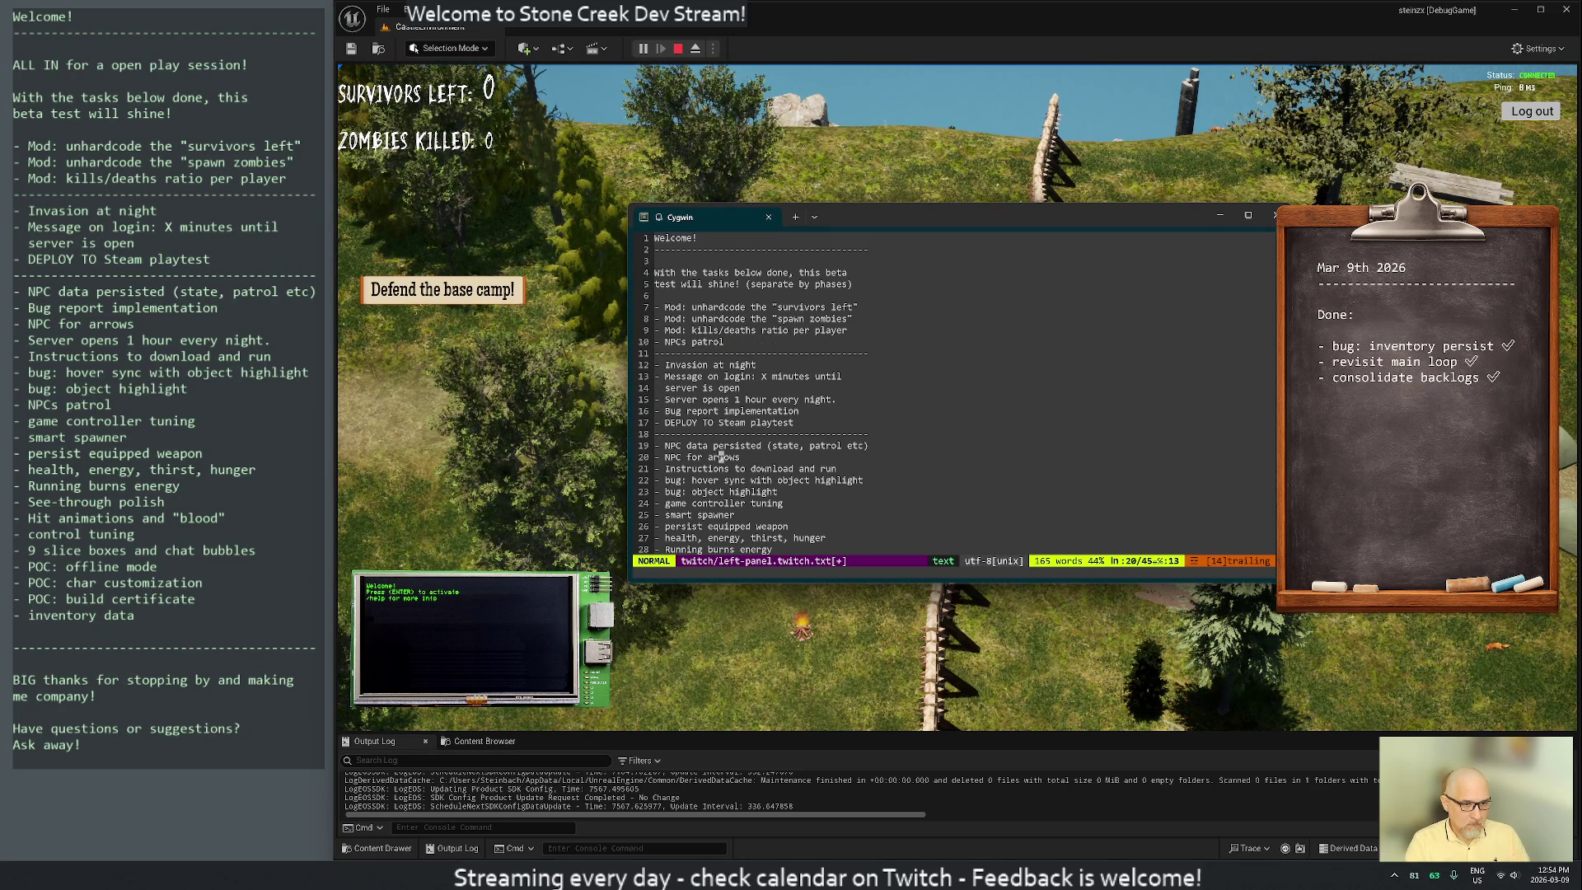
key("j")
key("j")
key("k")
key("j")
key("d")
key("d")
key("k")
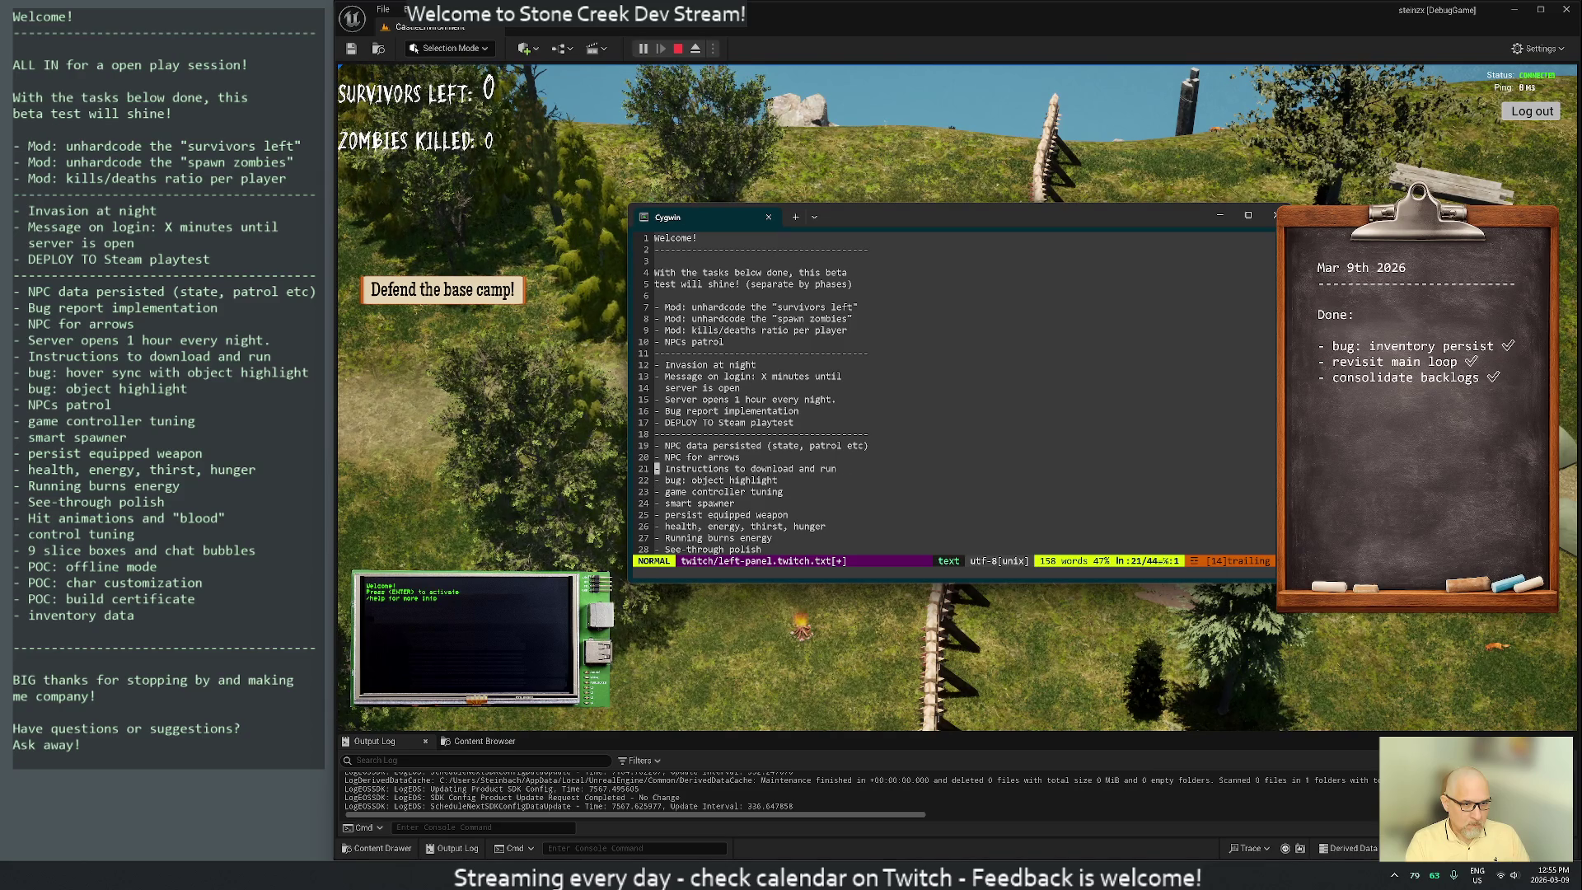
key("k")
key("k")
key("P")
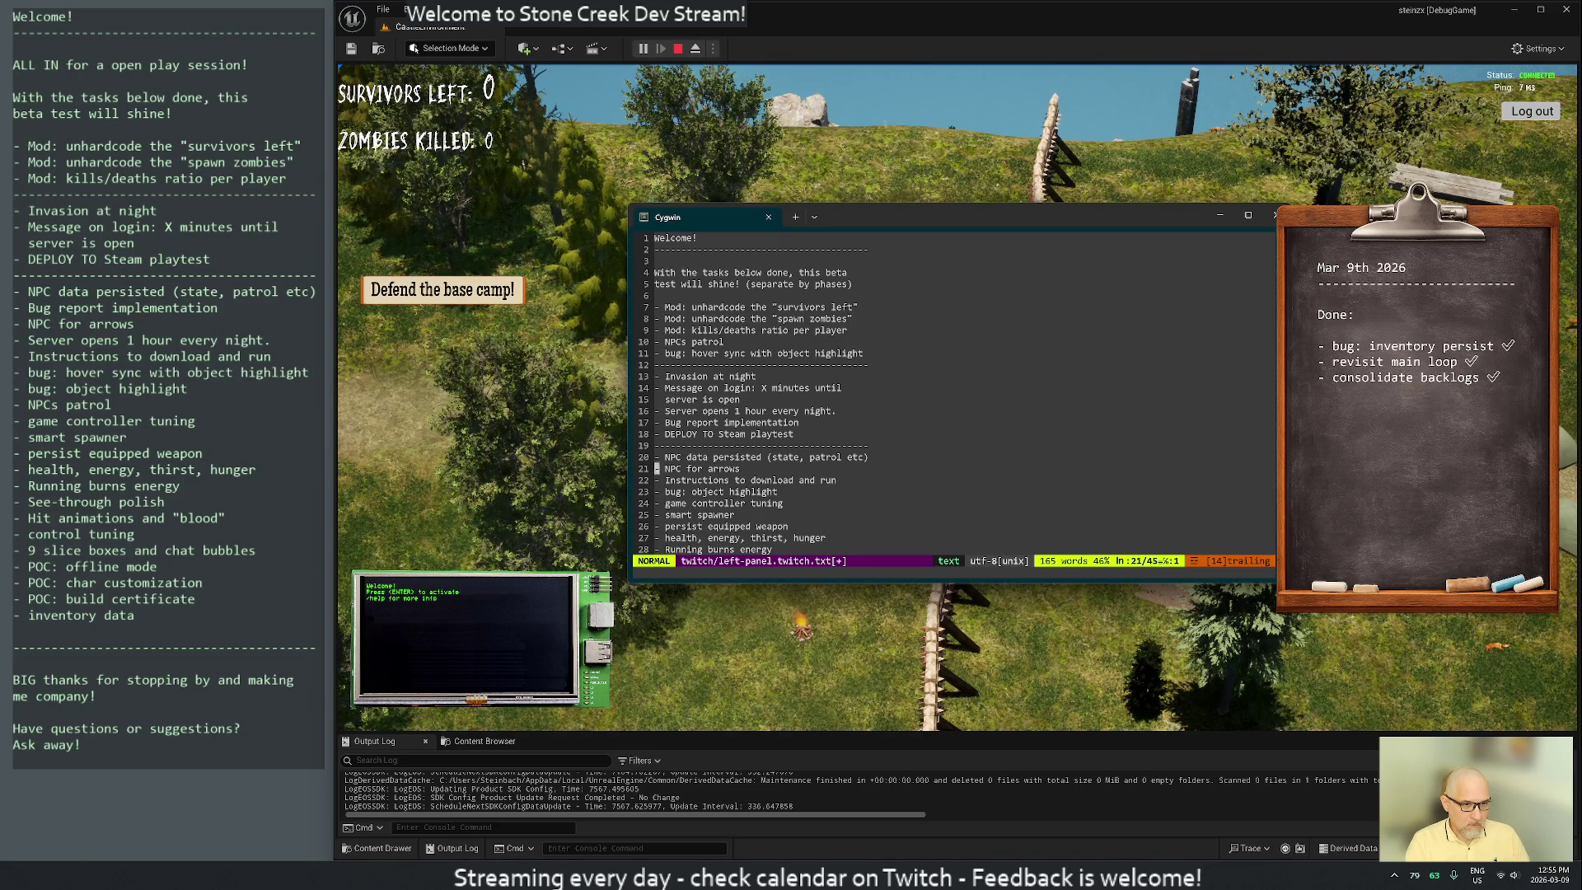
Move the game controller tuning item into the second phase
key("j")
key("j")
key("j")
key("d")
key("d")
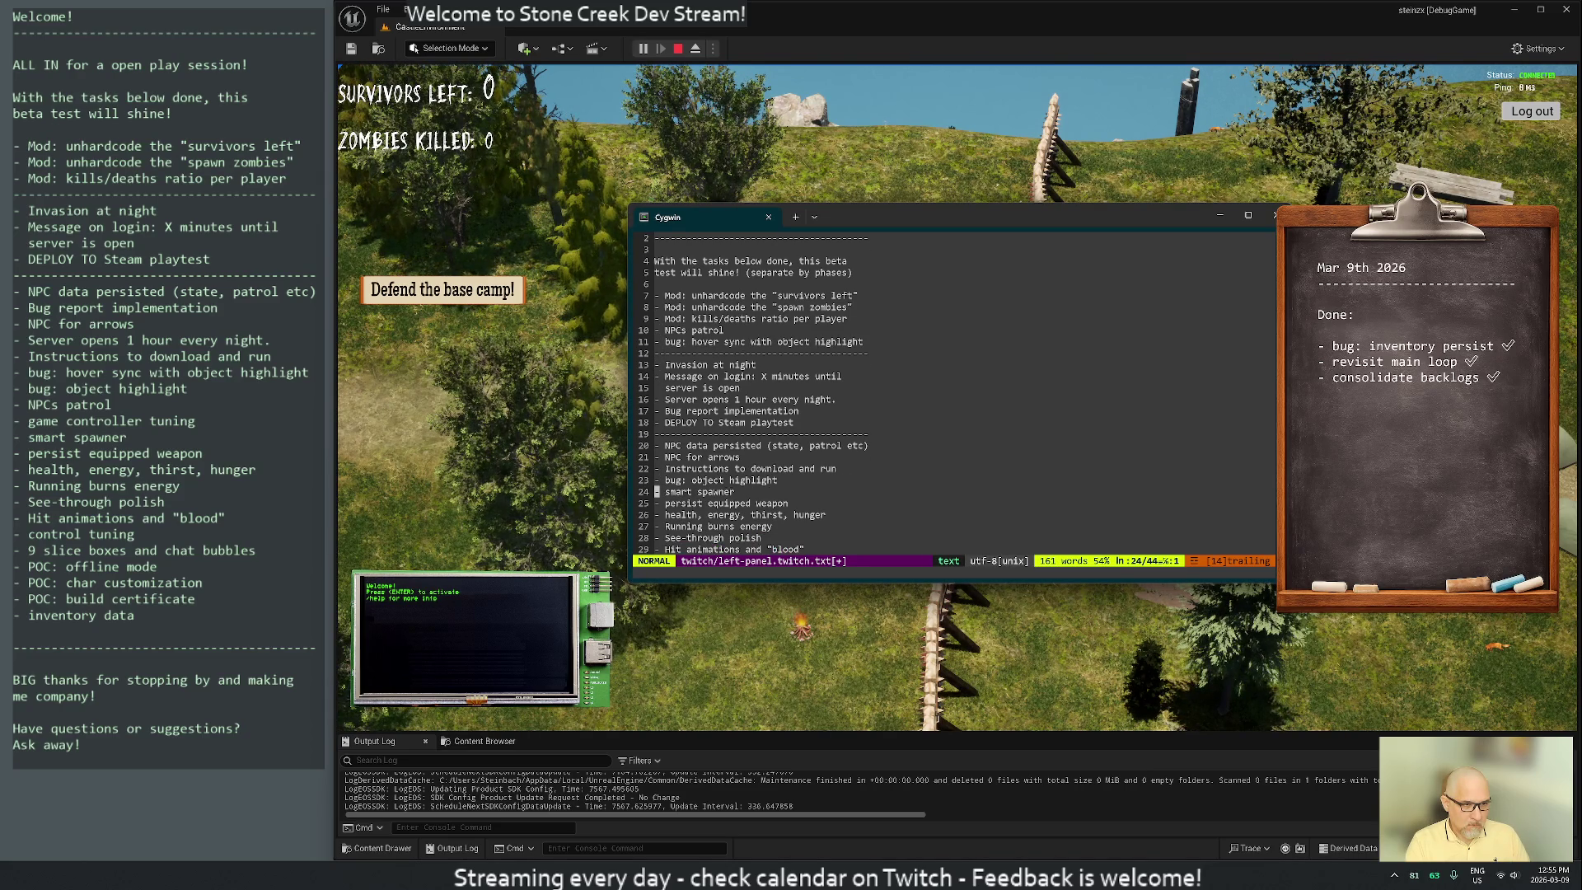
key("k")
key("p")
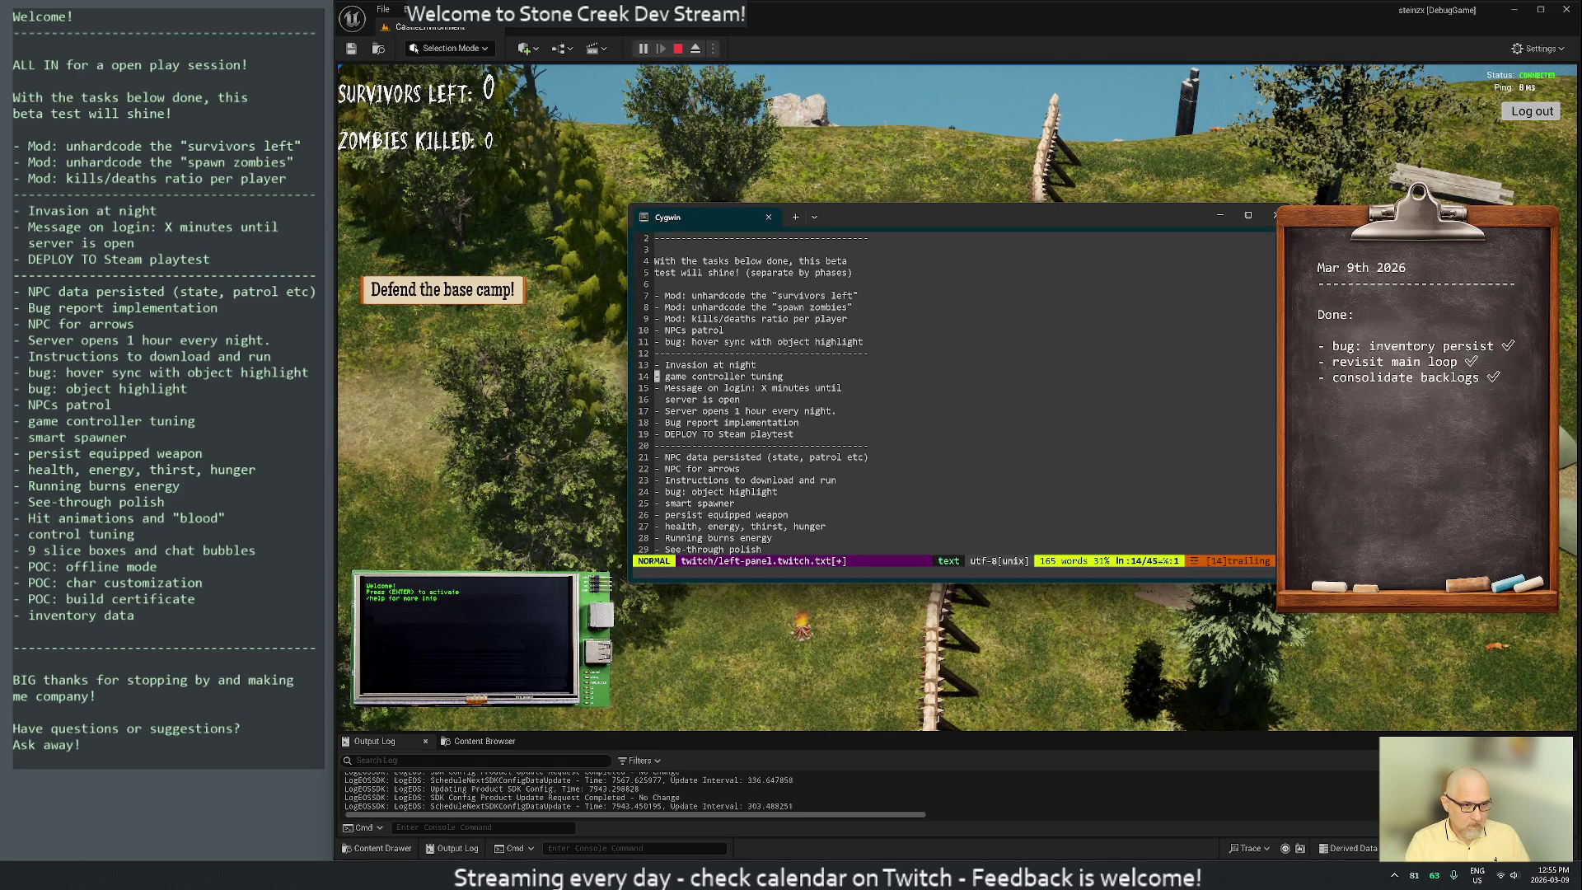
key("j")
key("j")
key("j")
Remove the smart spawner item from the list
key("k")
key("k")
key("k")
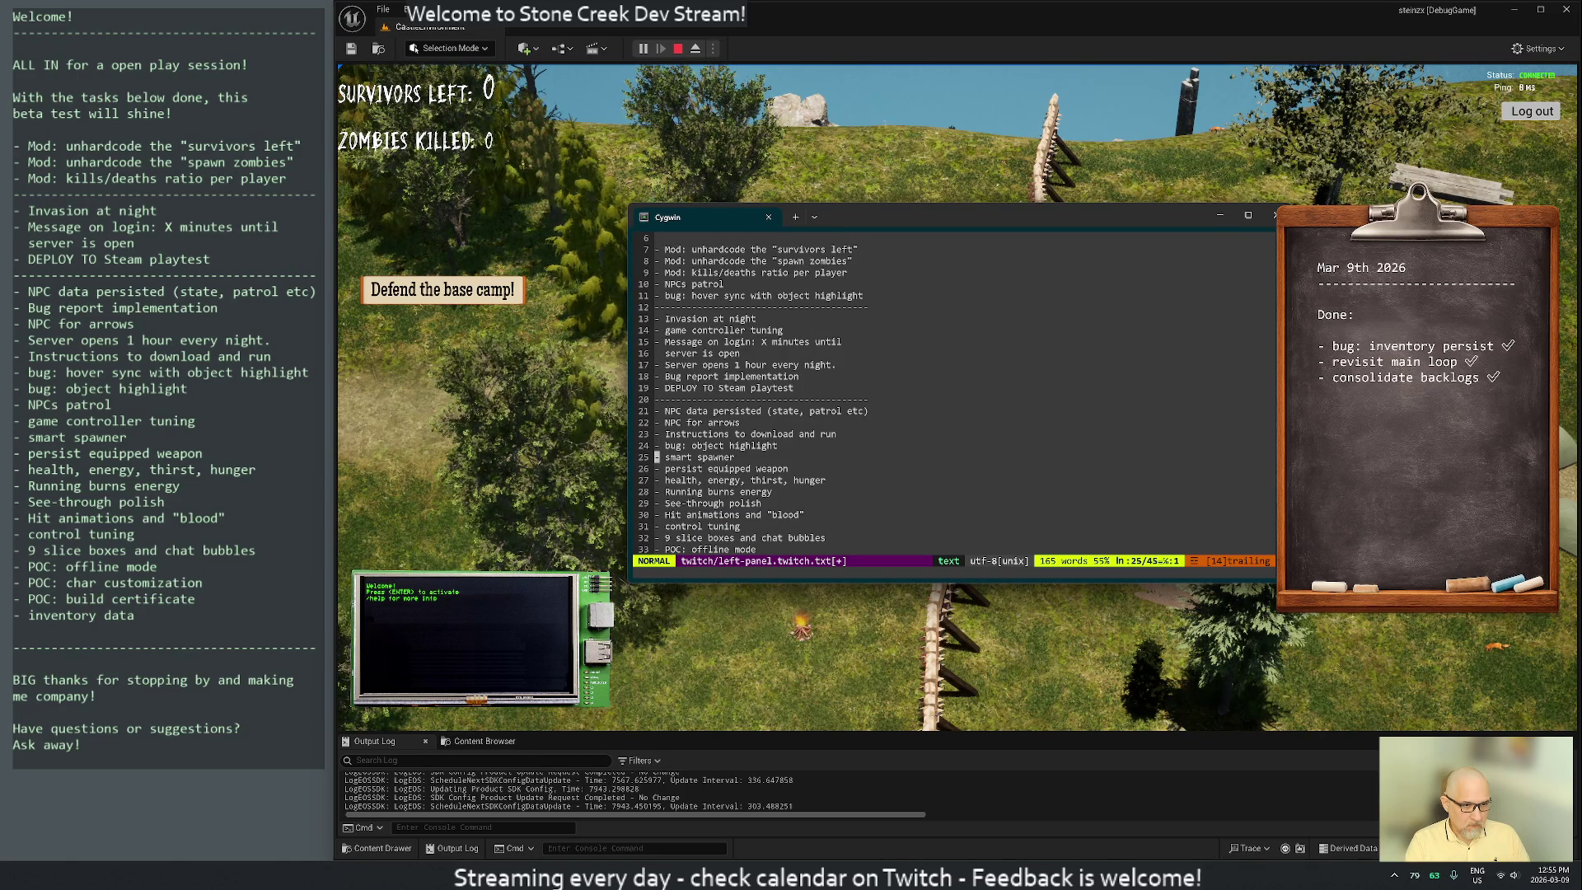
key("d")
key("d")
key("k")
key("k")
key("k")
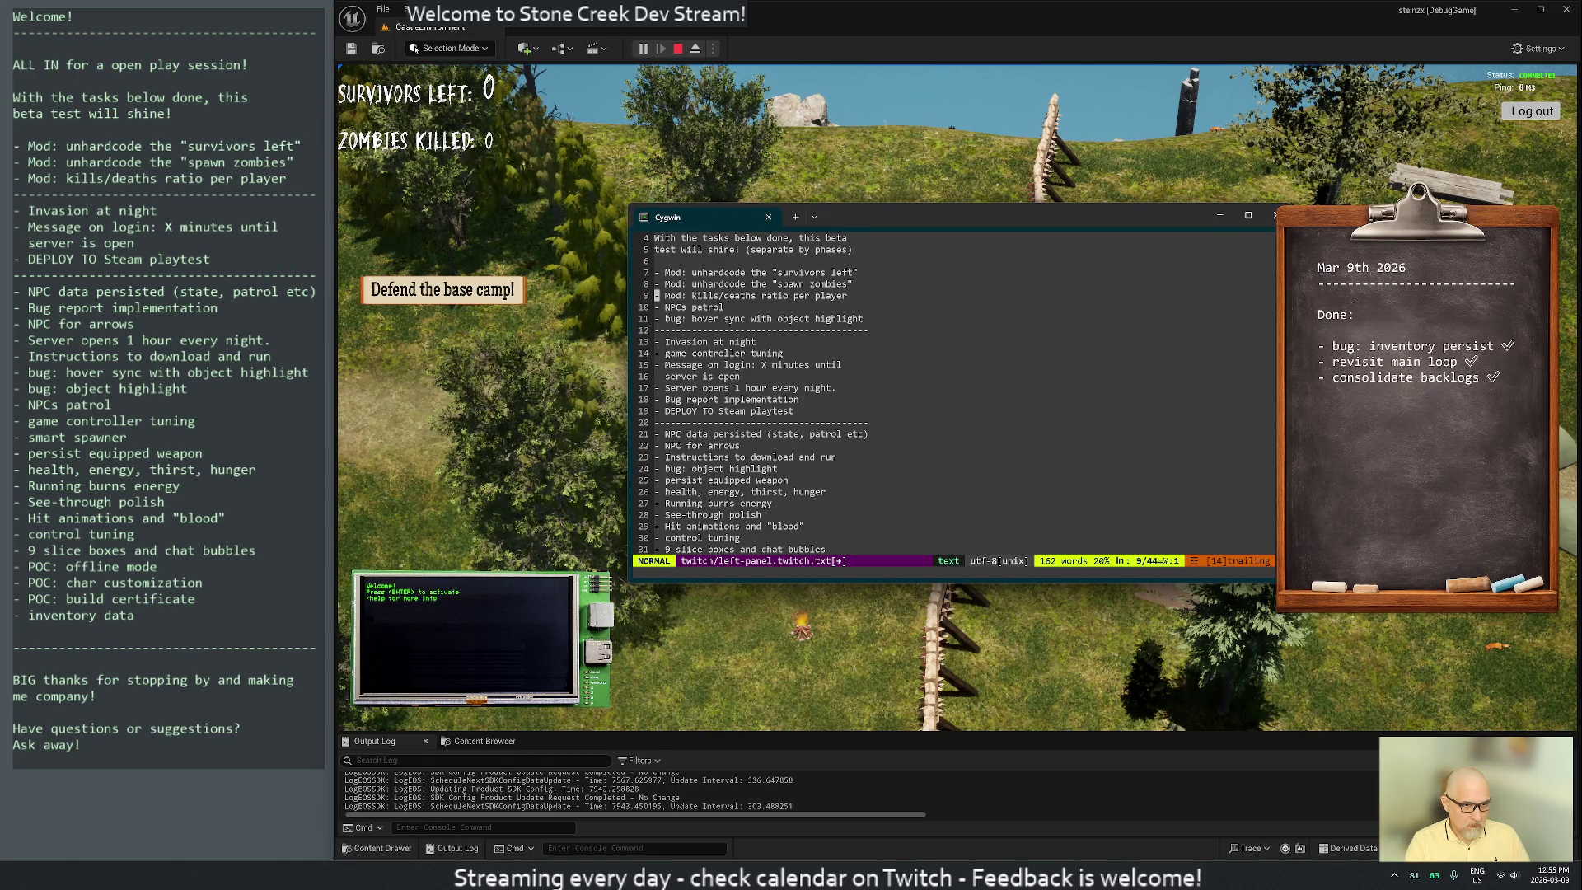
key("p")
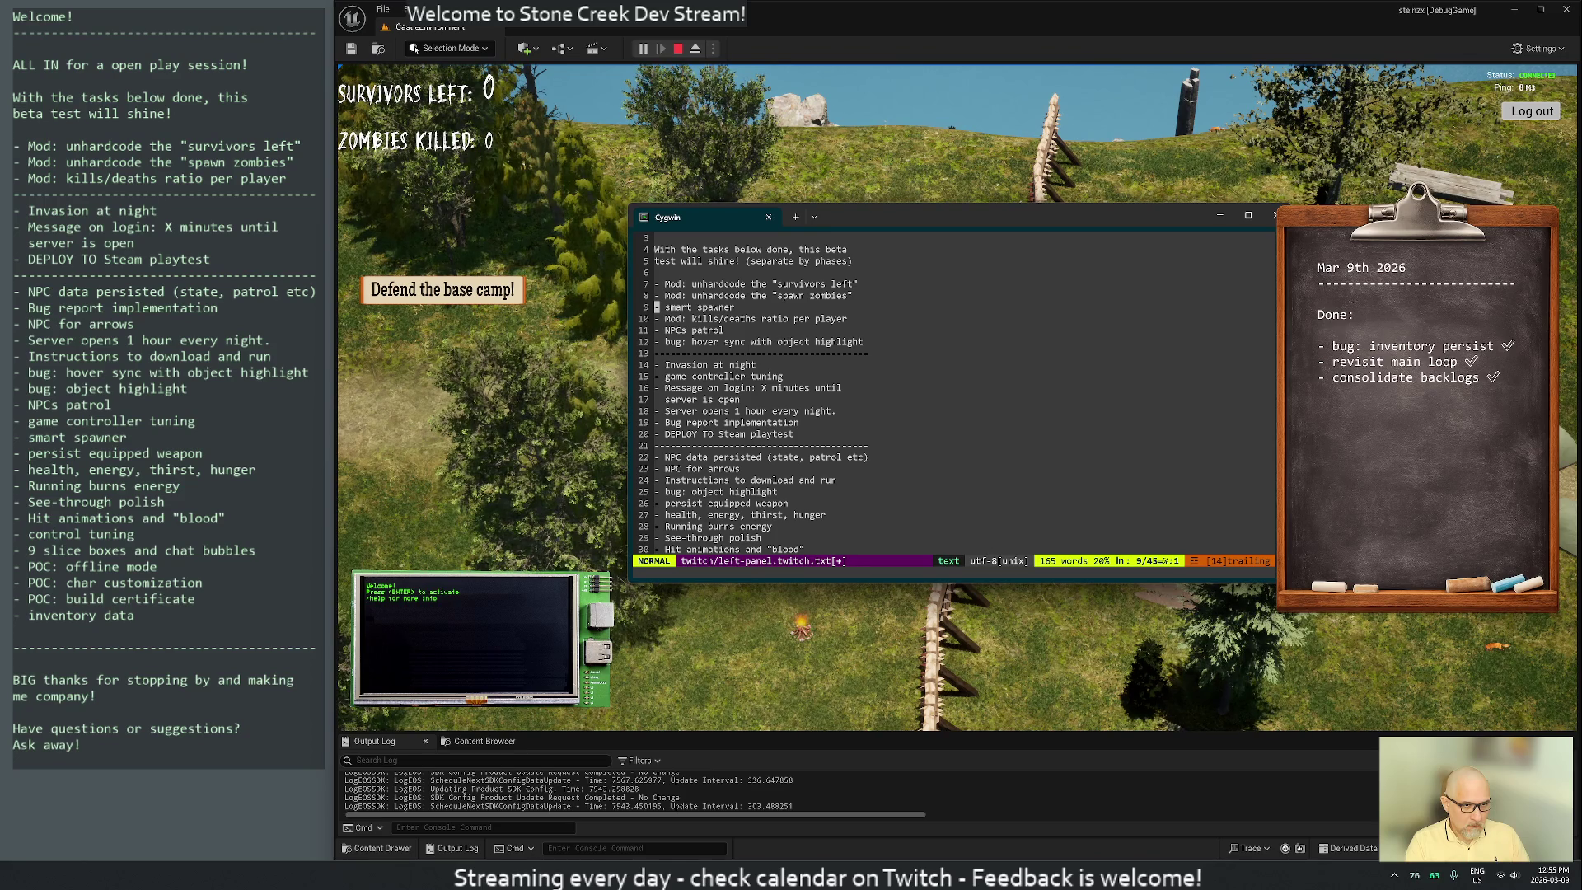
key("d")
key("d")
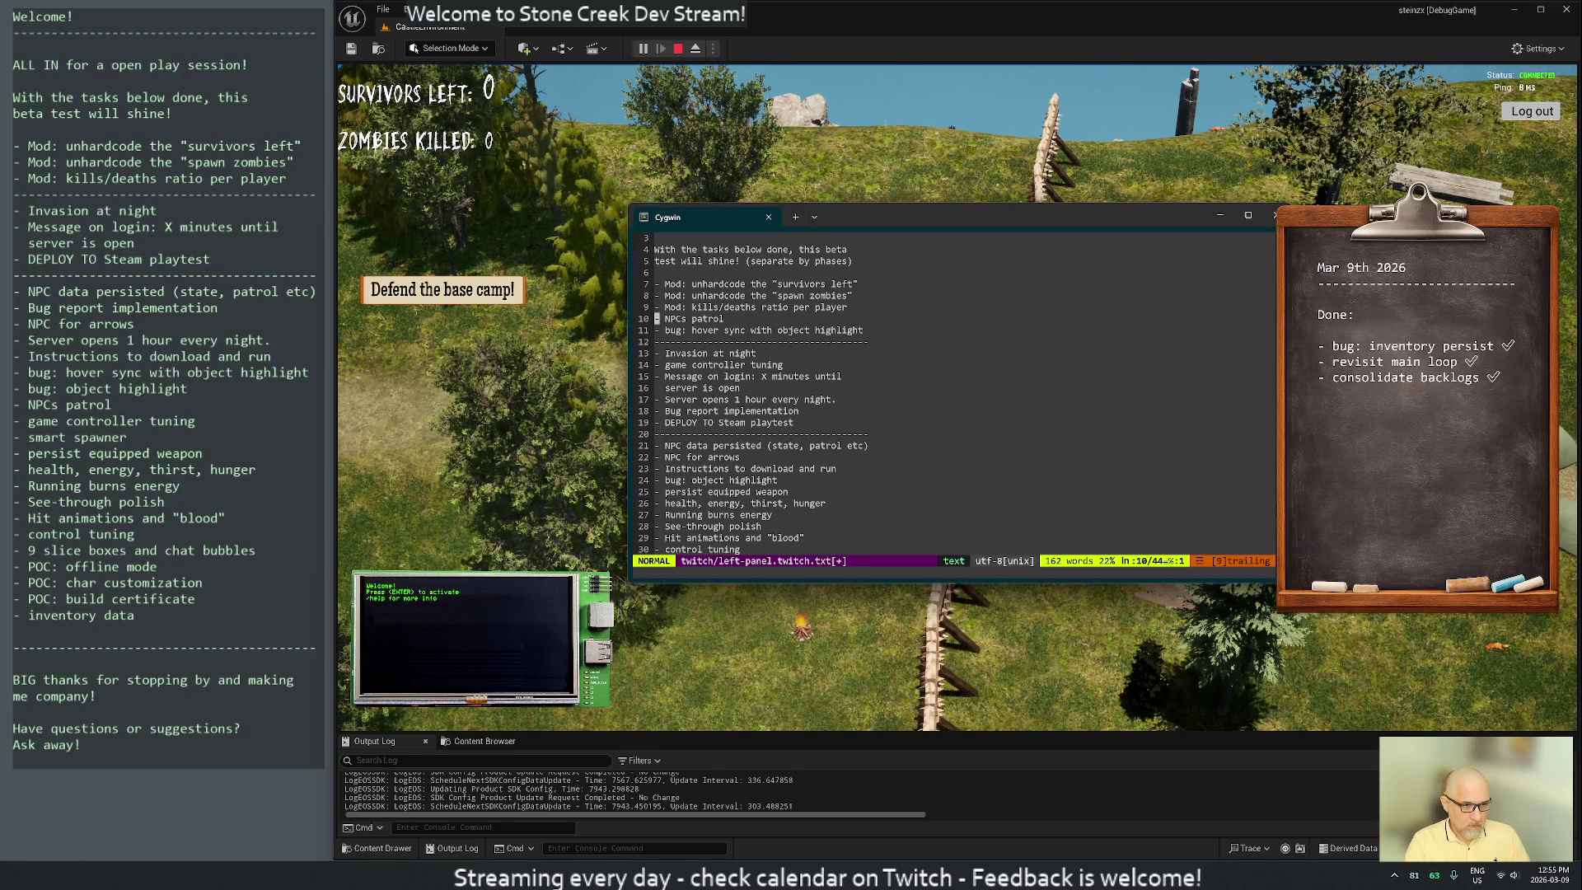
Place 'Health, energy, thirst, hunger' at the top of the second phase
key("j")
key("j")
key("j")
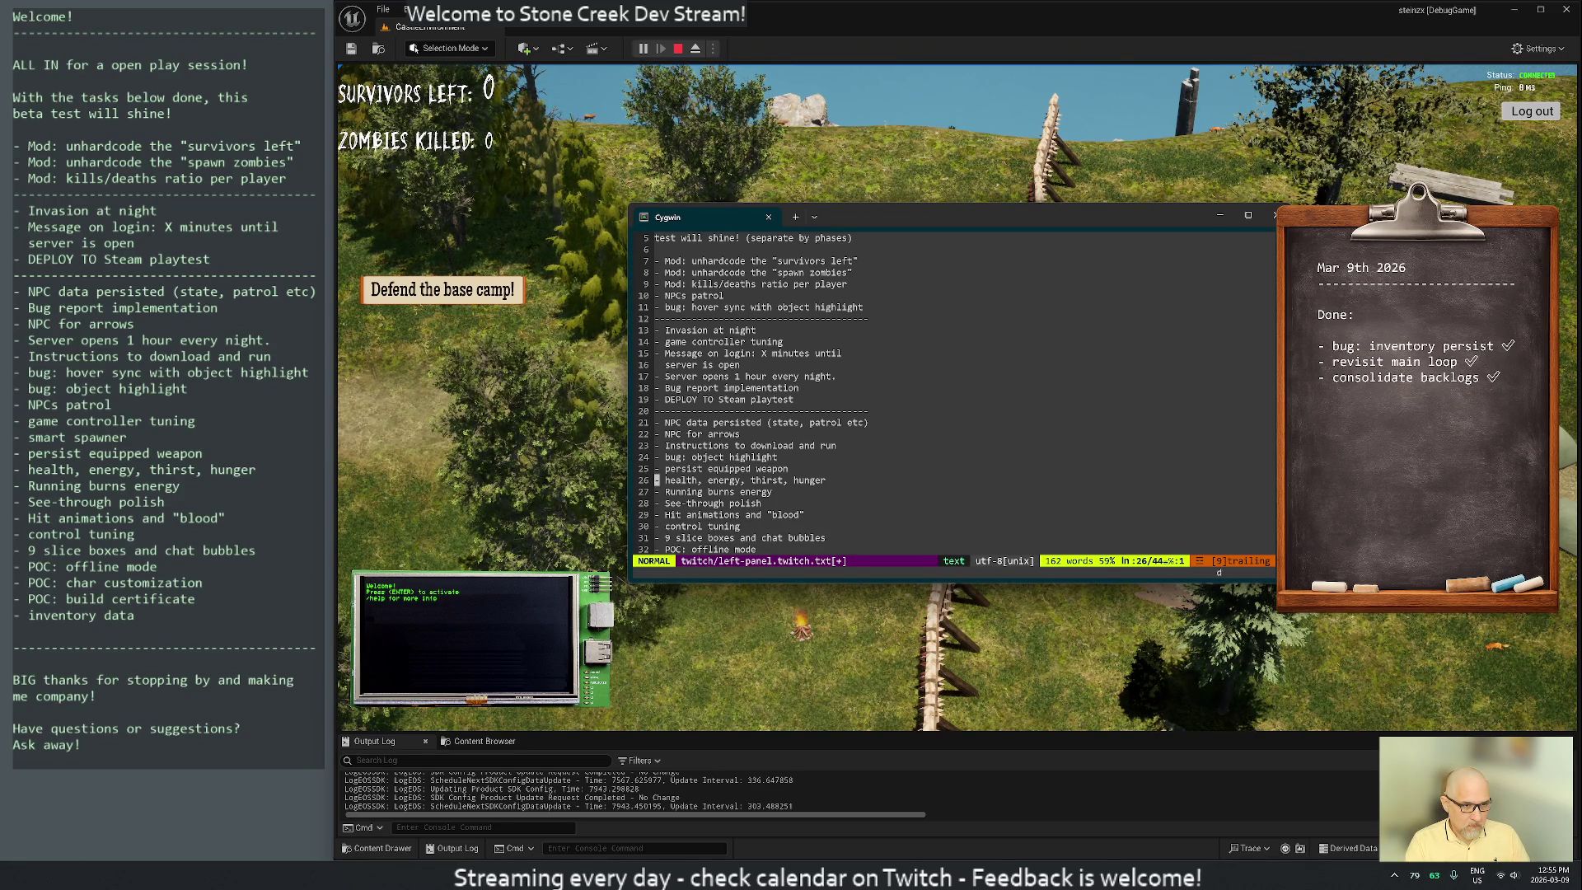
key("d")
key("d")
key("k")
key("k")
key("k")
key("k")
key("p")
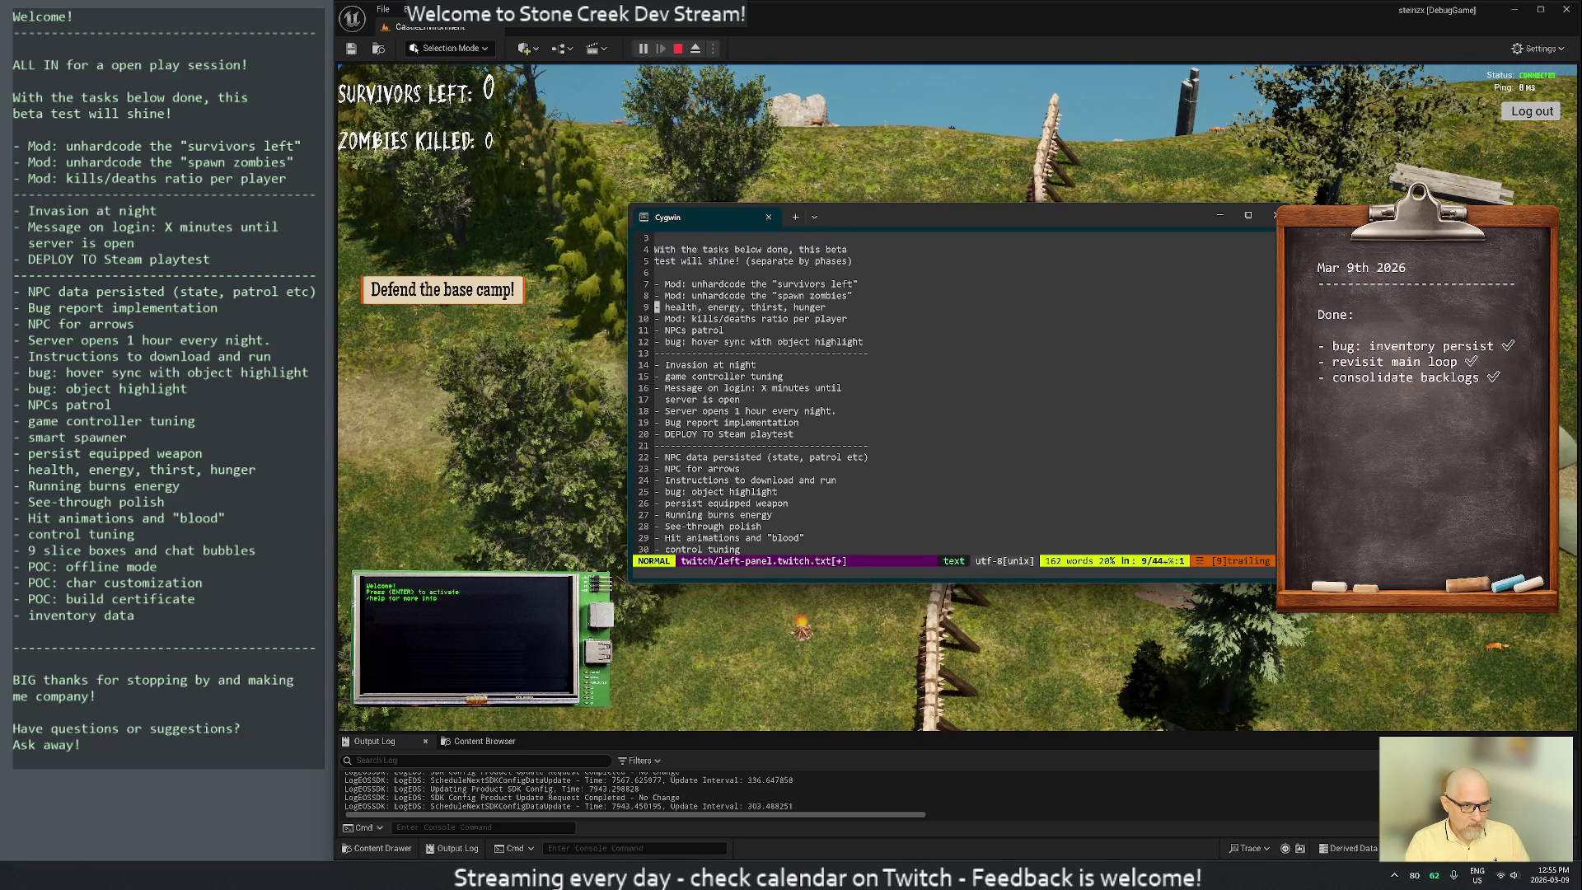
key("d")
key("d")
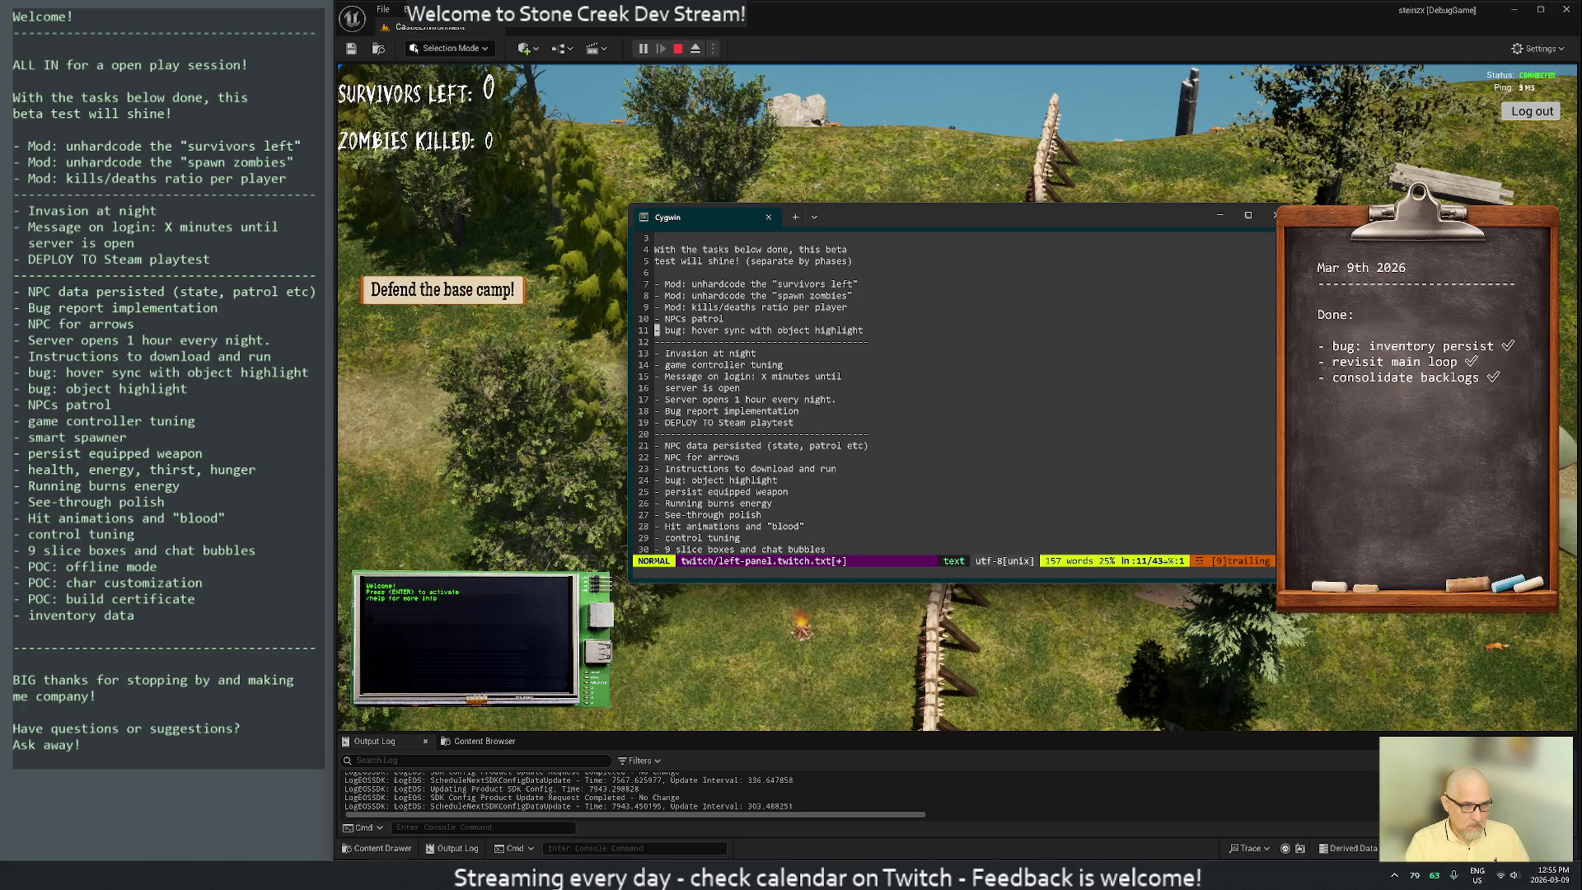
key("j")
key("p")
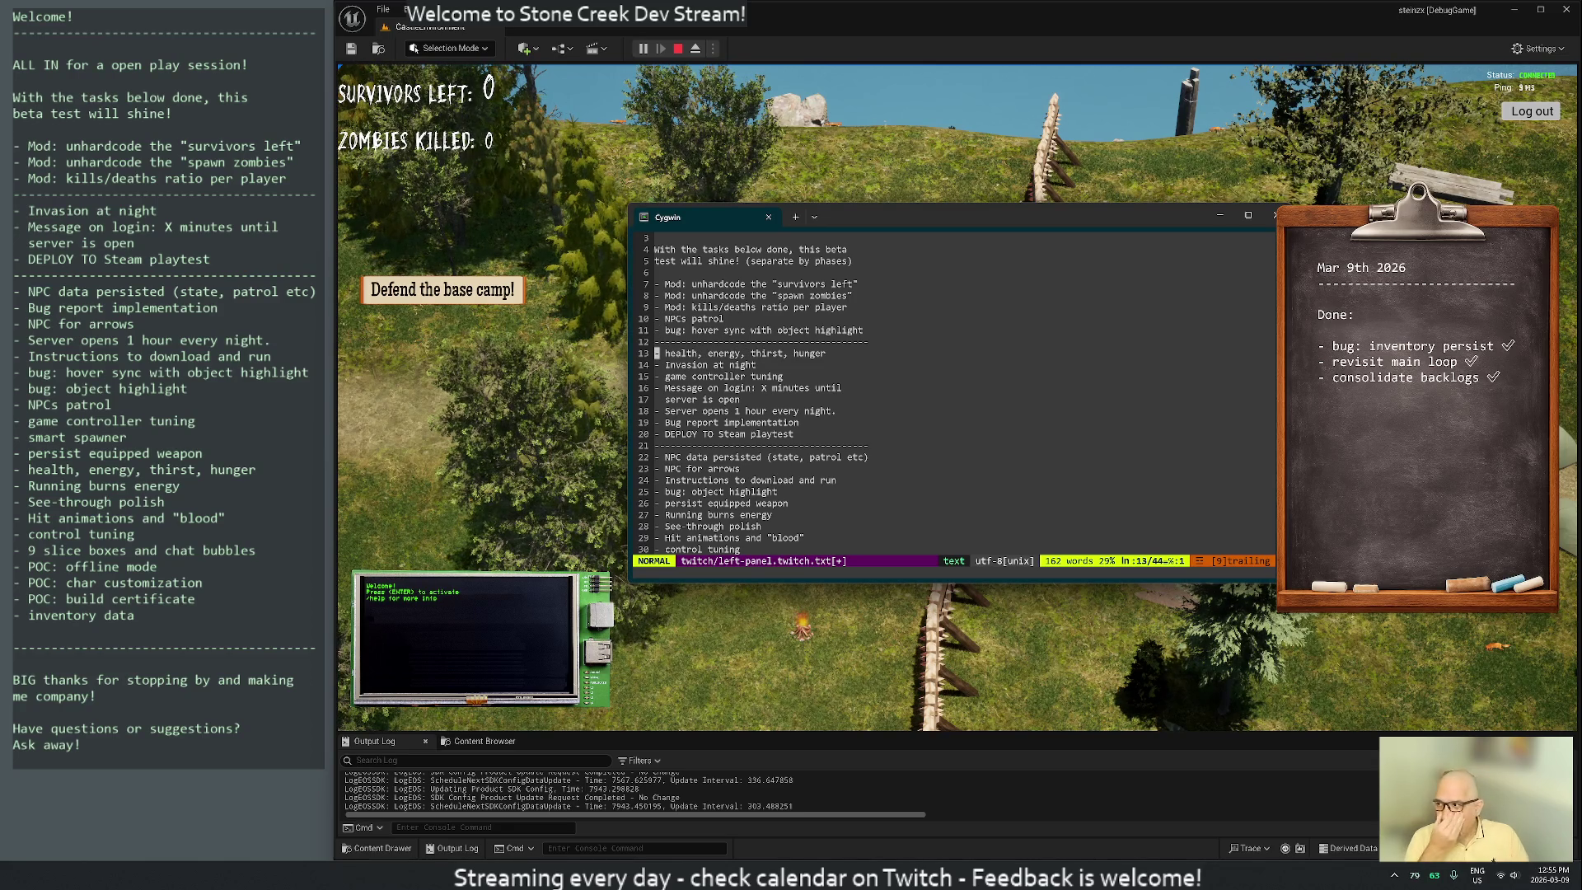
key("w")
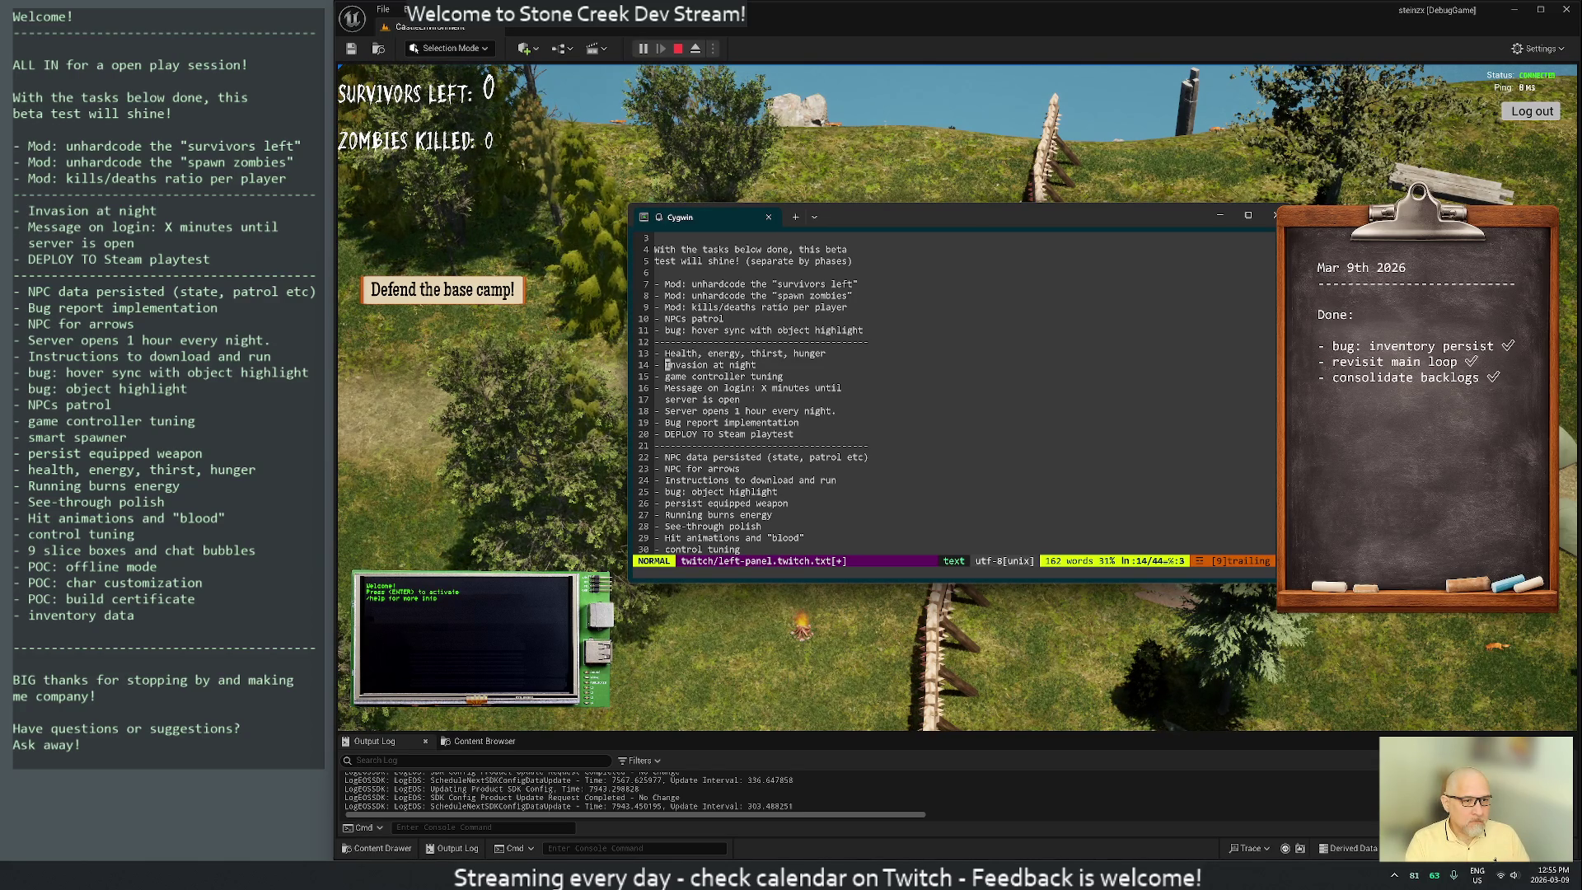
Move 'persist equipped weapon' to the end of the first phase
key("j")
key("j")
key("j")
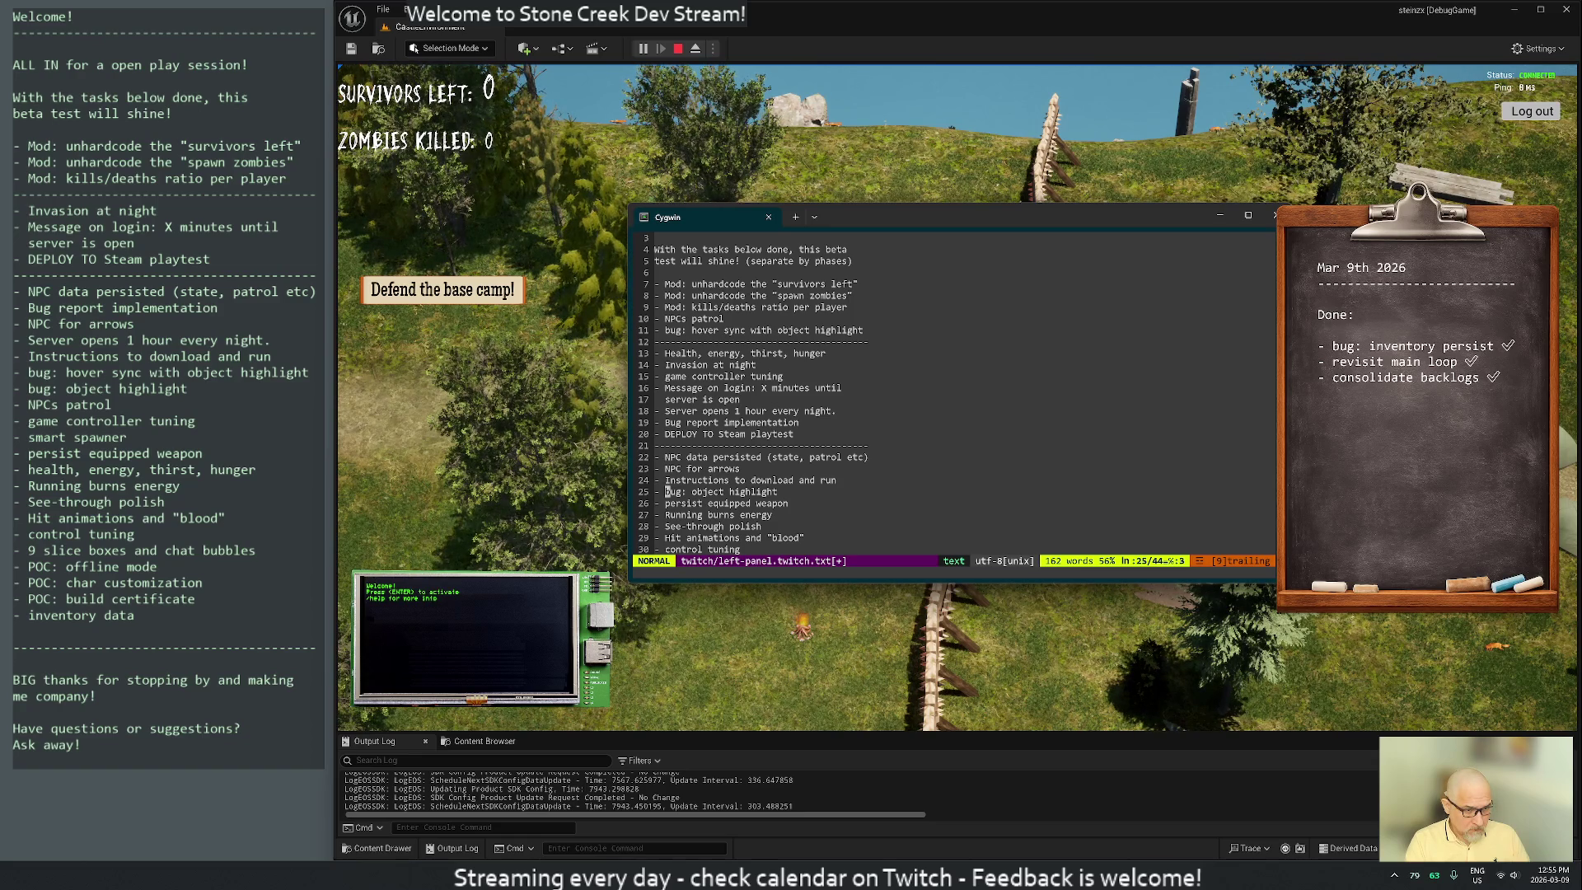
key("j")
key("j")
key("d")
key("d")
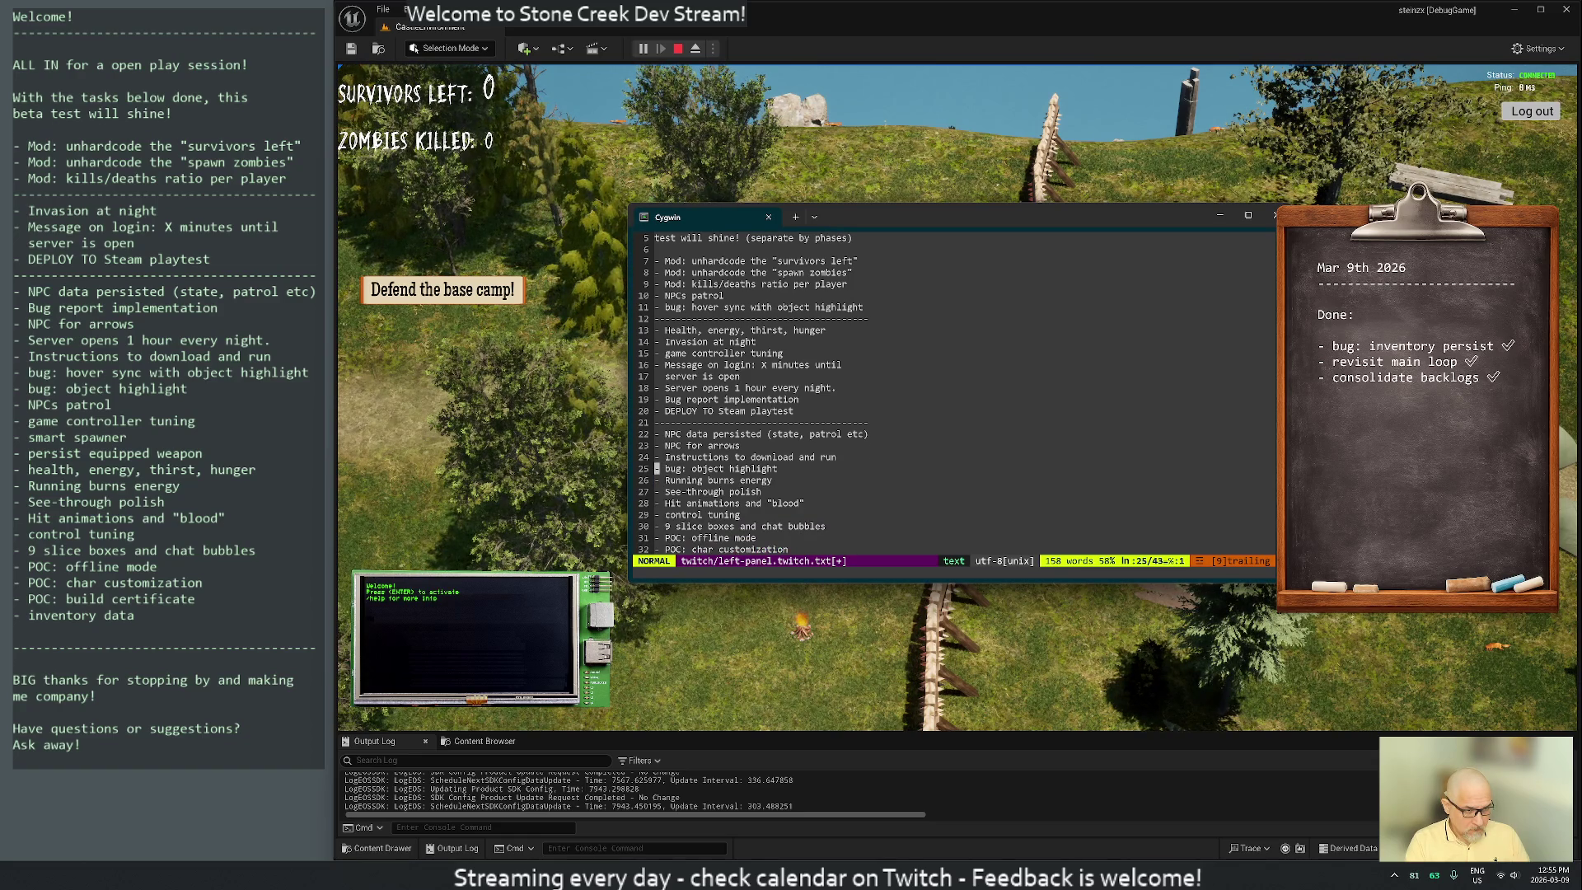
key("k")
key("k")
key("k")
key("0")
key("p")
key("j")
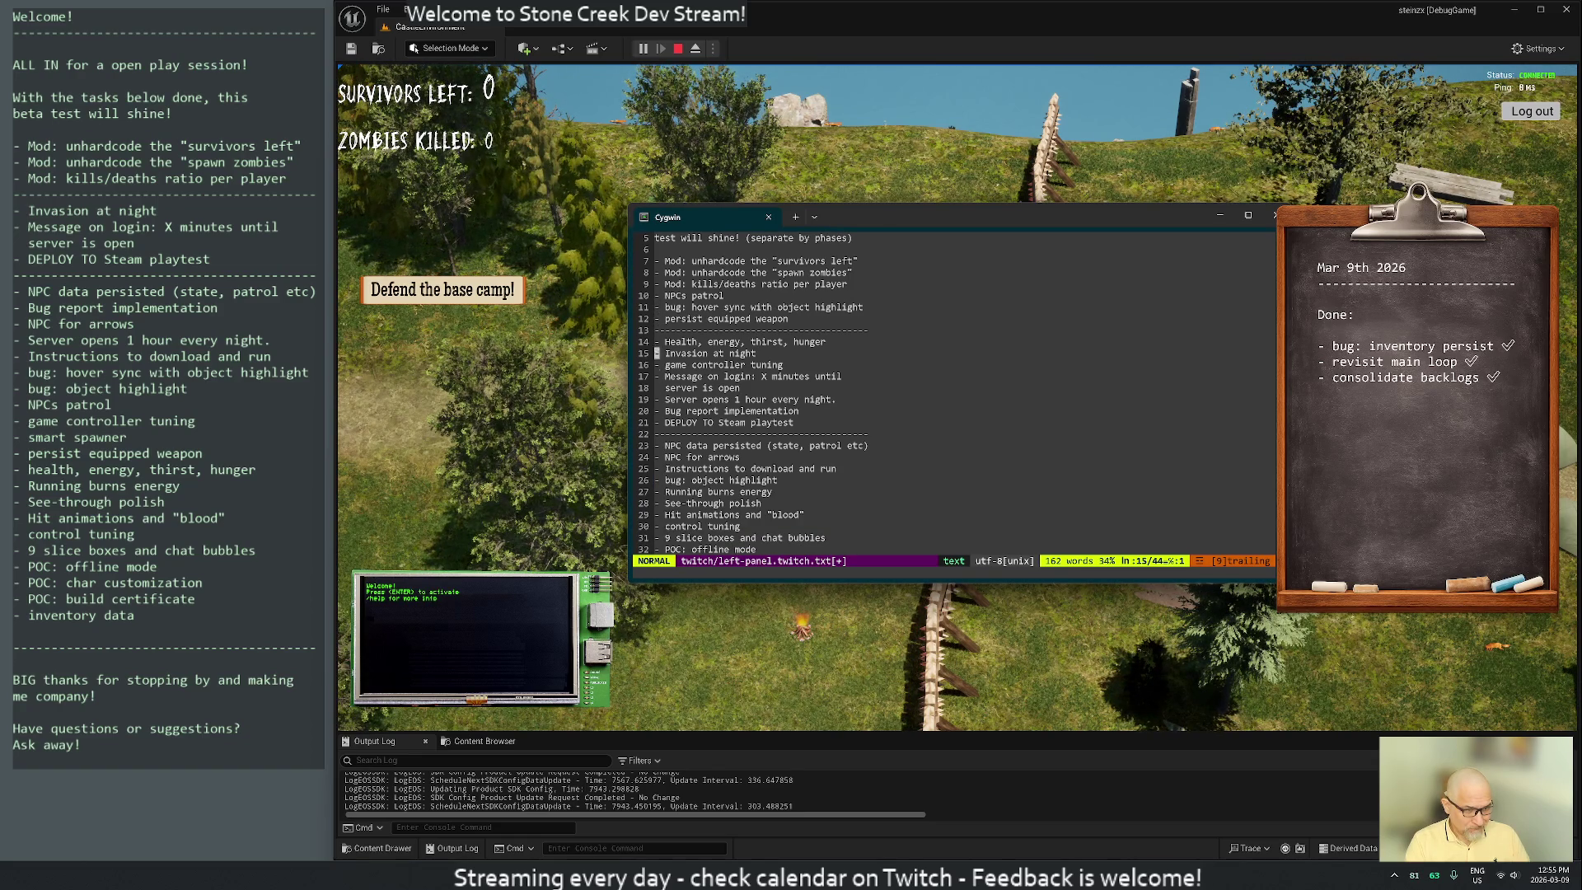
Relocate the 'Hit animations and "blood"' line and delete the control tuning item
key("1")
key("3")
key("j")
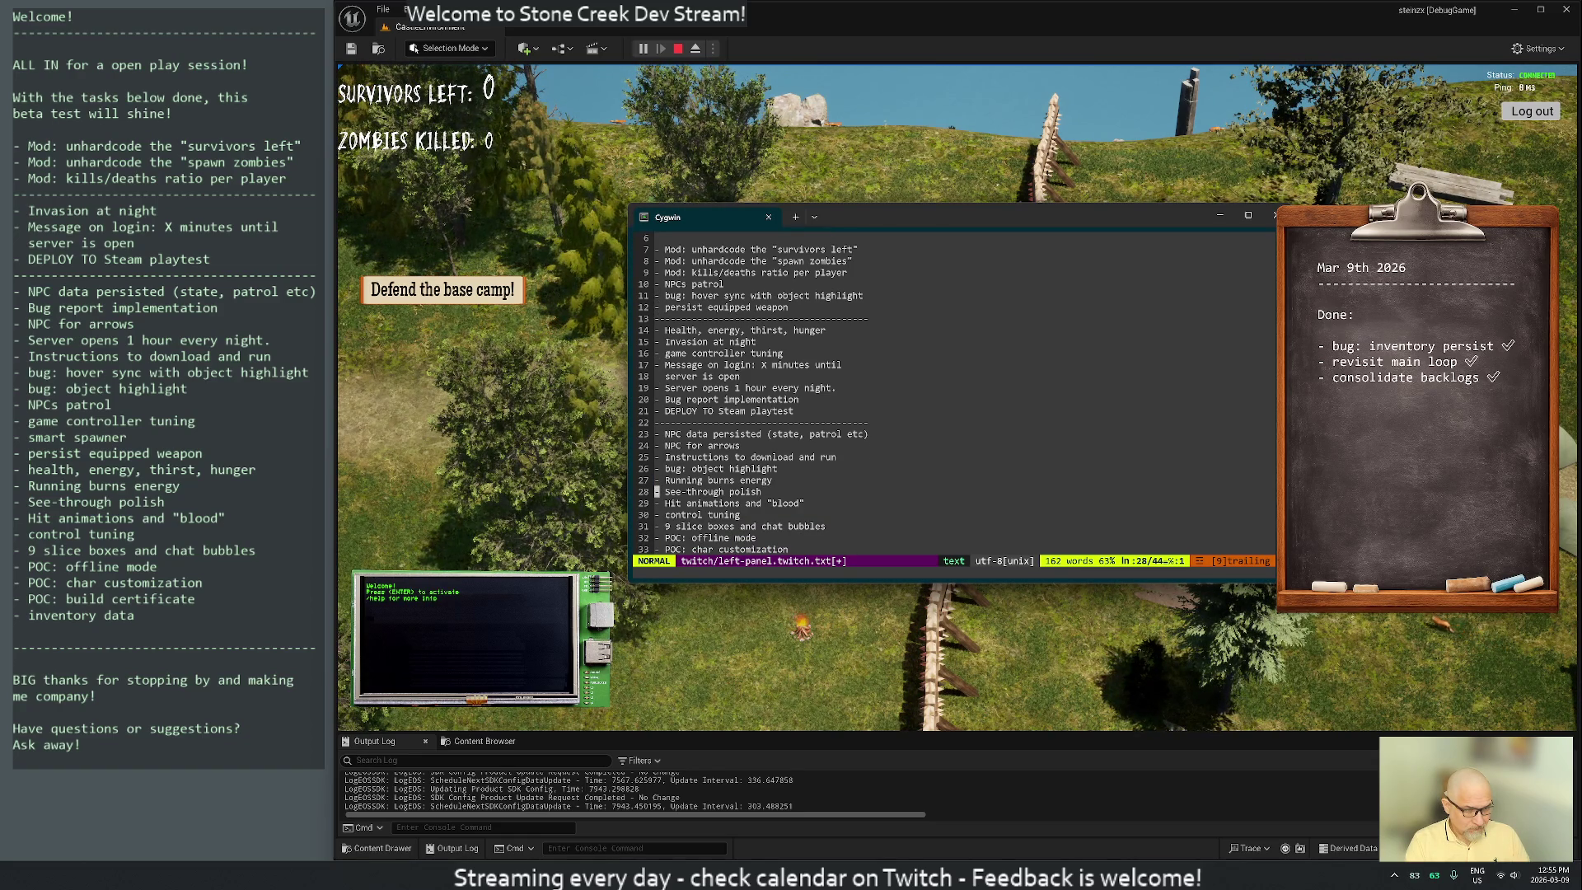
key("j")
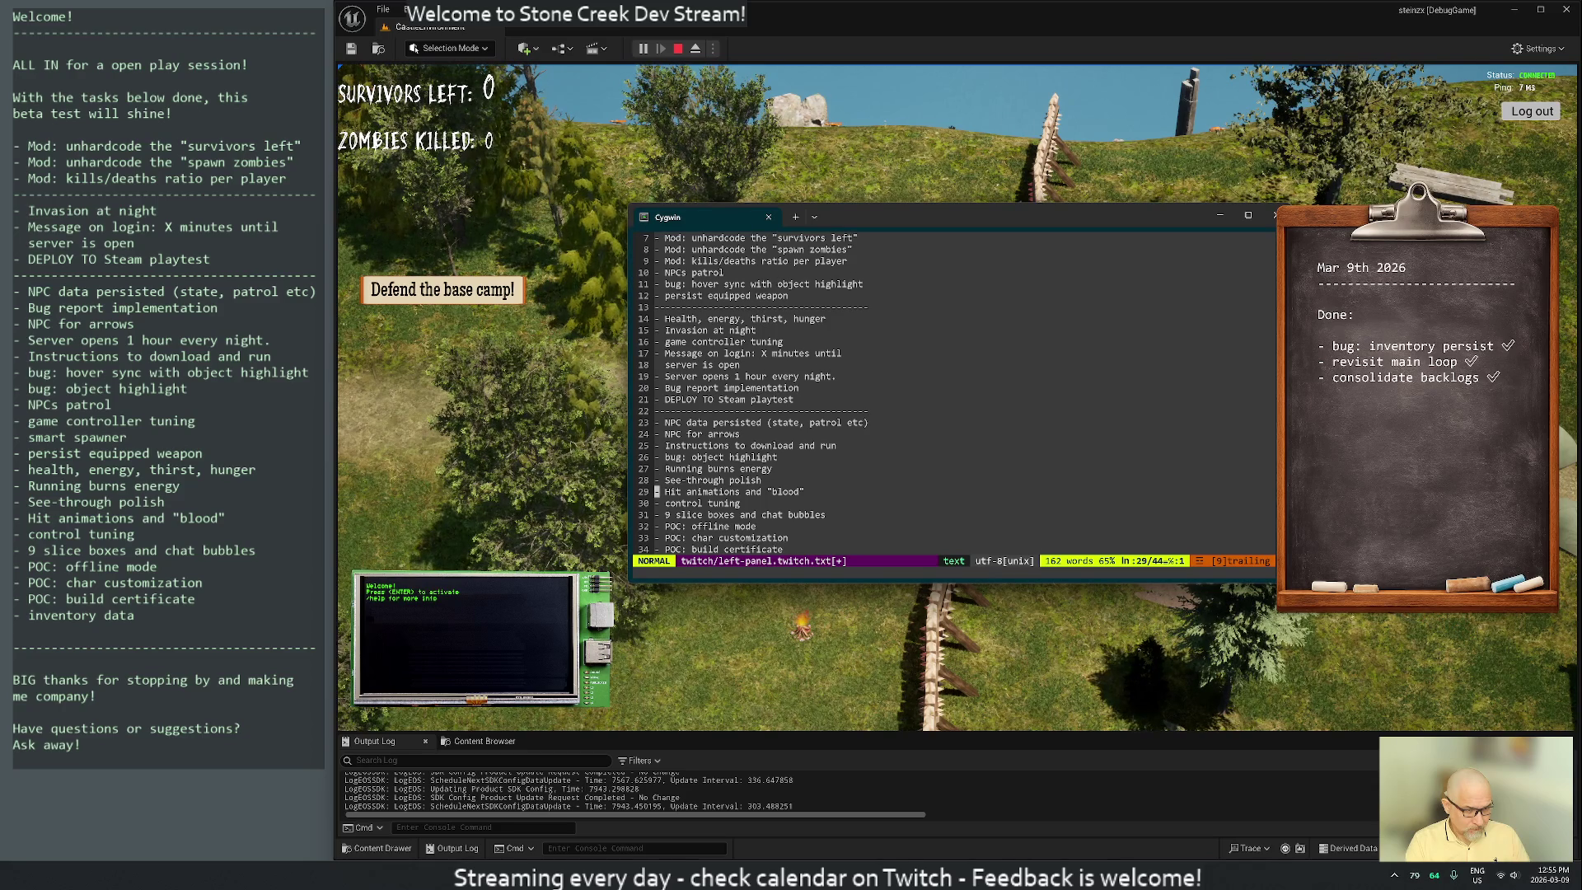
key("d")
key("d")
key("k")
key("k")
key("k")
key("k")
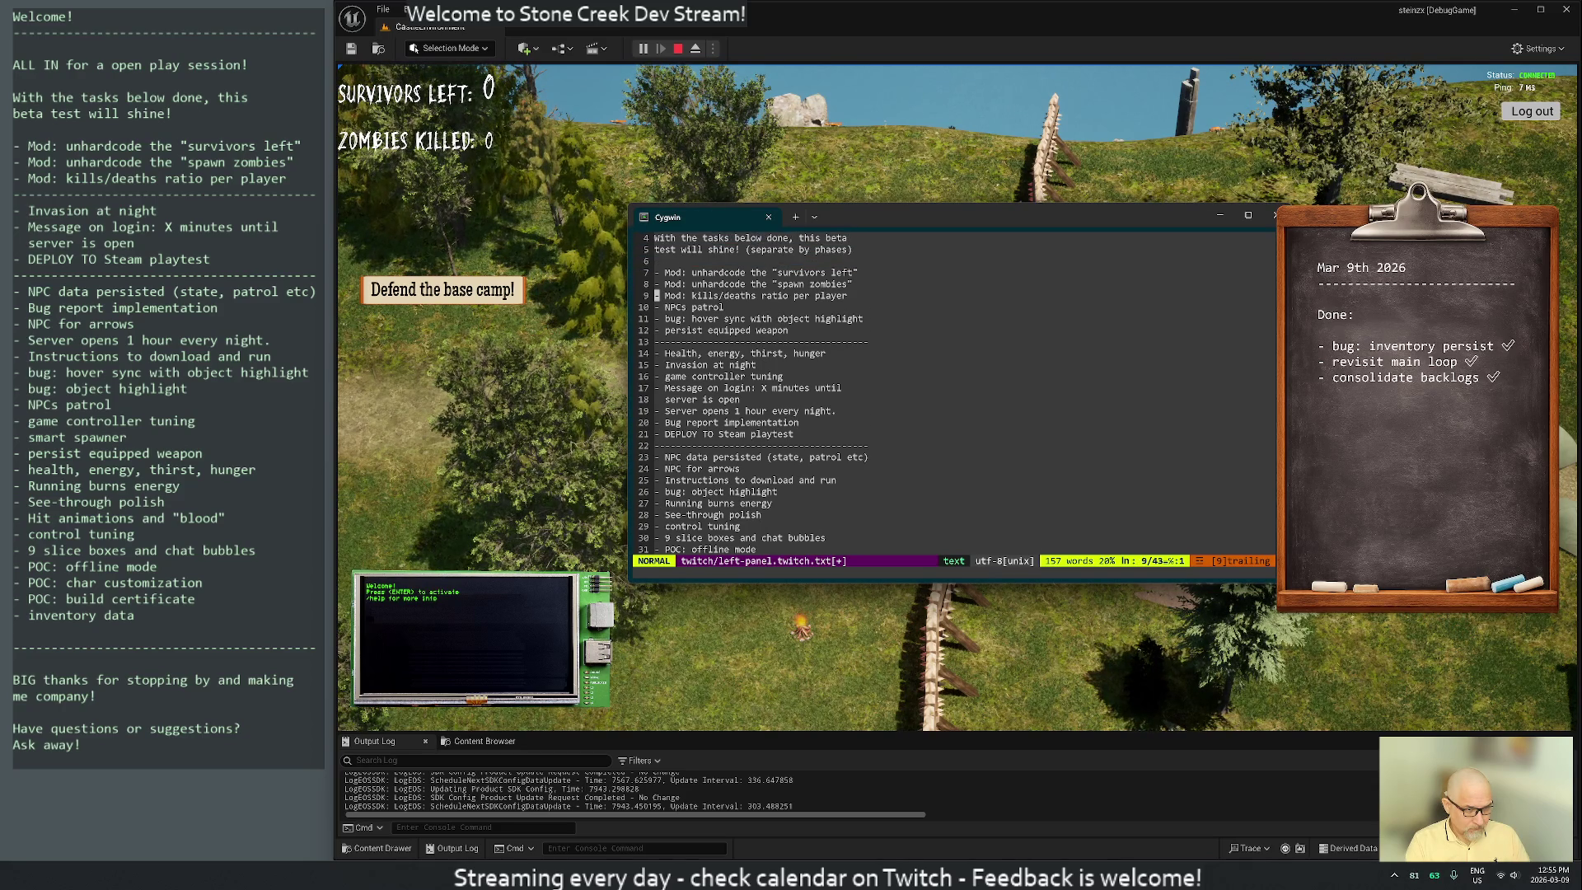
key("p")
key("j")
key("j")
key("j")
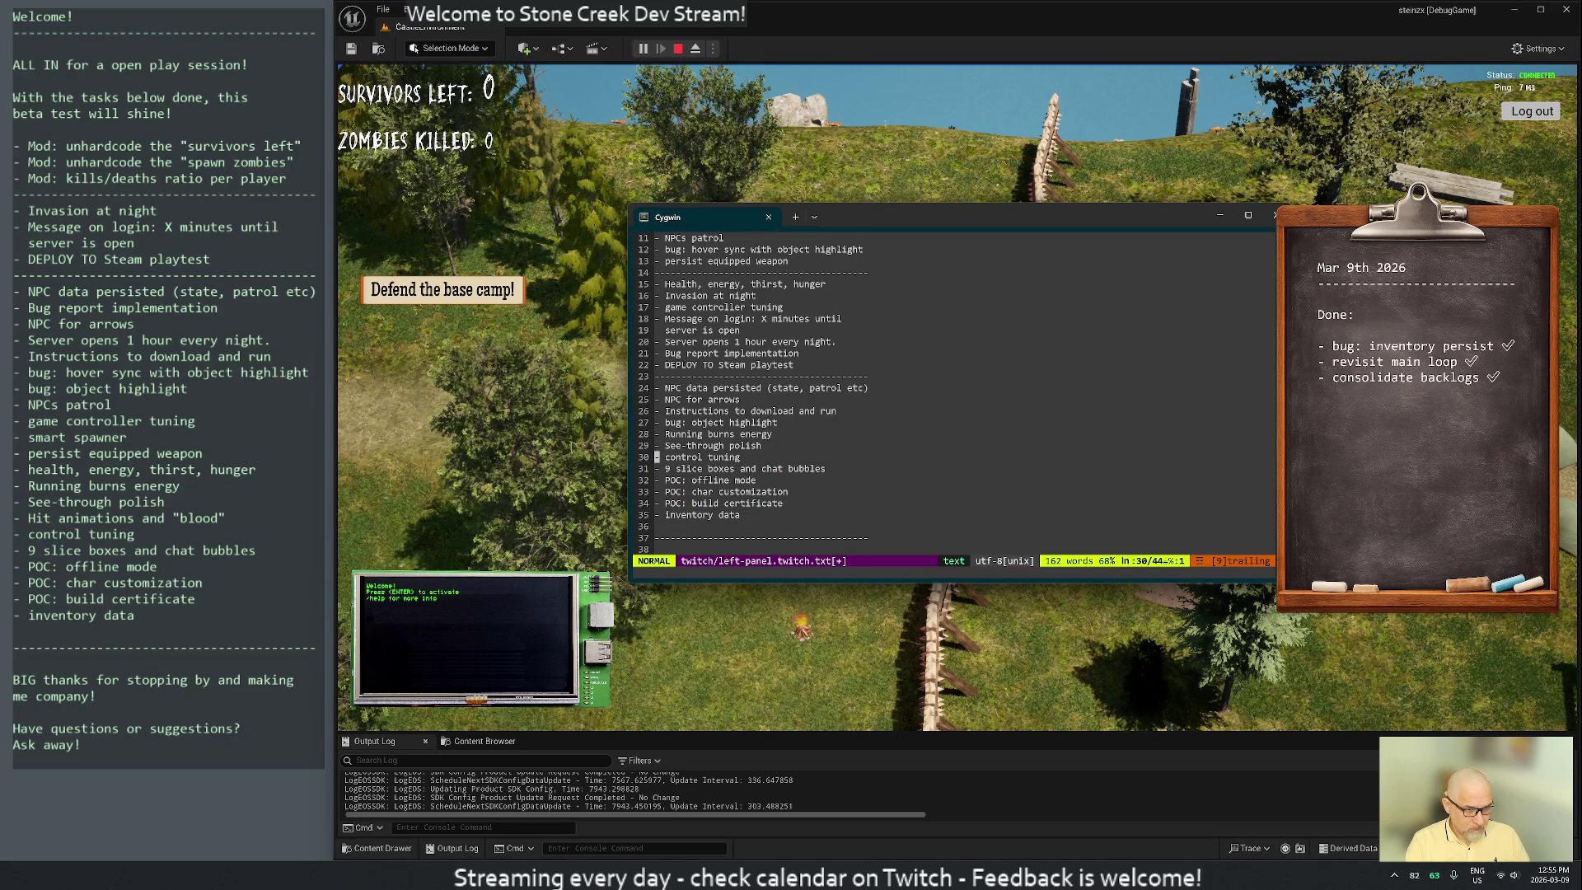
key("d")
key("d")
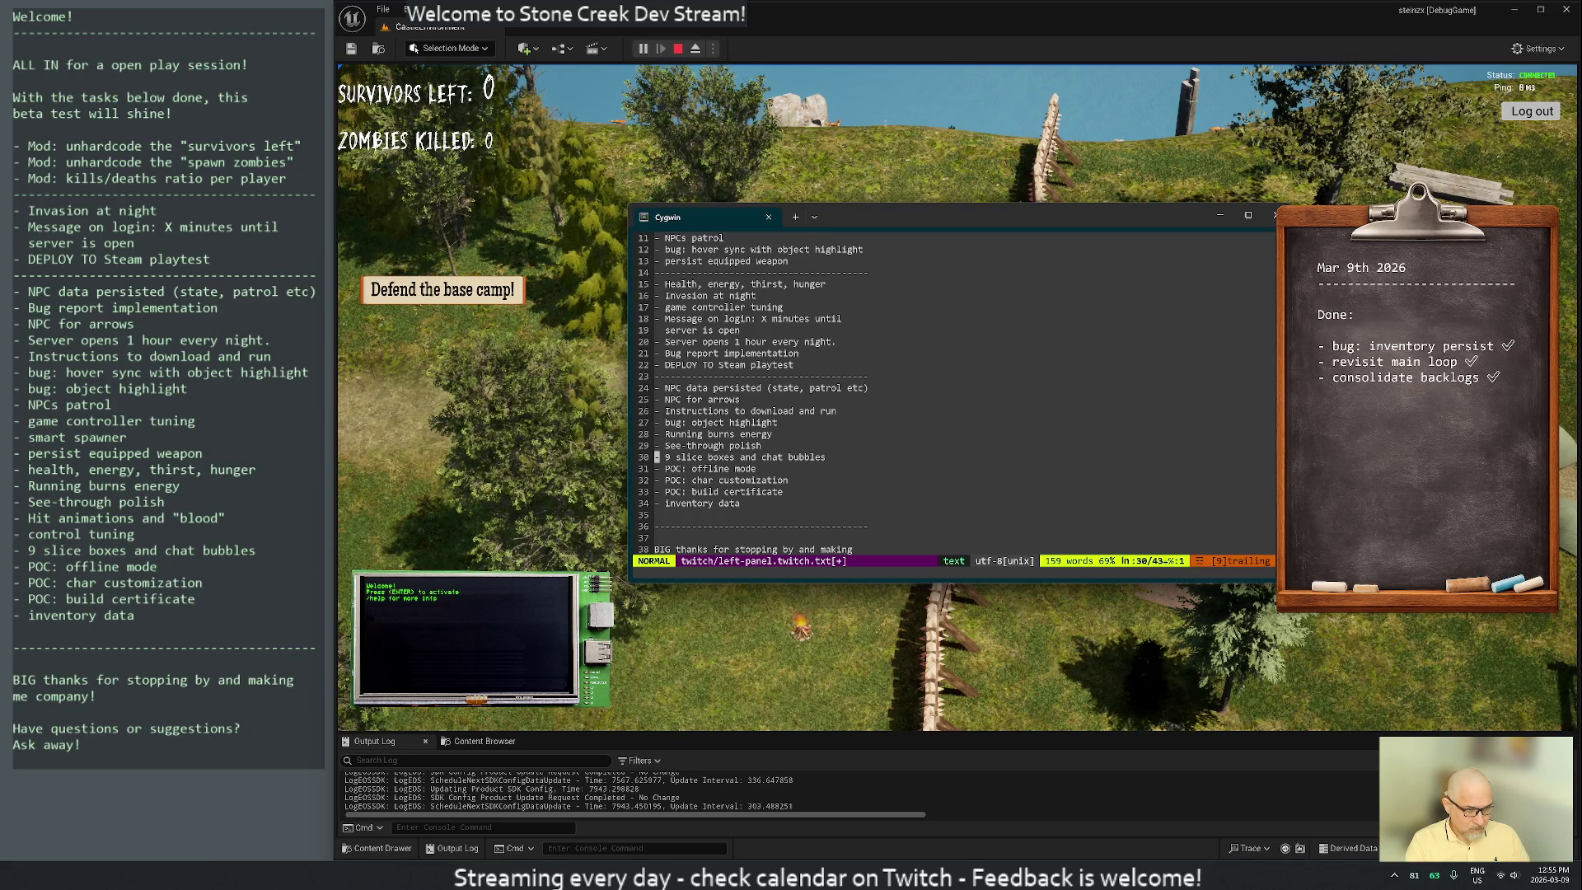
Move the inventory data item after chat bubbles and remove the extra blank line
key("j")
key("d")
key("d")
key("k")
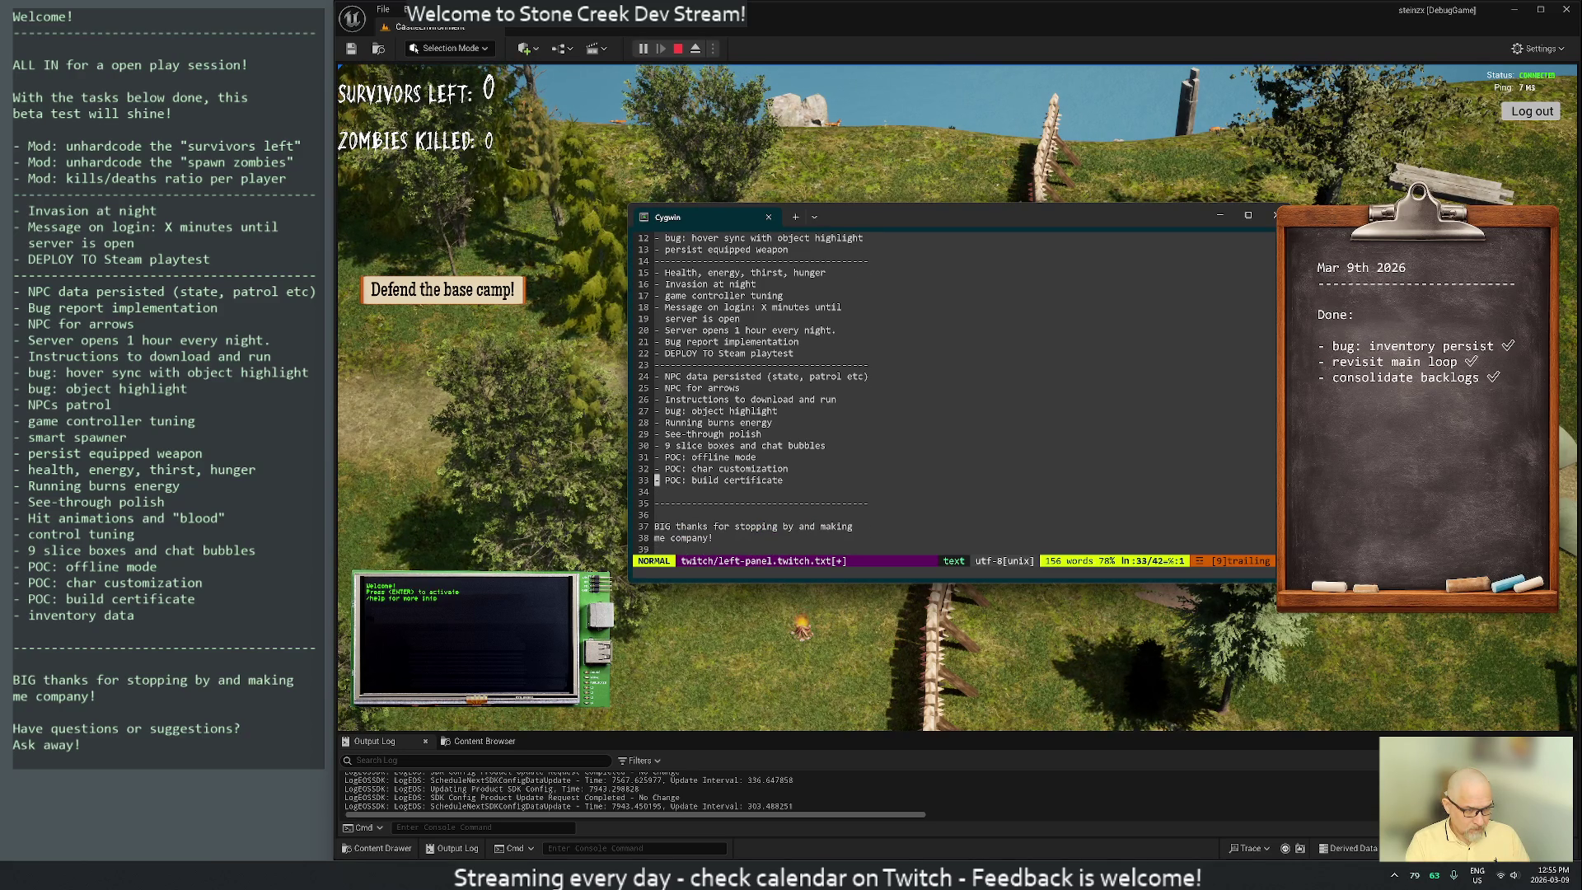
key("p")
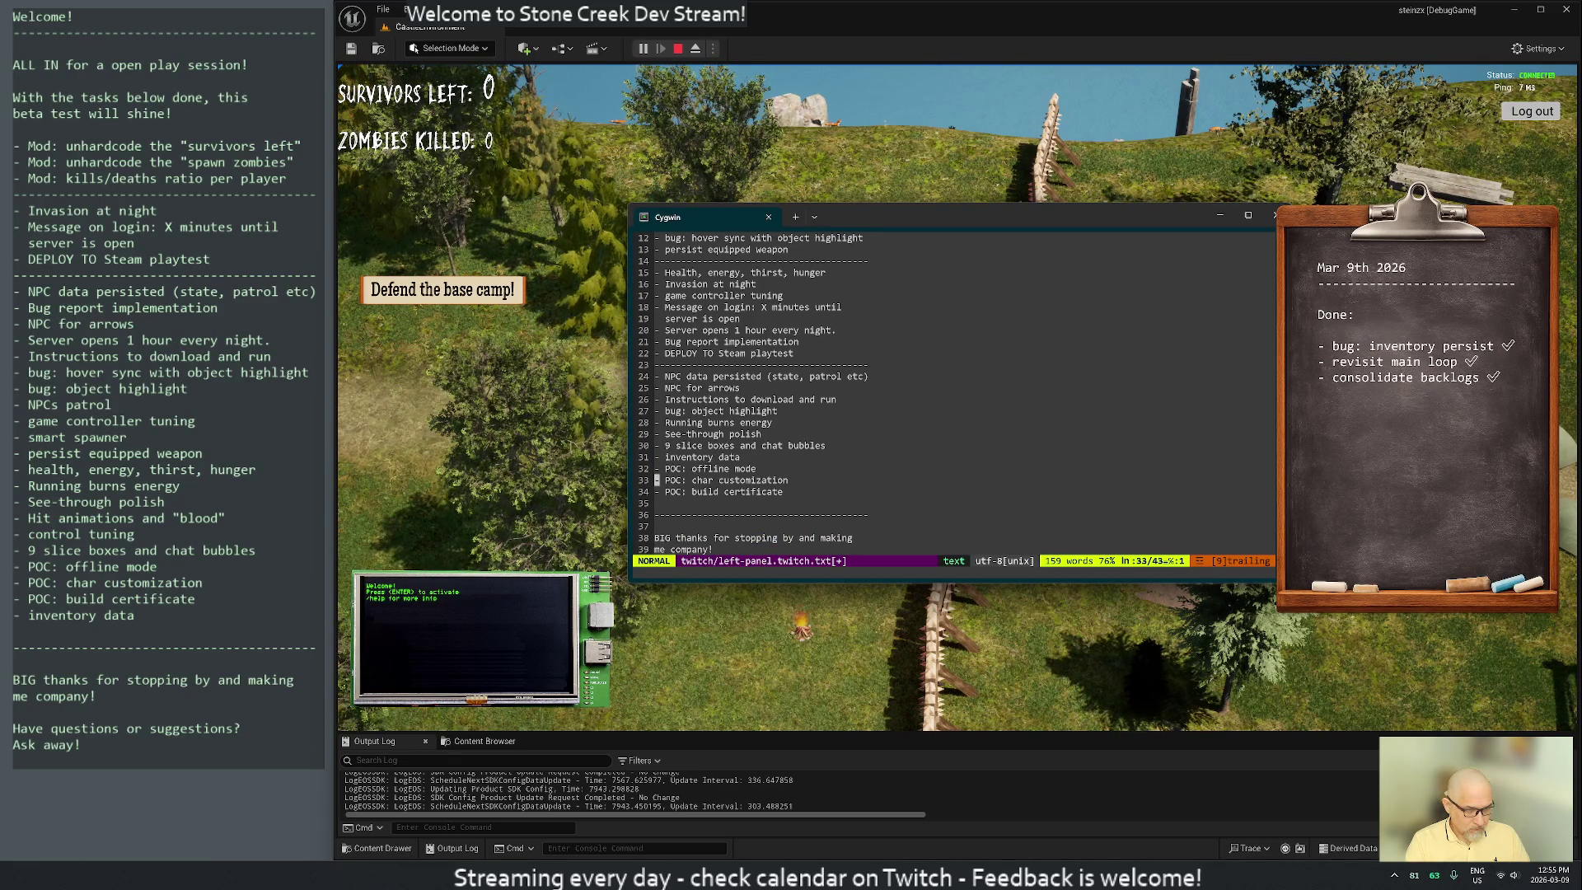
key("j")
Save left-panel.twitch.txt with :w and return to the top of the file
key("d")
key("d")
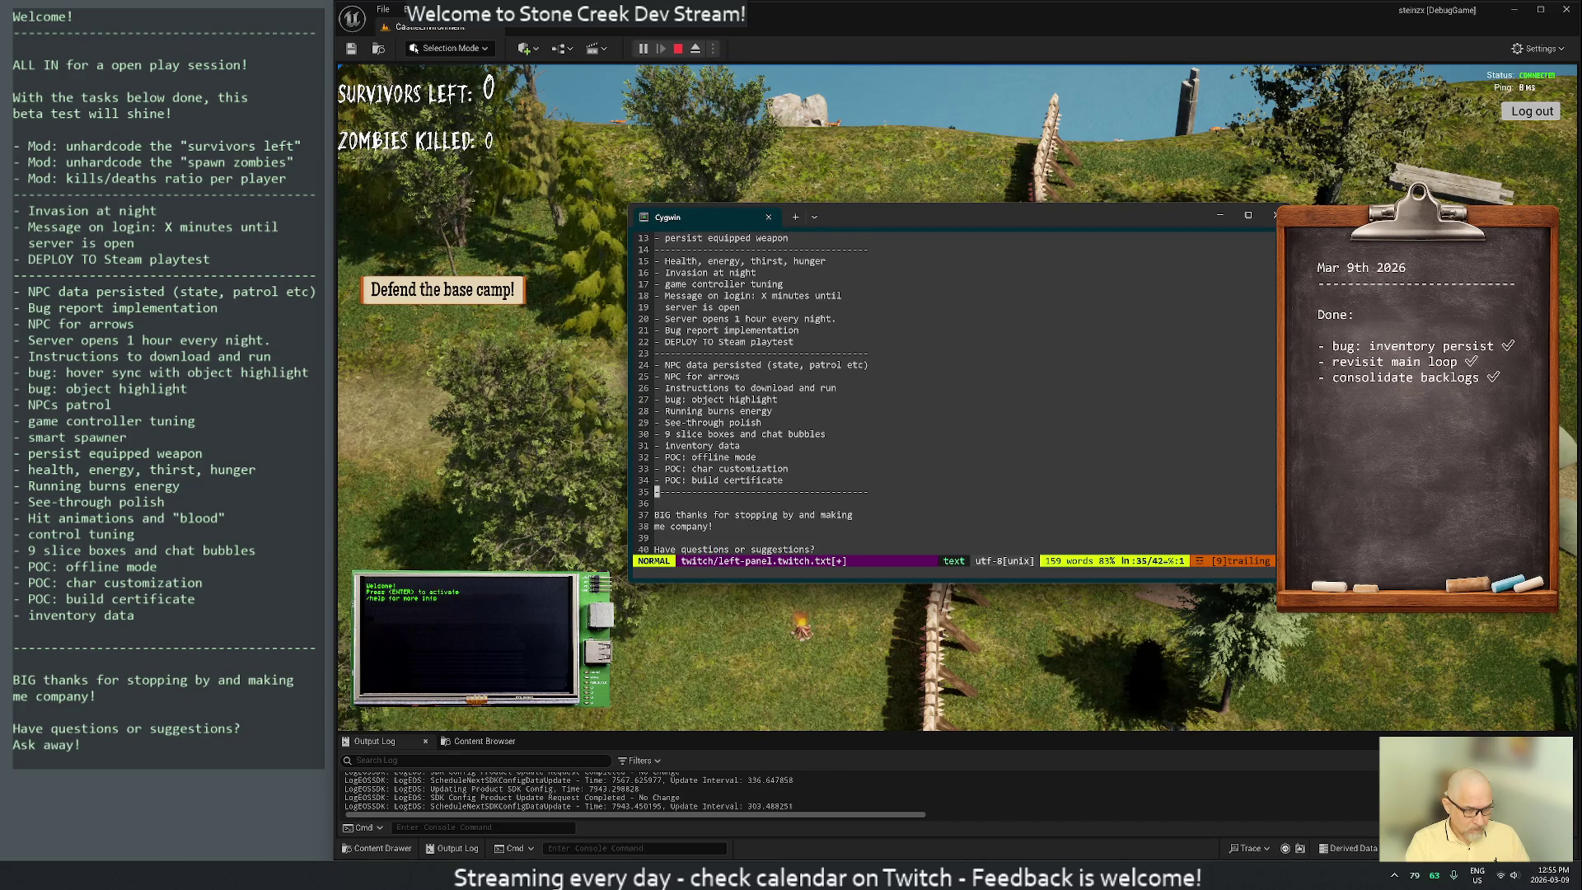
type(":w")
key("Return")
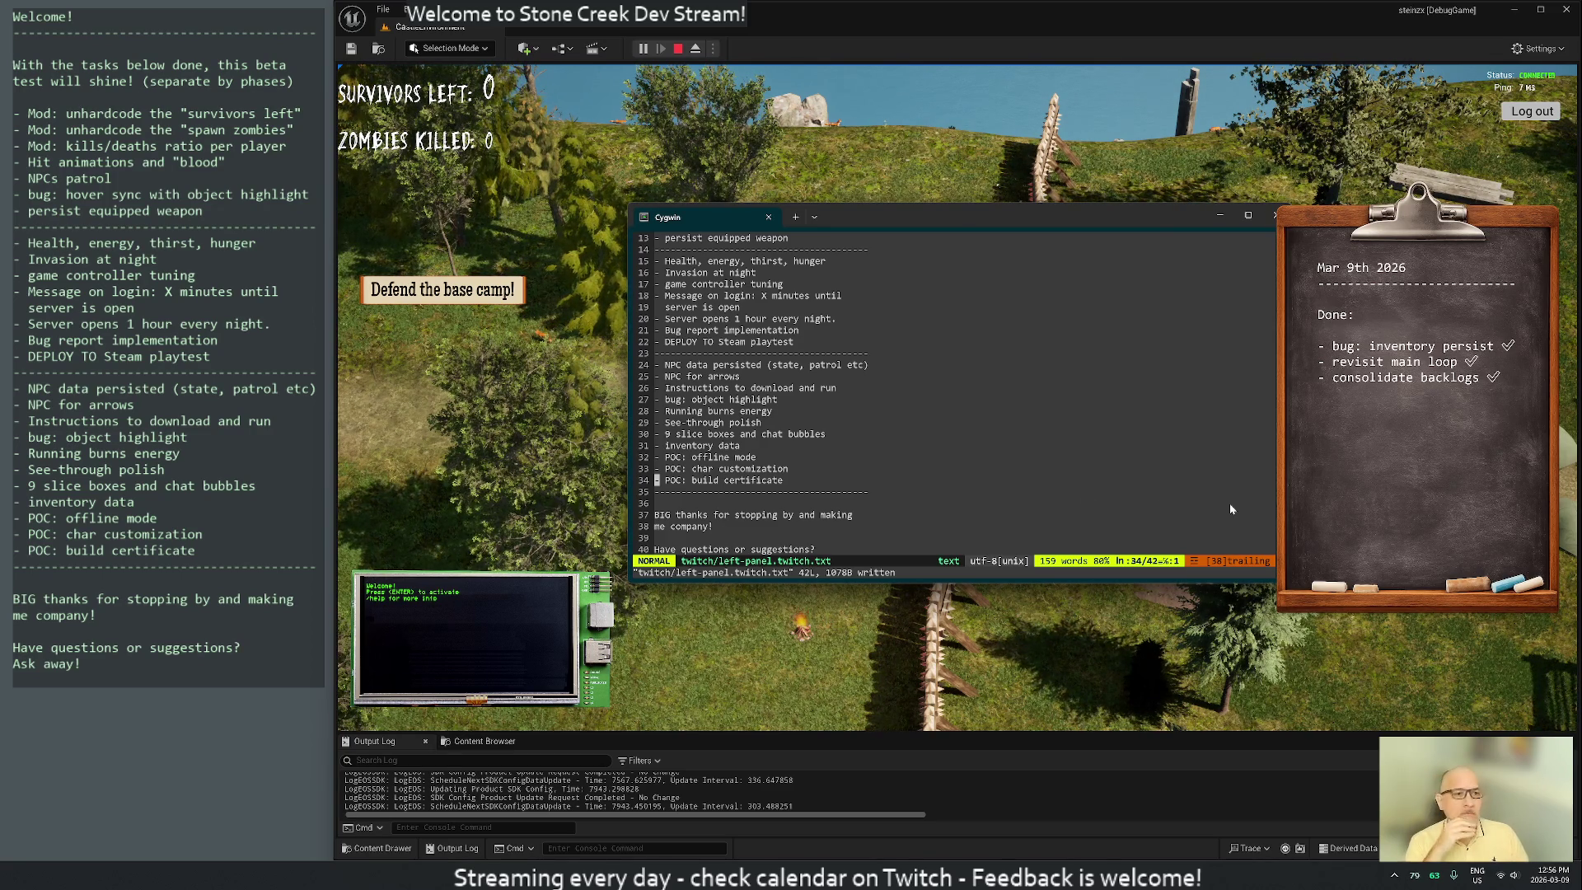
key("Escape")
key("g")
key("g")
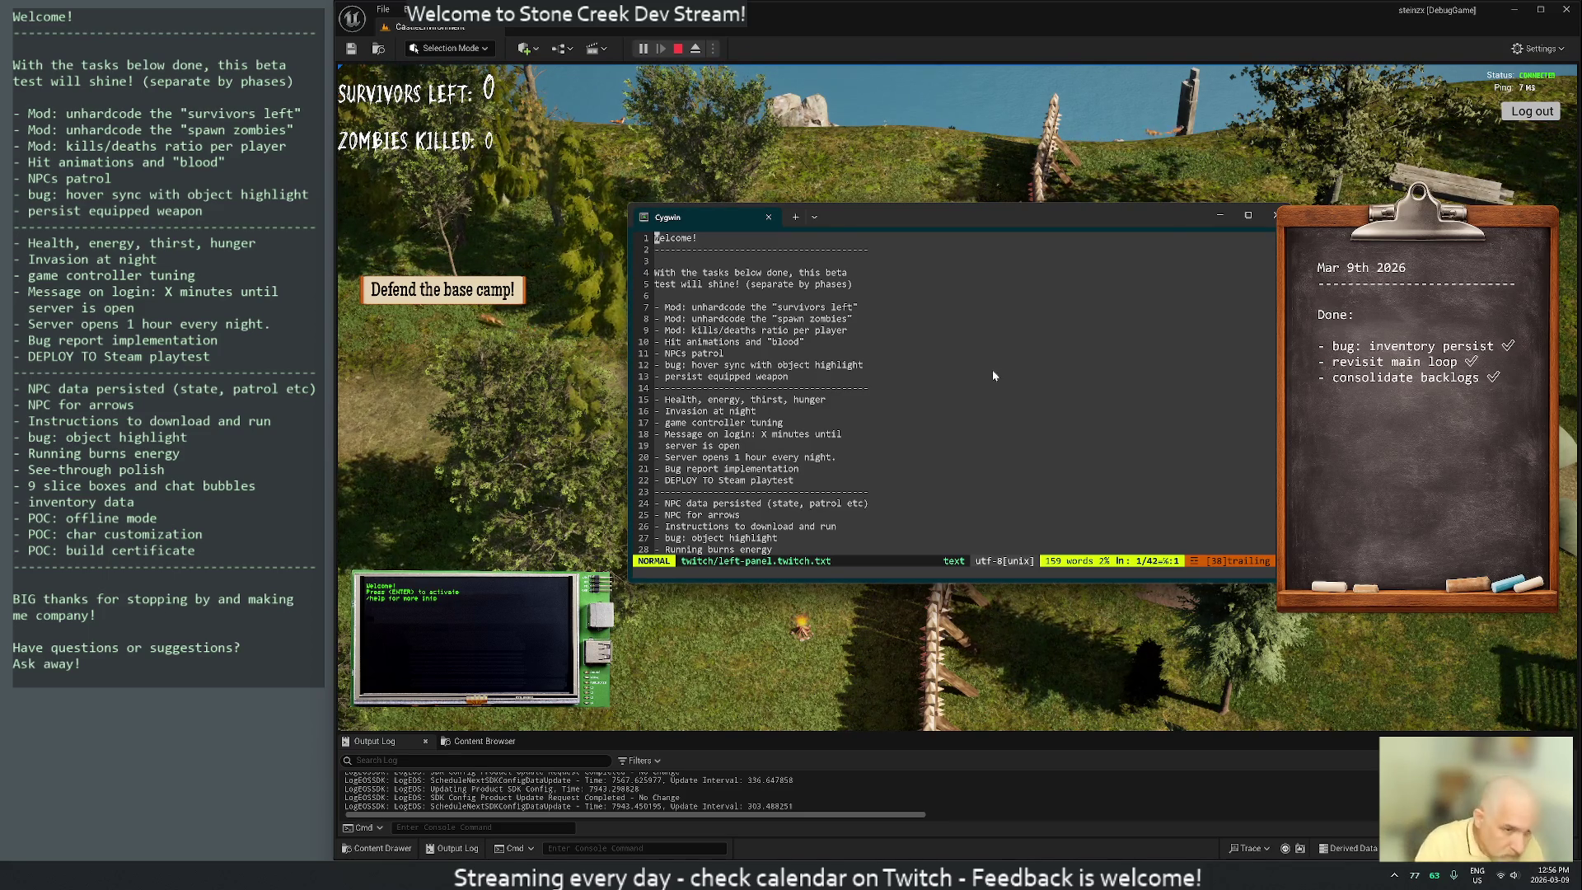
Toggle building mode on and off in the running game to test it
left_click(937, 143)
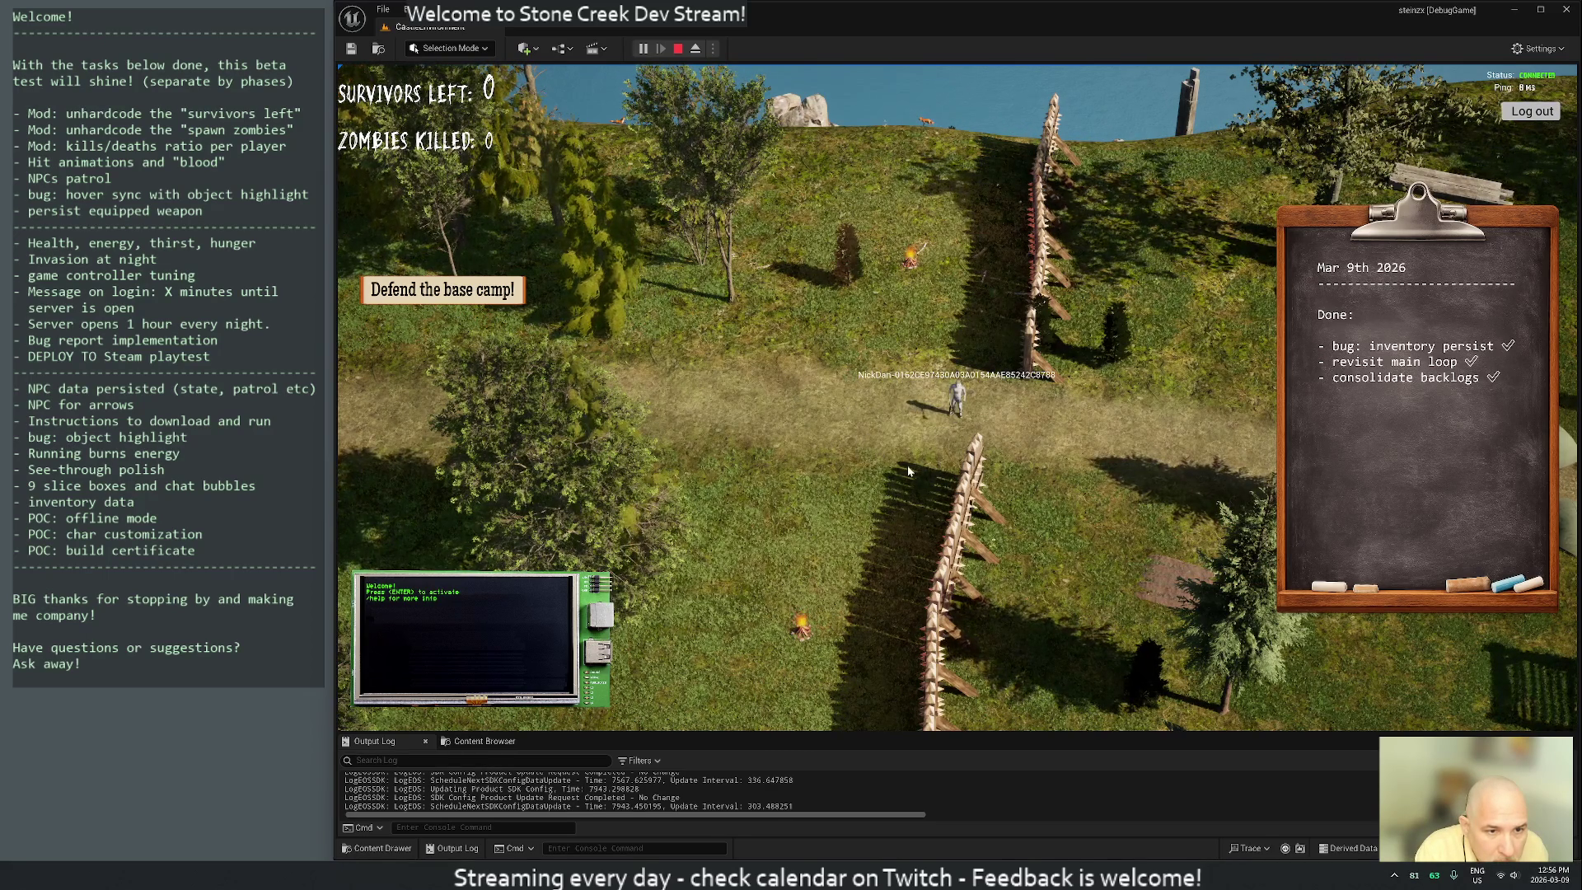
key("b")
key("b")
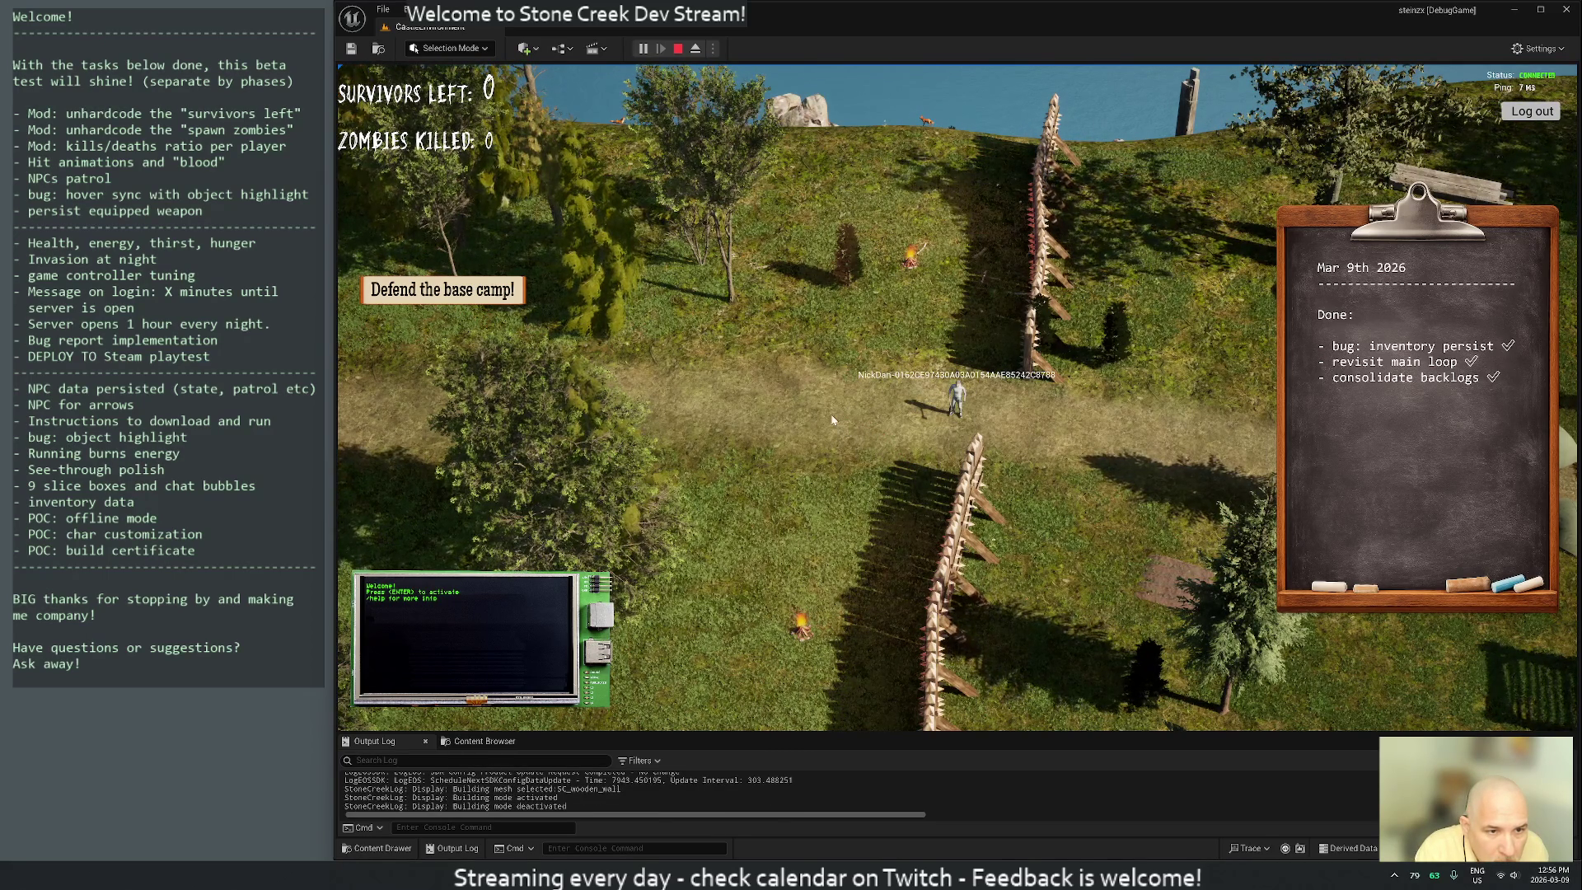
key("b")
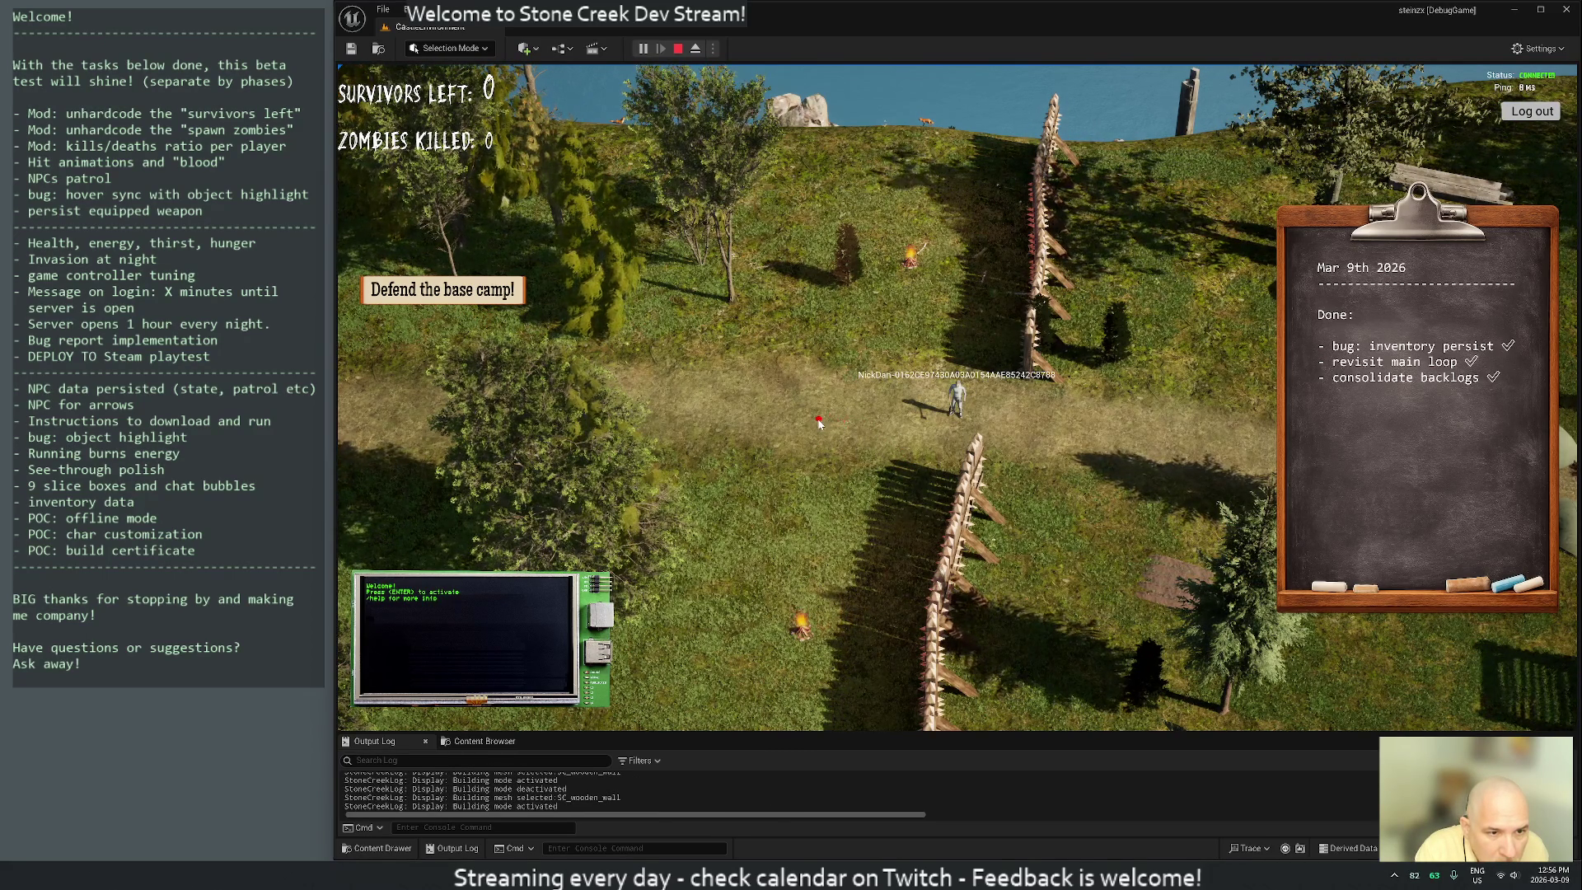
scroll(783, 454, "down", 5)
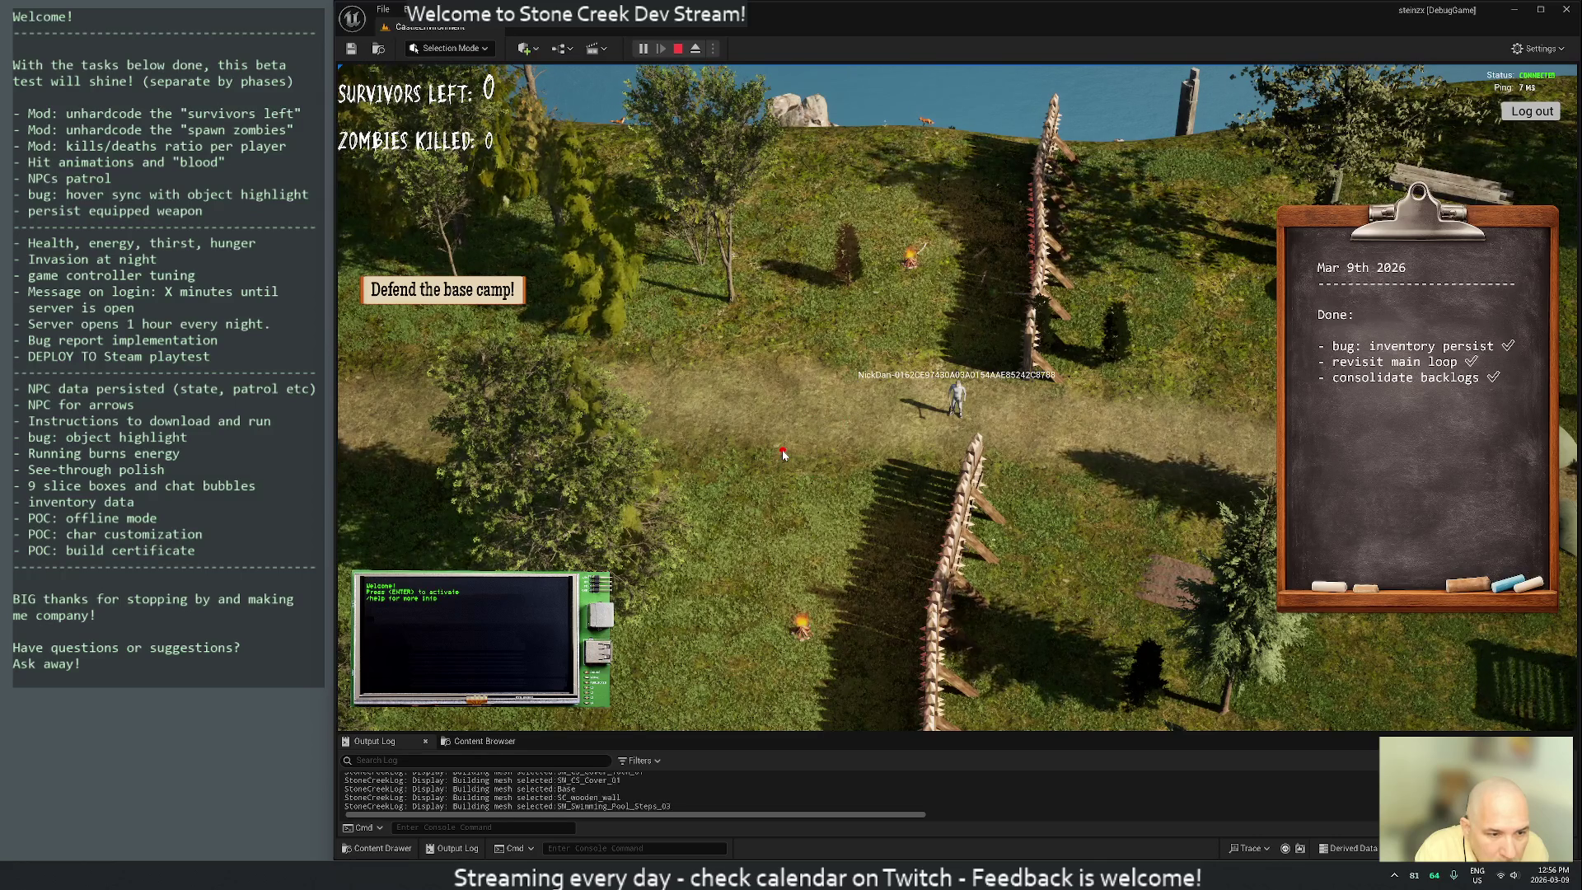
scroll(783, 453, "up", 2)
key("b")
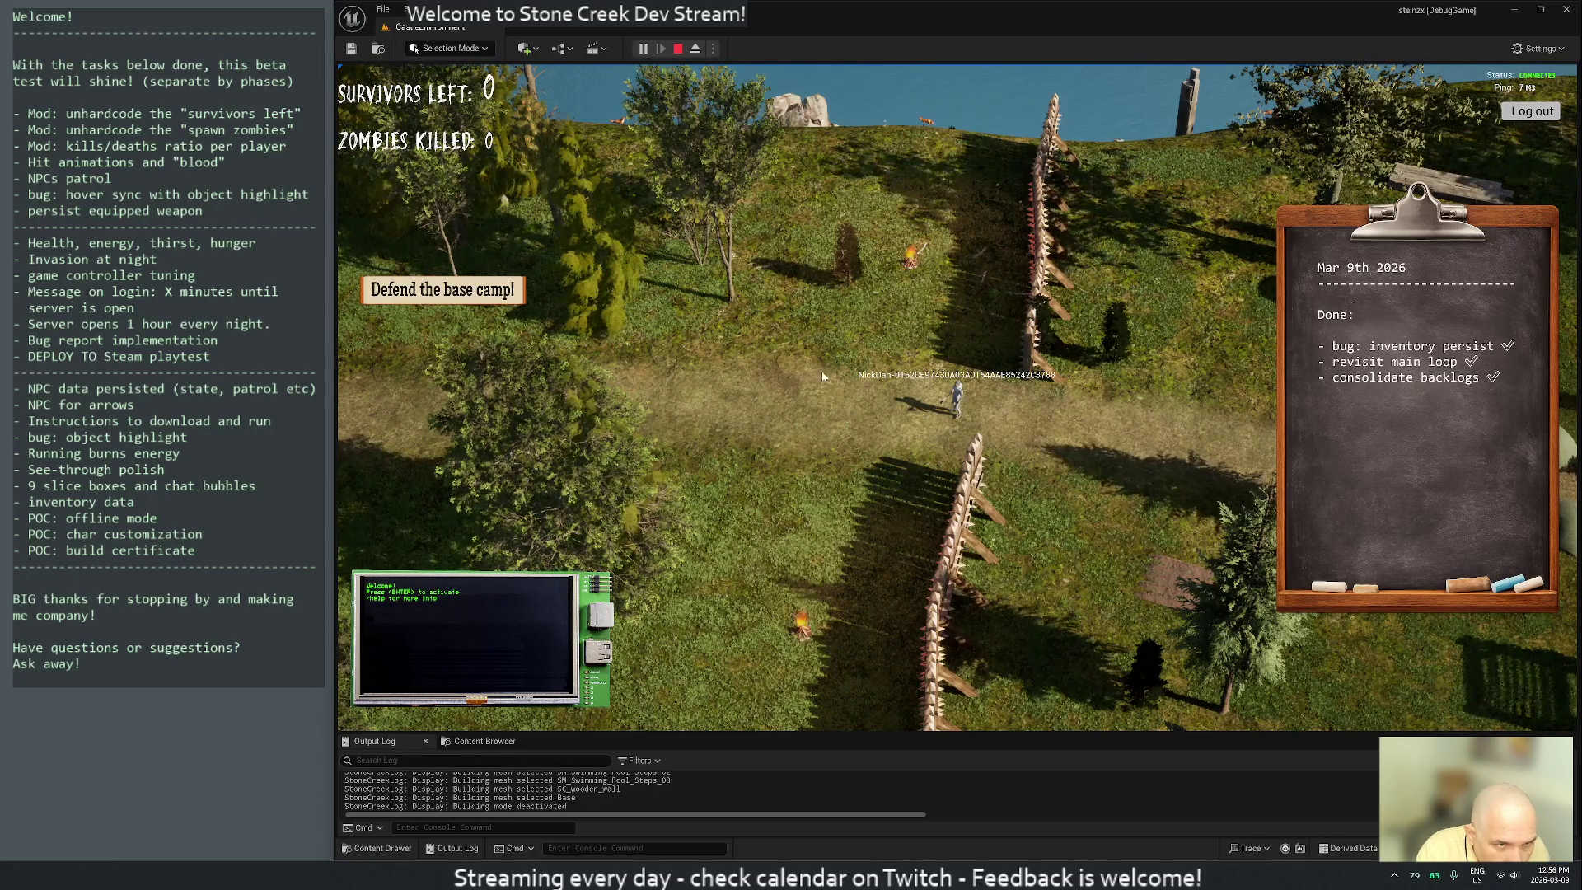
Stop and restart the play-in-editor session, then return to the Vim task list
left_click(678, 48)
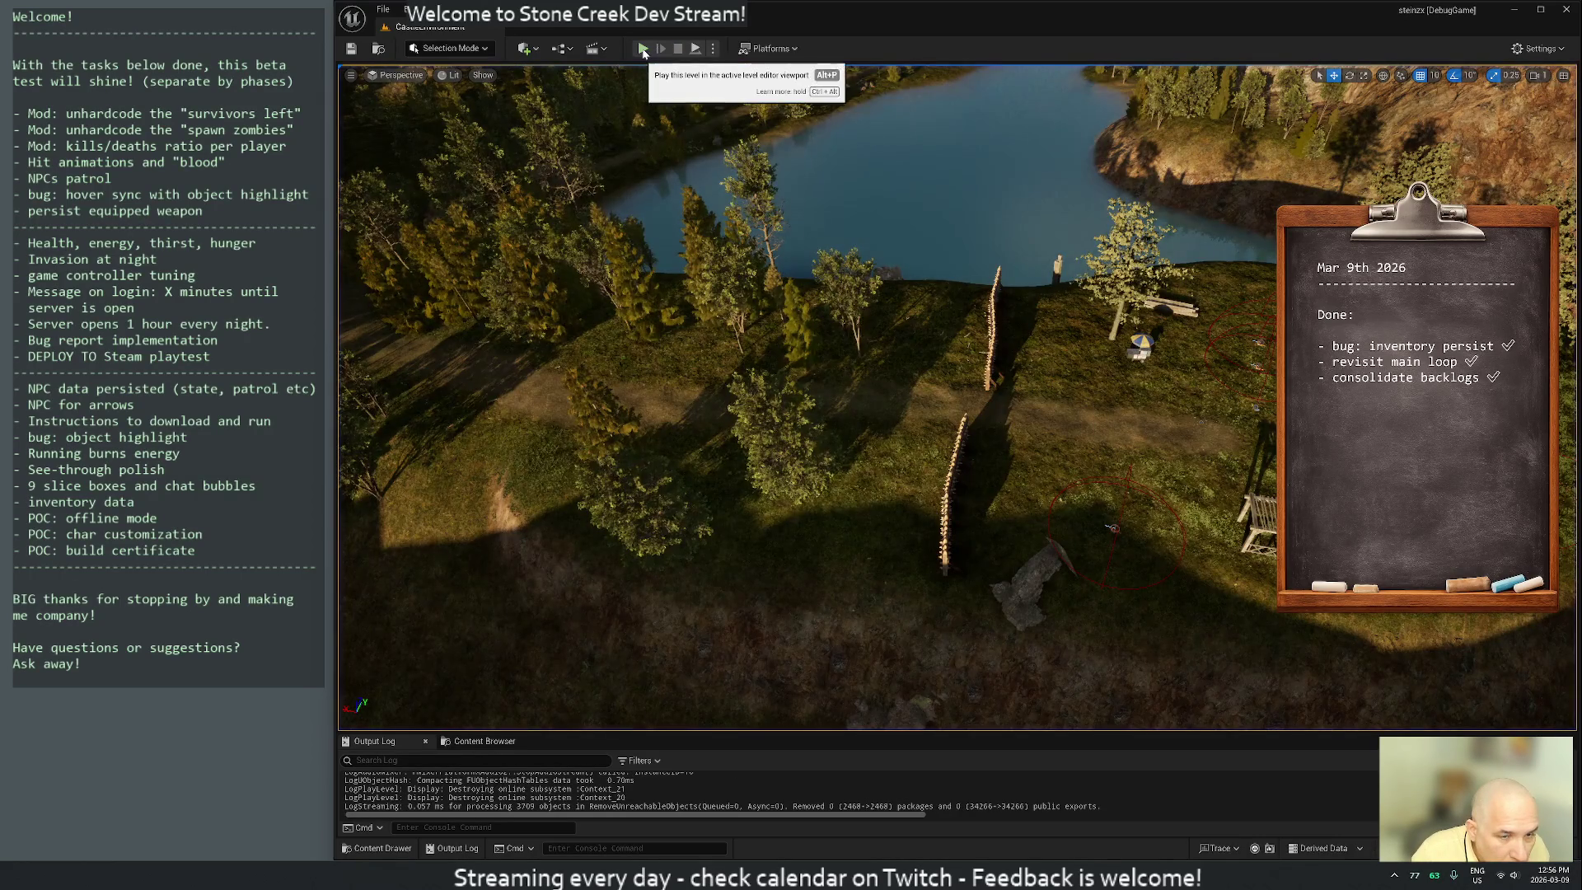
left_click(643, 50)
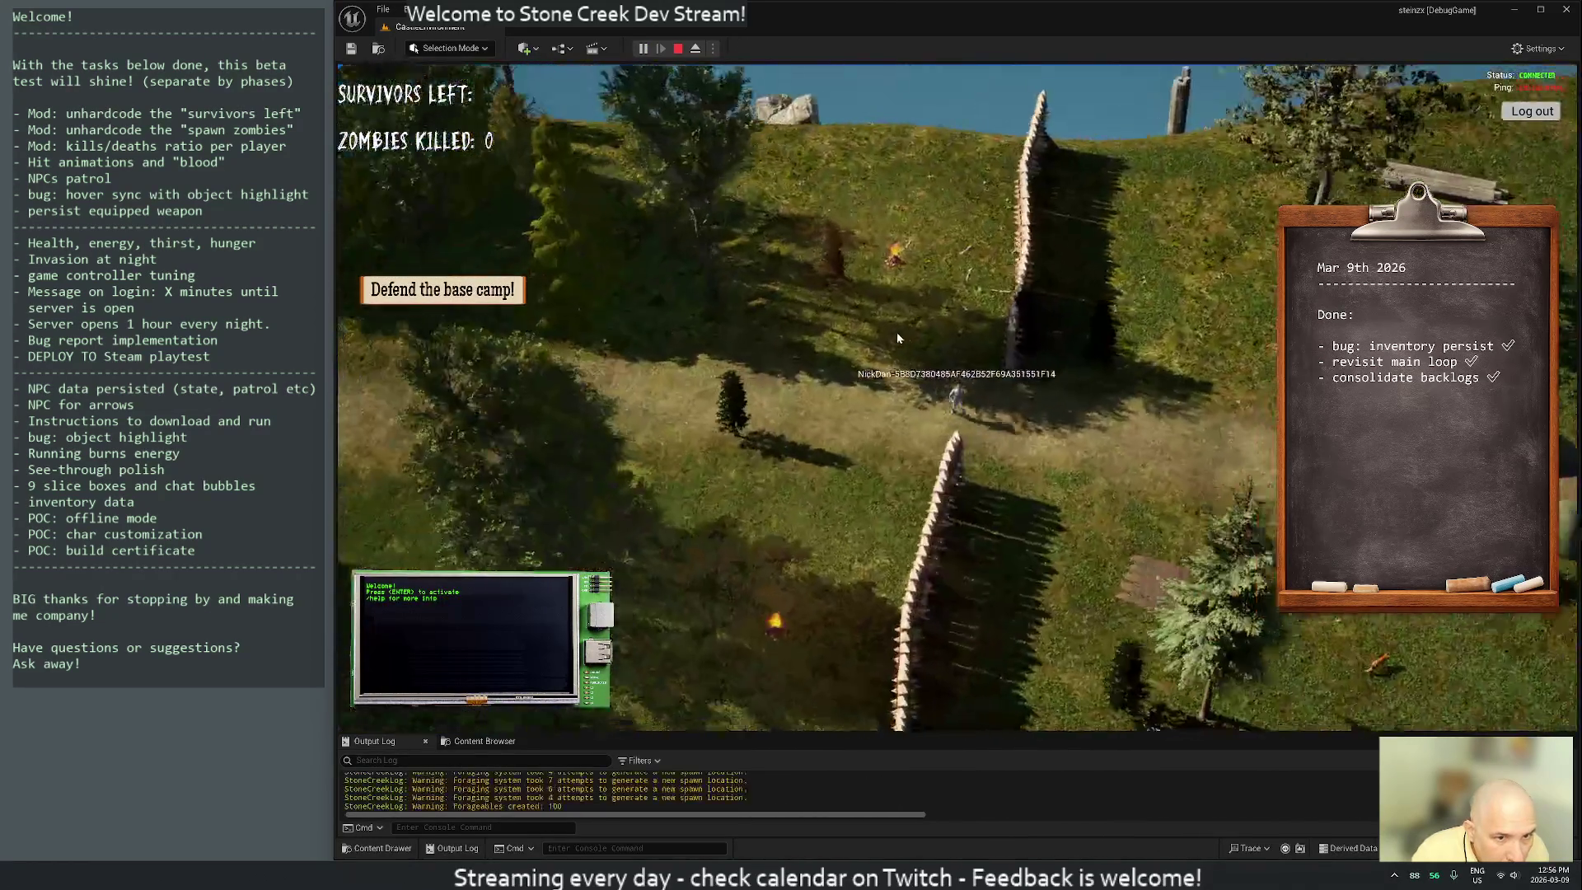
key("alt+Tab")
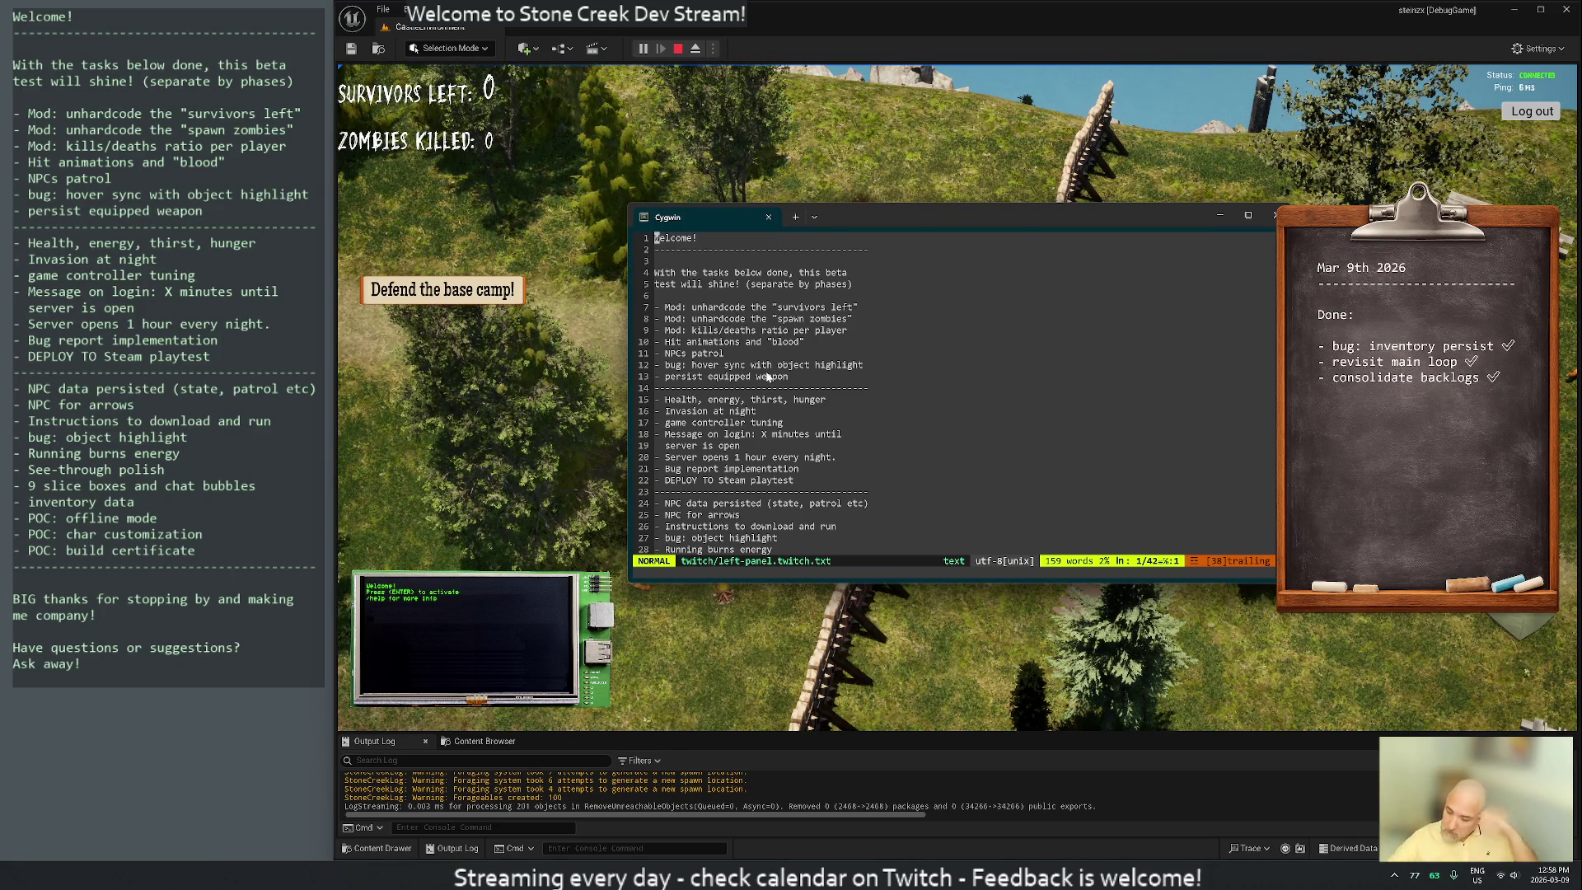
Add '- bug: base building offset' below 'persist equipped weapon' and save
left_click(744, 376)
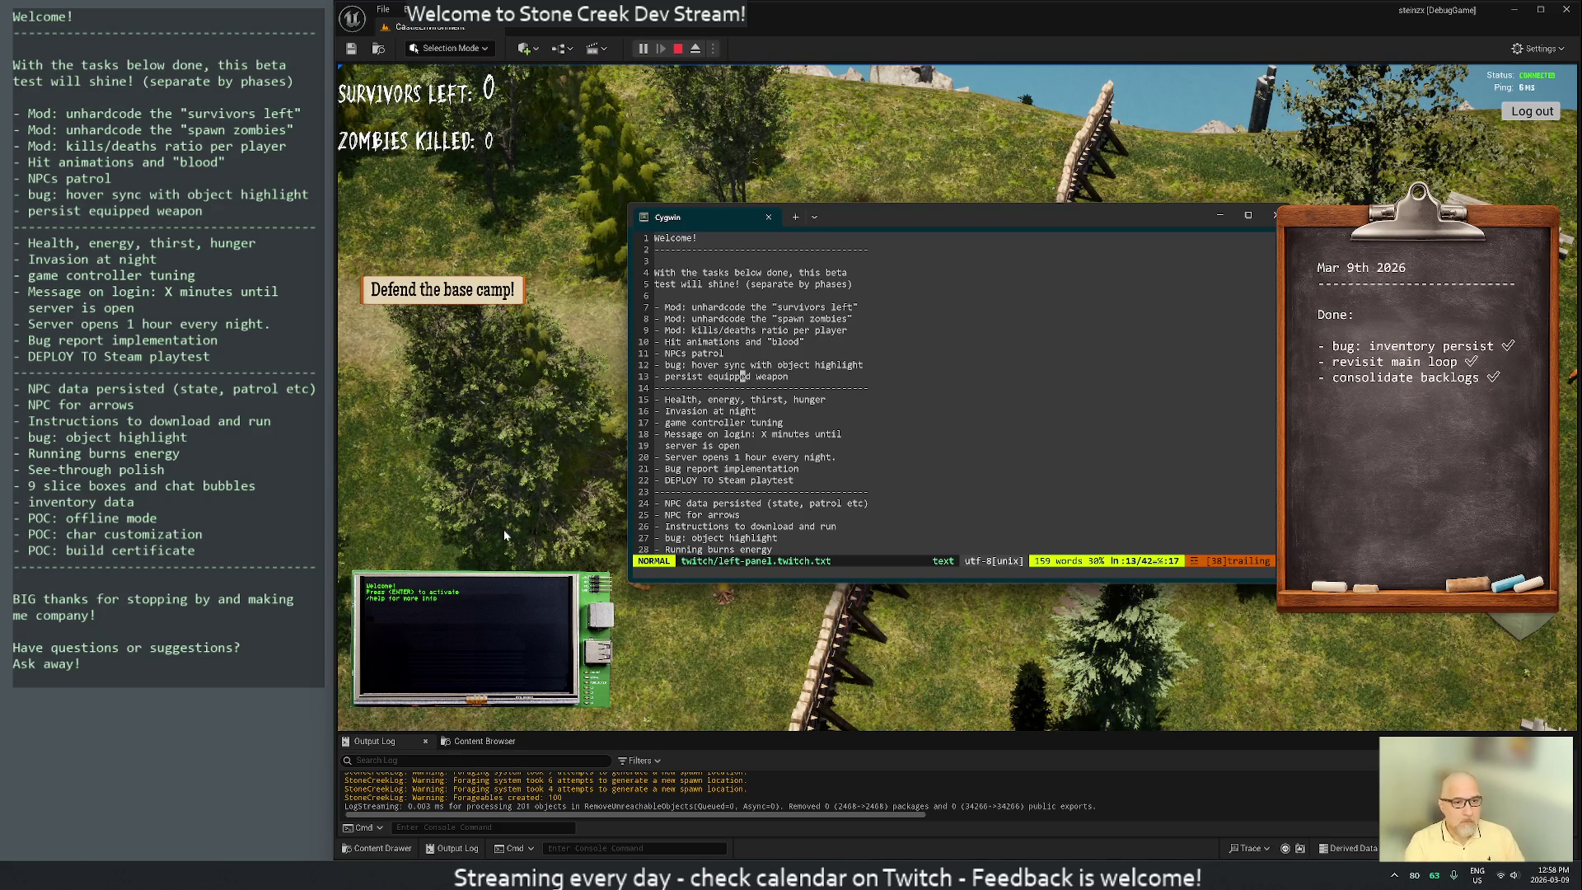
type("o- b")
type("ug: ")
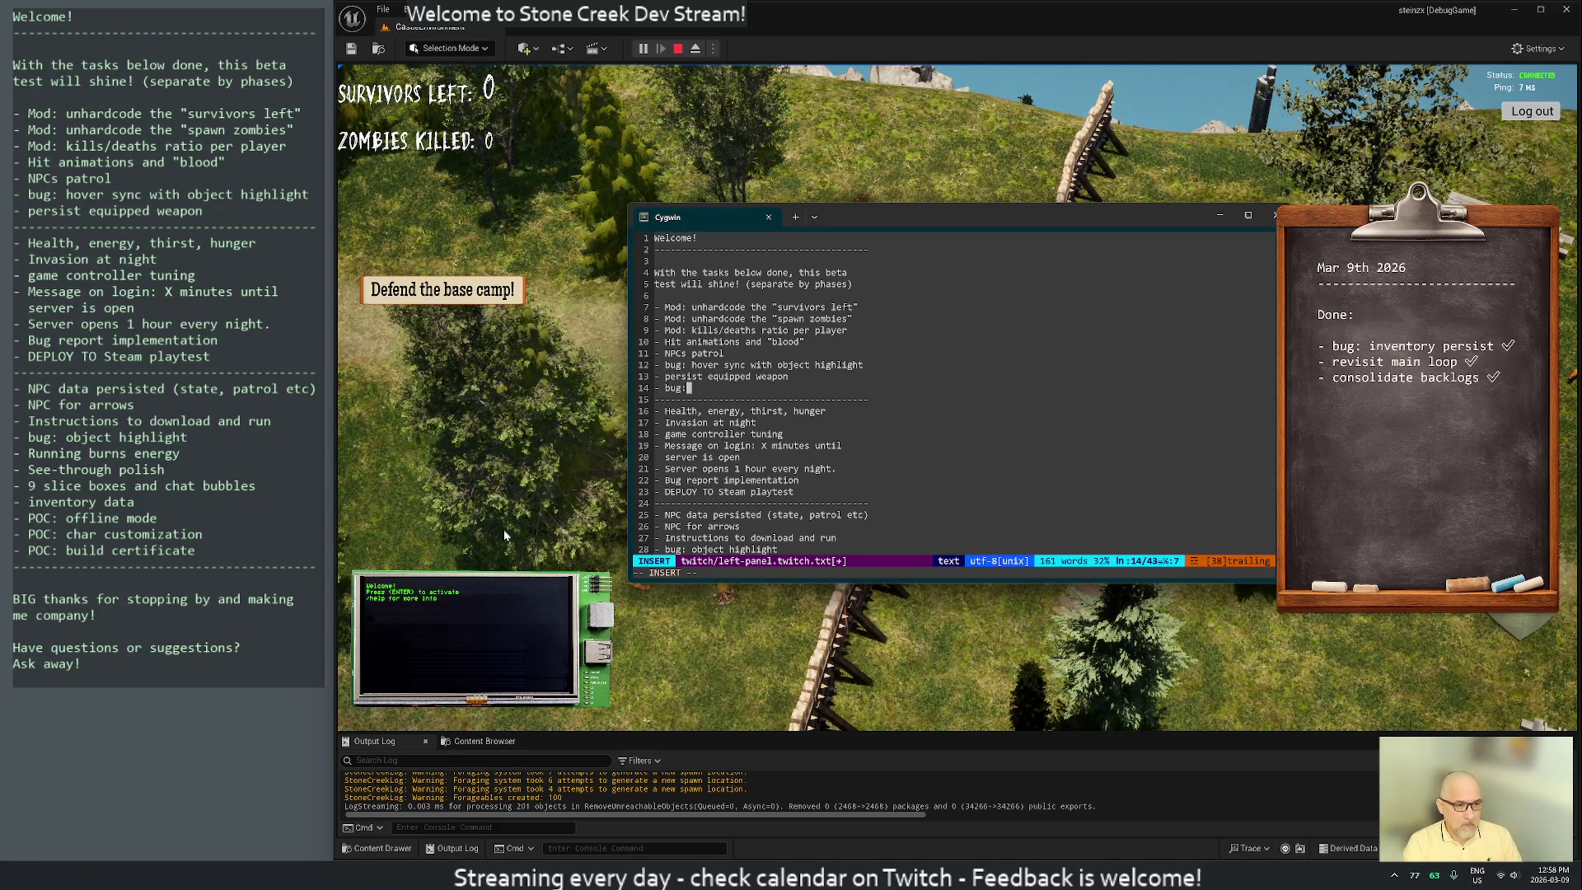
type("build")
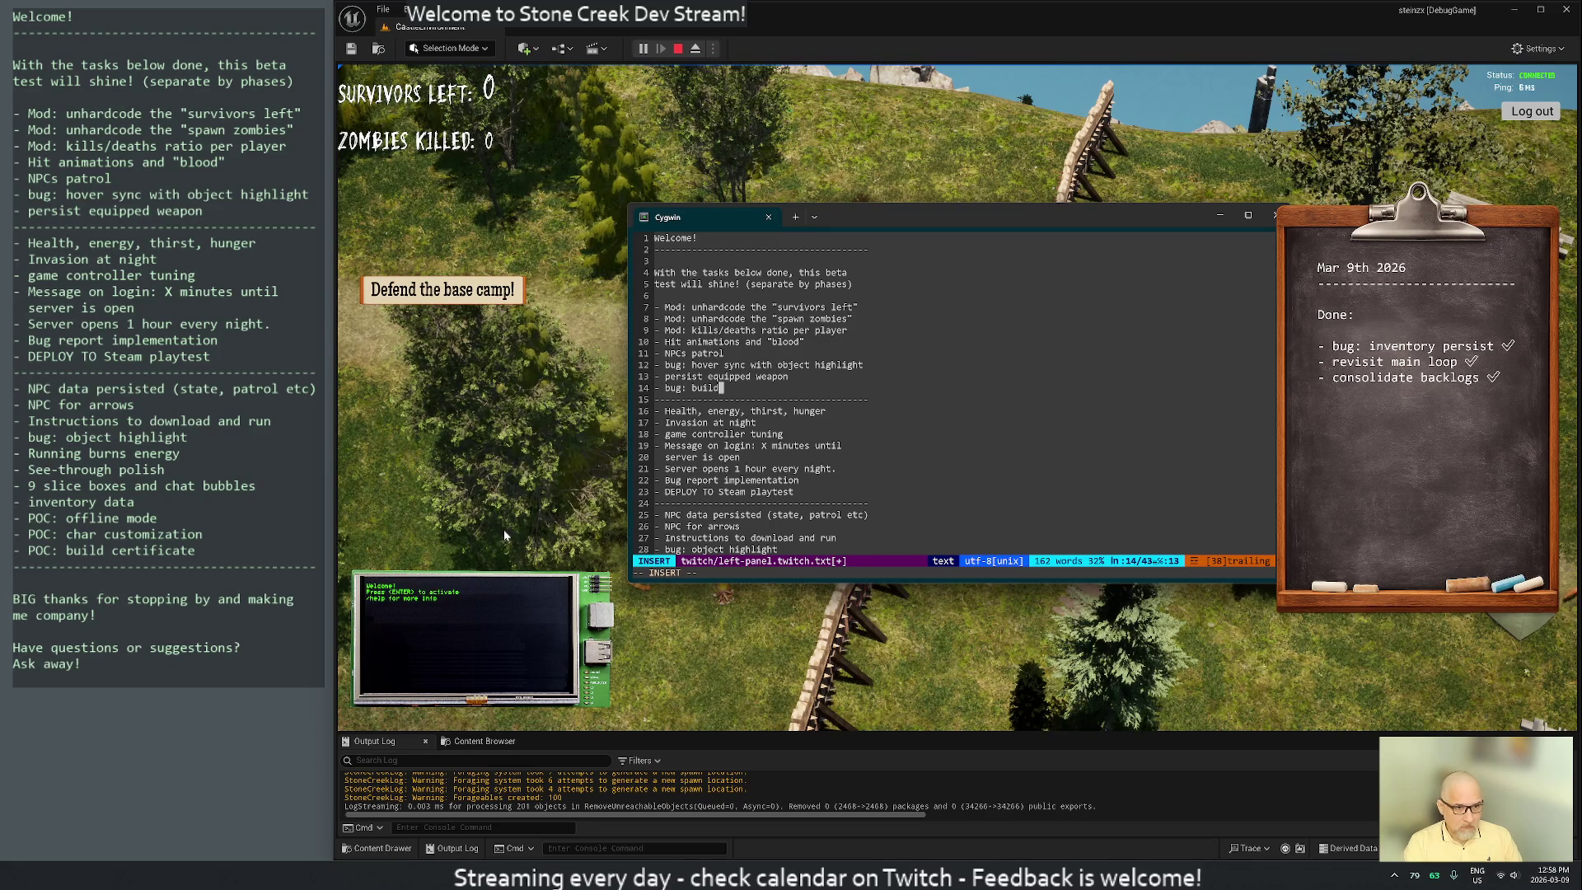
type("ing")
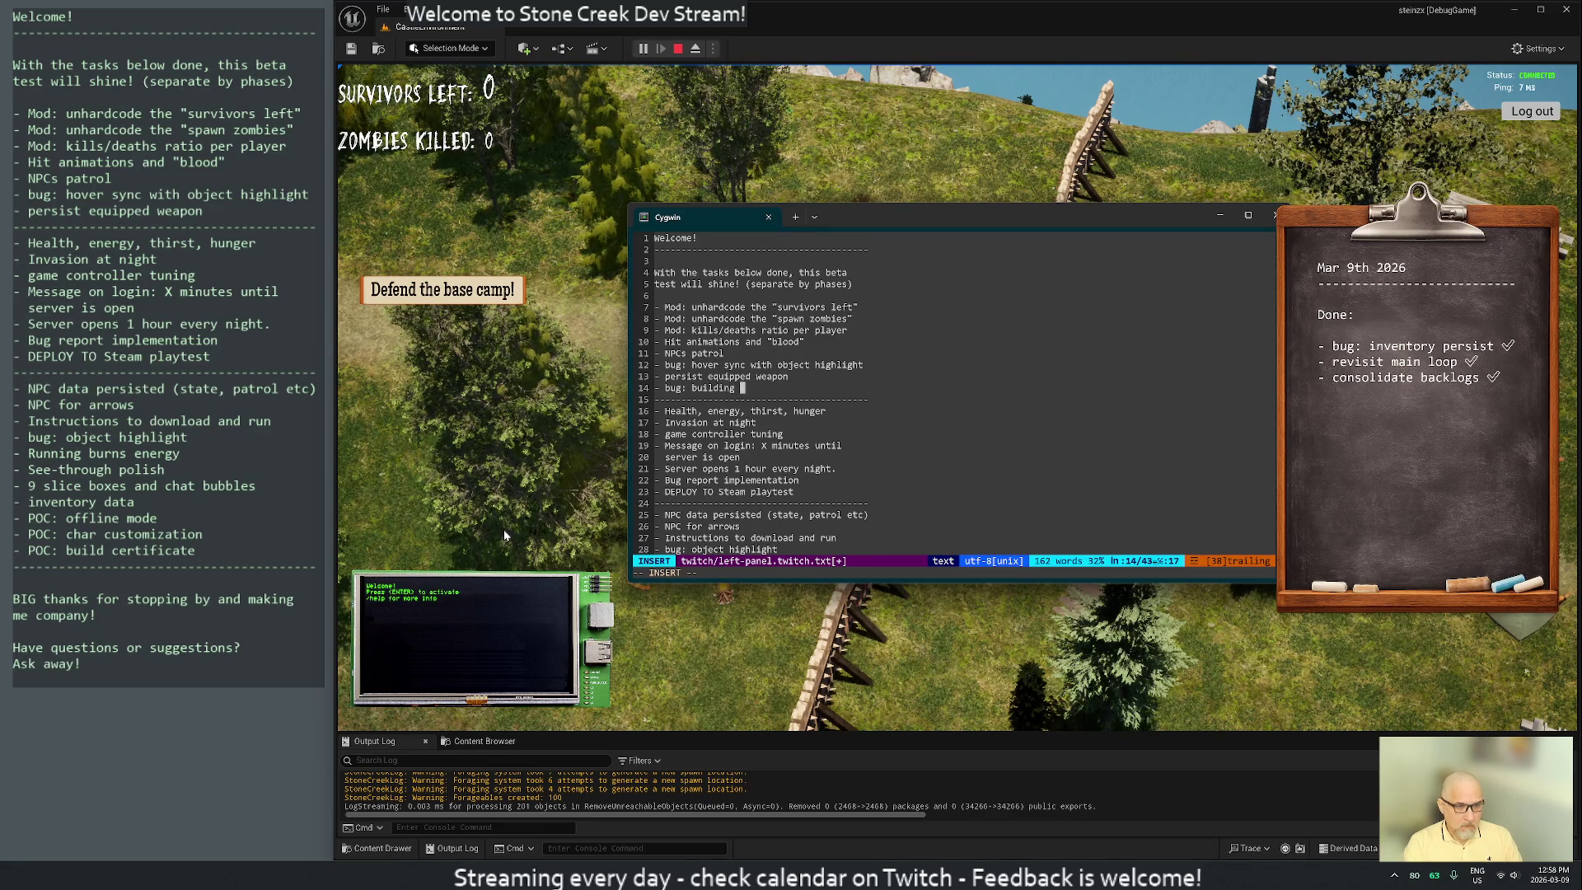
key("BackSpace")
key("BackSpace")
key("BackSpace")
type("ase building")
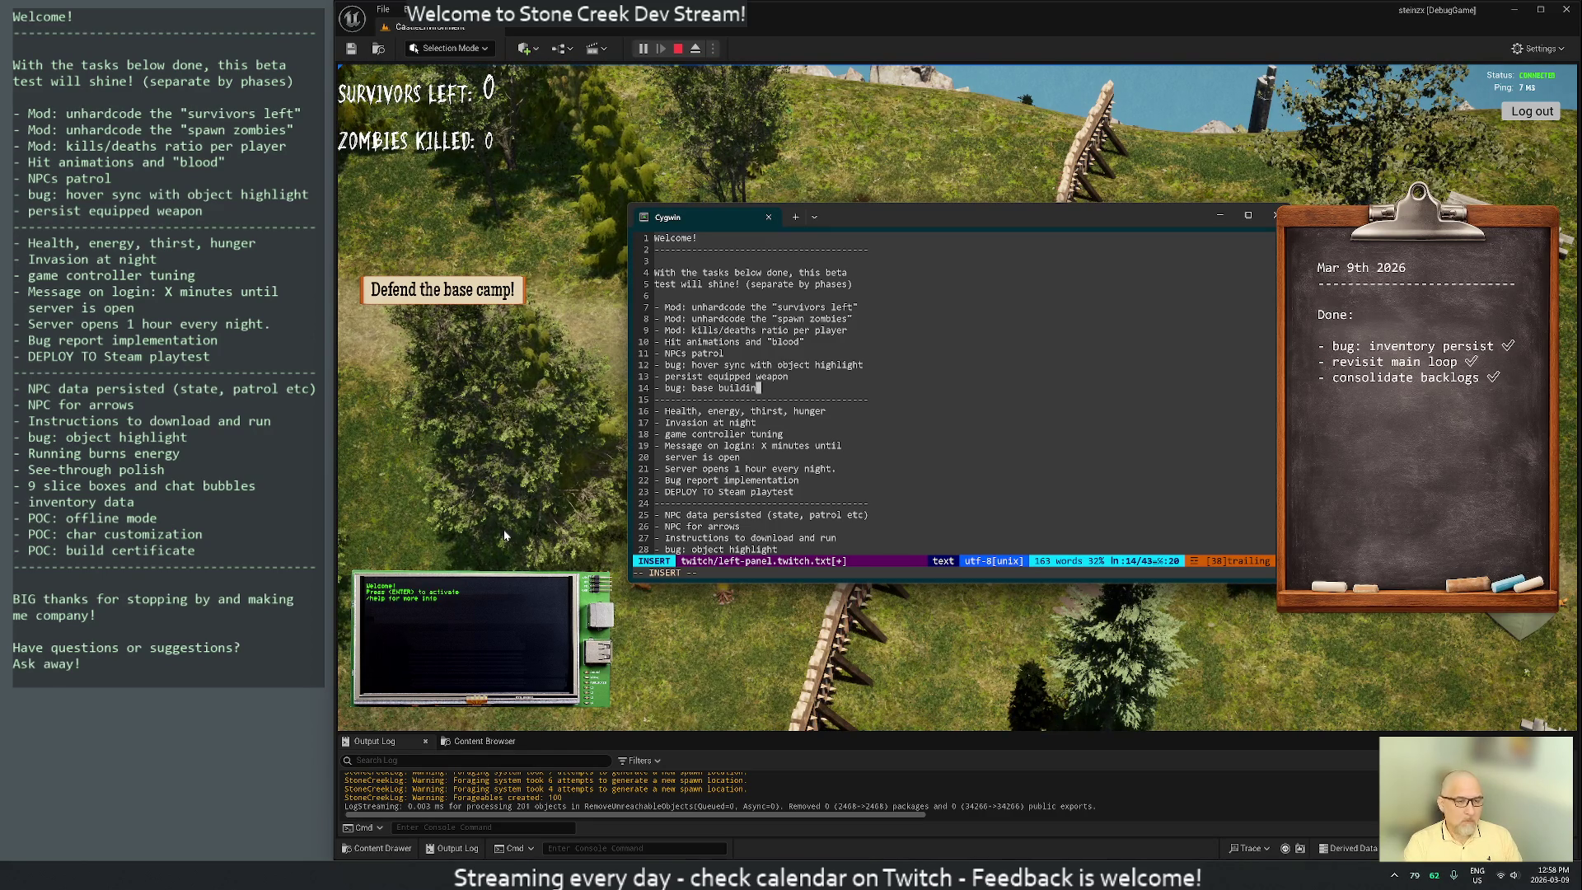
type(" offset")
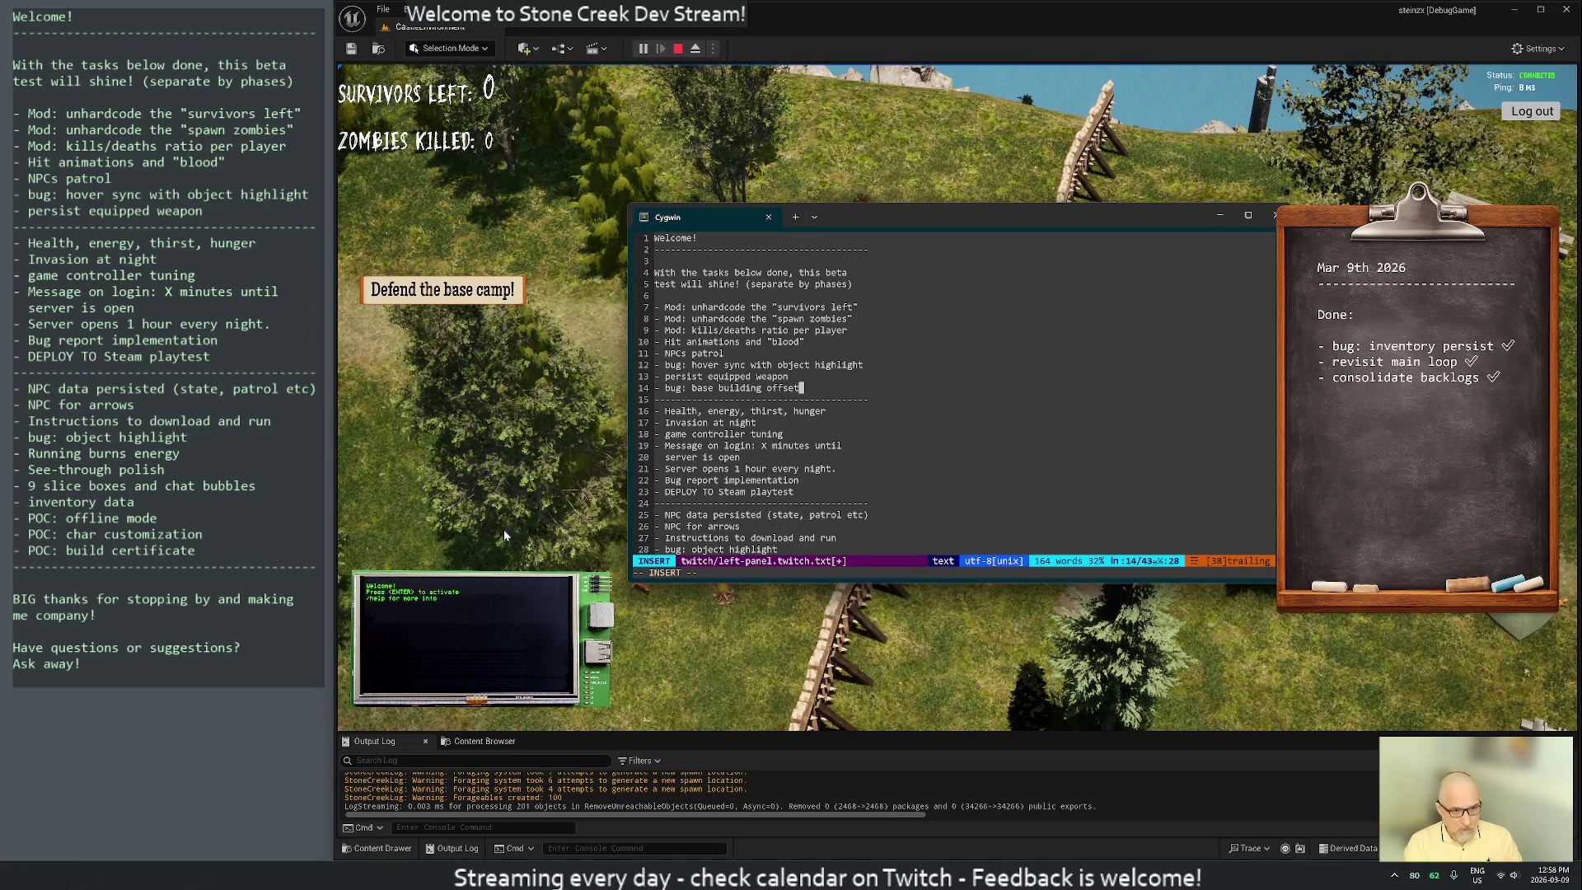
key("Escape")
key("j")
key("j")
key("j")
key("j")
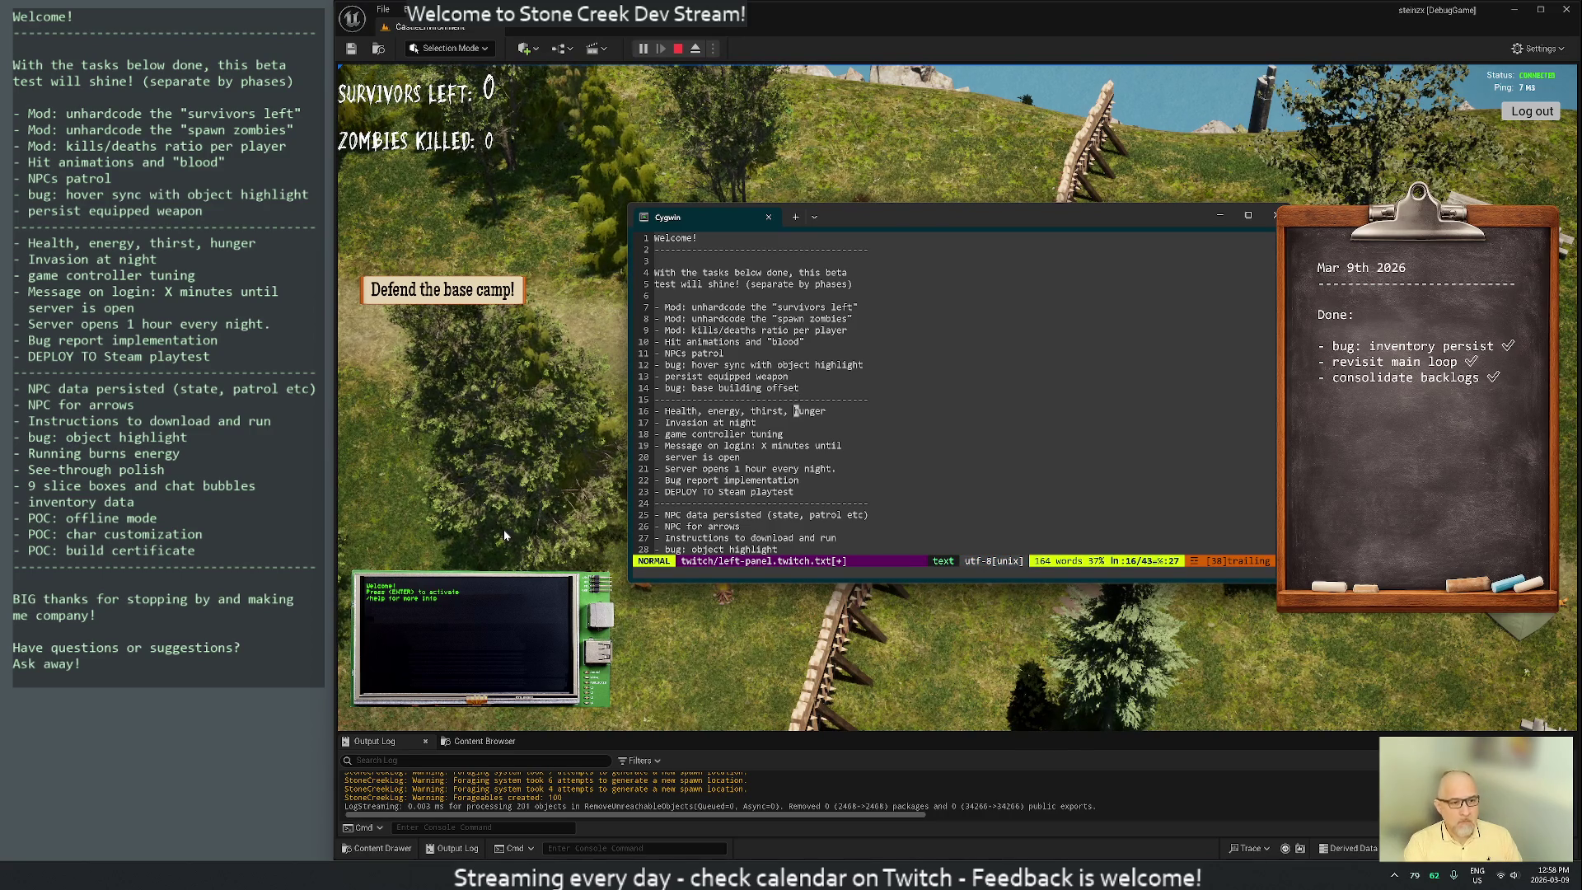
type(":w")
key("Return")
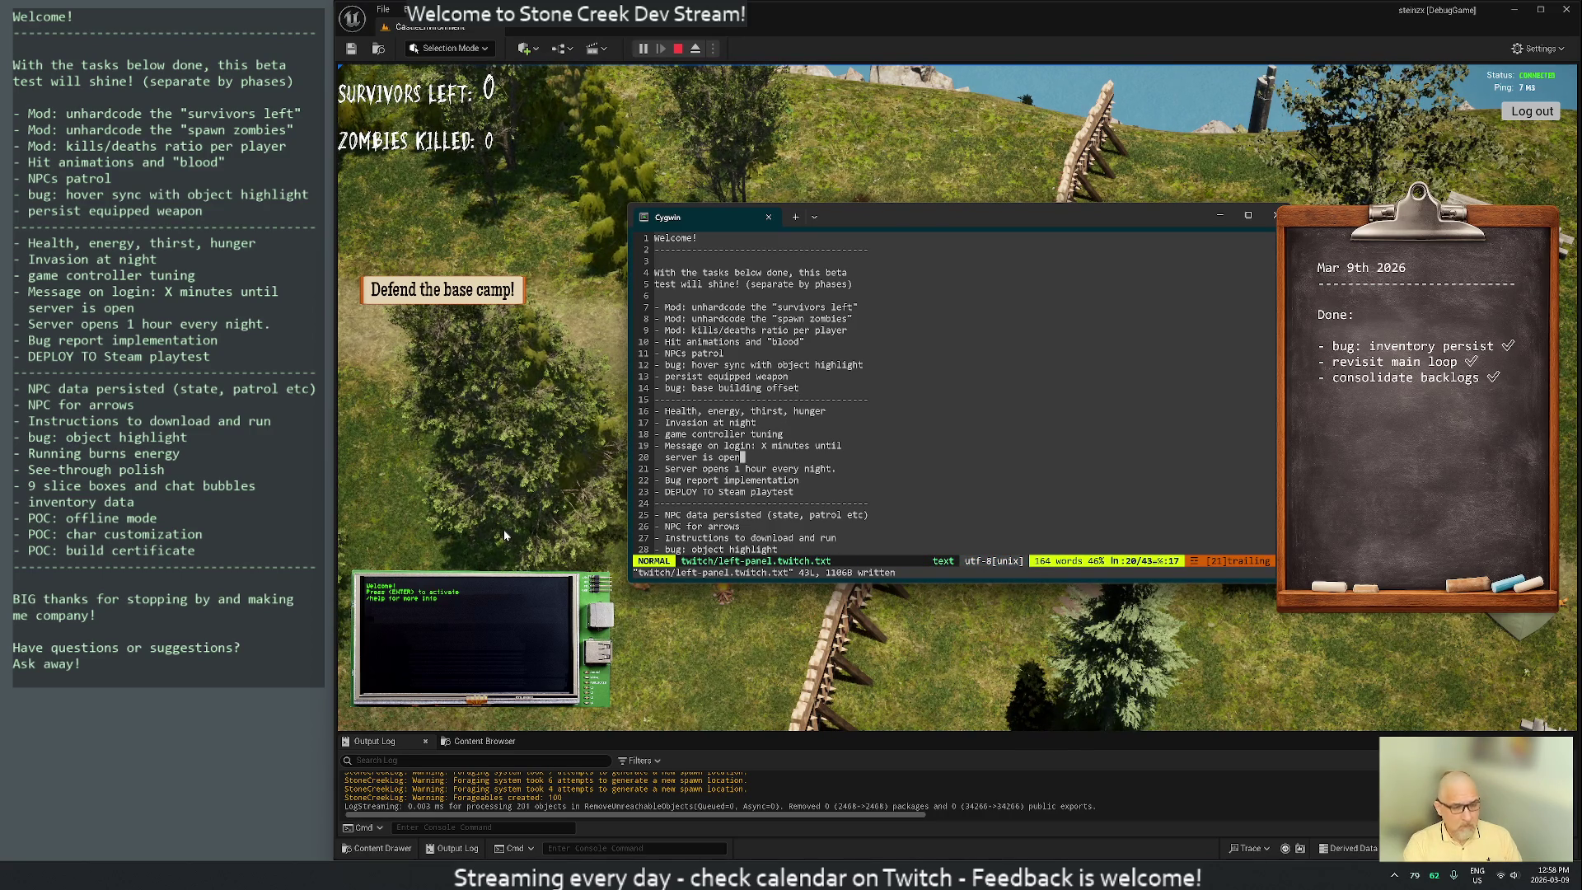
Move 'bug: base building offset' right below 'Health, energy, thirst, hunger' in phase two
key("j")
key("j")
key("j")
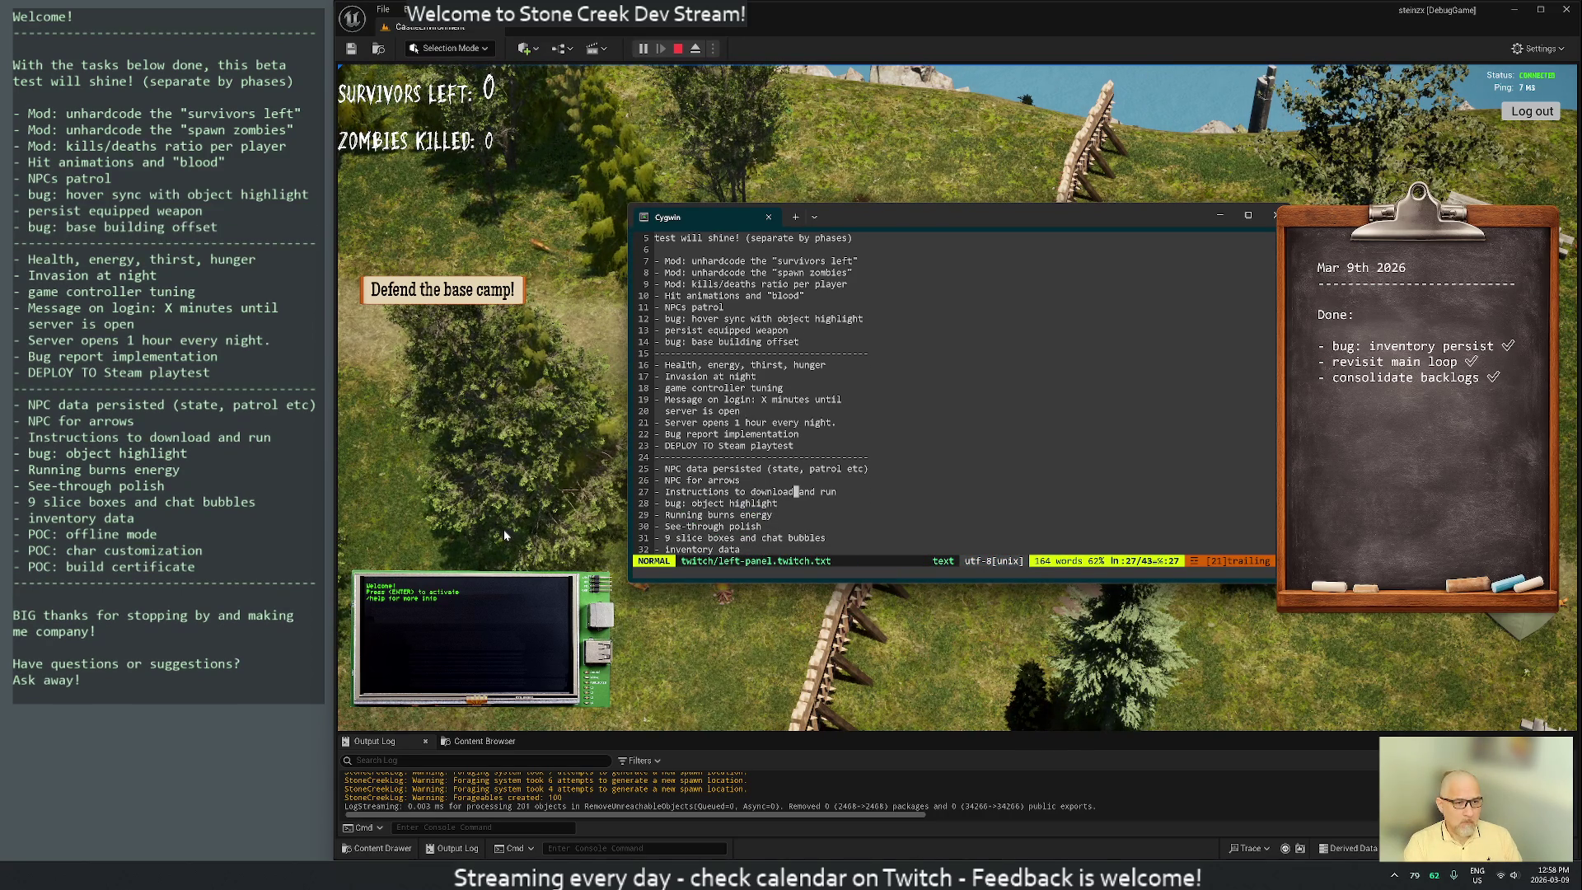
key("k")
key("k")
key("k")
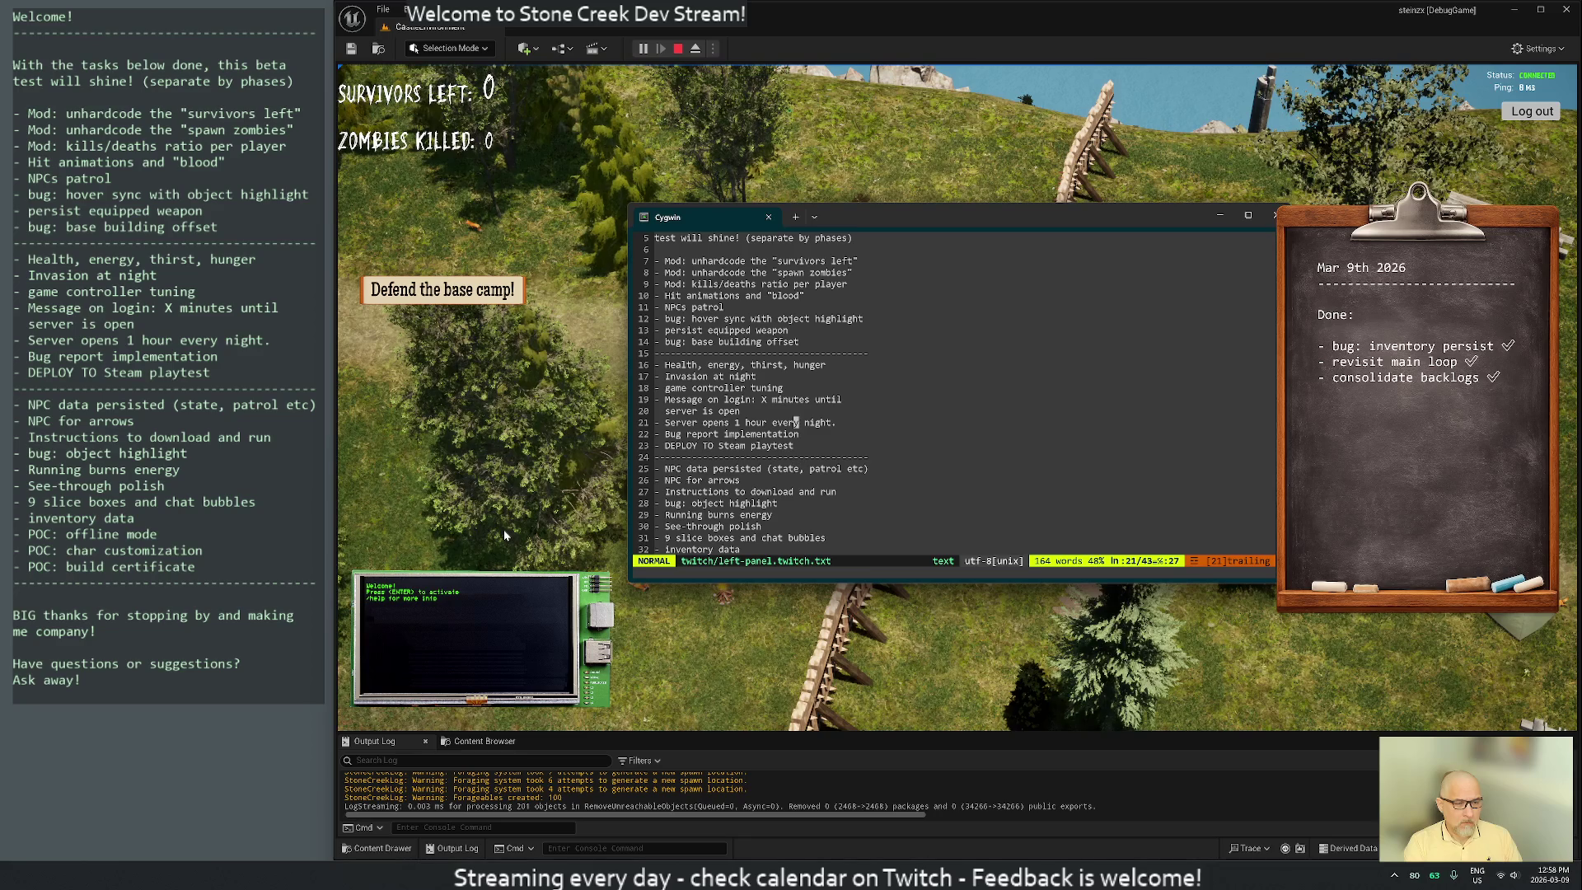
key("k")
key("k")
key("k")
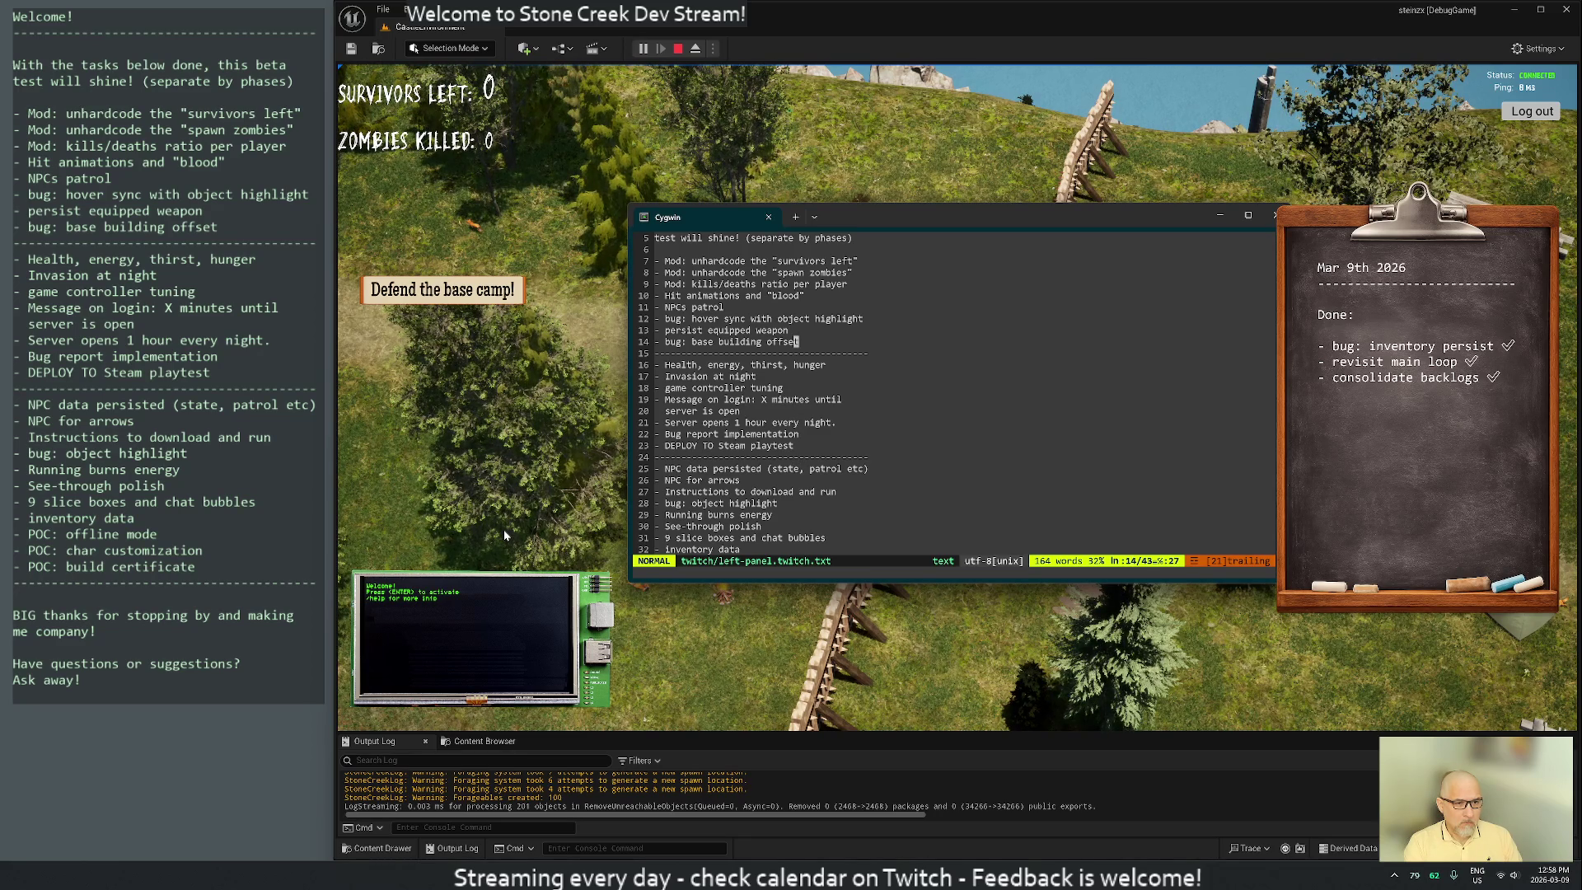
key("j")
key("k")
key("k")
key("k")
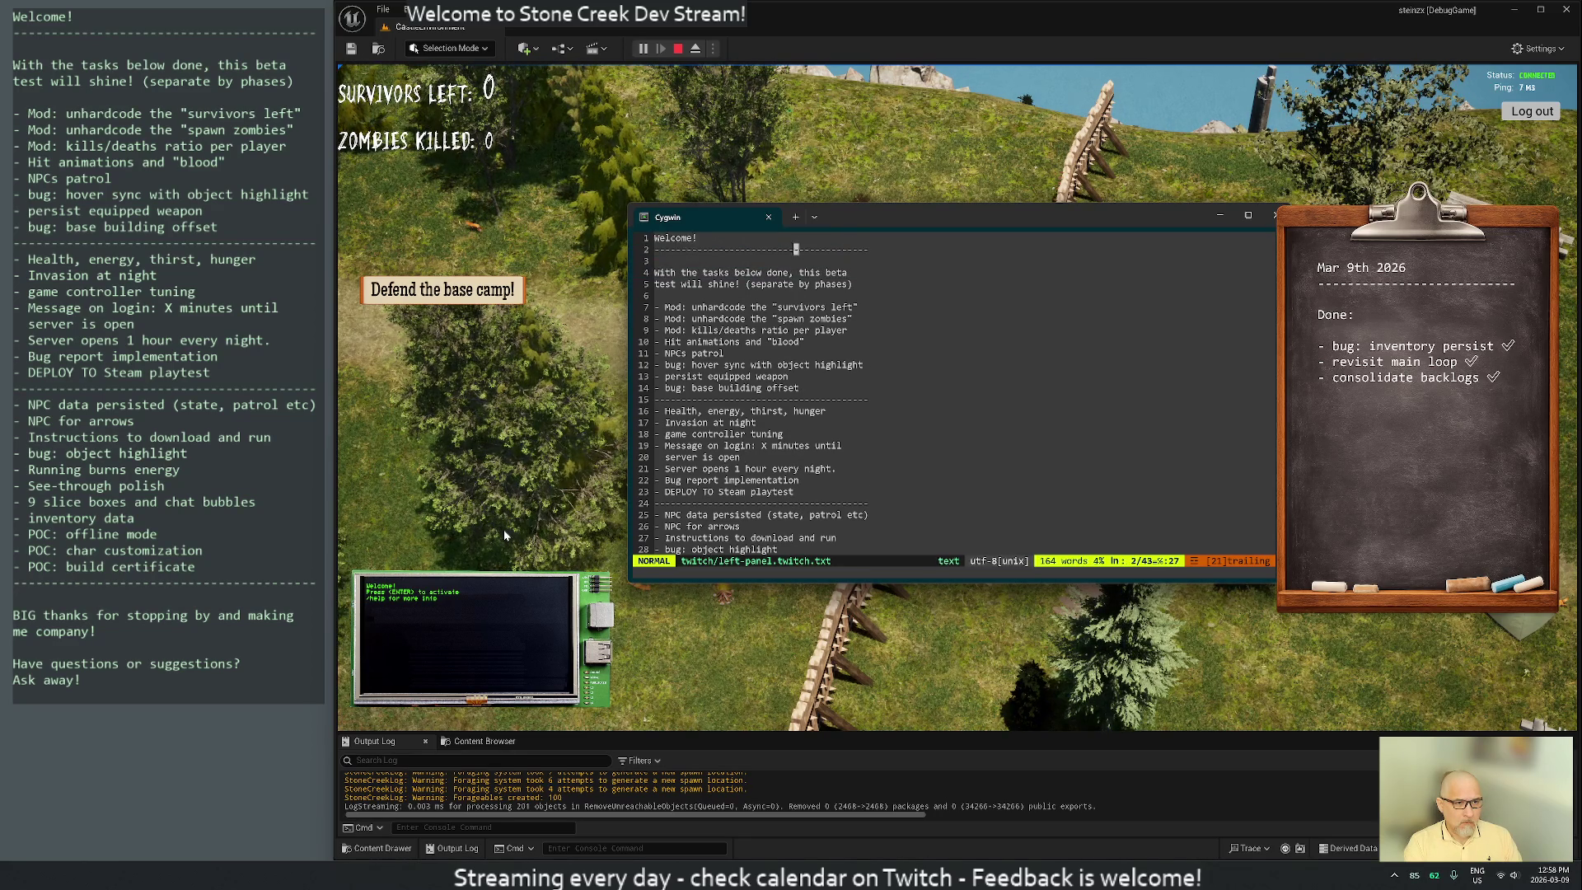
key("j")
key("j")
key("j")
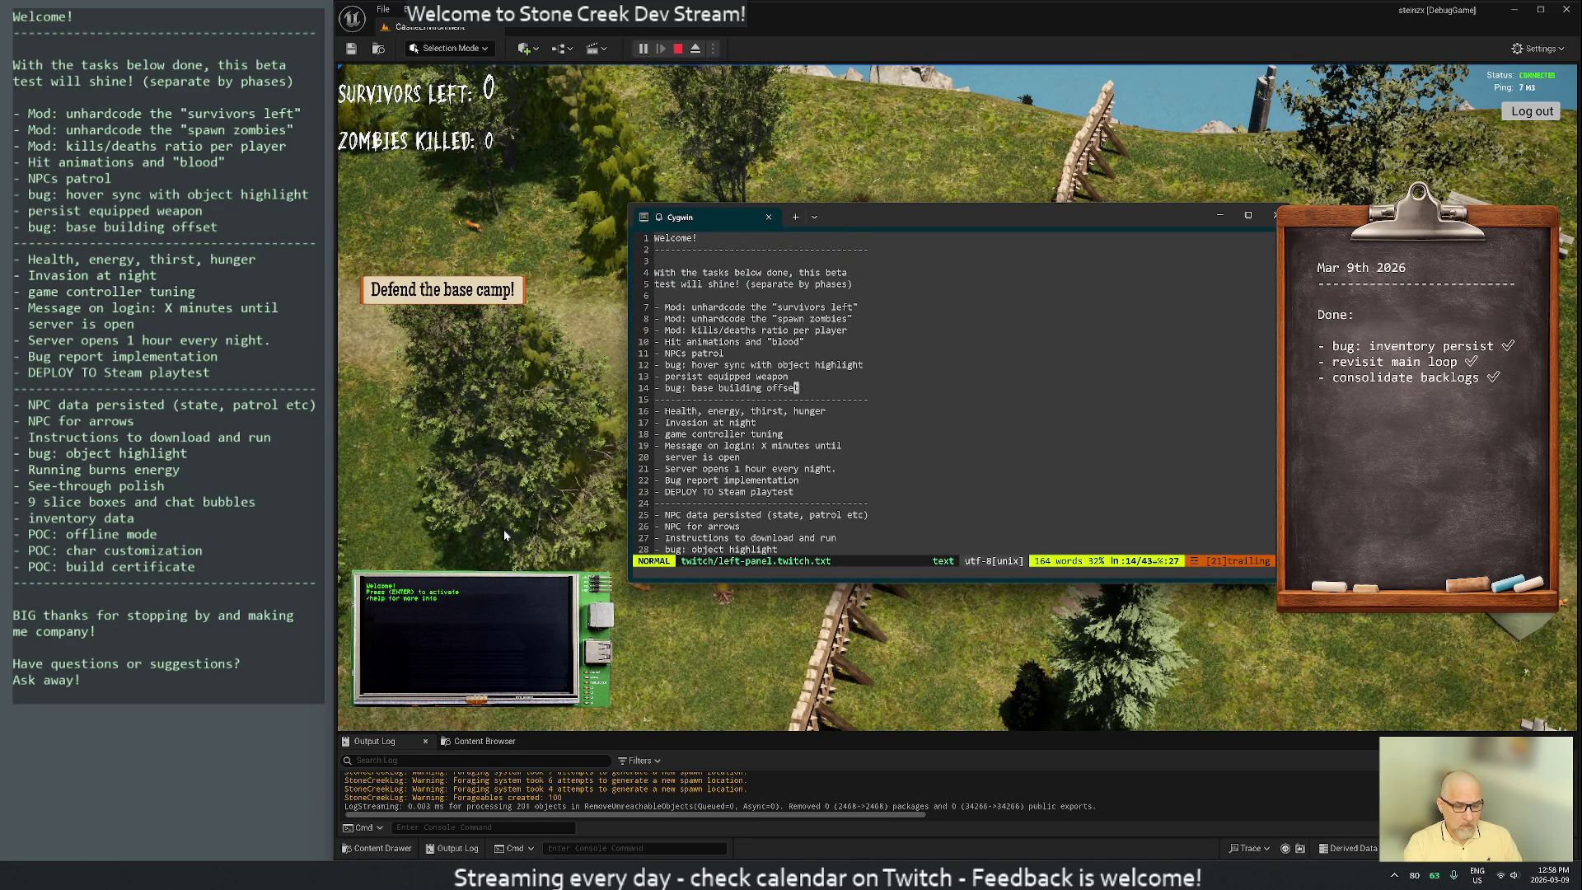
key("d")
key("d")
key("j")
key("p")
key("j")
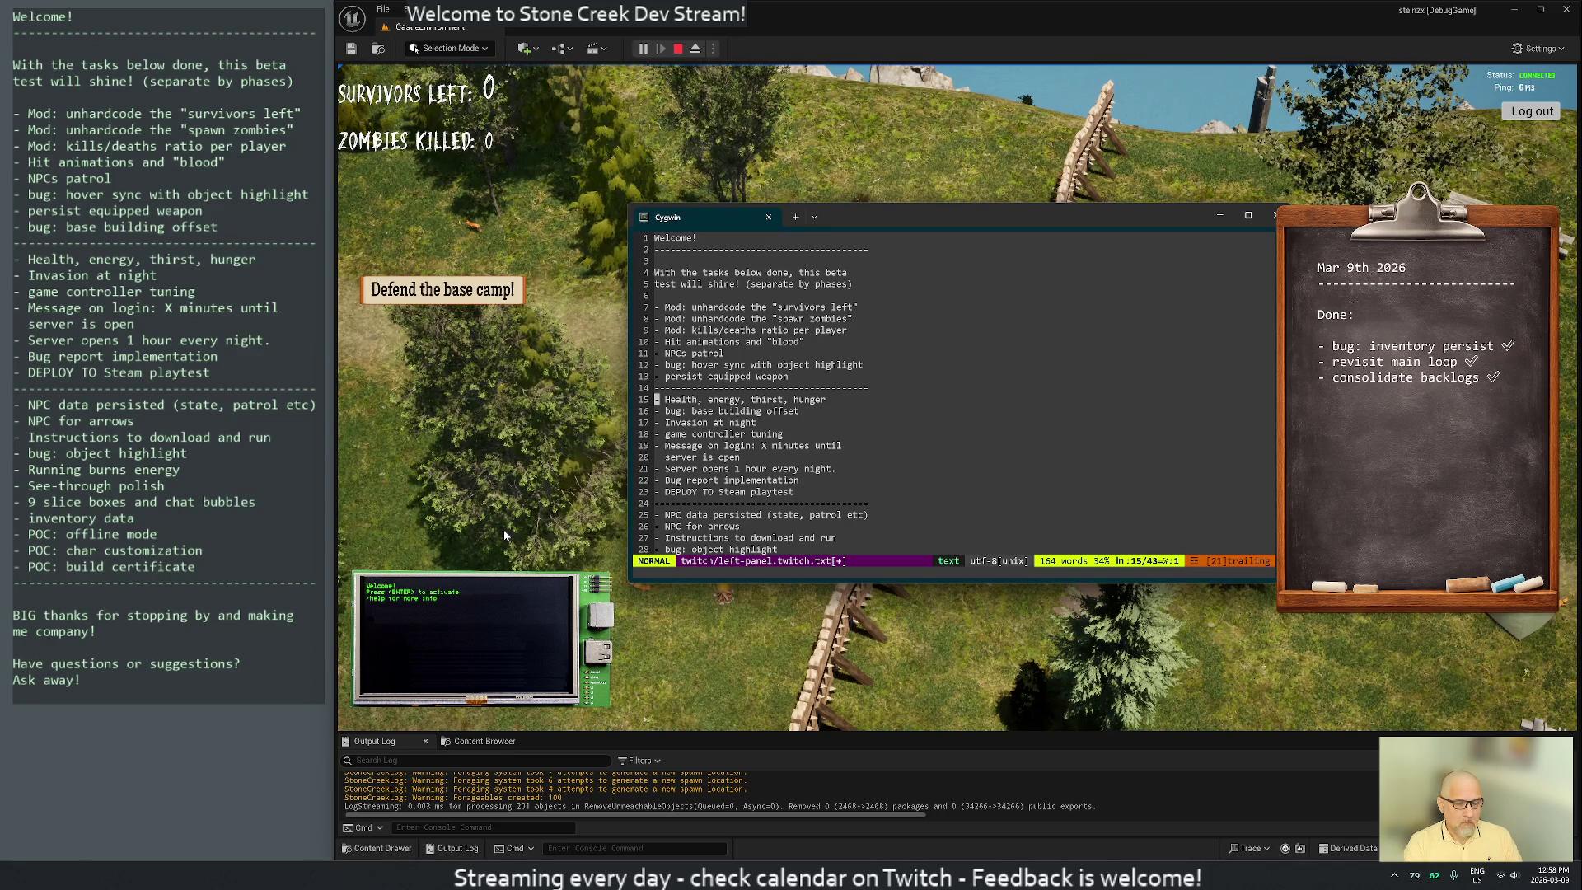
key("k")
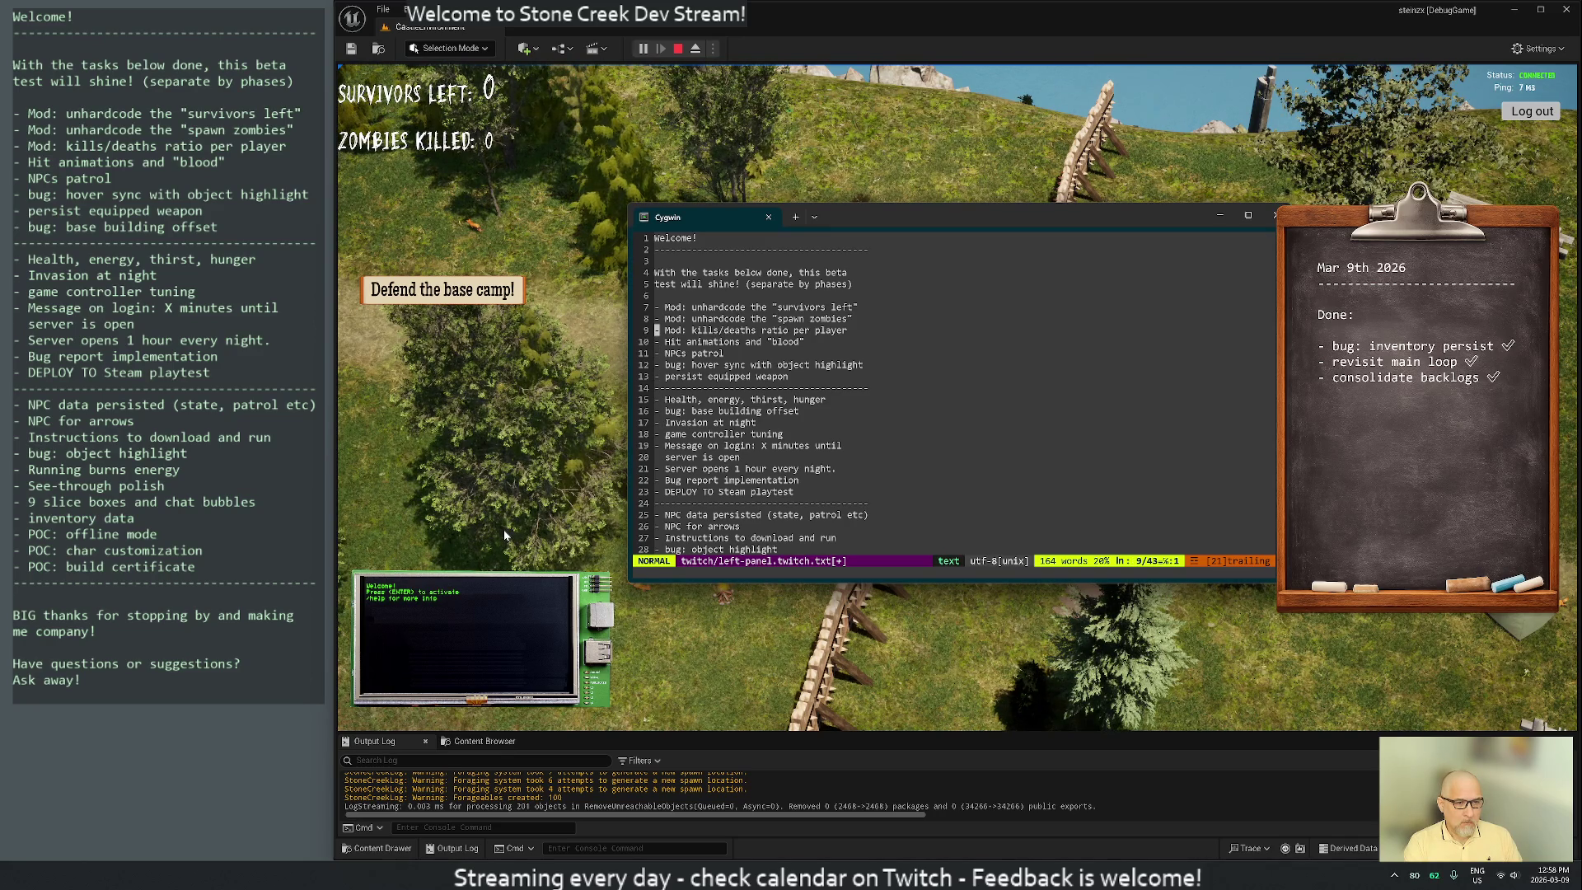
key("k")
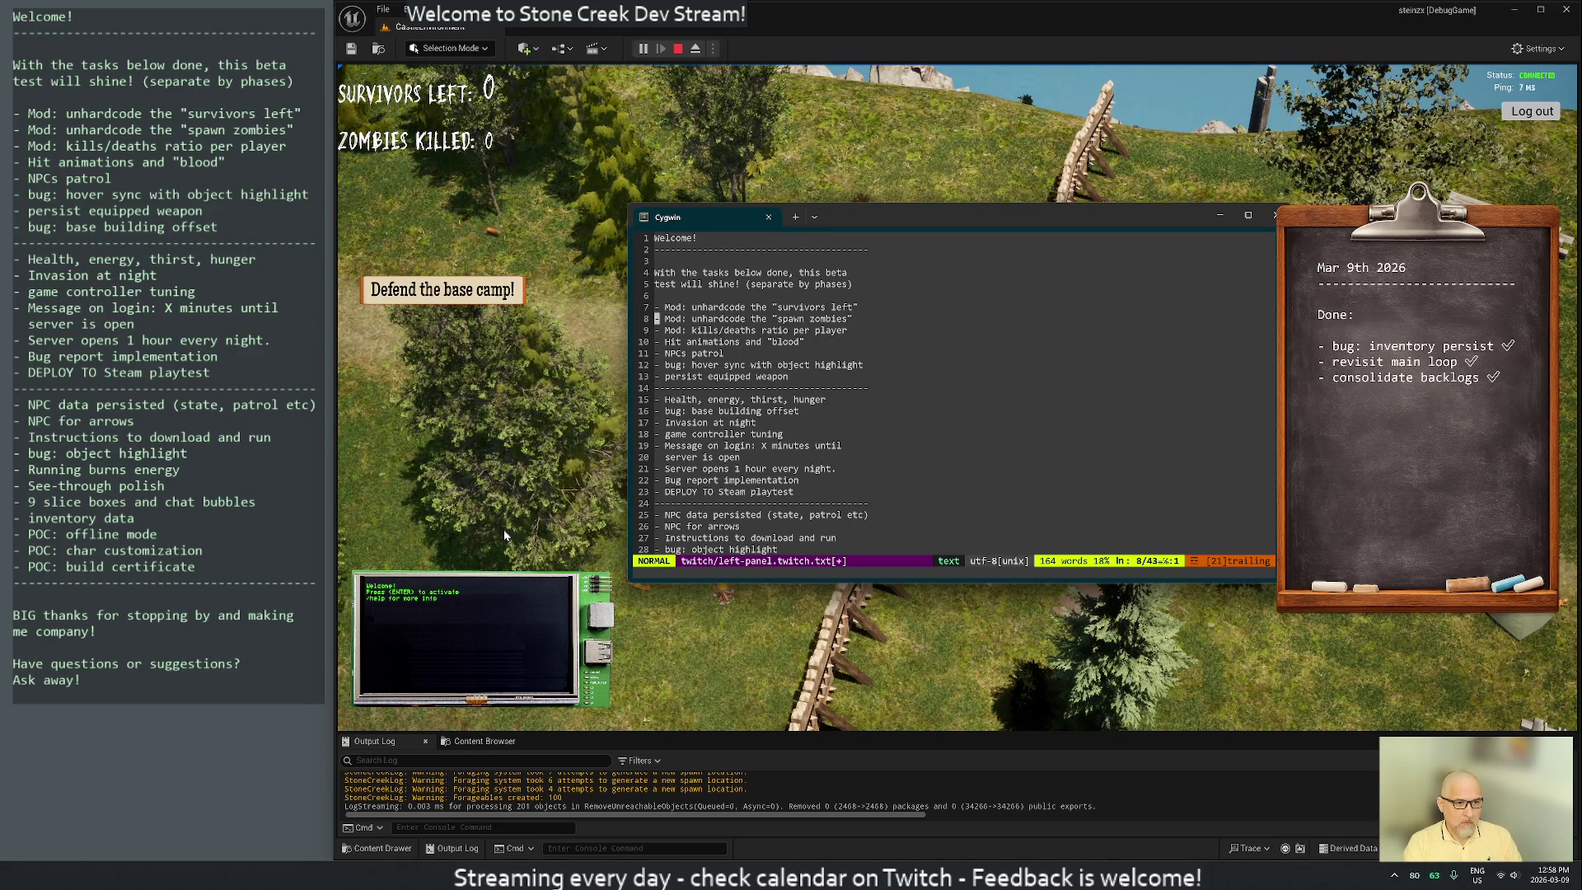